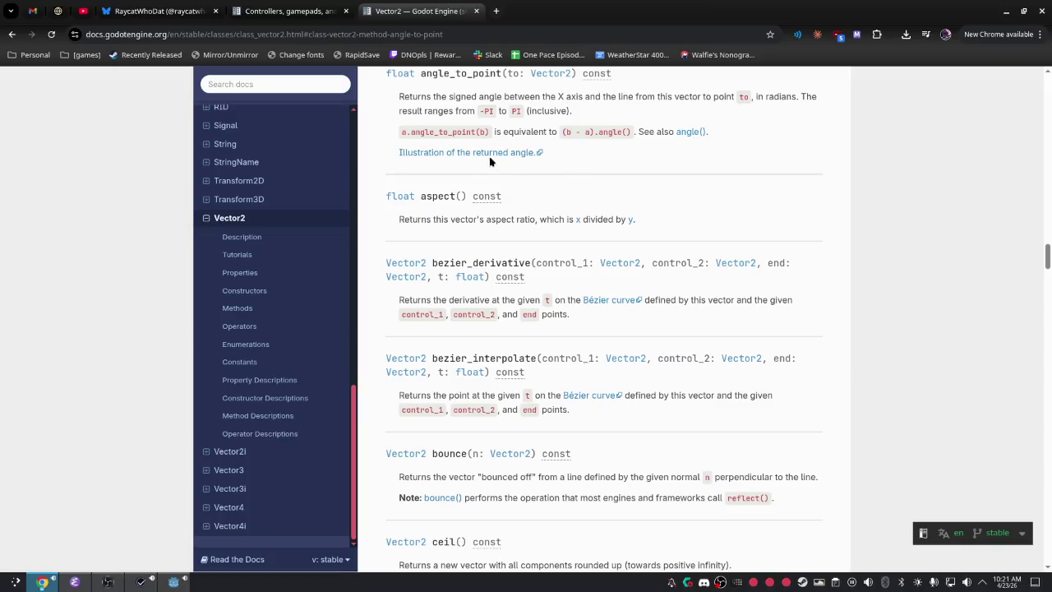
View the angle_to_point illustration, then return to the Vector2 angle() method description.
left_click(489, 155)
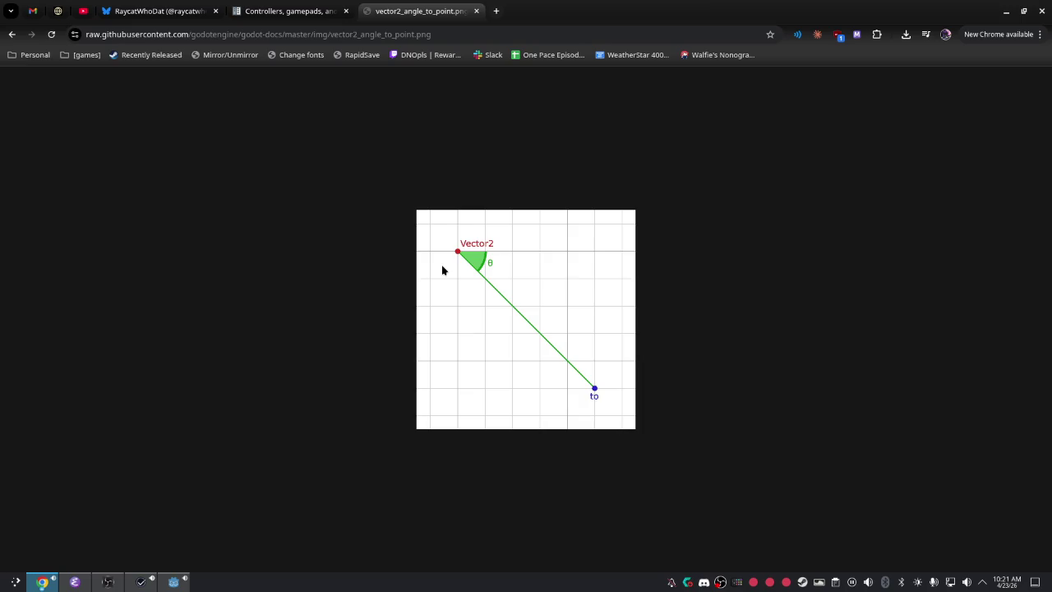
left_click(12, 34)
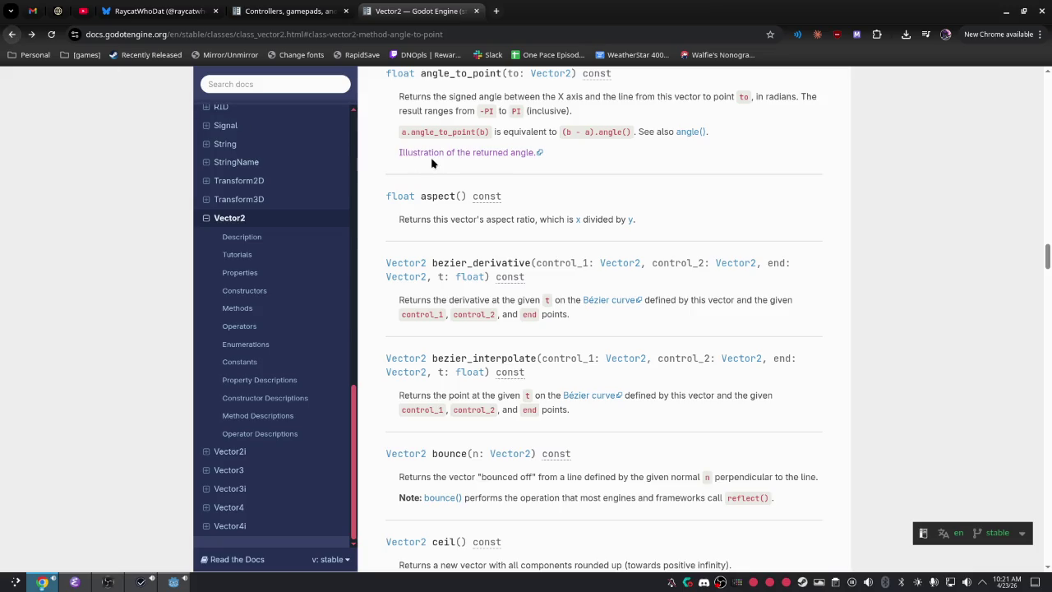
left_click(689, 132)
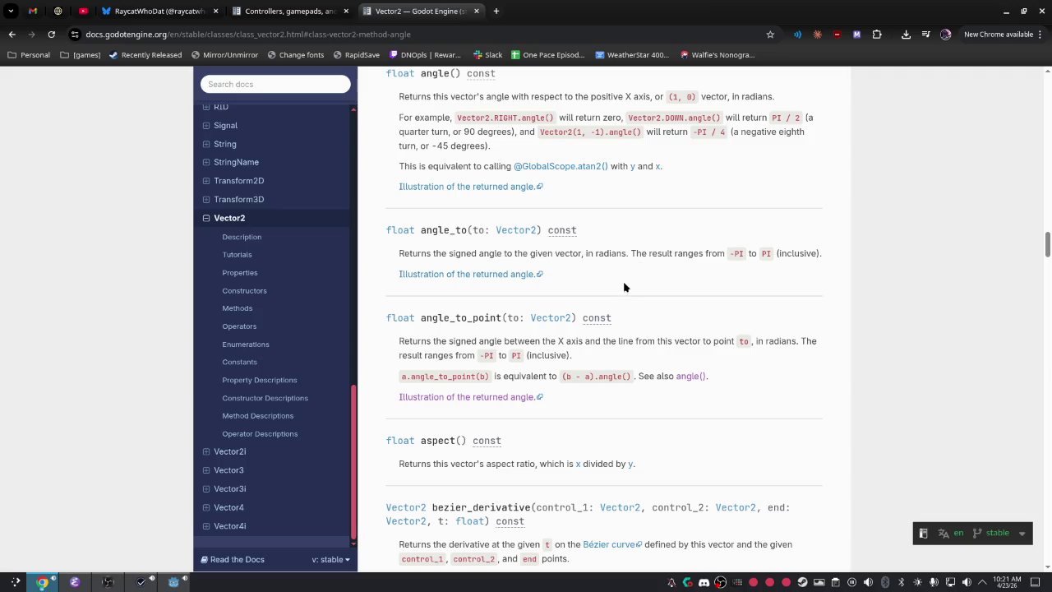
Scroll down the Vector2 method descriptions, dismissing a stray page context menu.
scroll(626, 292, "down", 3)
scroll(627, 299, "down", 4)
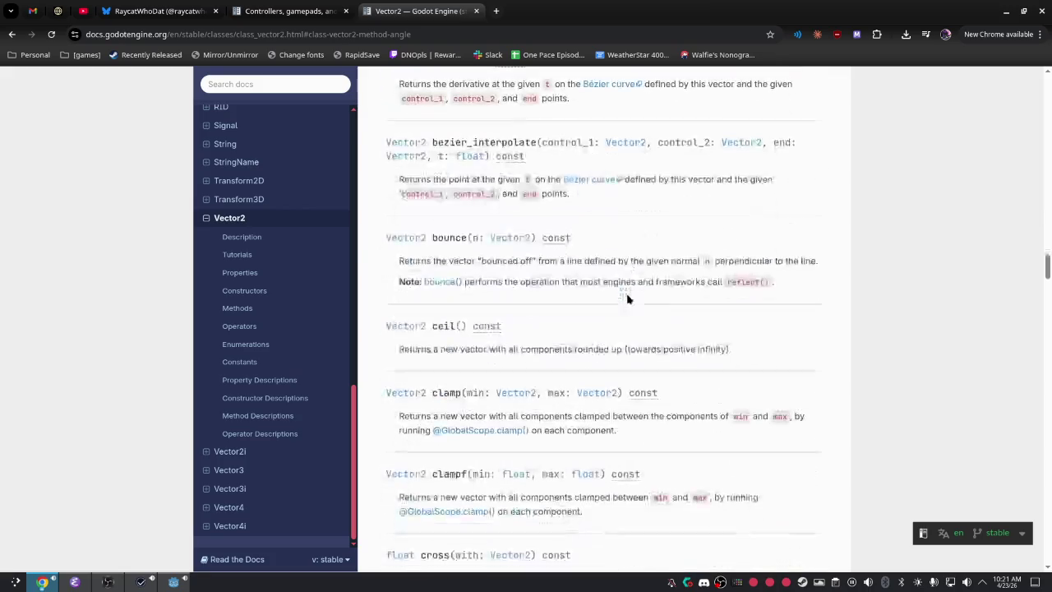
scroll(626, 299, "down", 6)
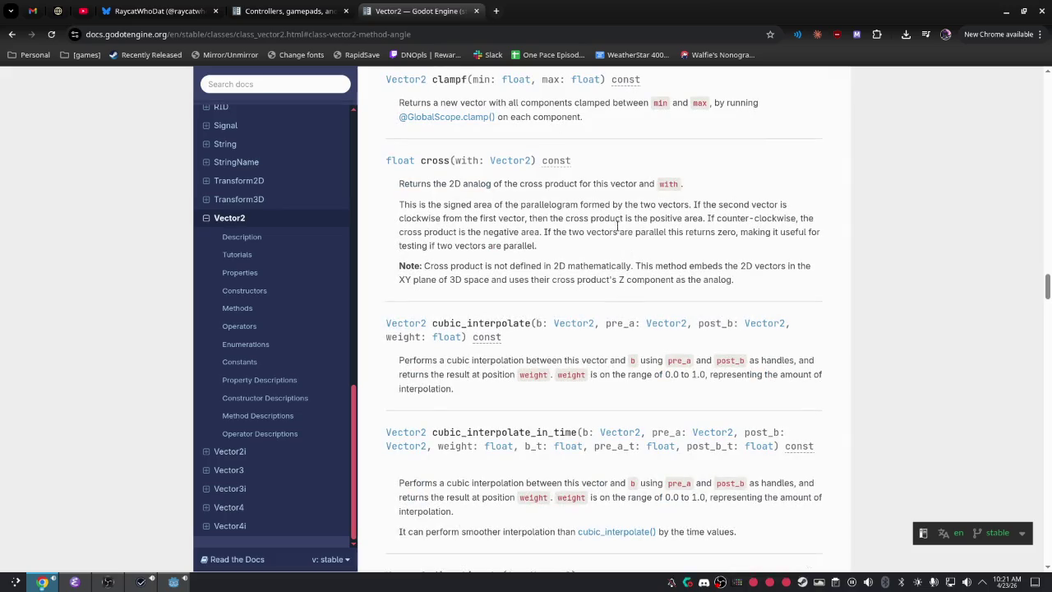
scroll(606, 215, "down", 7)
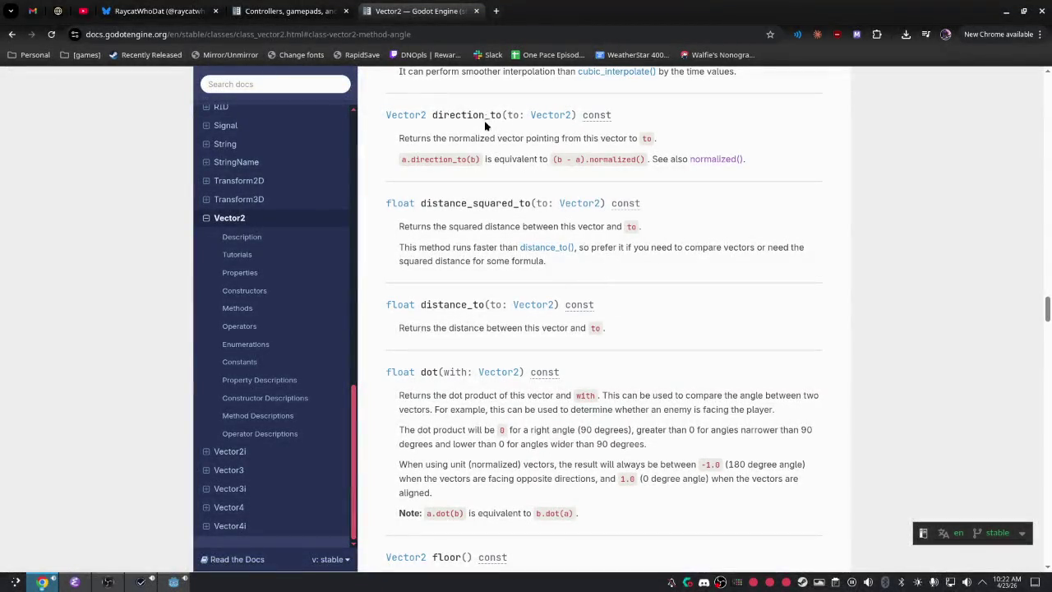
scroll(488, 125, "up", 2)
right_click(493, 67)
left_click(441, 274)
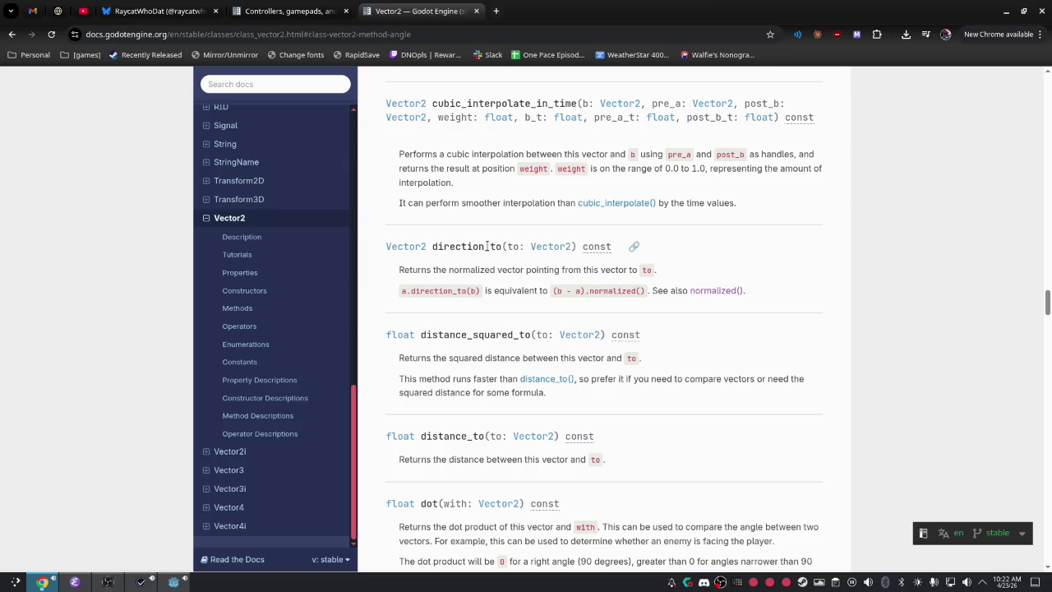
Keep reading down the Vector2 methods until the rotated() entry is showing.
scroll(487, 247, "down", 3)
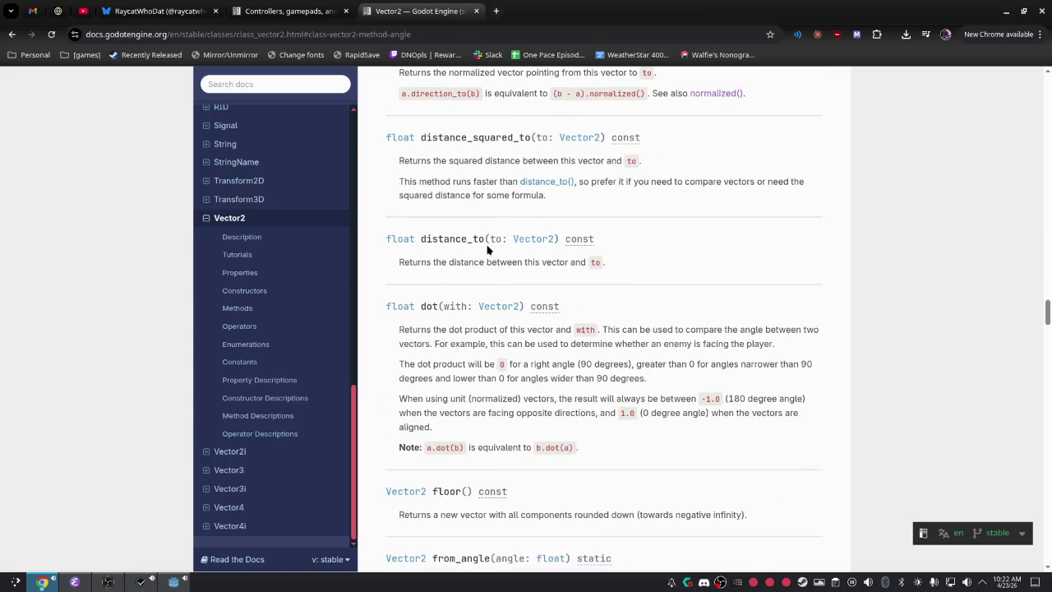
scroll(487, 249, "down", 4)
scroll(761, 215, "down", 1)
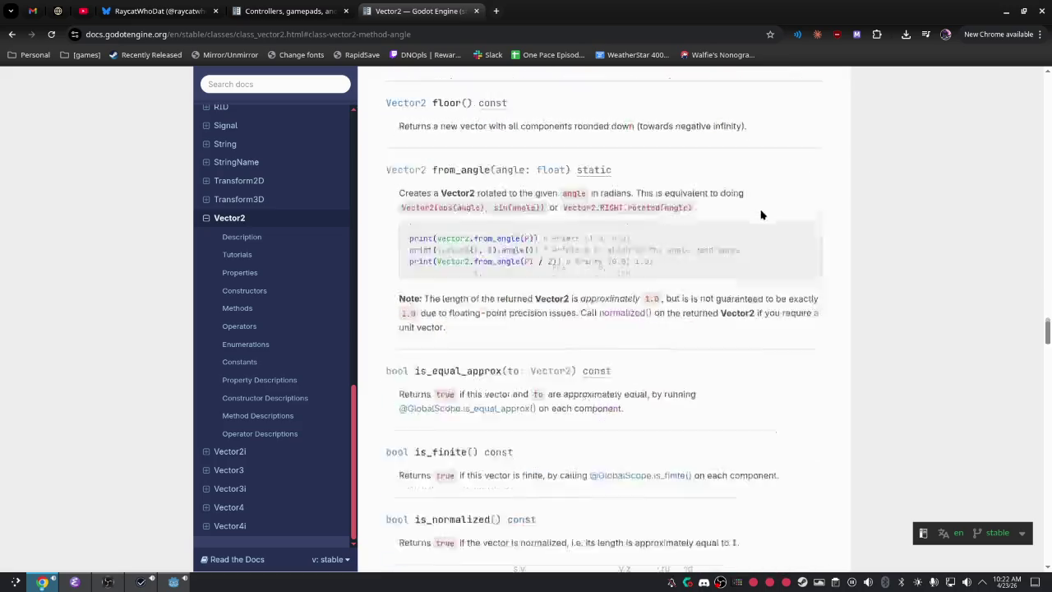
scroll(739, 235, "up", 3)
scroll(755, 209, "up", 15)
right_click(784, 186)
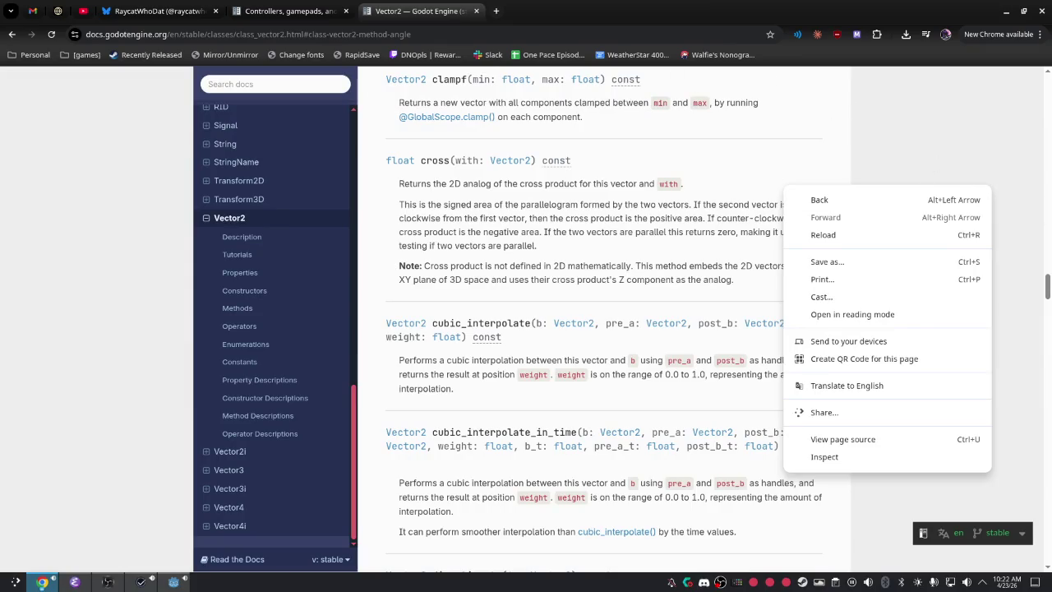
left_click(892, 176)
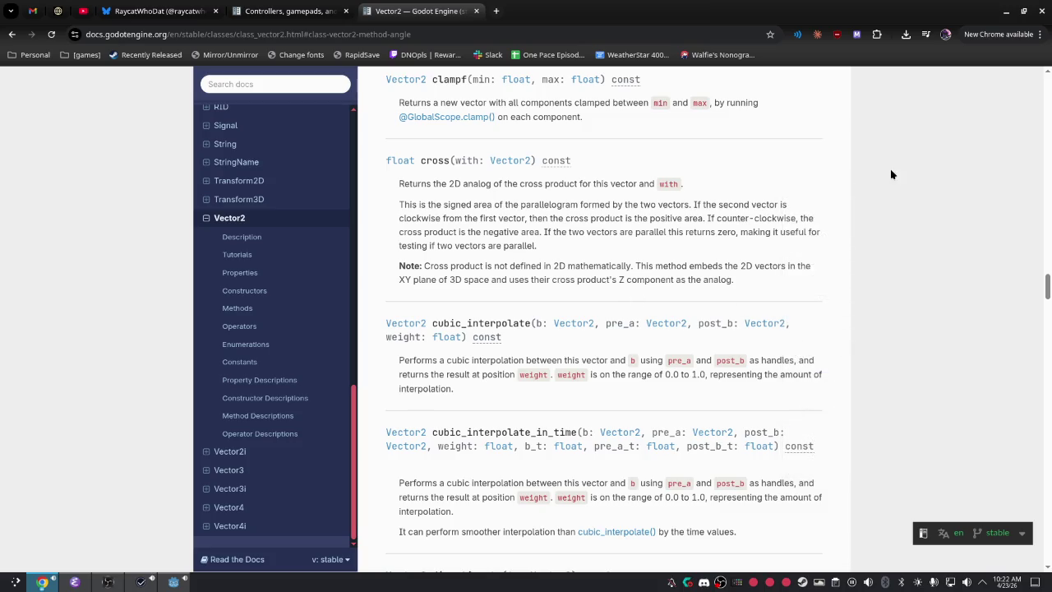
scroll(699, 190, "down", 15)
scroll(699, 190, "down", 10)
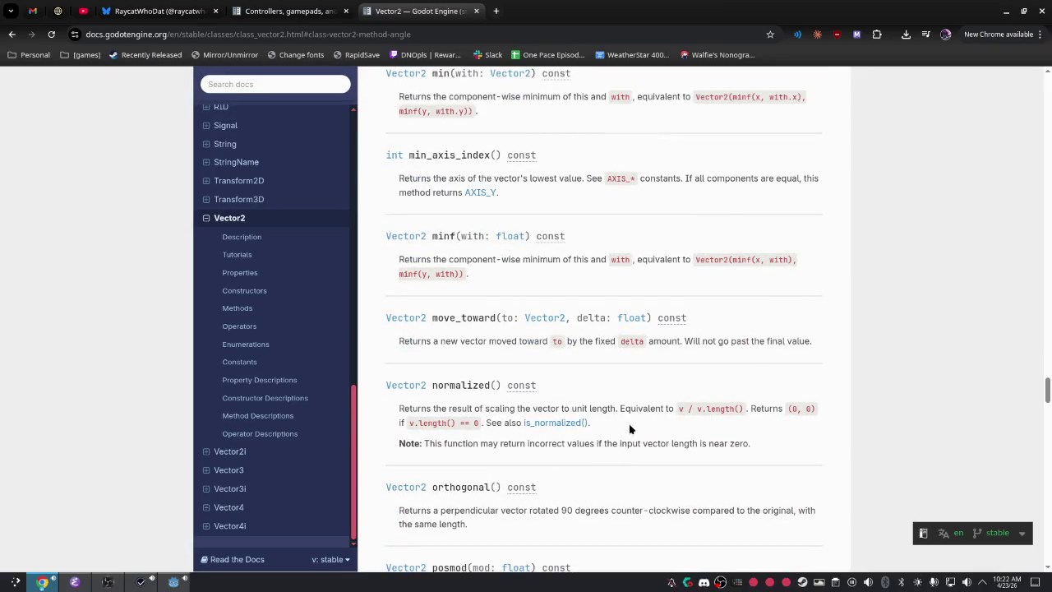
scroll(612, 447, "down", 3)
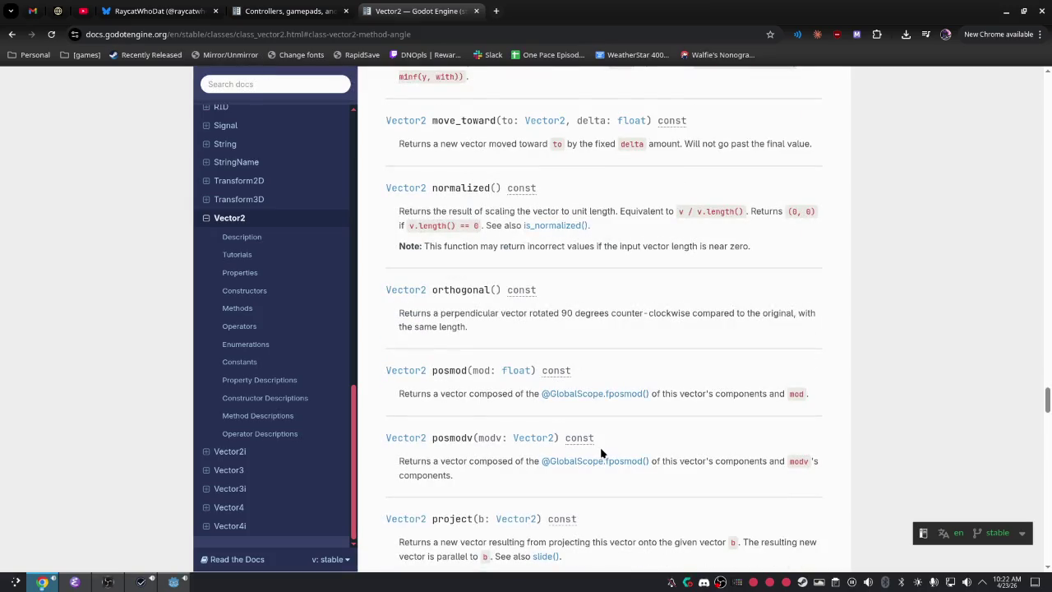
scroll(617, 397, "down", 4)
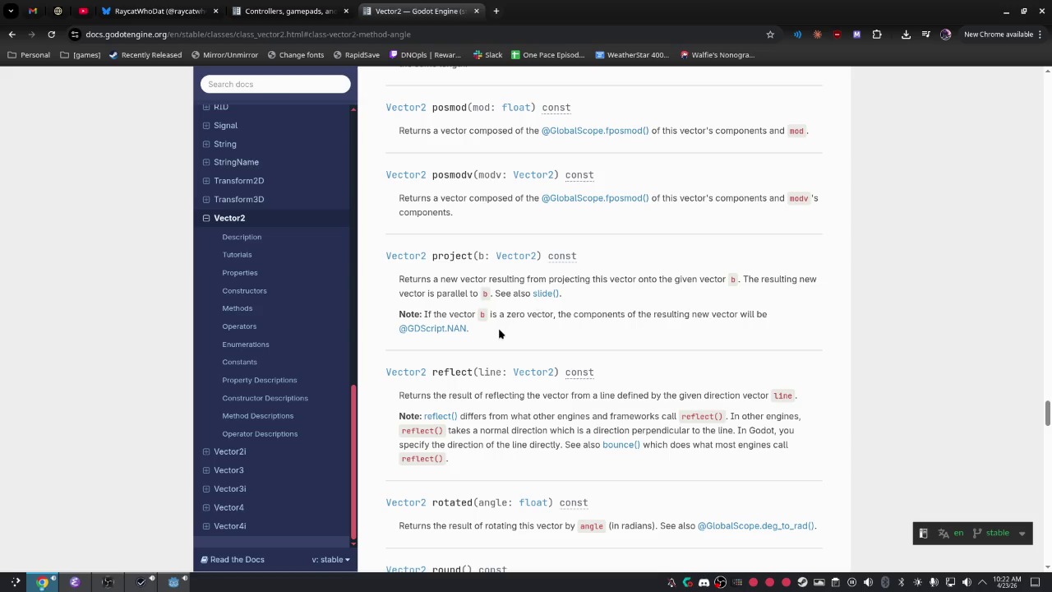
scroll(546, 296, "down", 5)
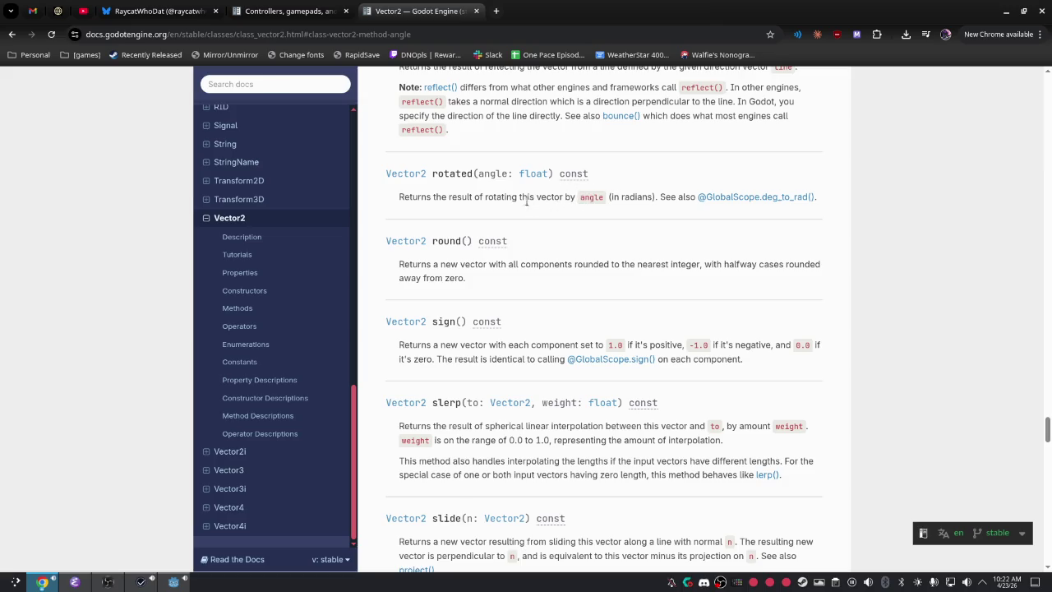
Read past the rotated() description to Operator Descriptions, then return to the Godot editor.
double_click(596, 198)
left_click(521, 200)
scroll(634, 250, "down", 4)
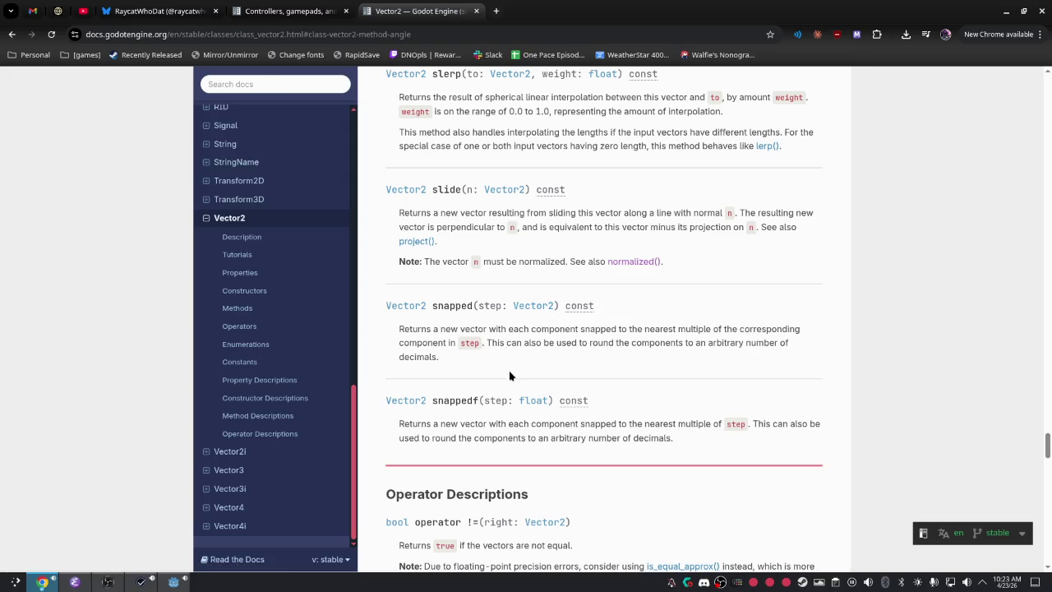
scroll(544, 379, "down", 2)
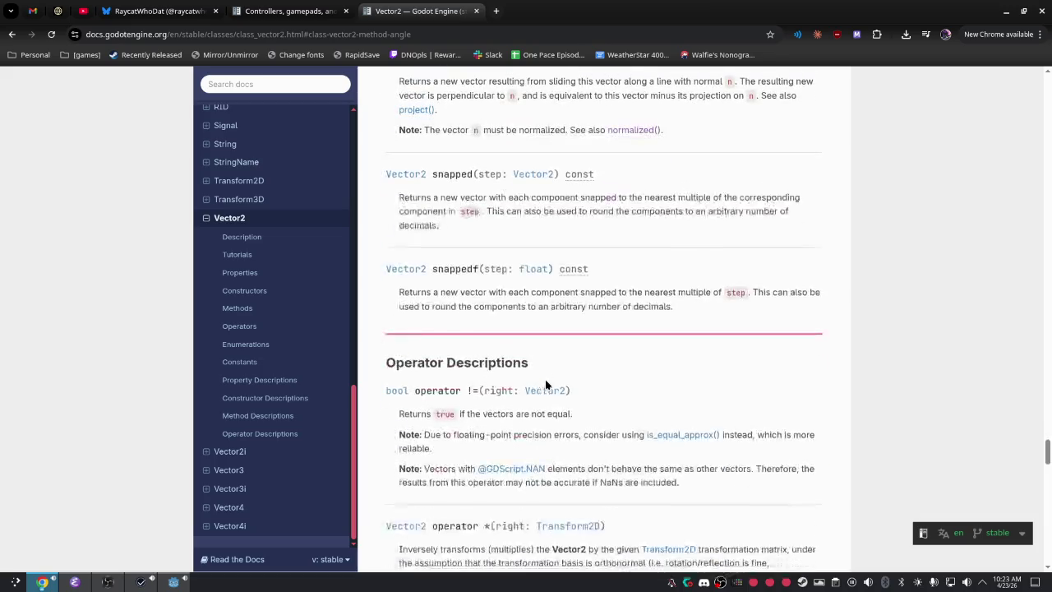
scroll(545, 379, "down", 2)
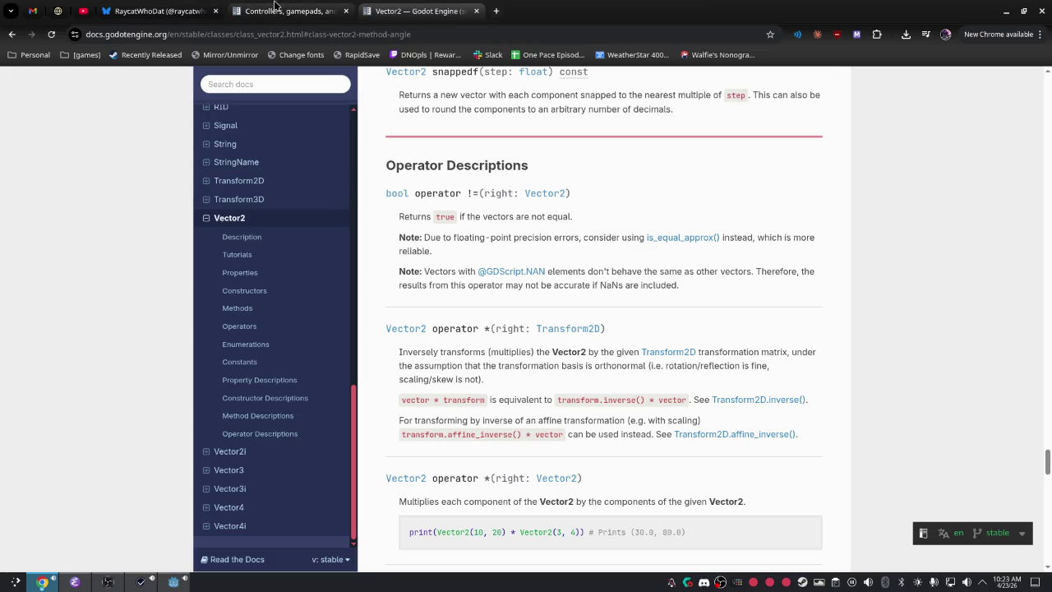
key("alt+Tab")
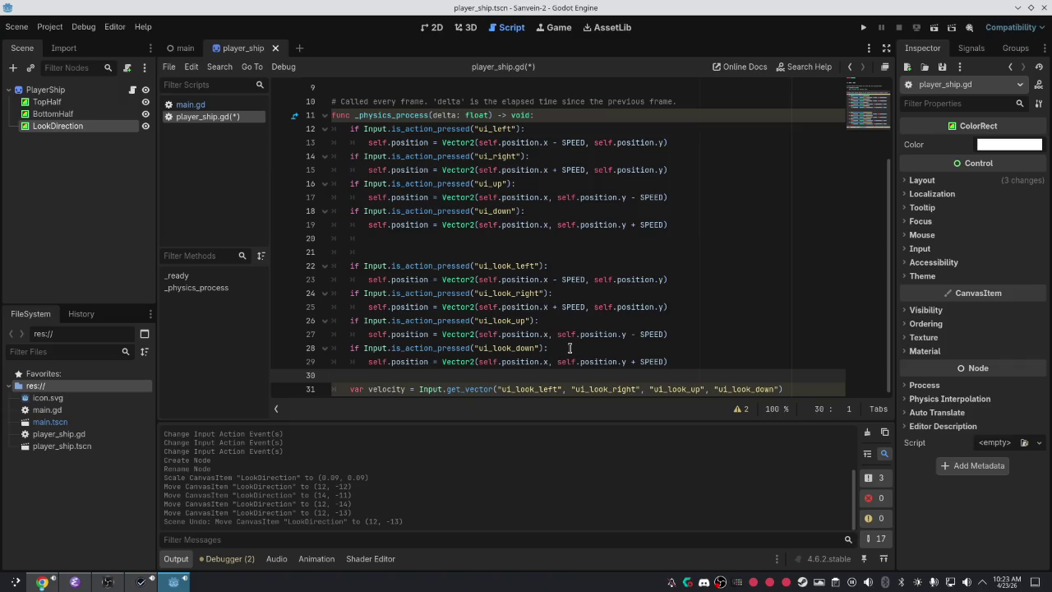
Rename velocity on line 31 to marker_position and delete the four ui_look_* if-blocks.
double_click(400, 388)
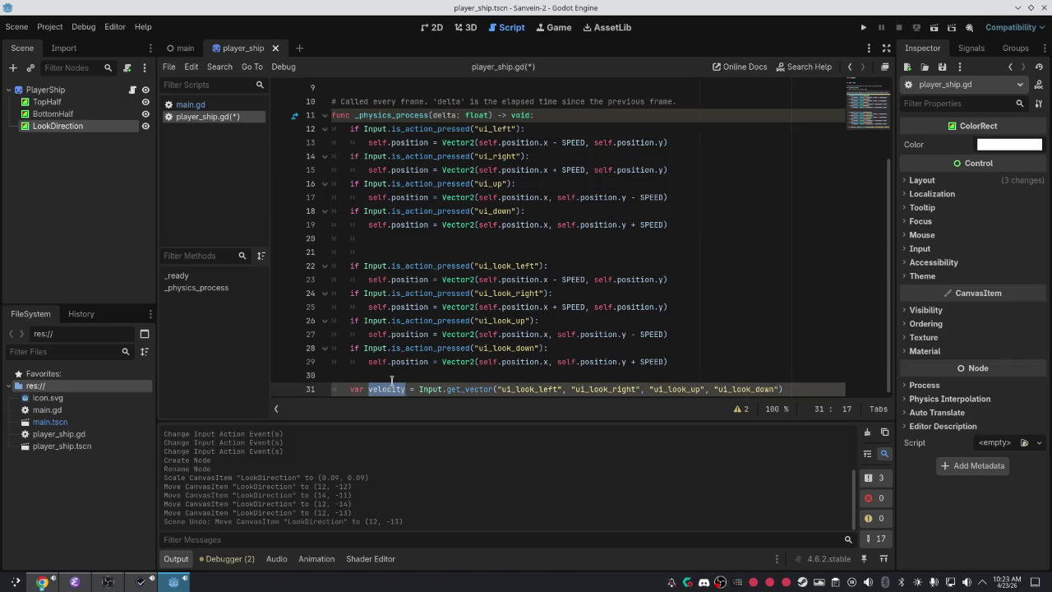
type("market")
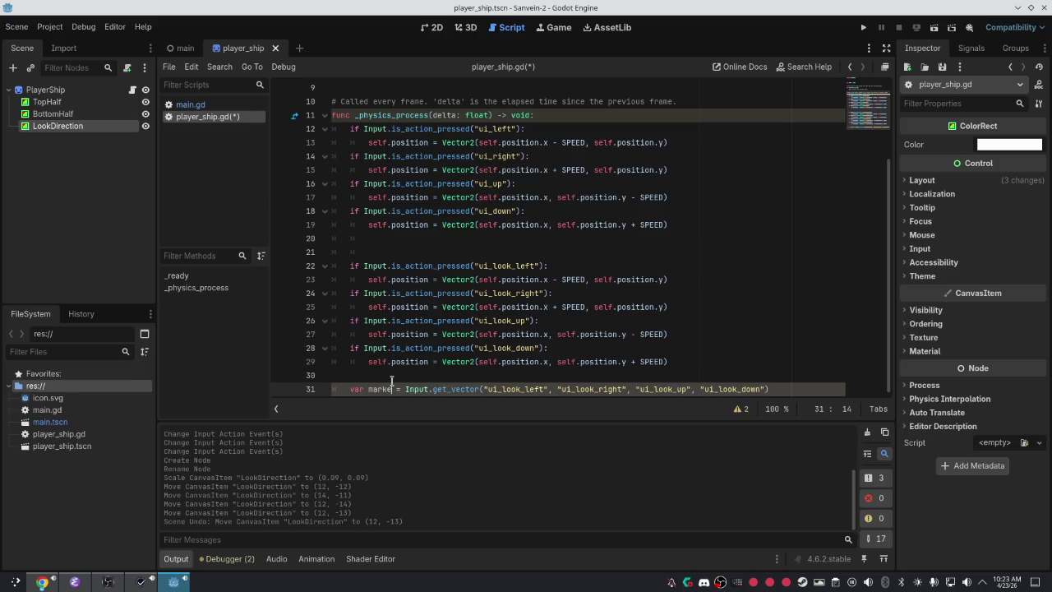
type("_positi")
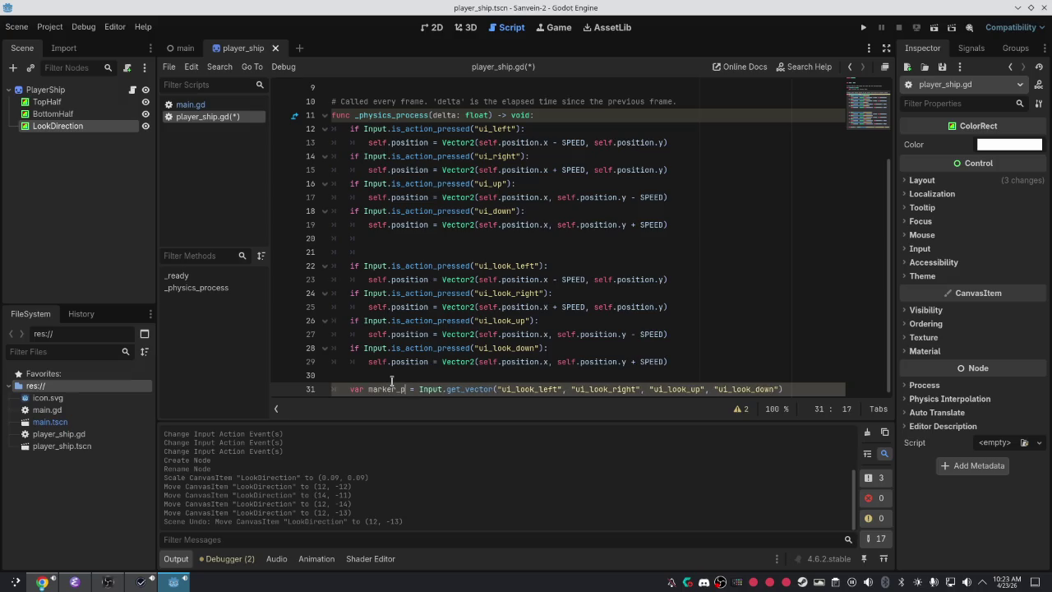
type("on")
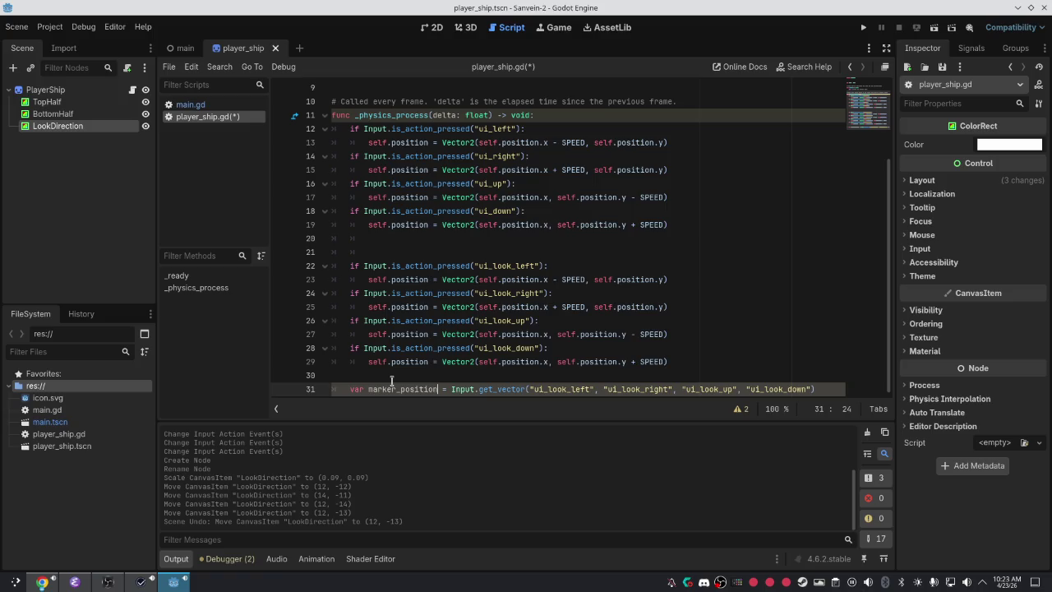
left_click(622, 335)
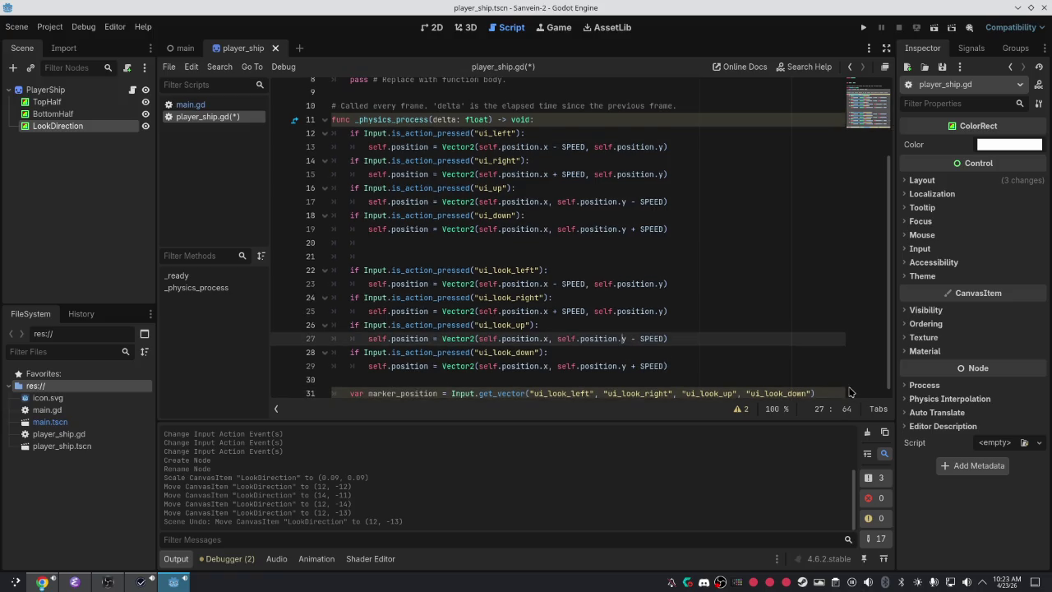
left_click(794, 366)
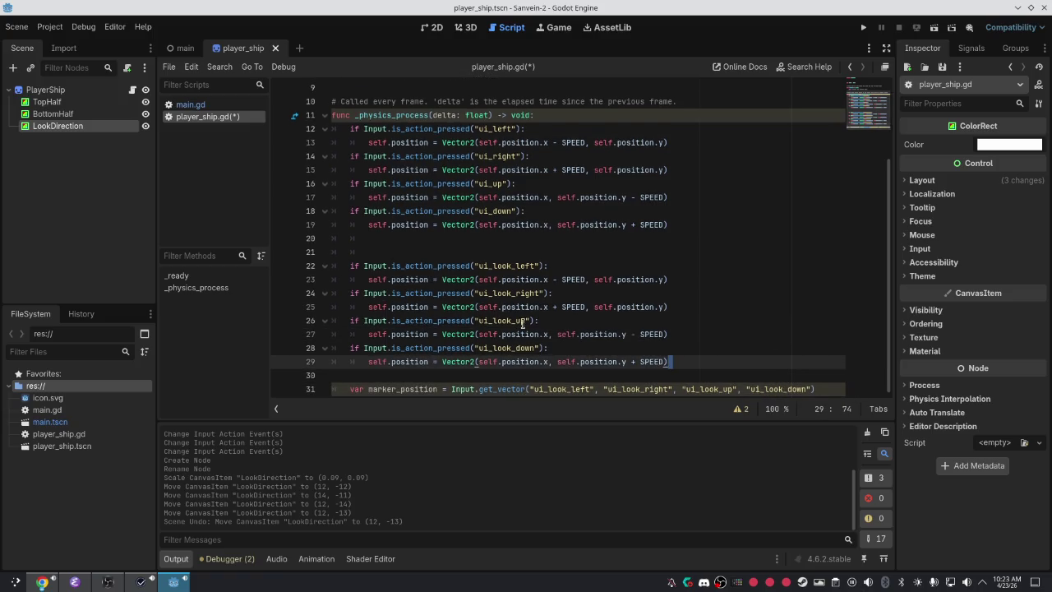
left_click(488, 279)
mouse_move(691, 368)
left_mouse_down()
mouse_move(516, 265)
mouse_move(516, 250)
left_mouse_up()
key("BackSpace")
key("BackSpace")
key("BackSpace")
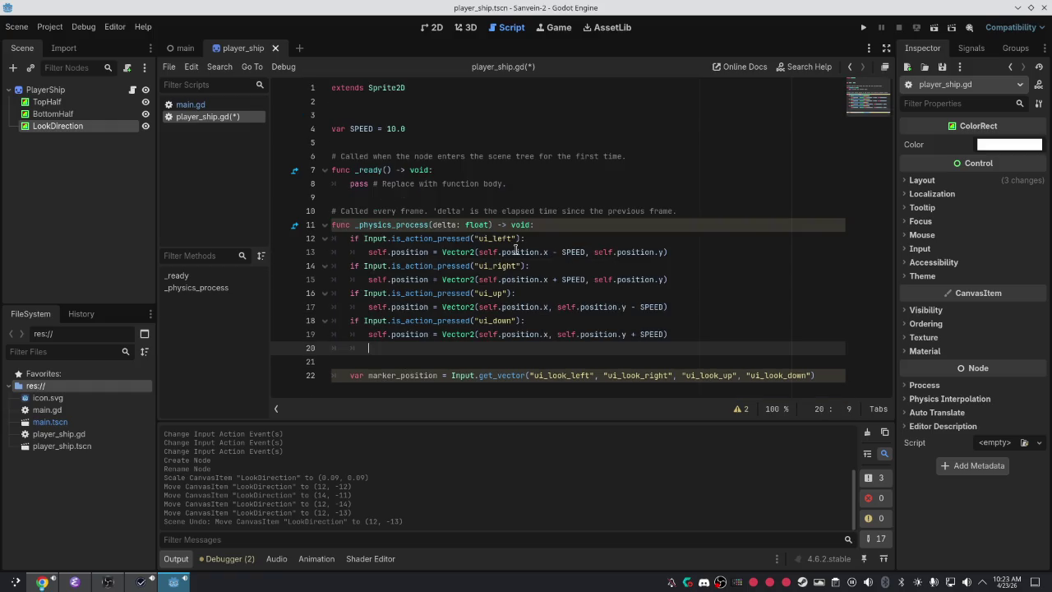
Add a line below marker_position calling $LookDirection.set_position() with empty parentheses.
left_click(822, 374)
key("Return")
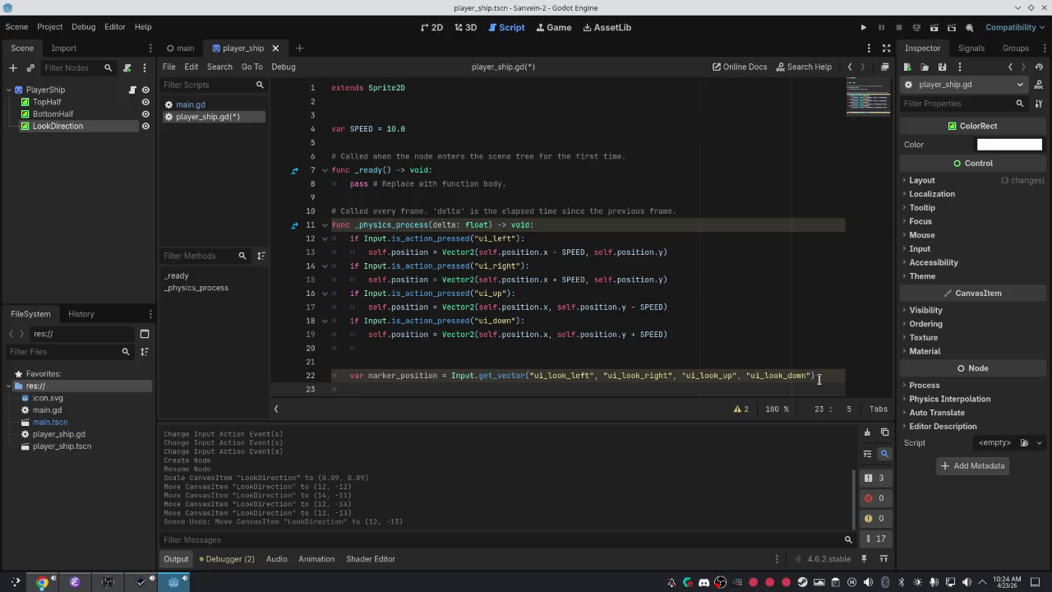
type("l")
key("BackSpace")
key("Return")
type(".position")
key("BackSpace")
key("BackSpace")
key("BackSpace")
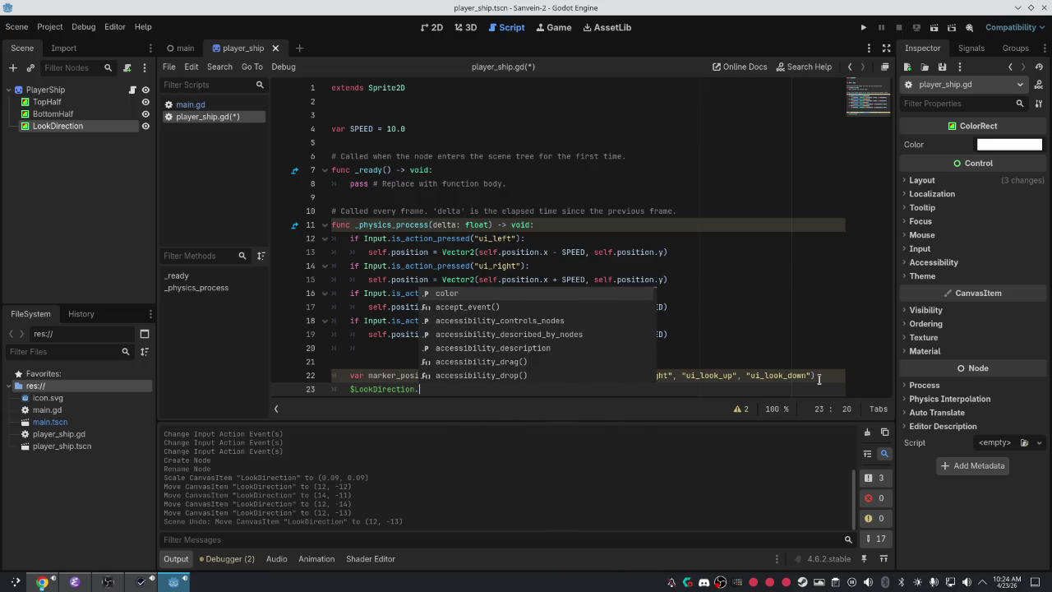
type("set")
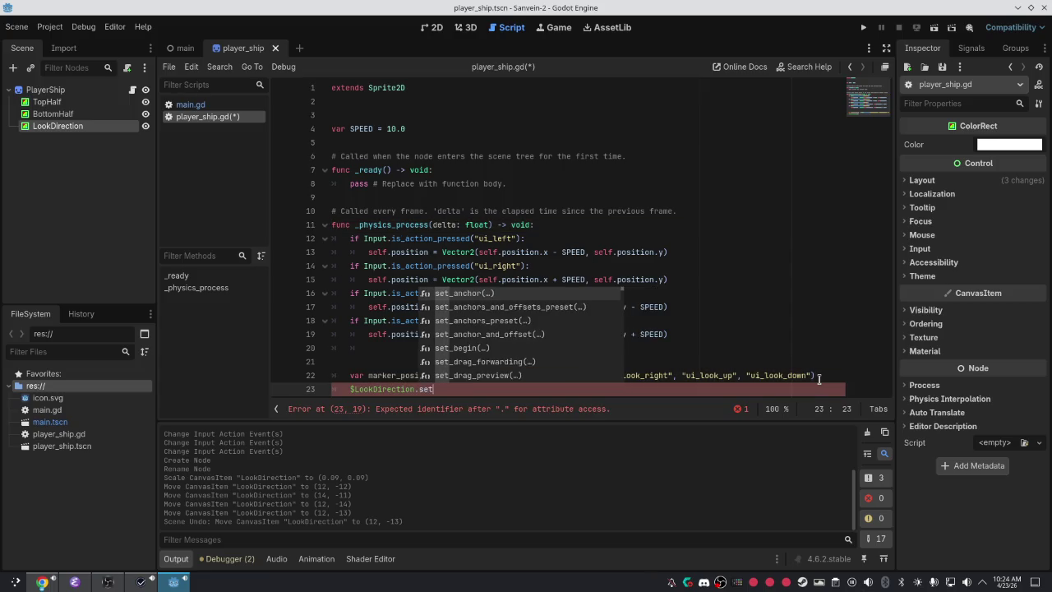
type("_po")
key("Return")
type("mark")
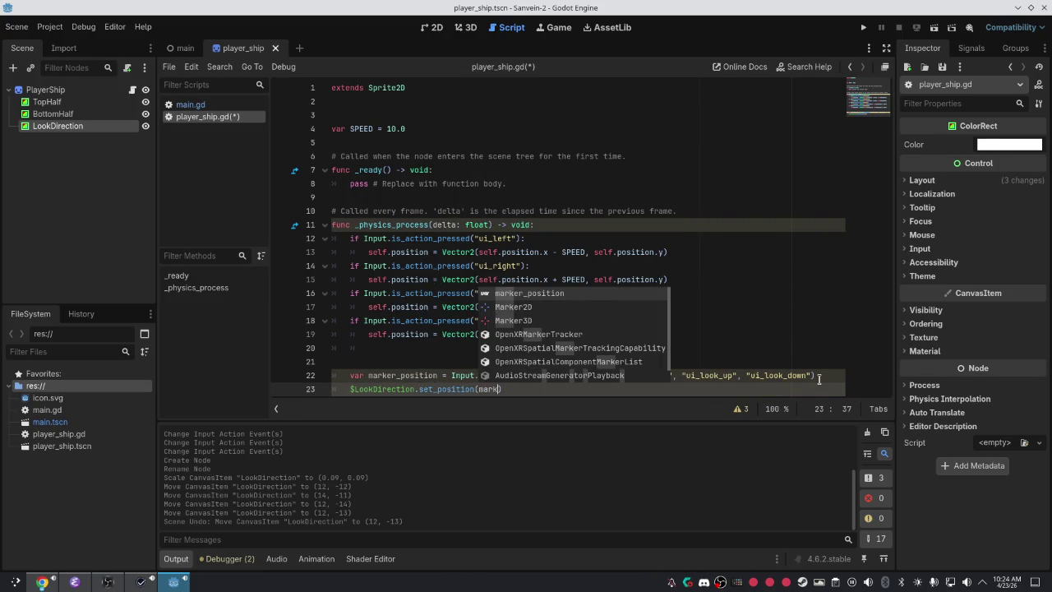
key("BackSpace")
key("BackSpace")
key("BackSpace")
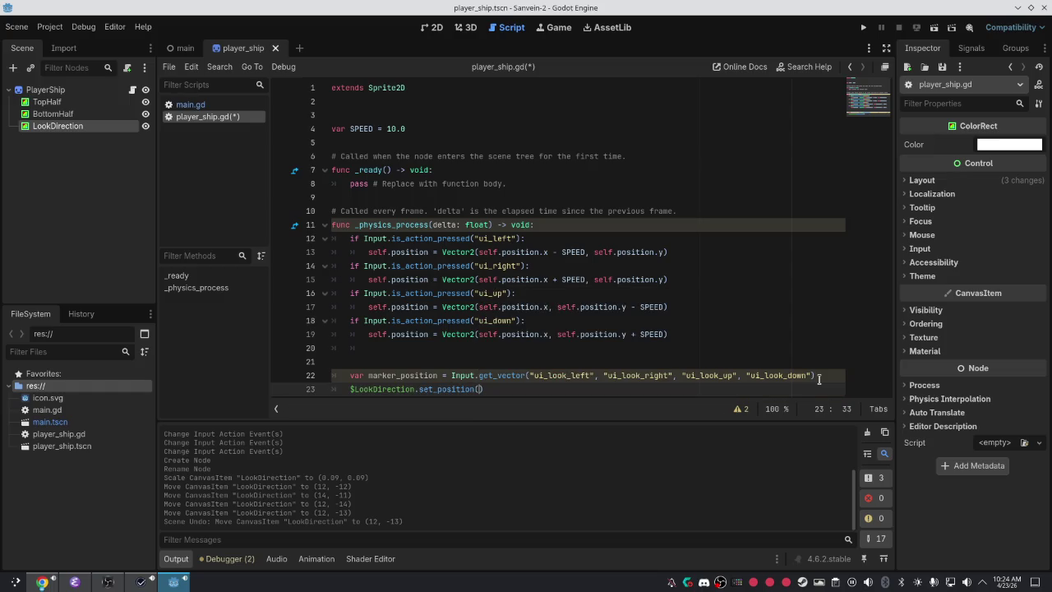
left_click_drag(484, 389, 417, 389)
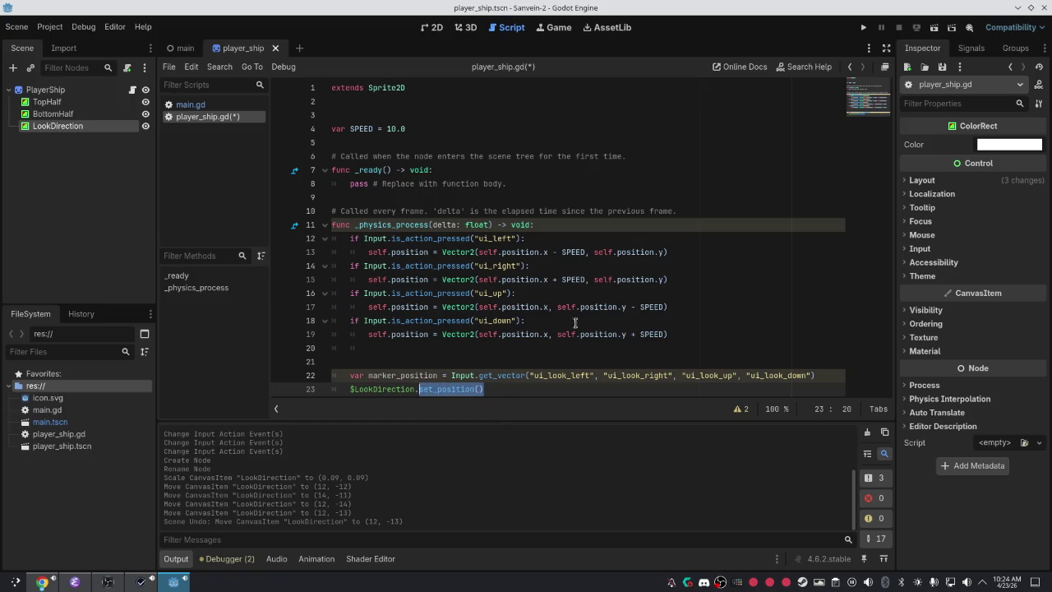
Start a variable declaration on line 3 below SPEED, then discard it.
left_click(442, 129)
key("Up")
key("Return")
key("BackSpace")
type("var")
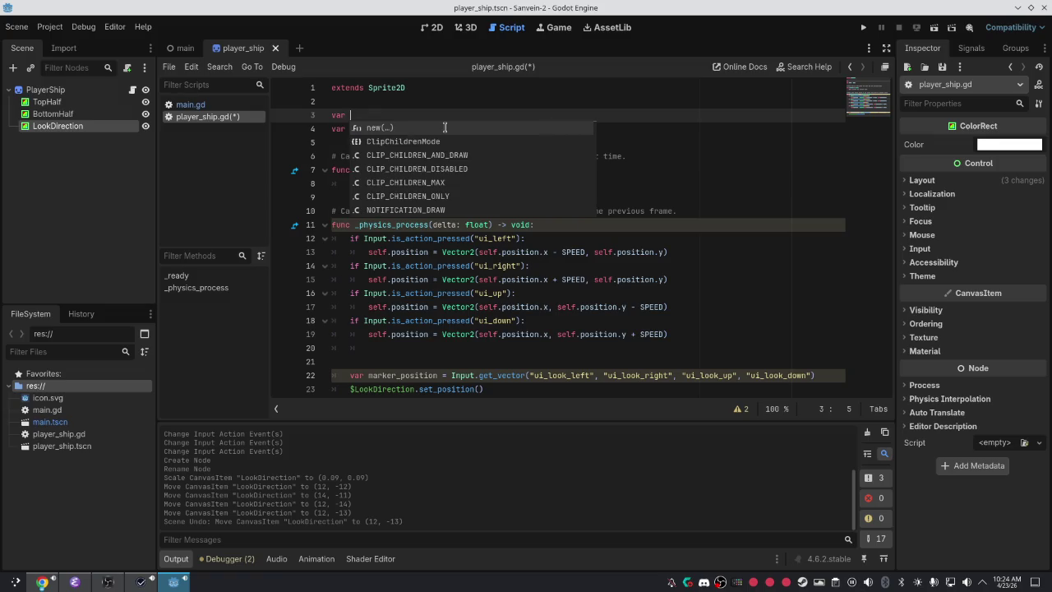
key("BackSpace")
key("BackSpace")
key("BackSpace")
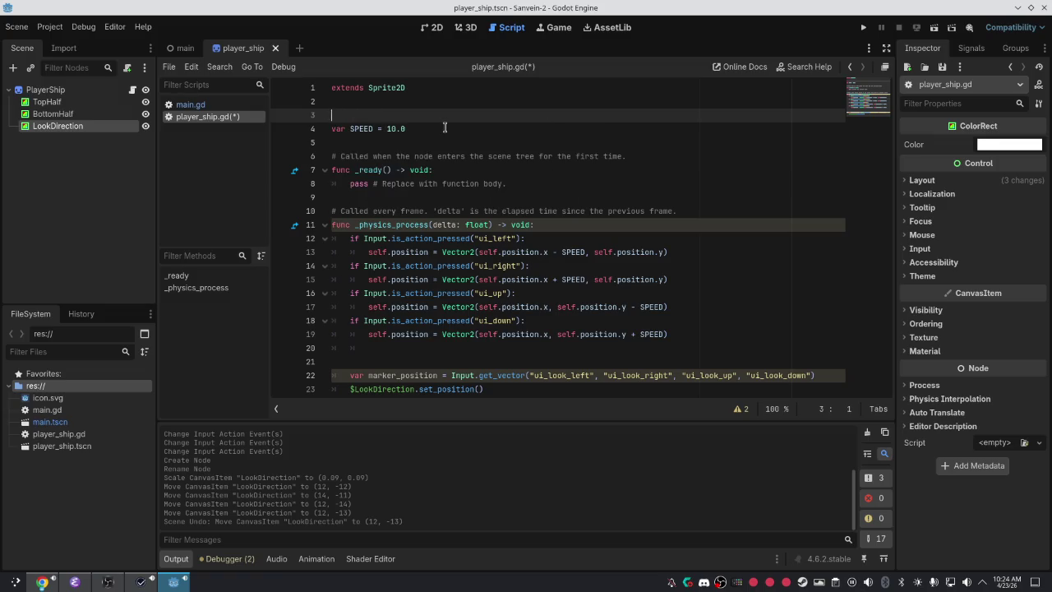
Fill set_position's argument on line 23 with self.position + marker_position.
left_click(480, 389)
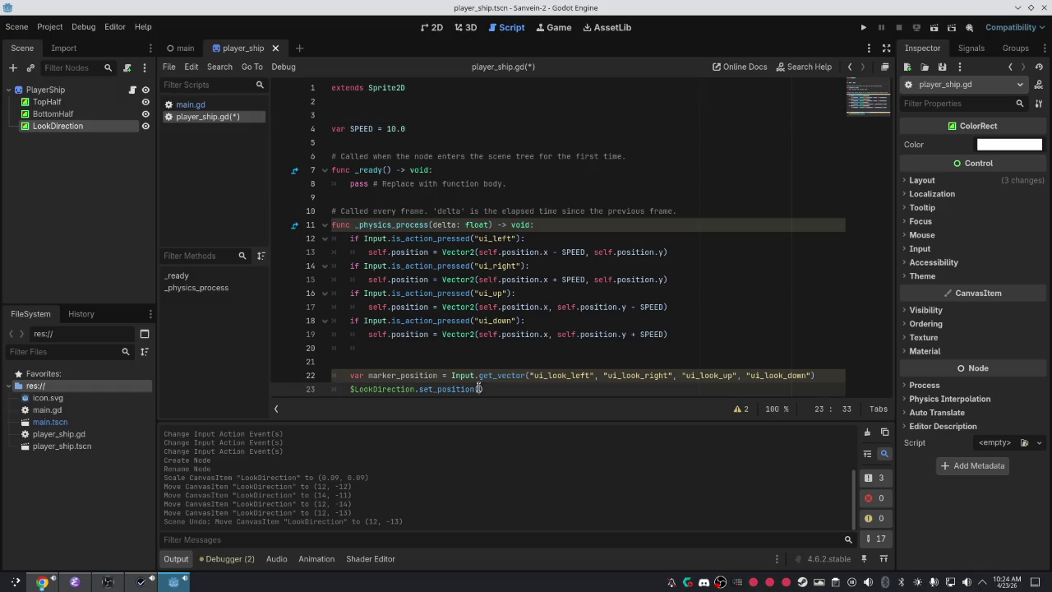
type("sel.")
type("f.positio")
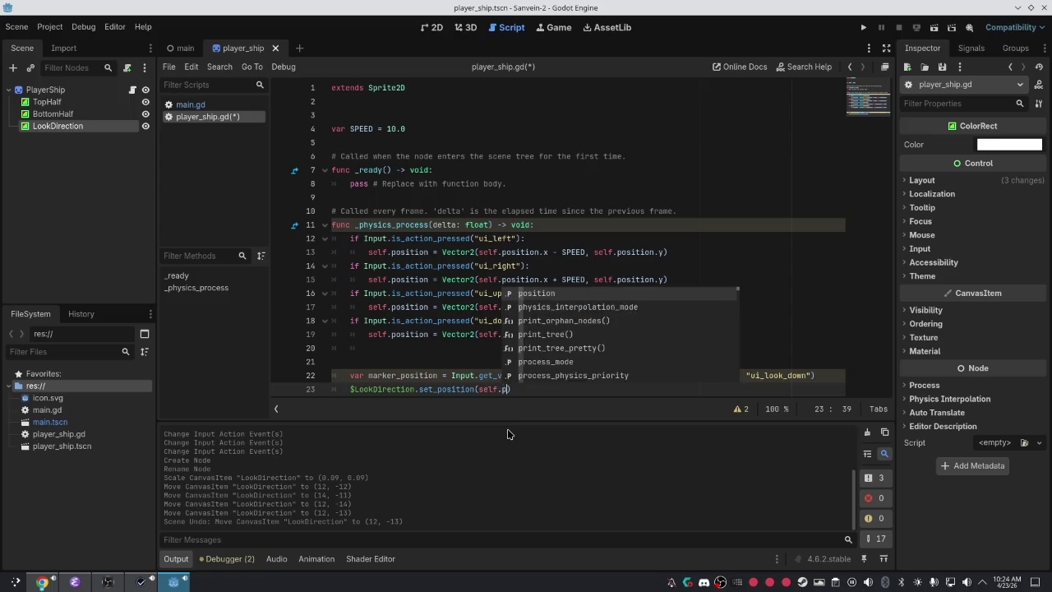
type("n)")
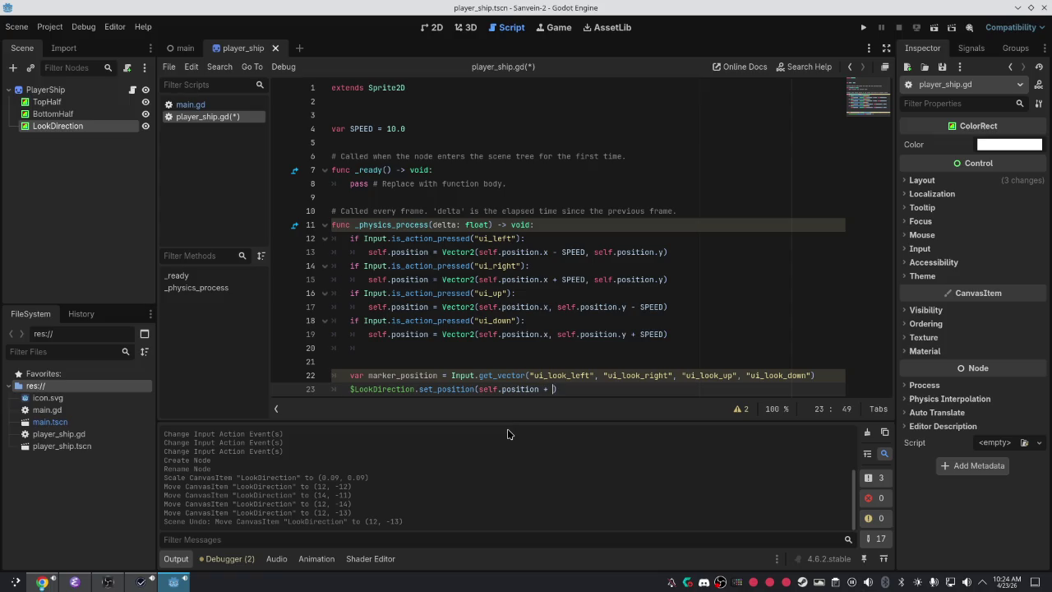
type("mark_")
key("BackSpace")
type("er_position")
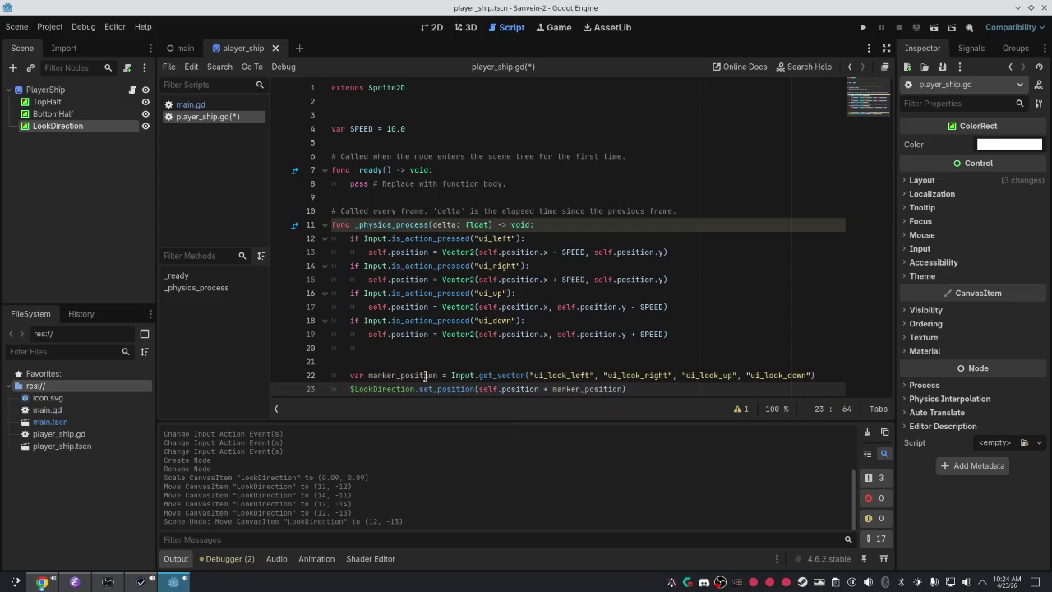
left_click(425, 374)
left_click(646, 398)
Wrap marker_position in parentheses times 15, fix the closing parenthesis, and save player_ship.gd.
mouse_move(519, 391)
mouse_move(620, 393)
type("(")
key("End")
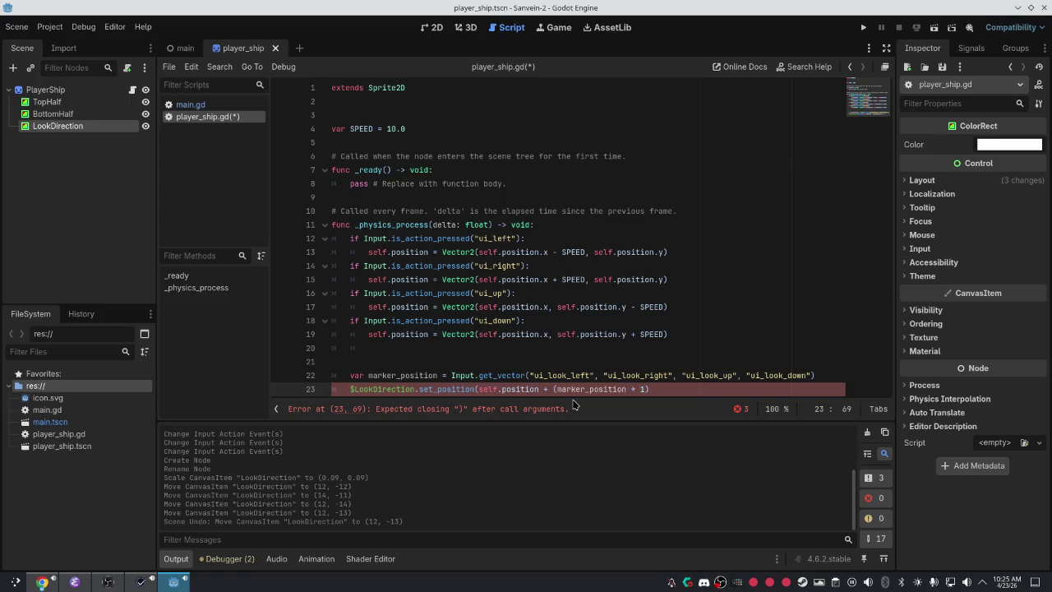
type("20")
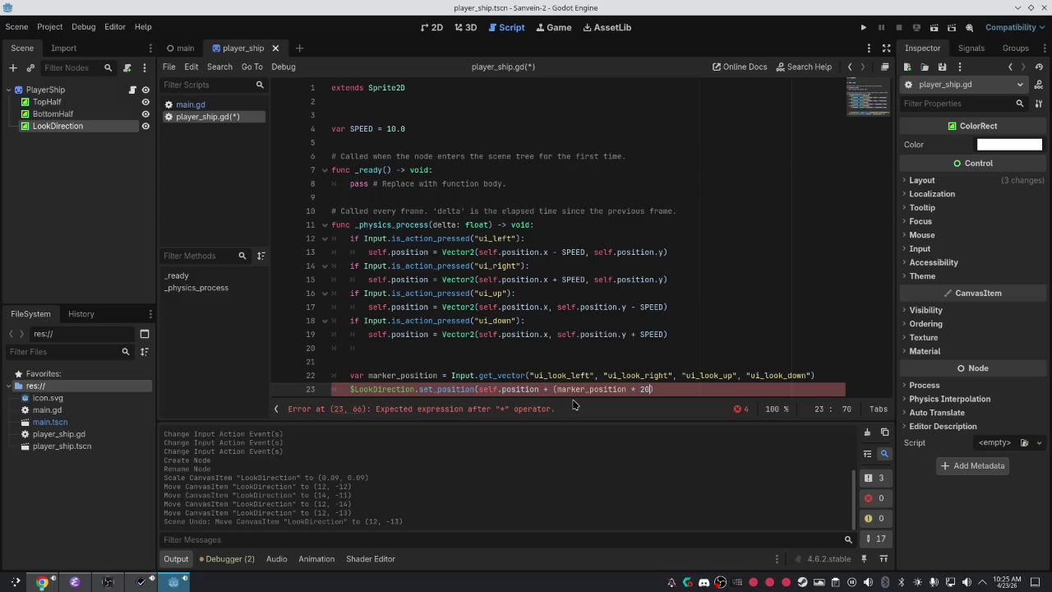
key("BackSpace")
key("BackSpace")
type("15")
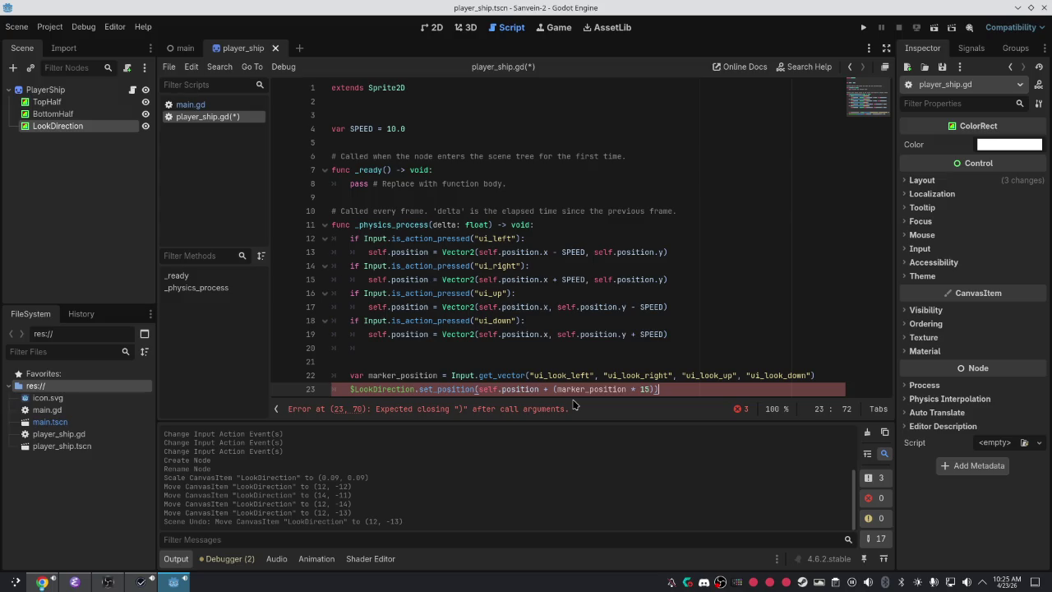
left_click(648, 389)
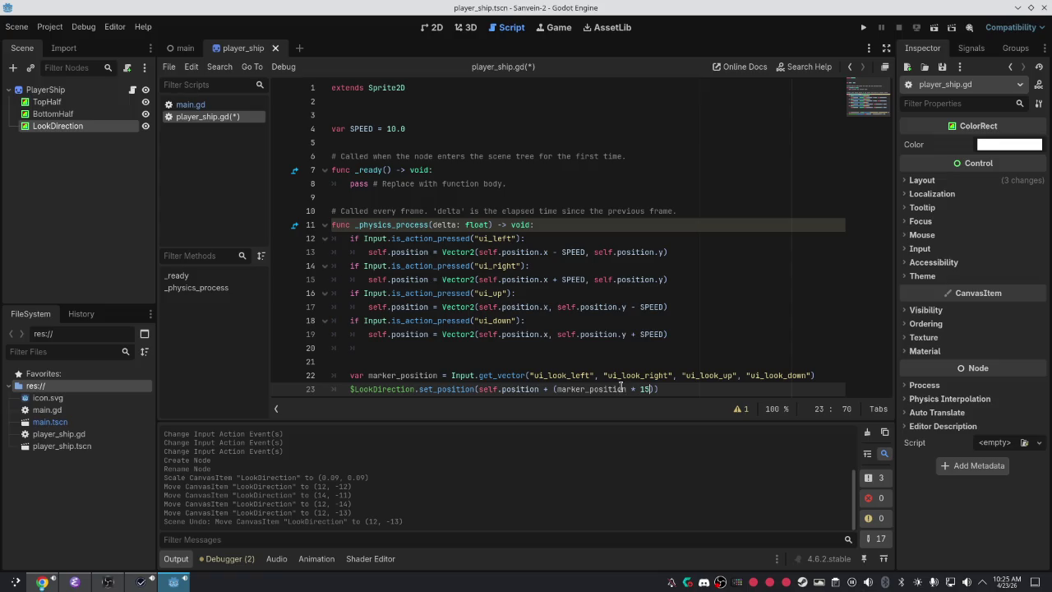
mouse_move(618, 387)
left_click(525, 389)
left_click(597, 388)
left_click(661, 361)
key("ctrl+s")
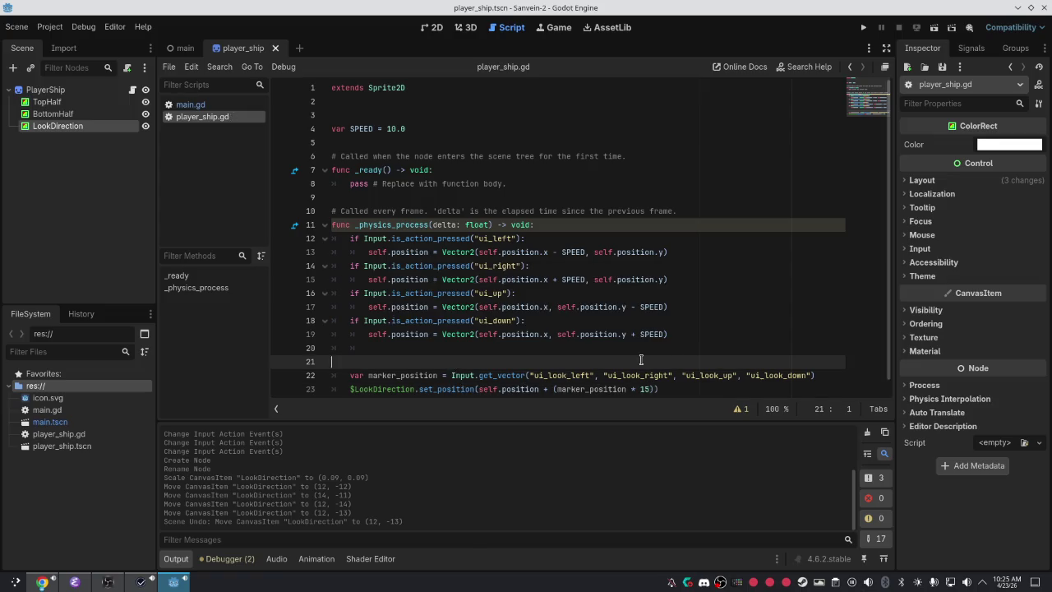
key("F5")
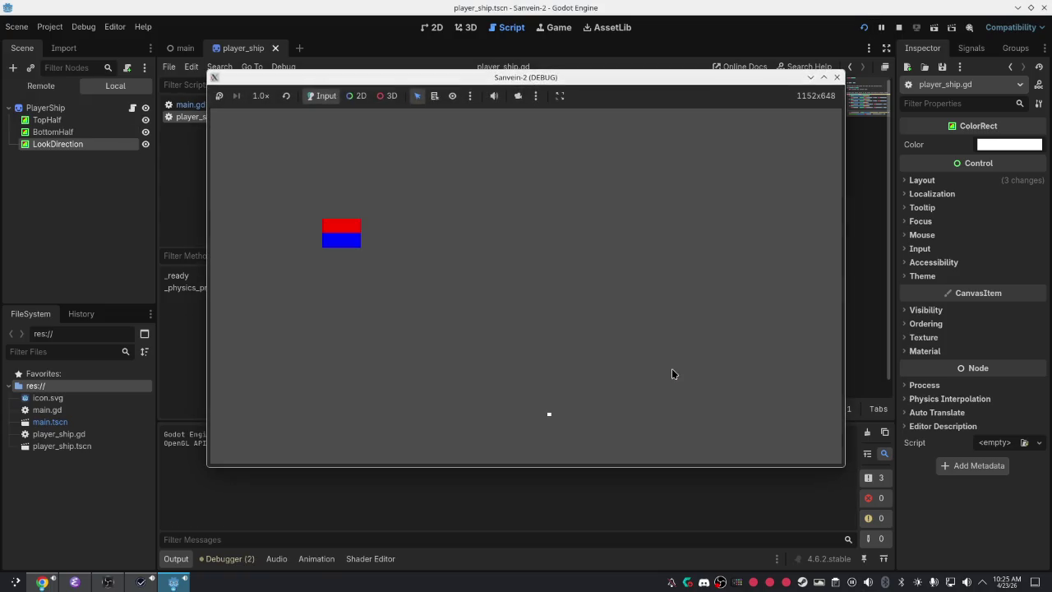
key("F8")
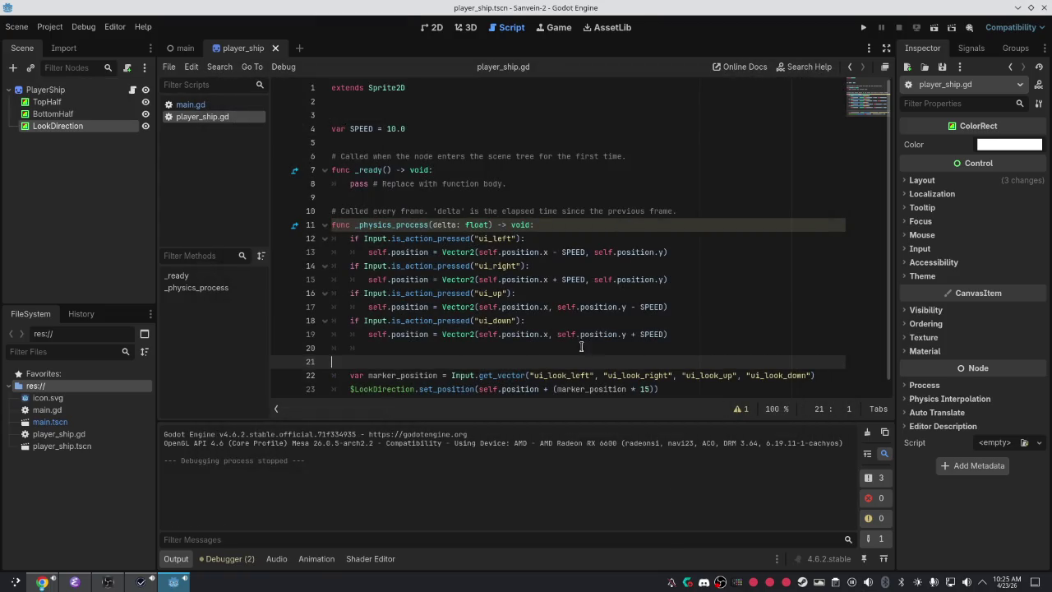
key("F5")
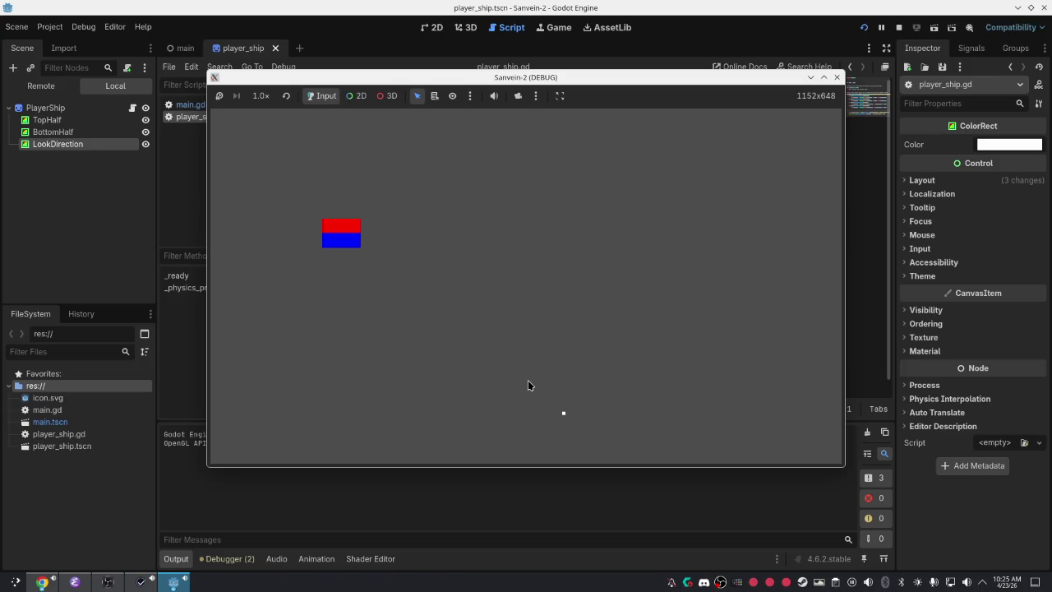
key("F8")
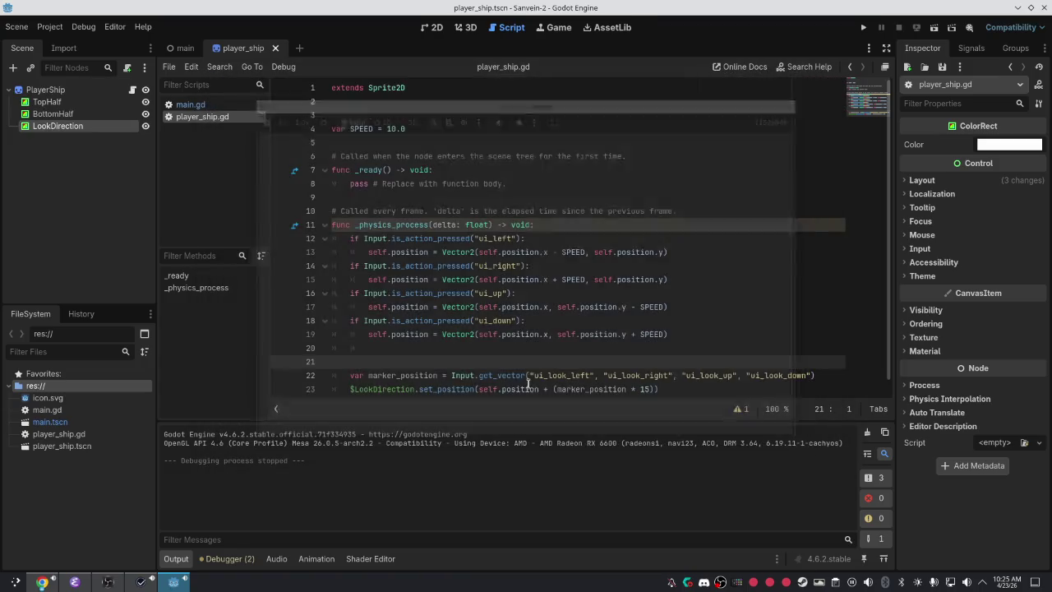
Change the multiplier to 30 and declare var MARKER_RADIUS = 30 below SPEED.
left_click(649, 389)
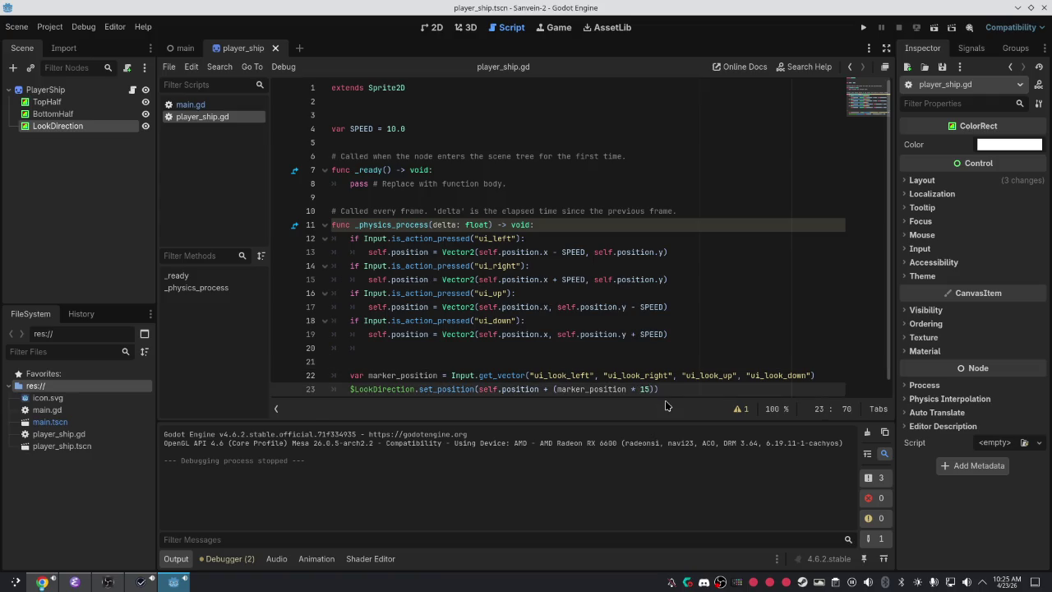
key("BackSpace")
key("BackSpace")
type("30")
left_click(424, 129)
key("Return")
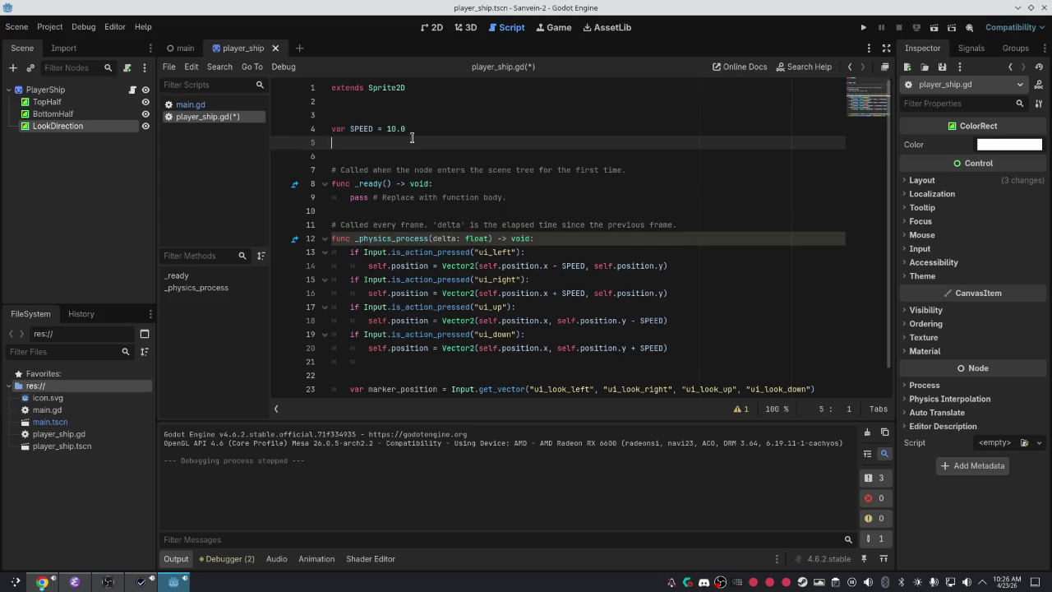
type("m")
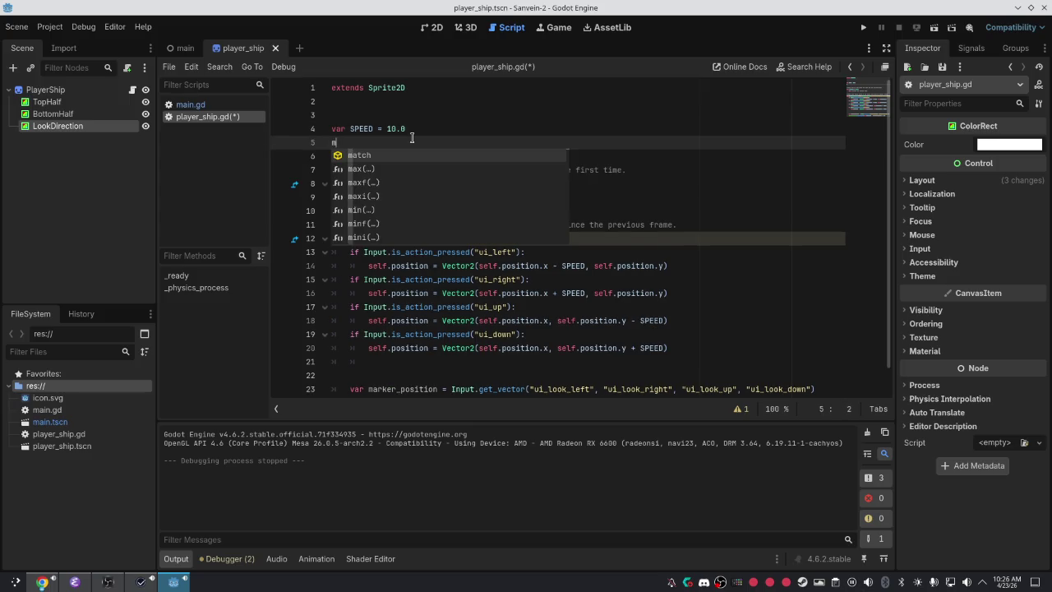
key("BackSpace")
type("va")
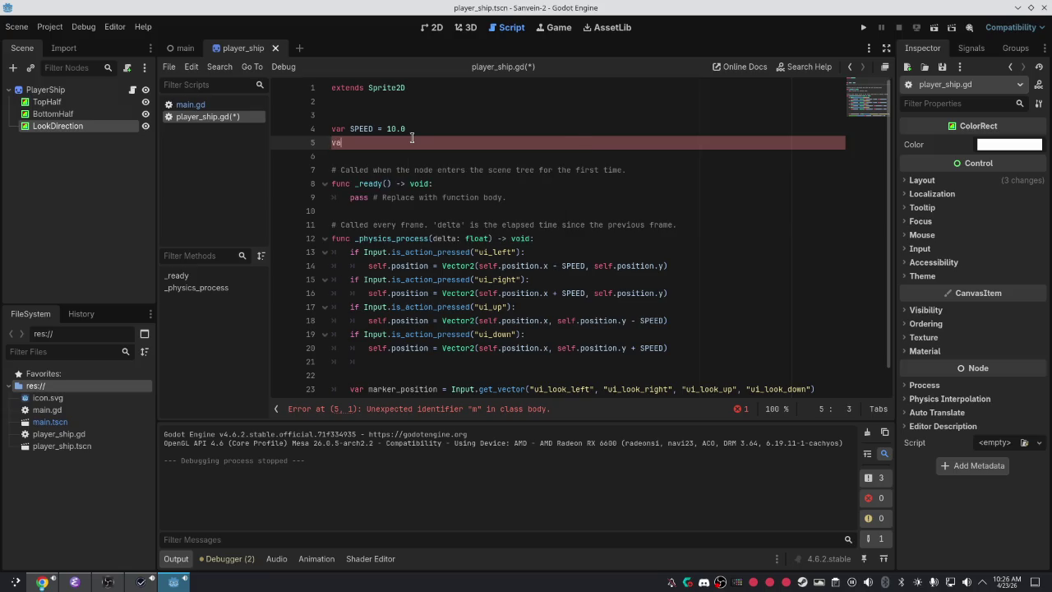
type("rER_RAD")
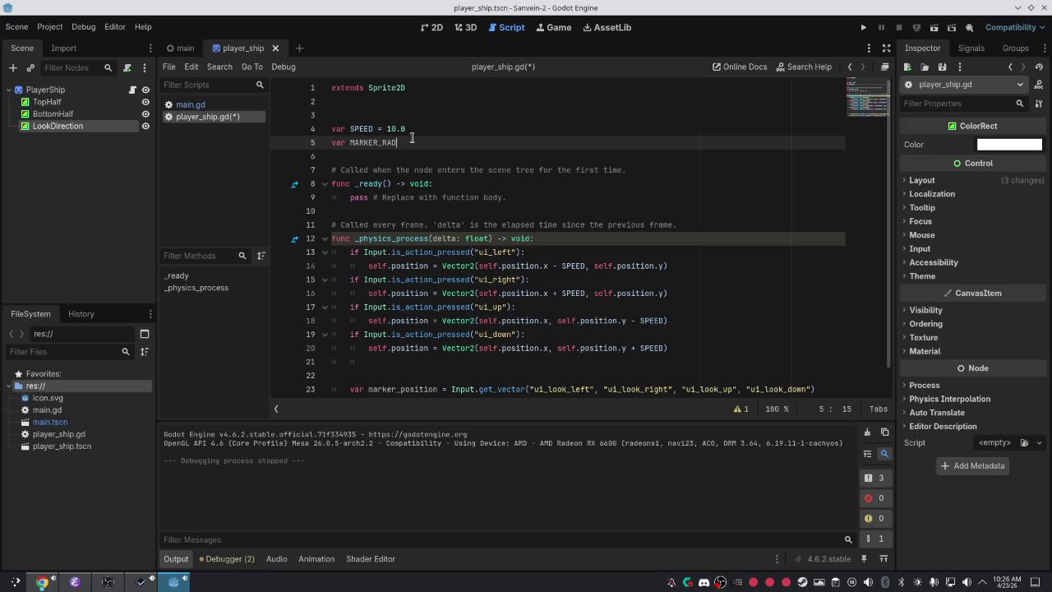
type("US")
type(" 30")
Replace the 30 multiplier on line 24 with MARKER_RADIUS.
double_click(383, 143)
key("ctrl+c")
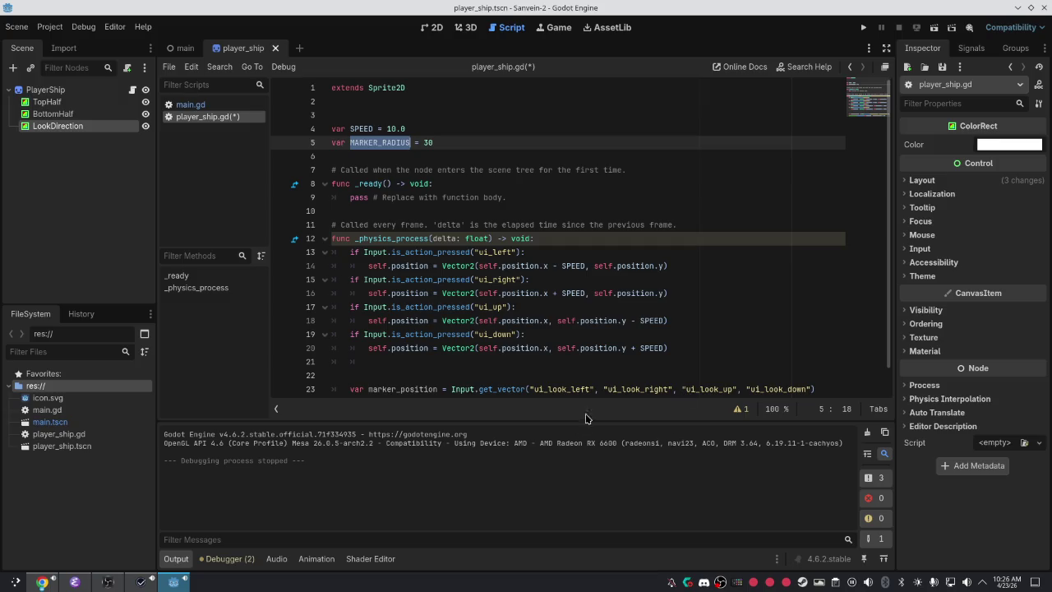
scroll(626, 361, "down", 1)
double_click(646, 375)
key("ctrl+v")
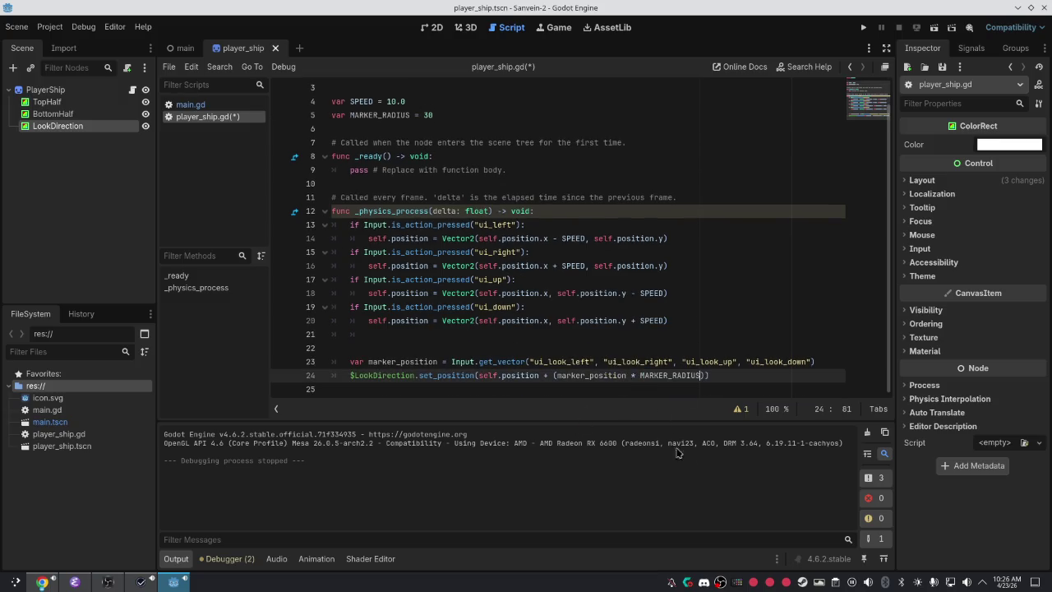
Turn set_position(...) into a direct $LookDirection.position = assignment and save the script.
left_click(523, 376)
left_click(459, 375)
left_click(479, 375)
key("BackSpace")
key("BackSpace")
key("BackSpace")
key("BackSpace")
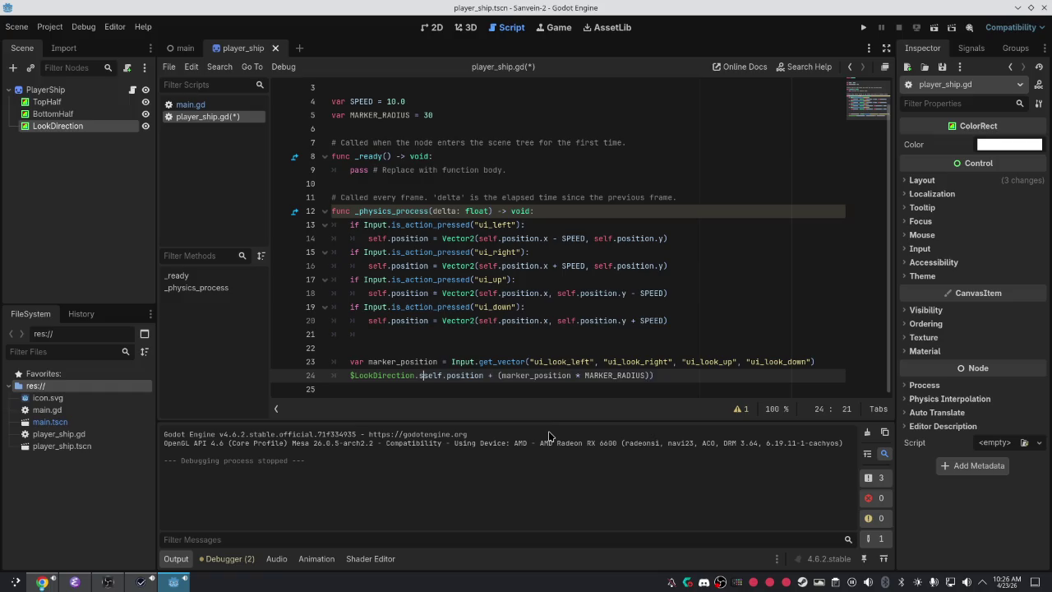
type("position = e")
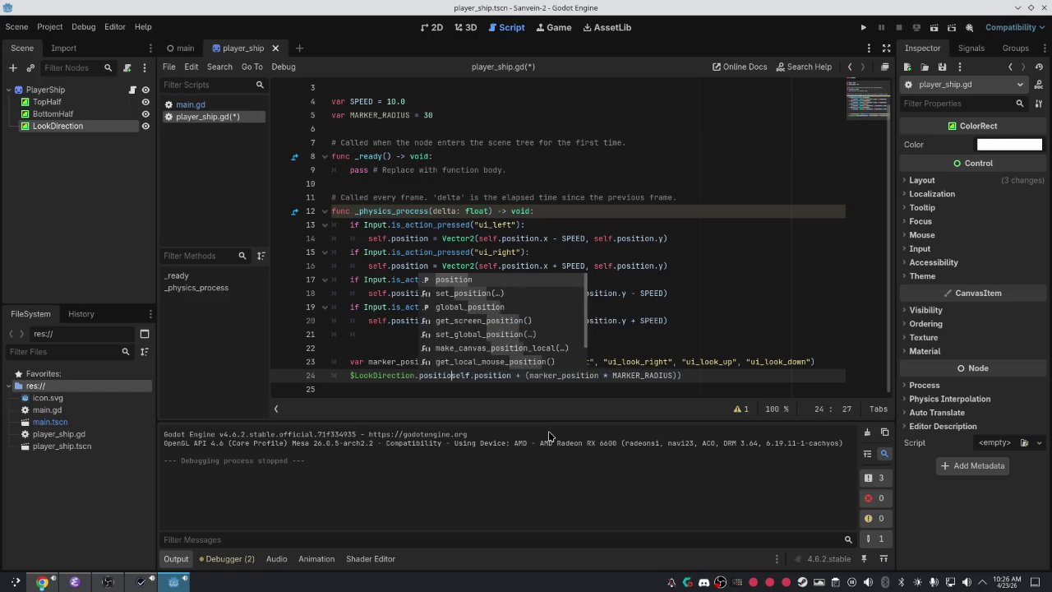
key("BackSpace")
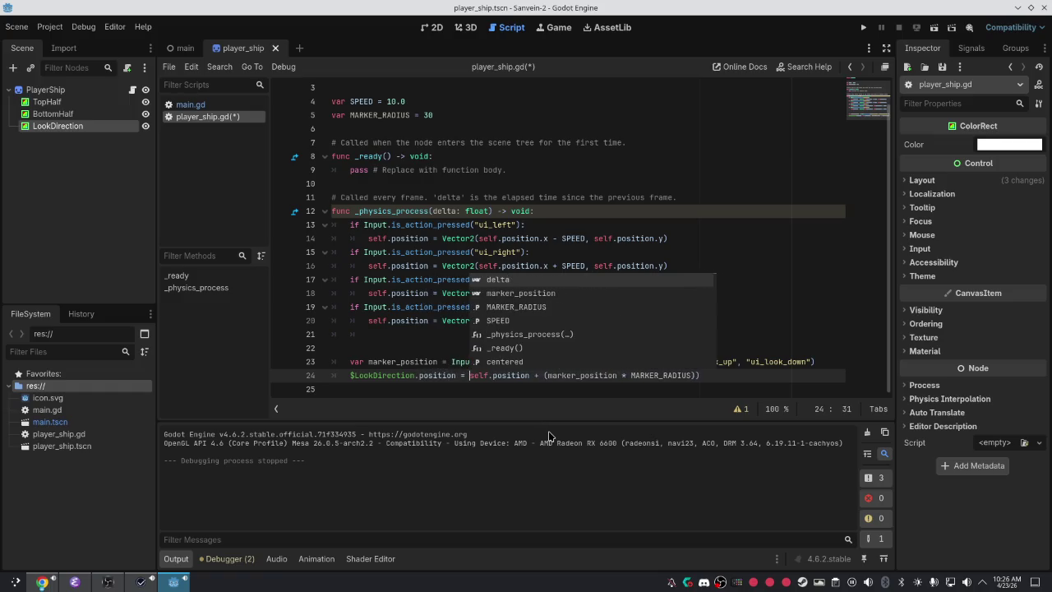
key("End")
key("BackSpace")
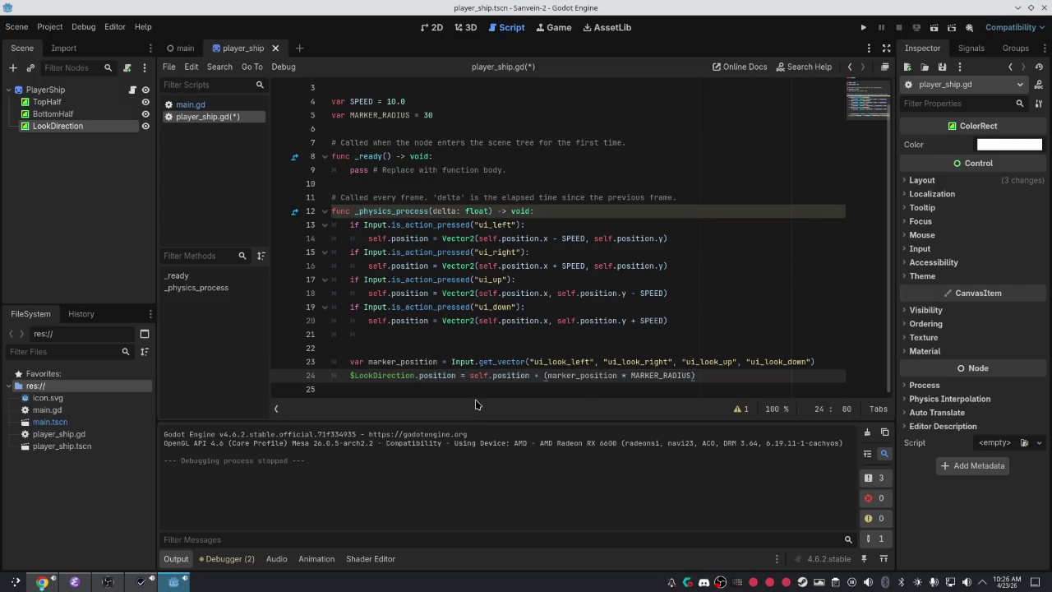
key("ctrl+s")
key("alt+Tab")
key("alt+Tab")
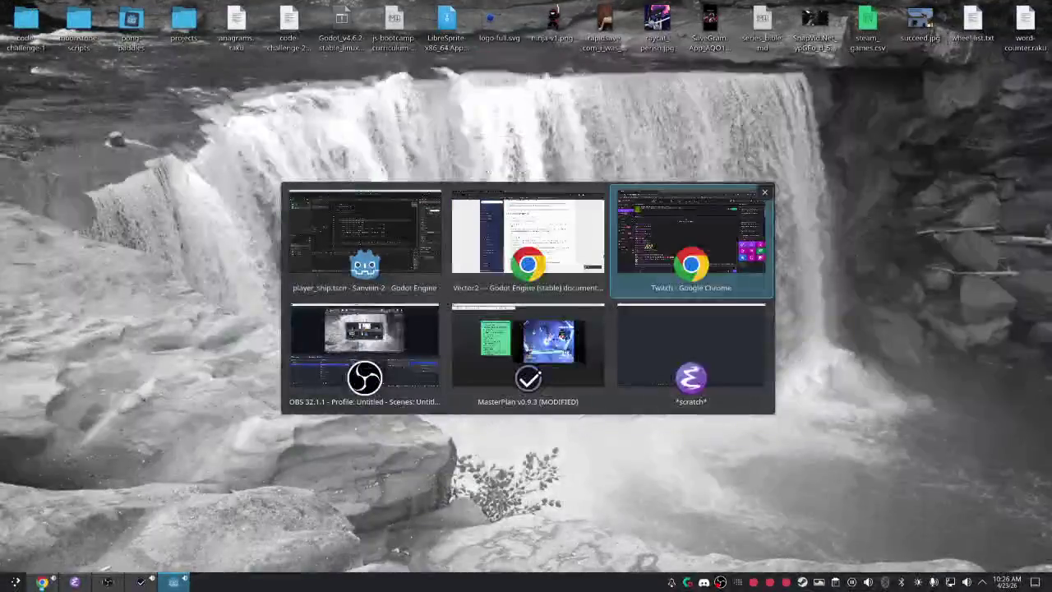
Run the game with F5 to test the new marker offset, then close it.
key("Escape")
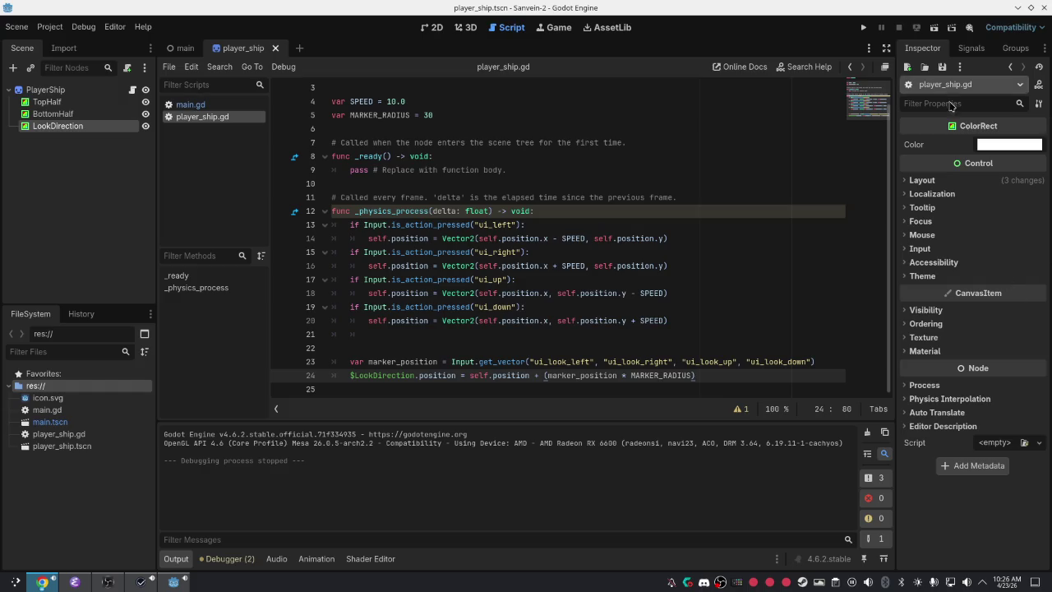
left_click(628, 239)
left_click(595, 178)
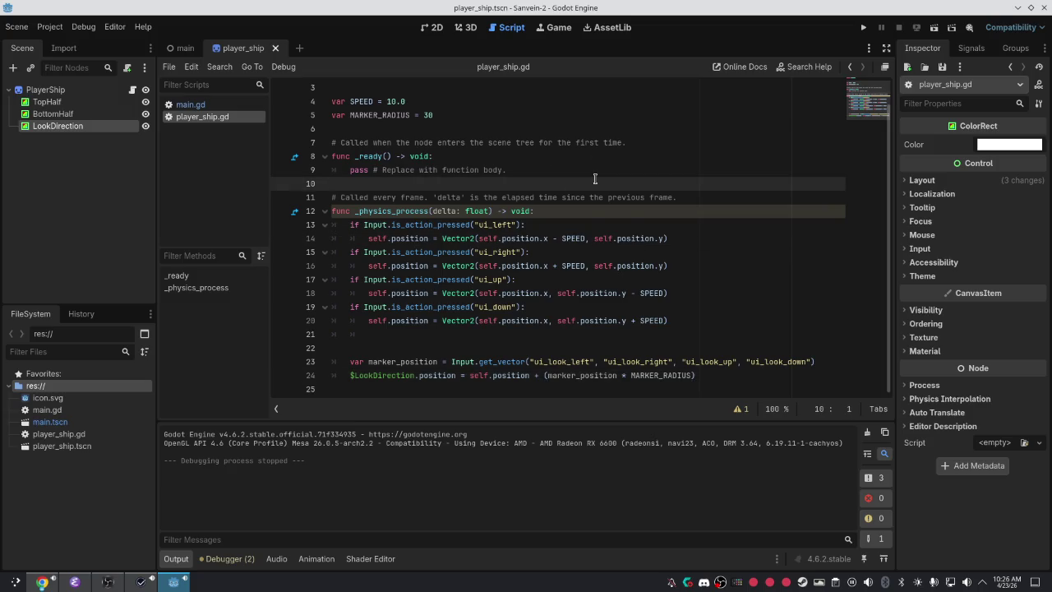
key("F5")
key("alt+F4")
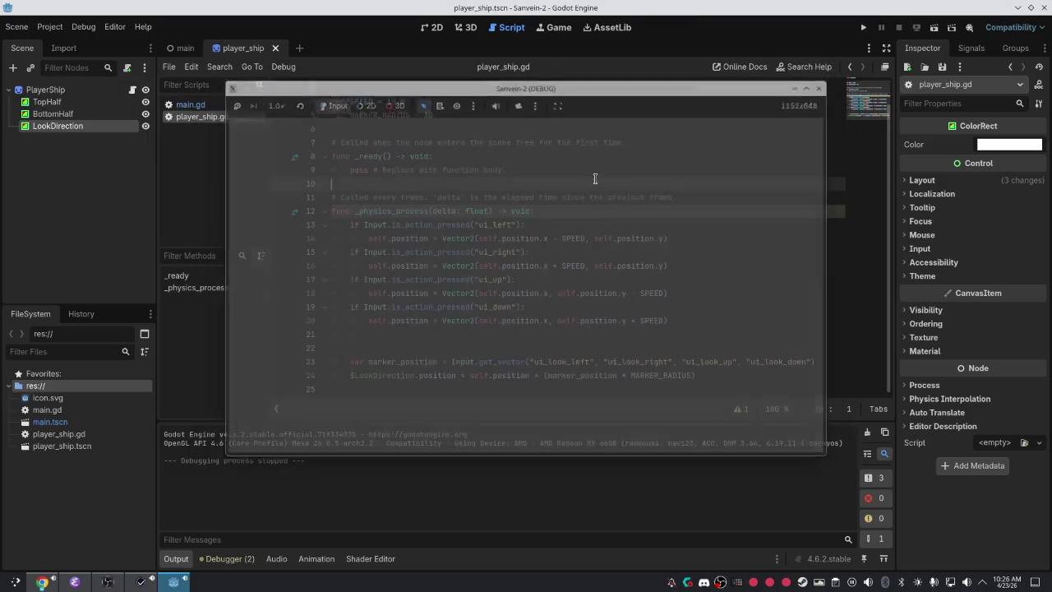
Select the PlayerShip node and show the player ship scene in the 2D view.
left_click(79, 103)
left_click(73, 91)
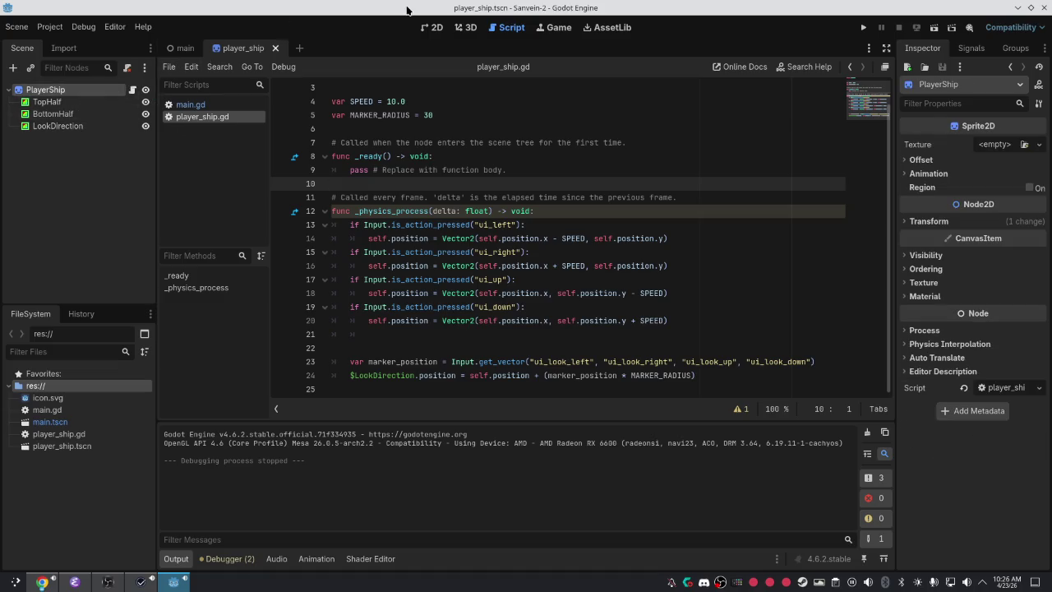
left_click(429, 28)
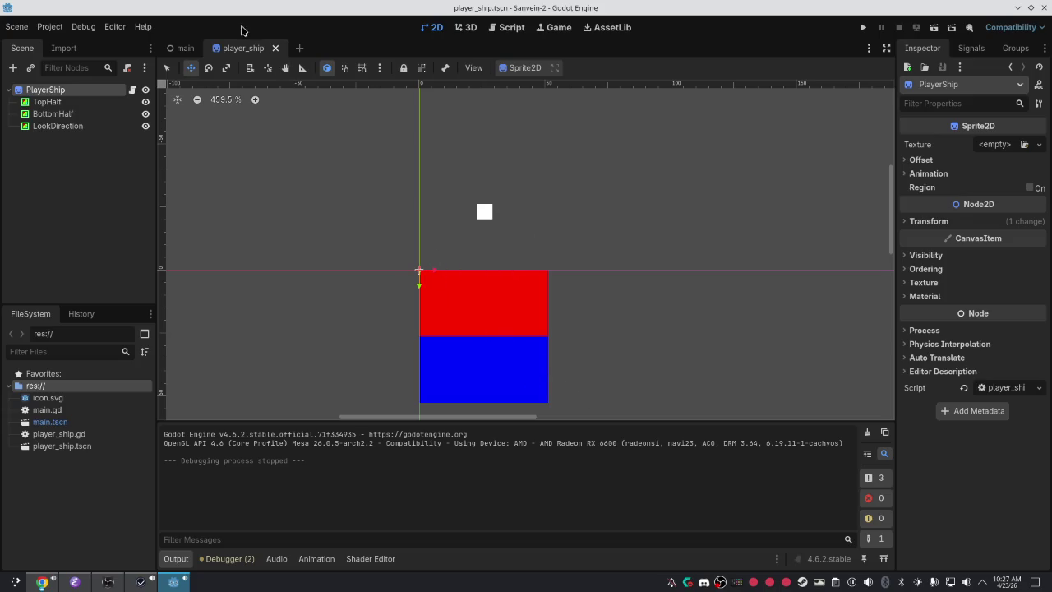
Compare the main and player_ship scene tabs, selecting the PlayerShip instance in main.
left_click(177, 49)
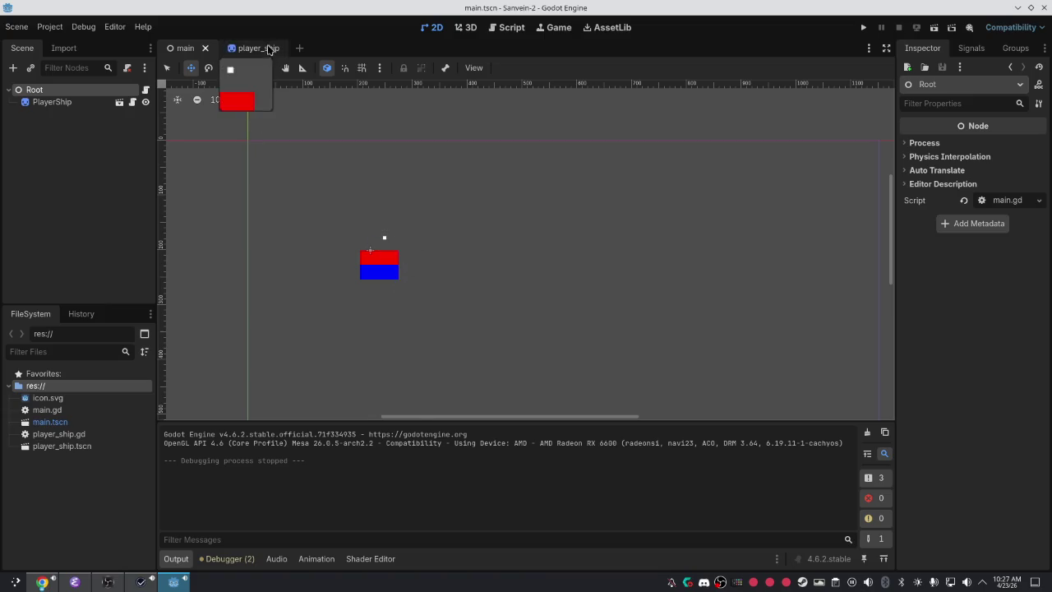
left_click(267, 47)
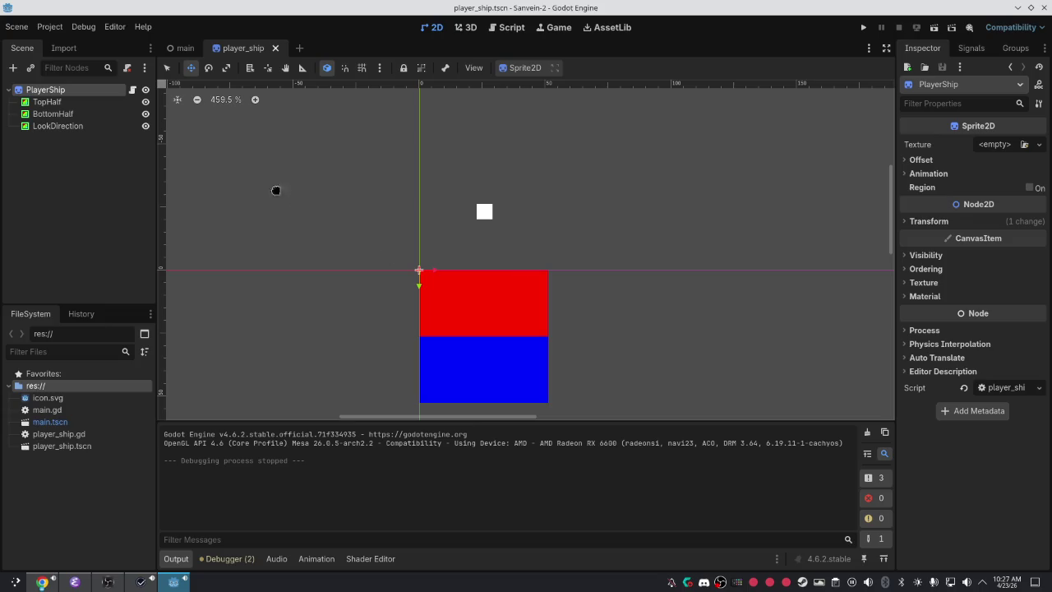
left_click(190, 50)
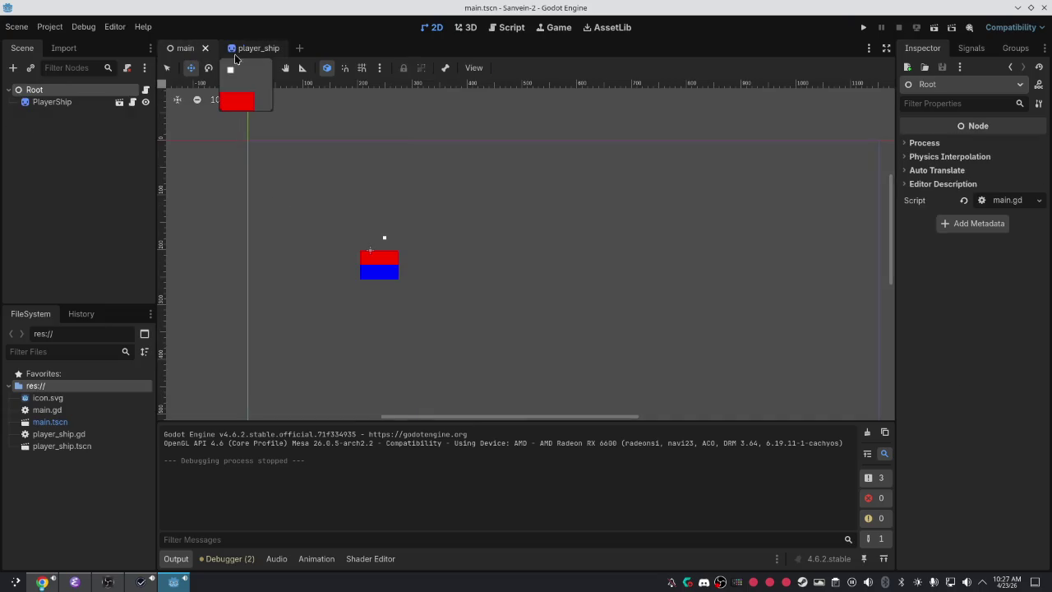
left_click(80, 102)
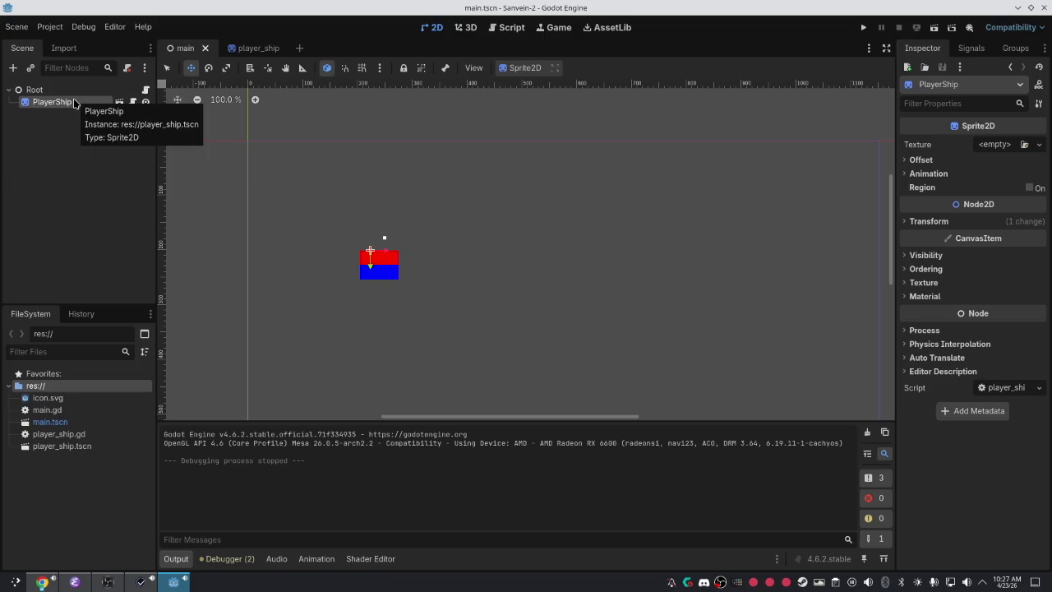
left_click(244, 48)
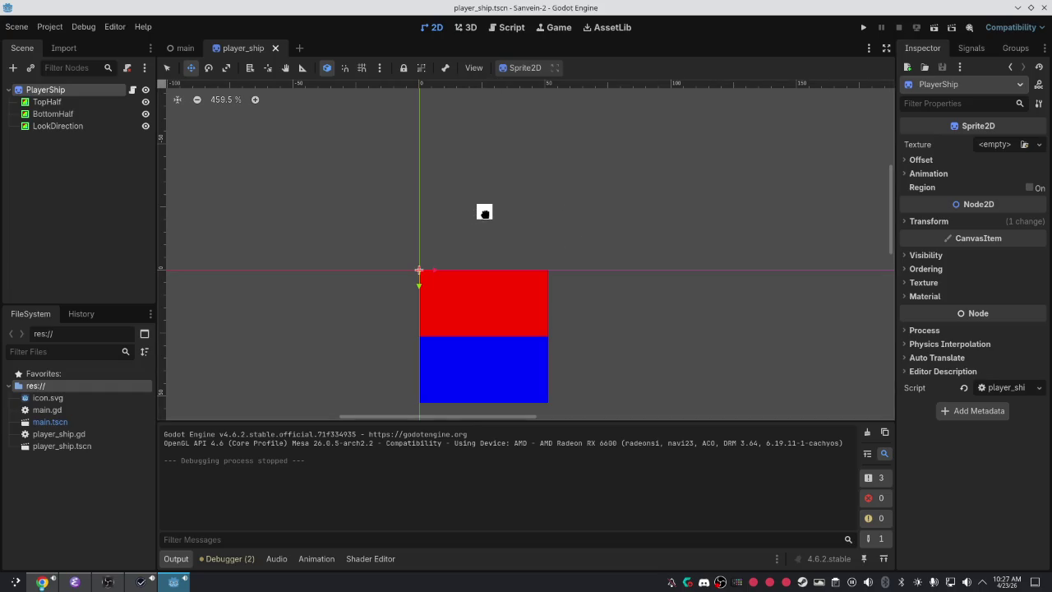
left_click(179, 49)
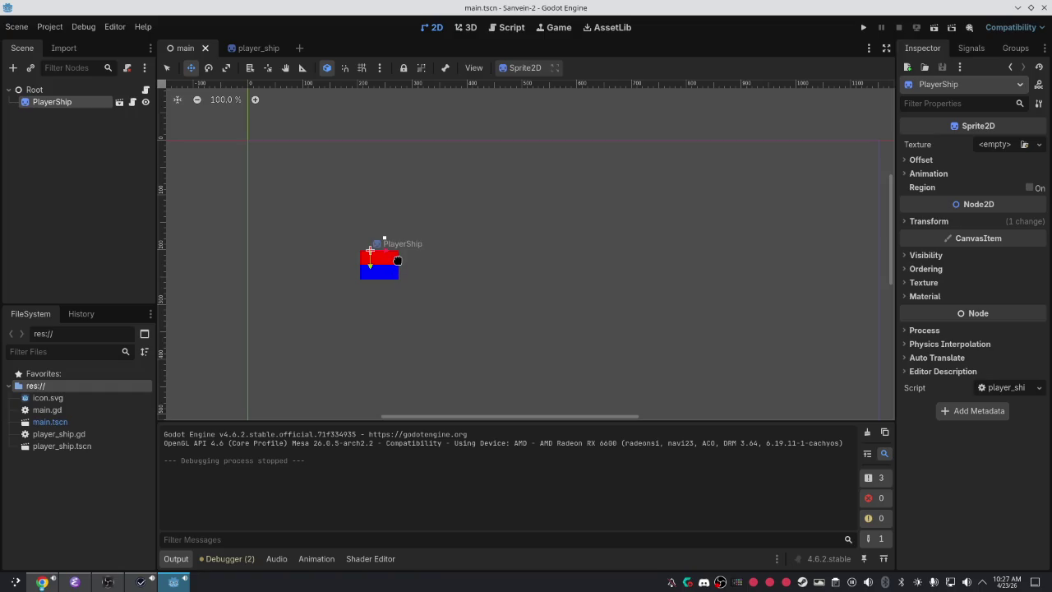
left_click(255, 48)
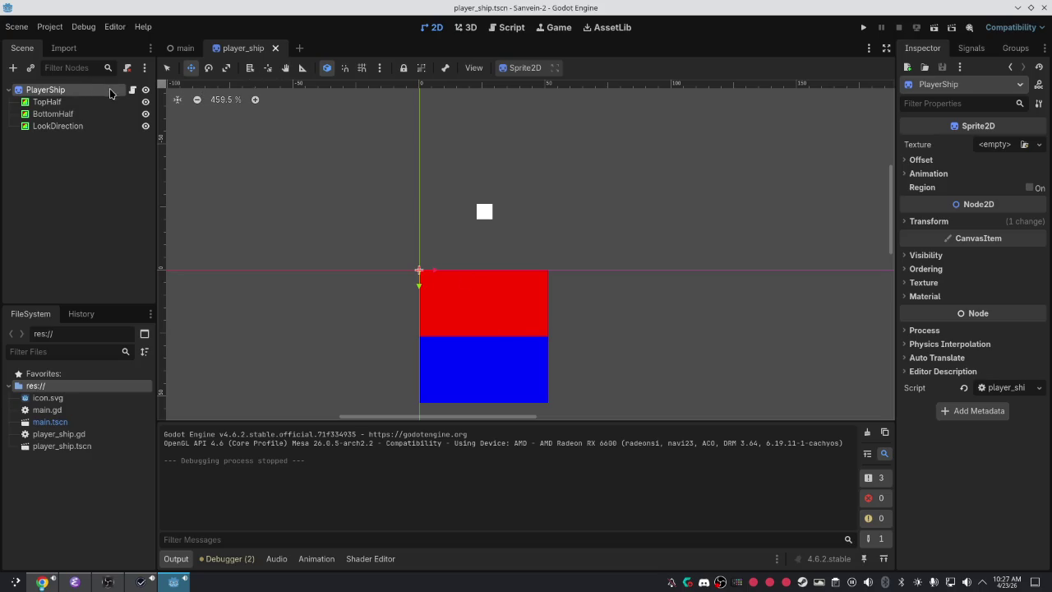
Open PlayerShip's attached script and place the caret after MARKER_RADIUS on line 24.
left_click(132, 90)
left_click(607, 385)
mouse_move(607, 384)
left_mouse_down()
mouse_move(604, 361)
mouse_move(612, 389)
mouse_move(646, 378)
left_mouse_up()
left_click(688, 375)
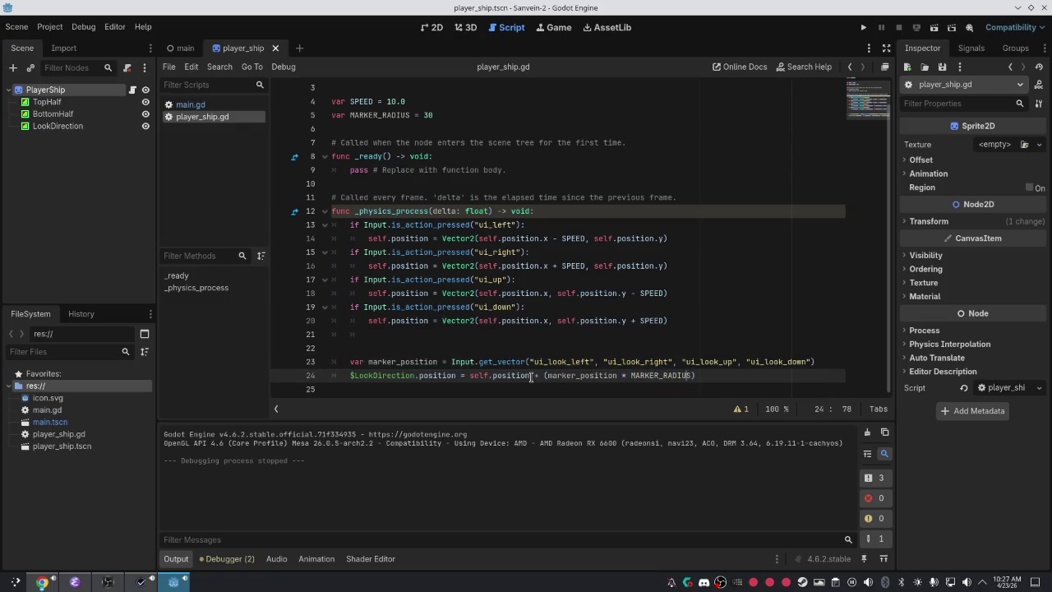
Delete 'self.position + ' from line 24 of player_ship.gd and run the game with F5.
left_click_drag(538, 374, 481, 374)
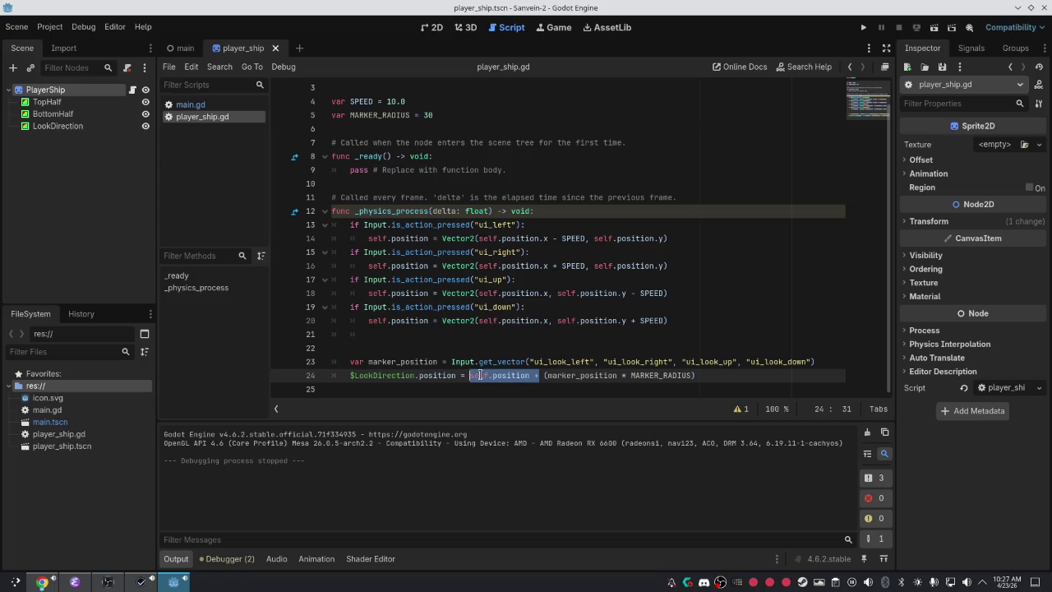
key("BackSpace")
key("BackSpace")
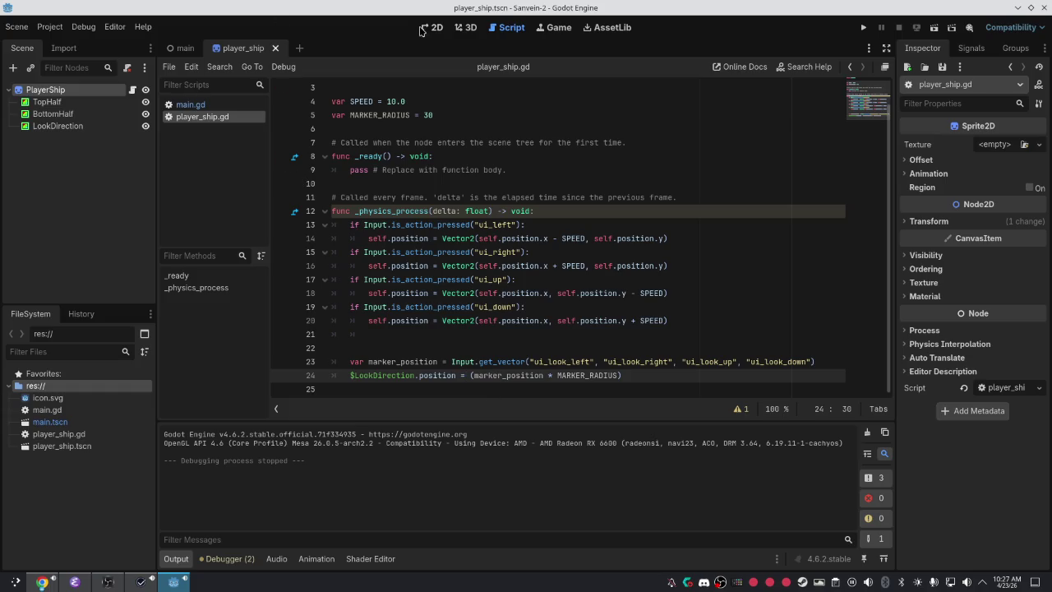
key("F5")
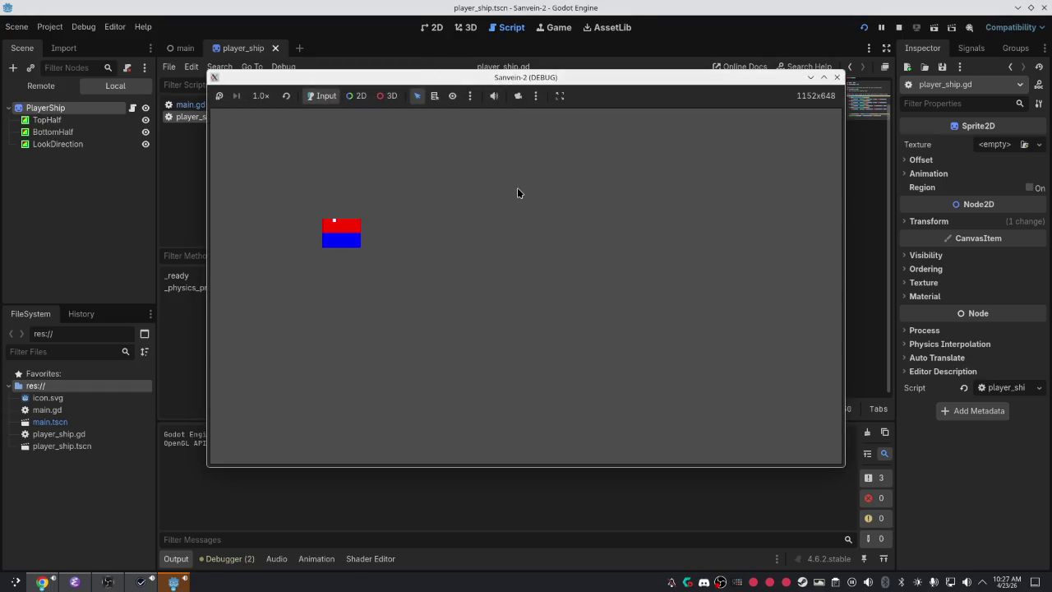
key("Left")
Swing the marker with Up/Down, move the ship right, then stop the game with F8.
key("Up")
key("Down")
key("Right")
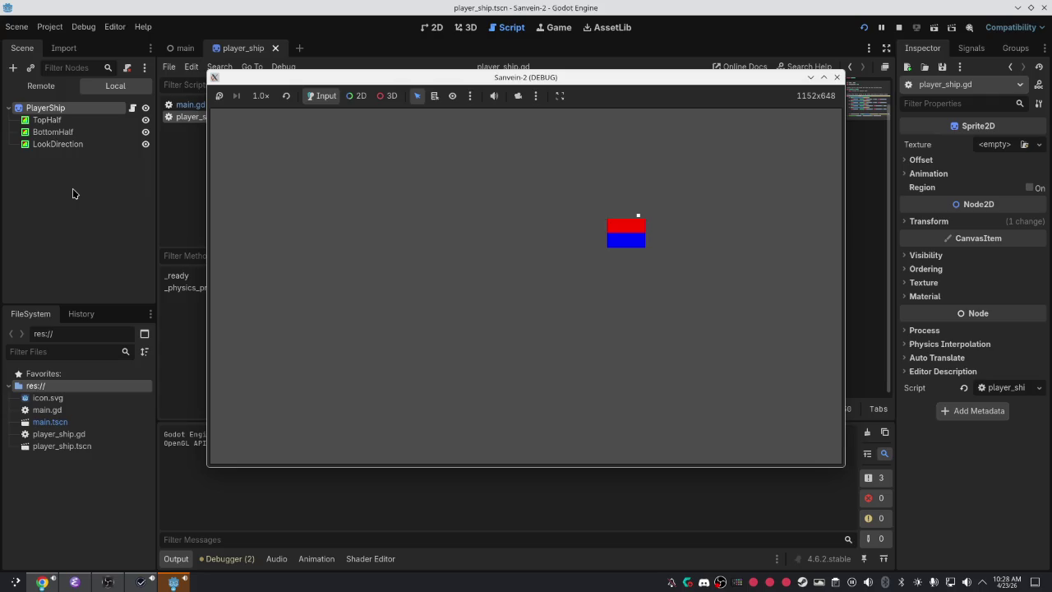
key("Up")
key("F8")
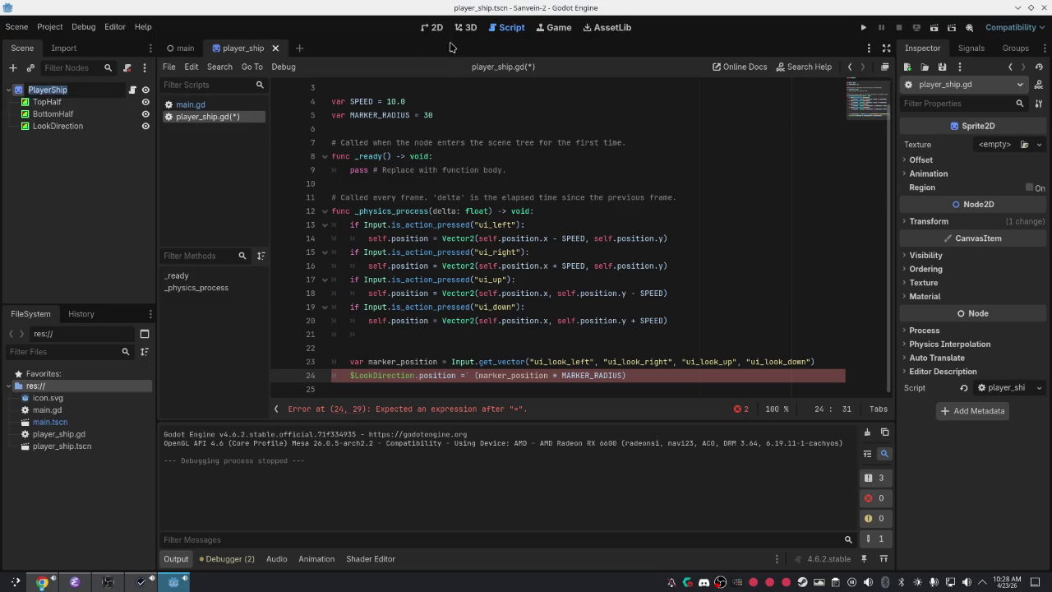
Return to the ship's 2D view, select PlayerShip, and choose Add Child Node from its menu.
left_click(435, 28)
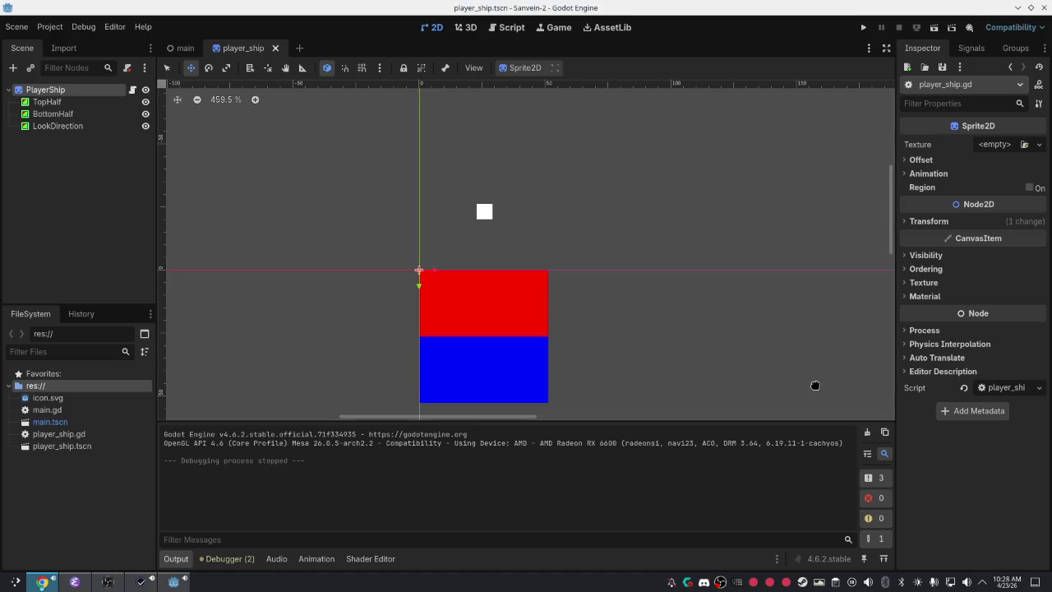
scroll(688, 321, "down", 2)
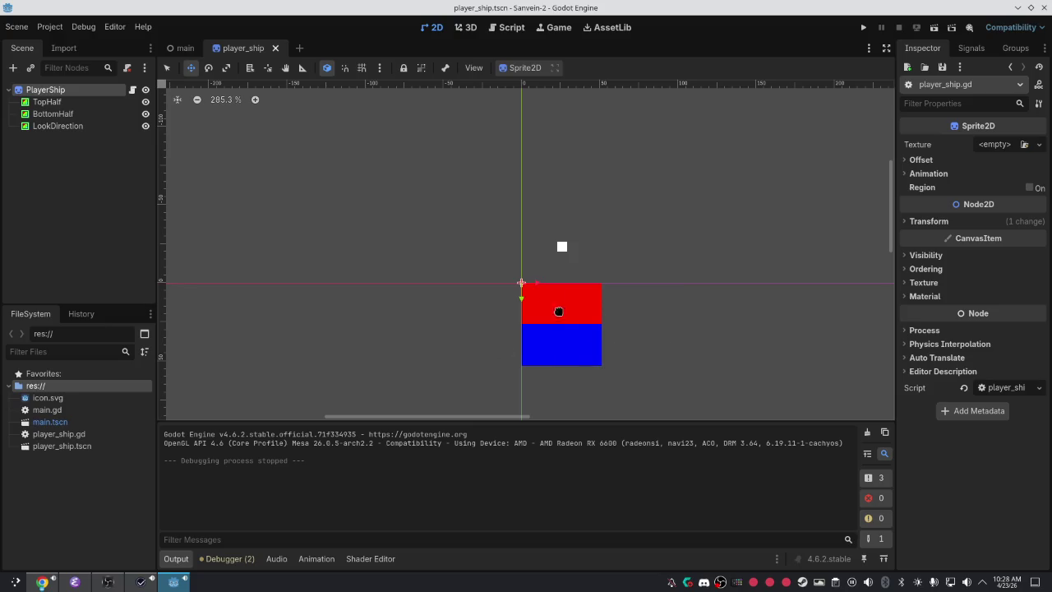
left_click(41, 102)
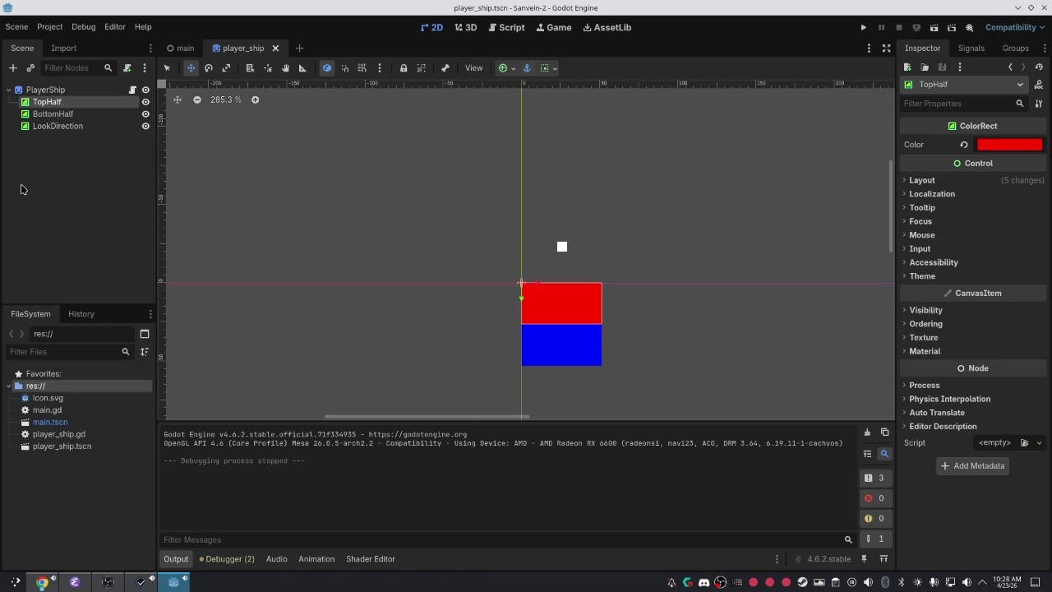
left_click(65, 92)
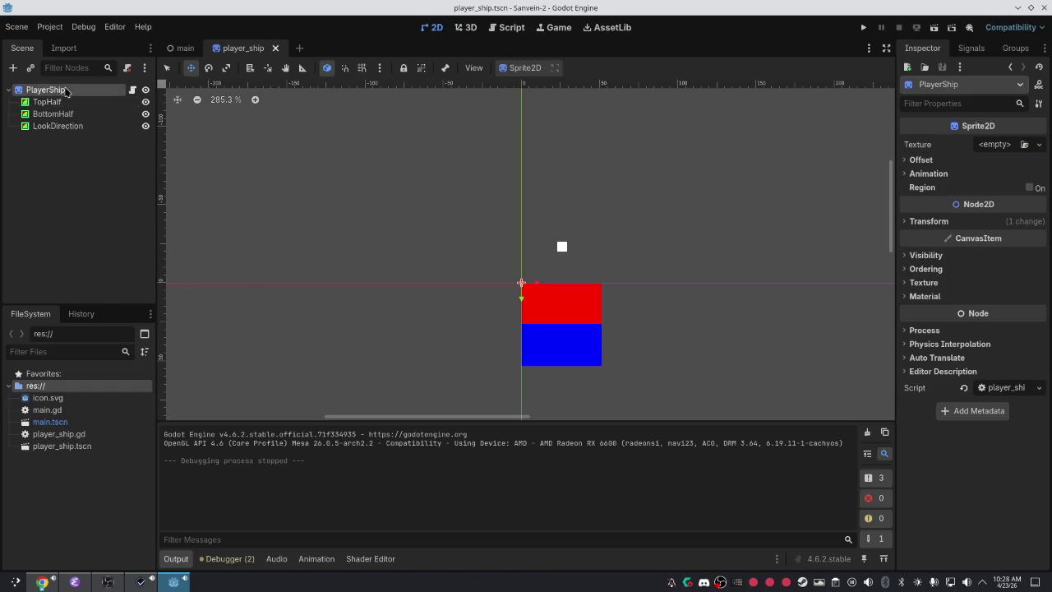
right_click(66, 91)
left_click(103, 115)
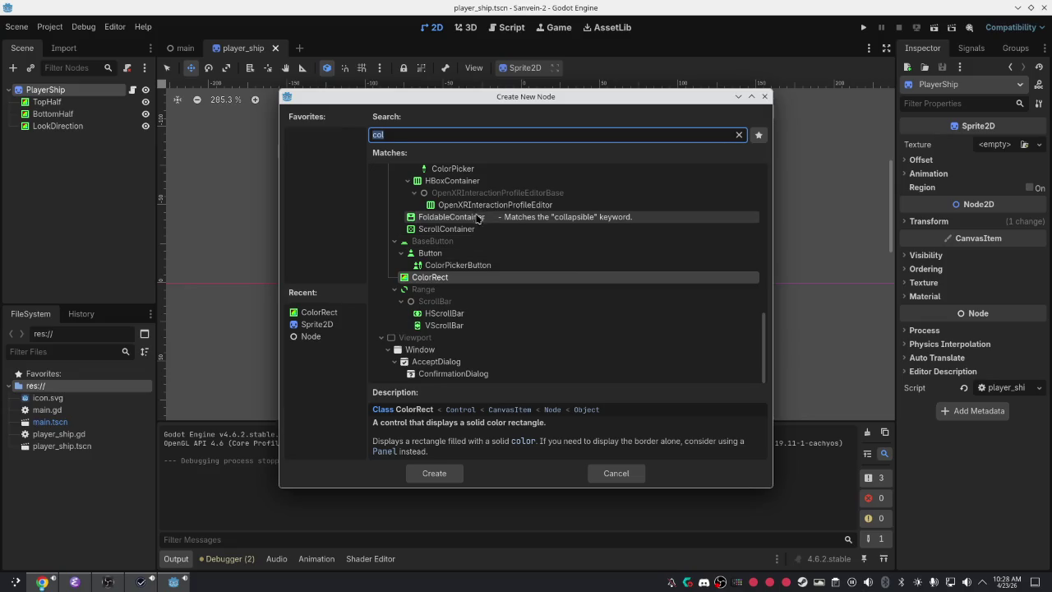
Search 'cont' in Create New Node, collapse the Control branch, and cancel without adding anything.
type("cont")
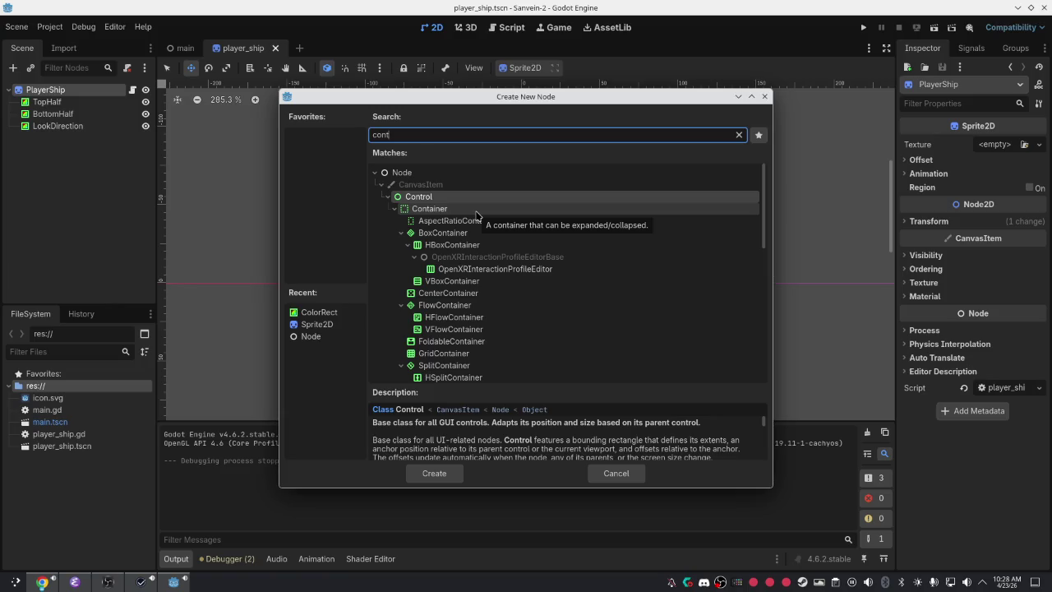
left_click(387, 197)
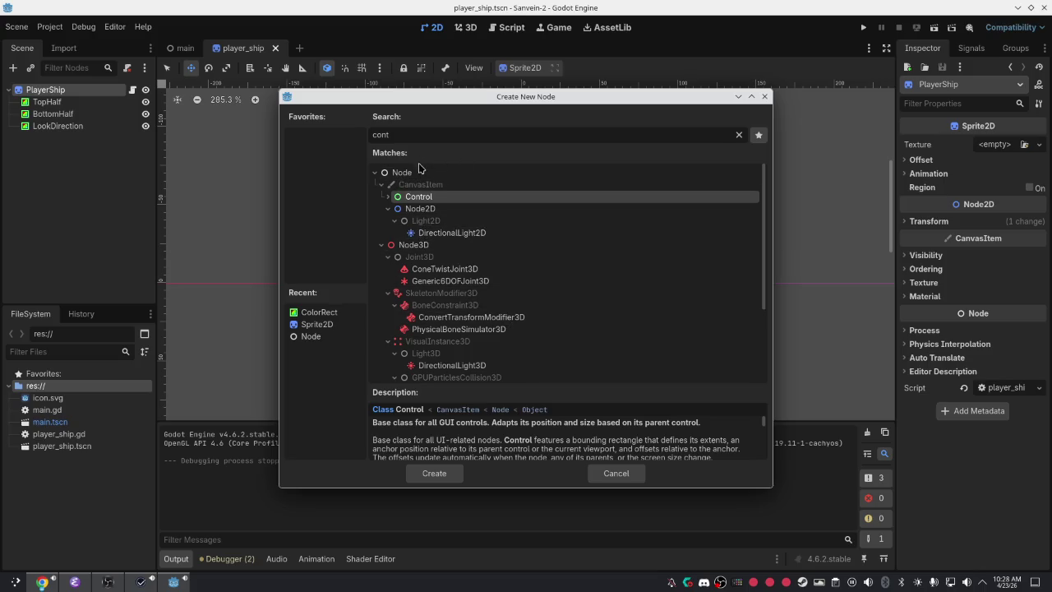
left_click(426, 135)
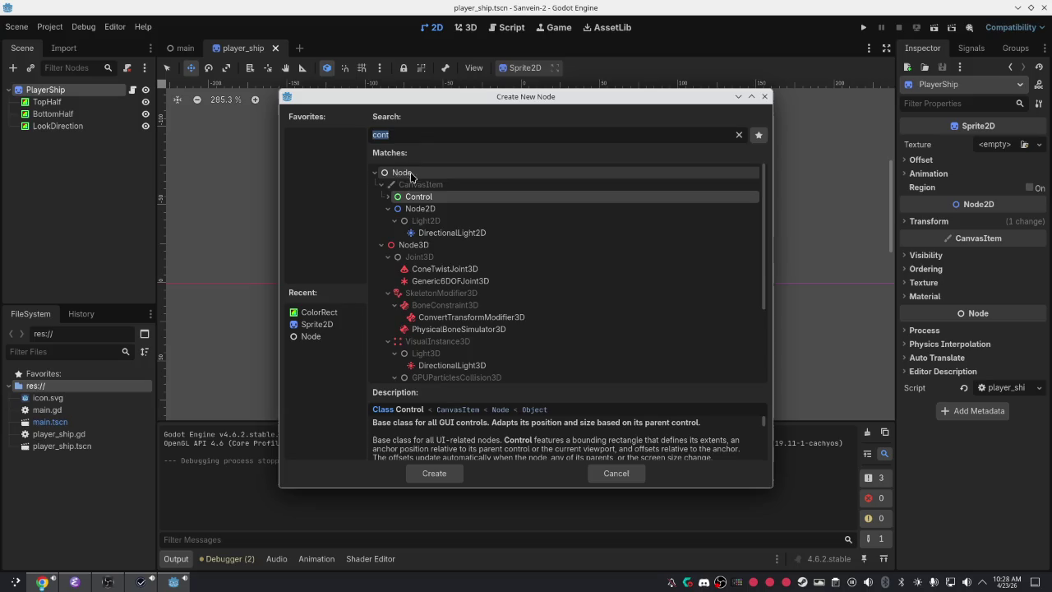
left_click(619, 473)
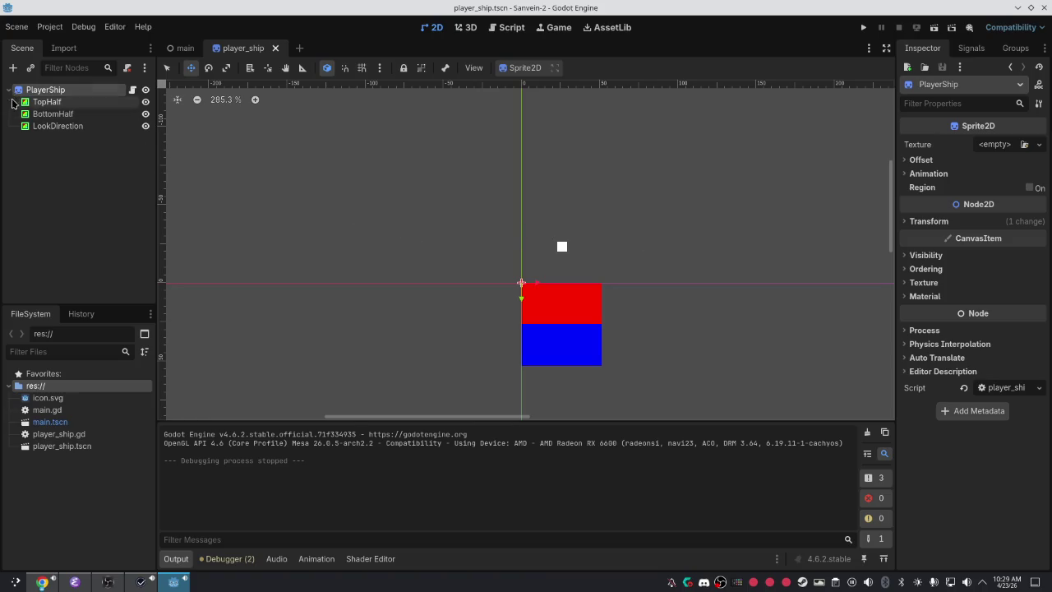
Drag LookDirection to (12, 12), save the scene, and open player_ship.gd's line 24 parse error.
left_click(58, 126)
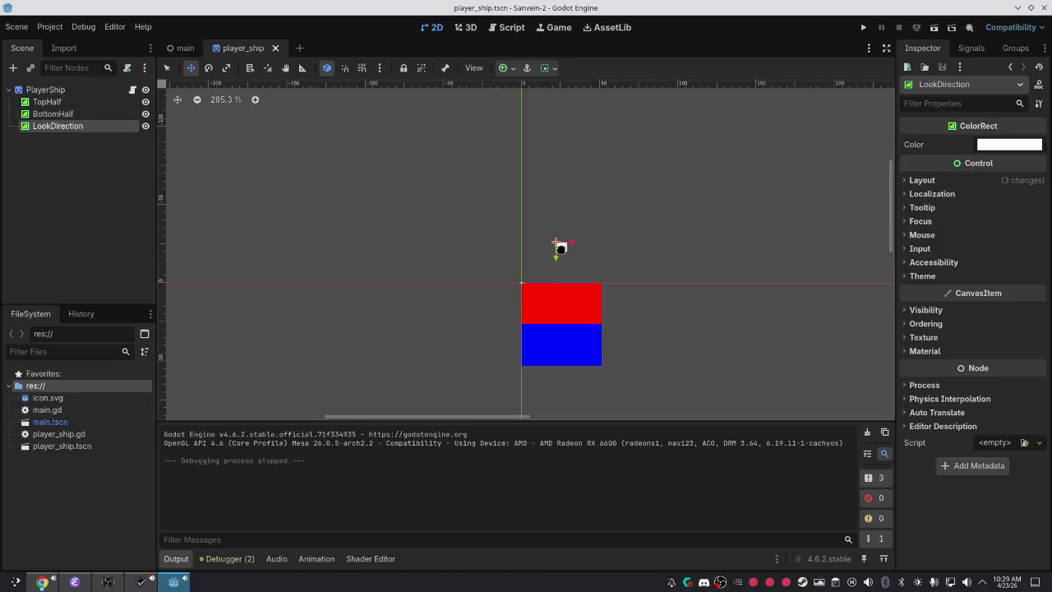
mouse_move(559, 247)
left_mouse_down()
mouse_move(562, 333)
mouse_move(560, 322)
left_mouse_up()
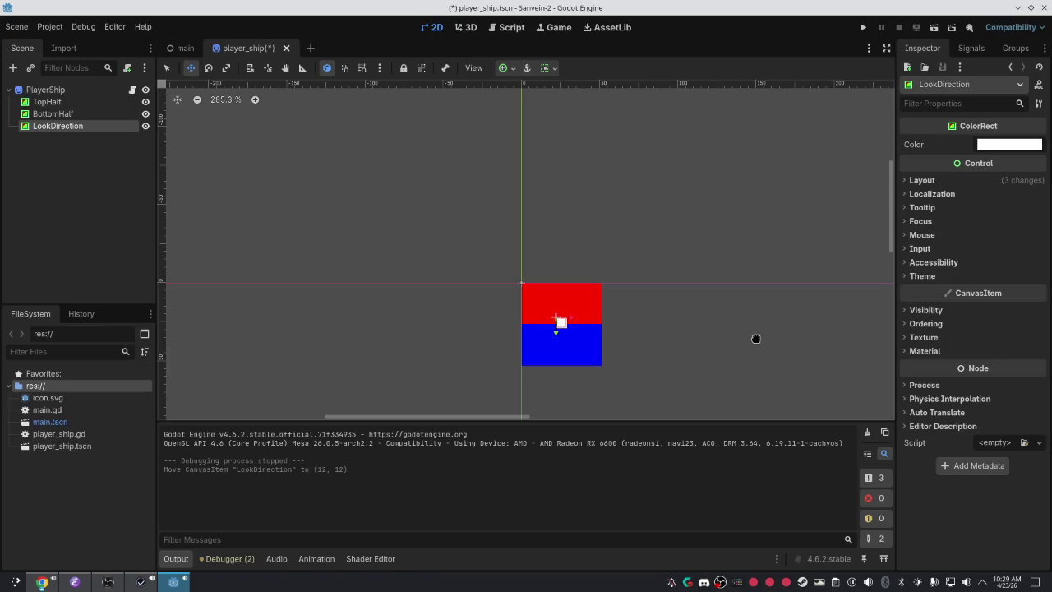
key("ctrl+s")
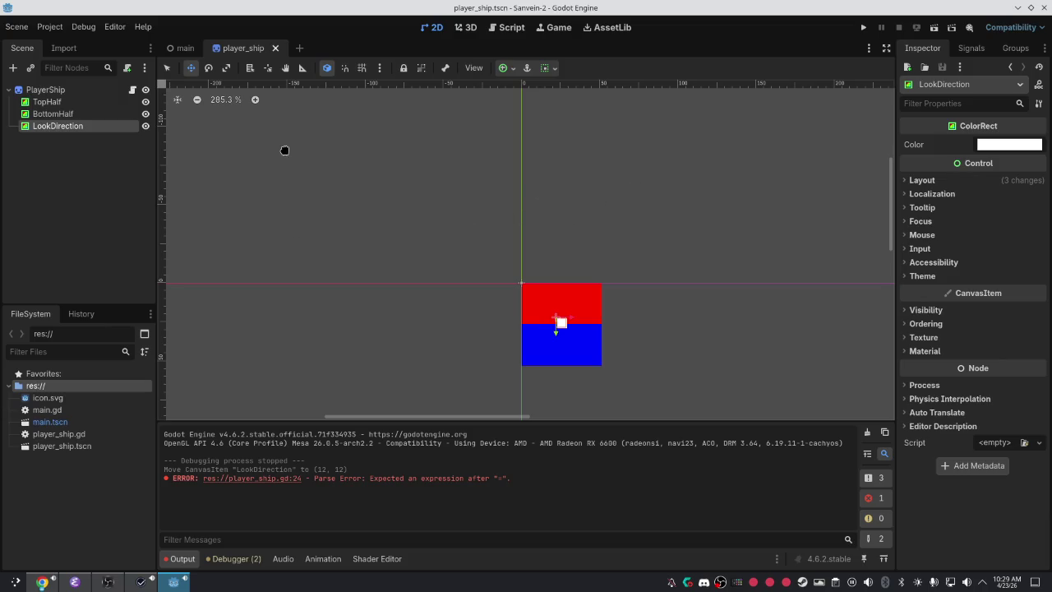
left_click(242, 480)
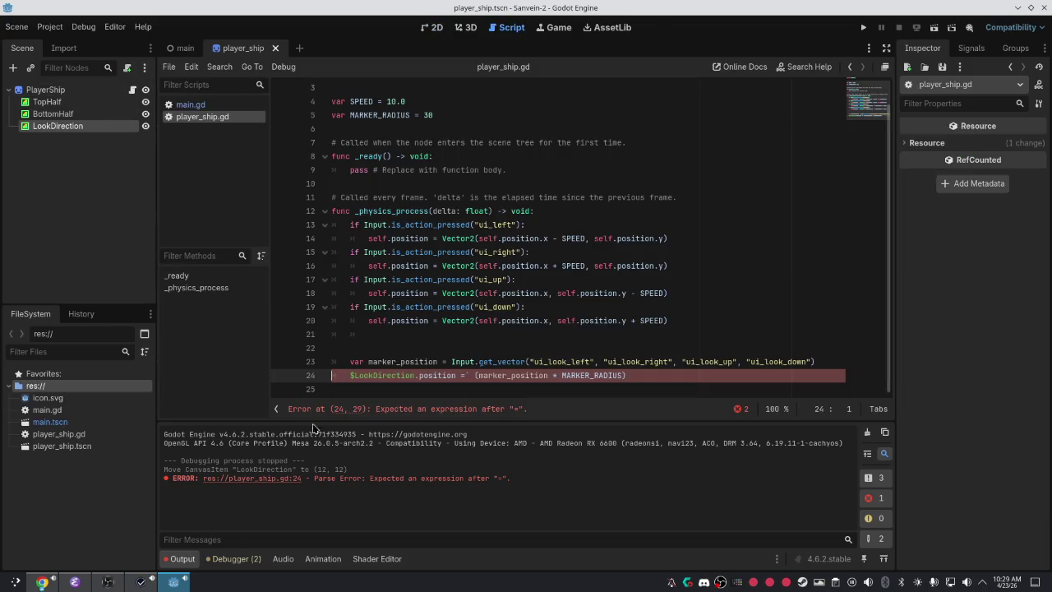
left_click(466, 374)
key("BackSpace")
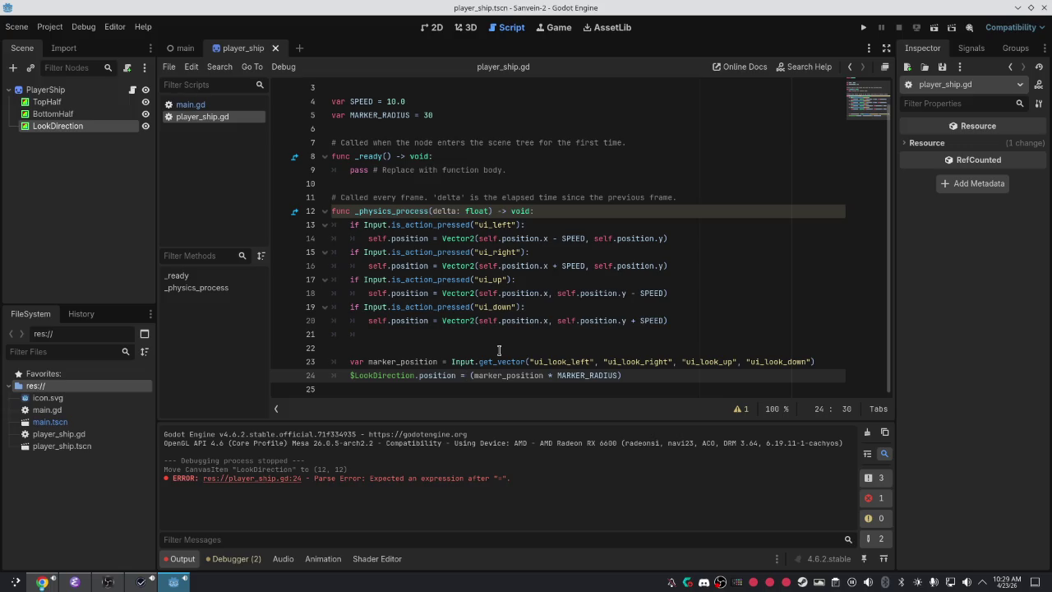
key("F5")
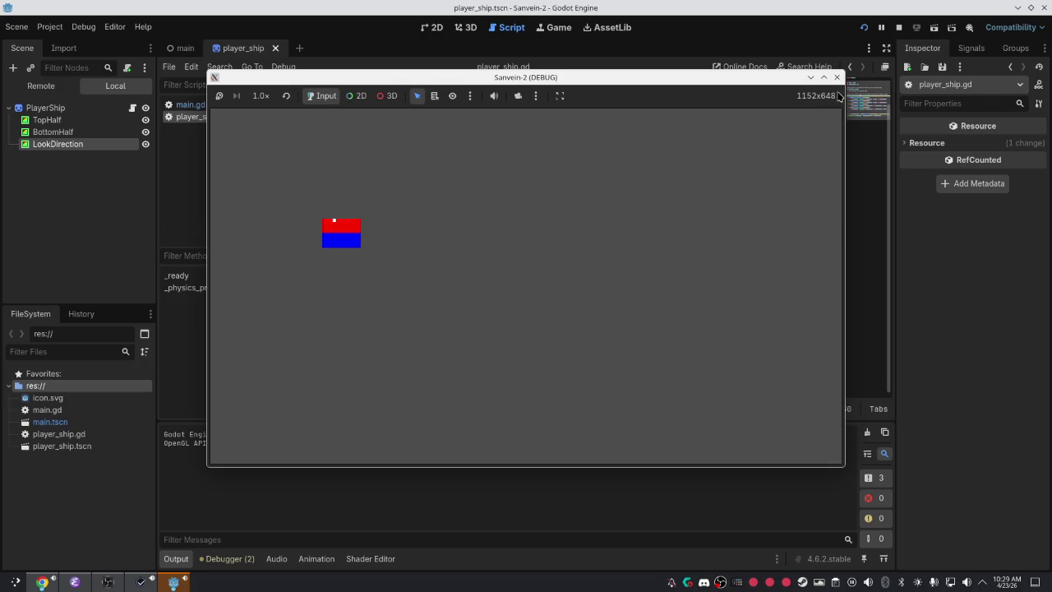
left_click(838, 78)
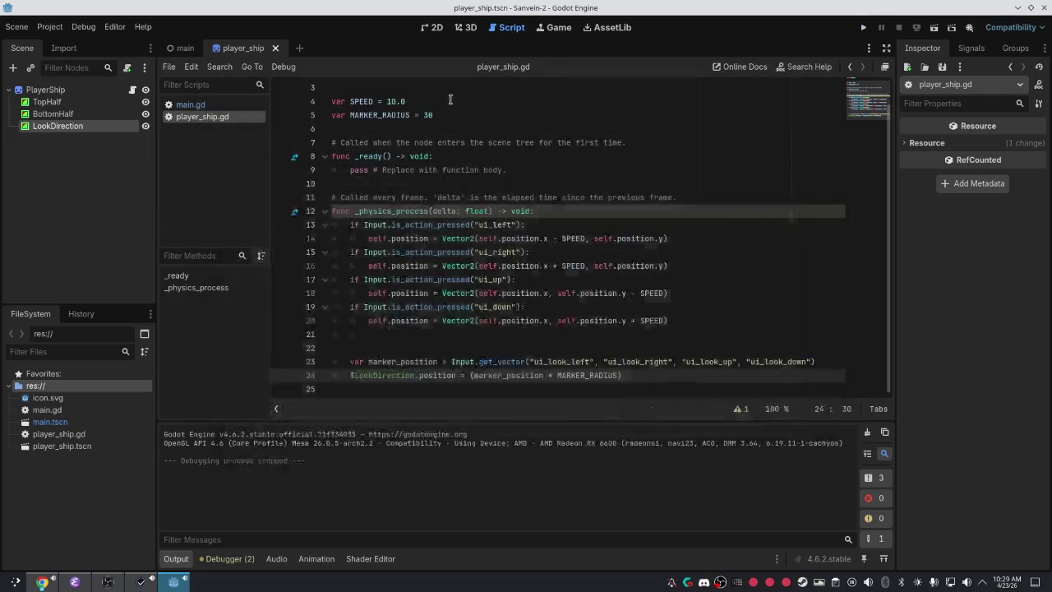
left_click(178, 49)
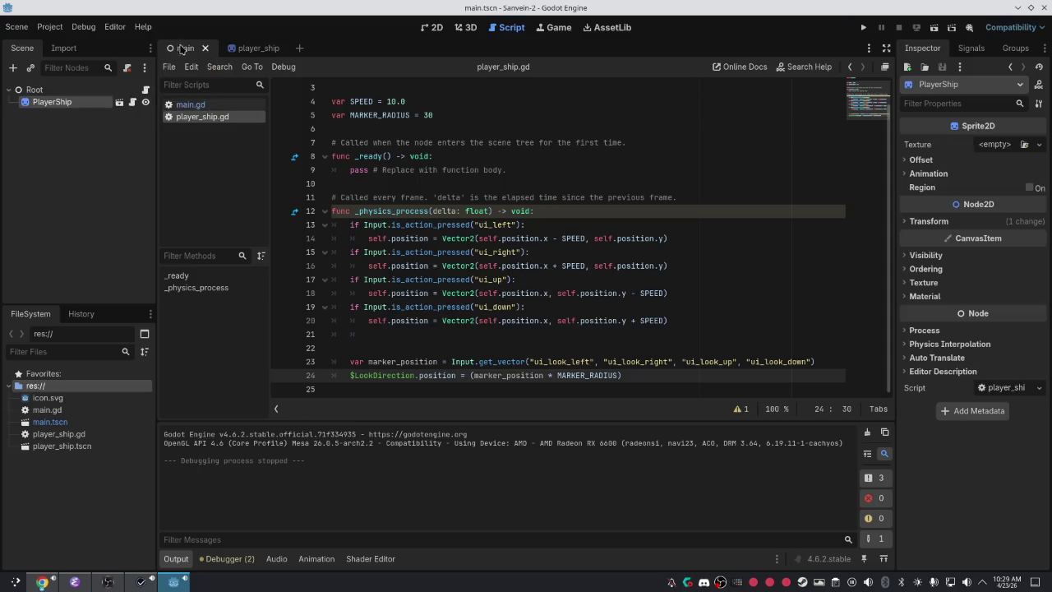
left_click(243, 48)
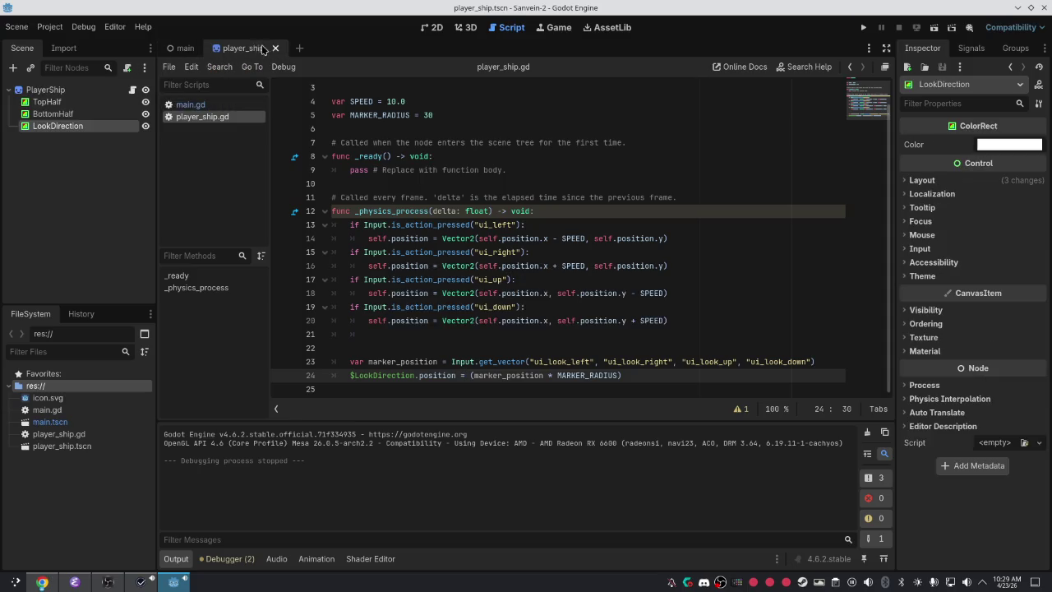
left_click(87, 90)
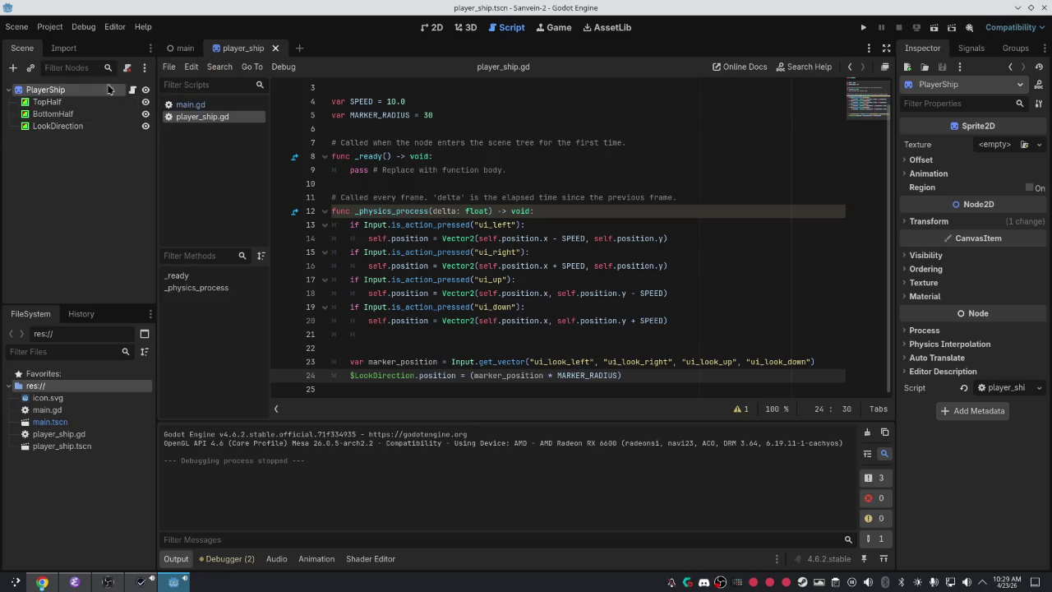
left_click(182, 48)
right_click(104, 104)
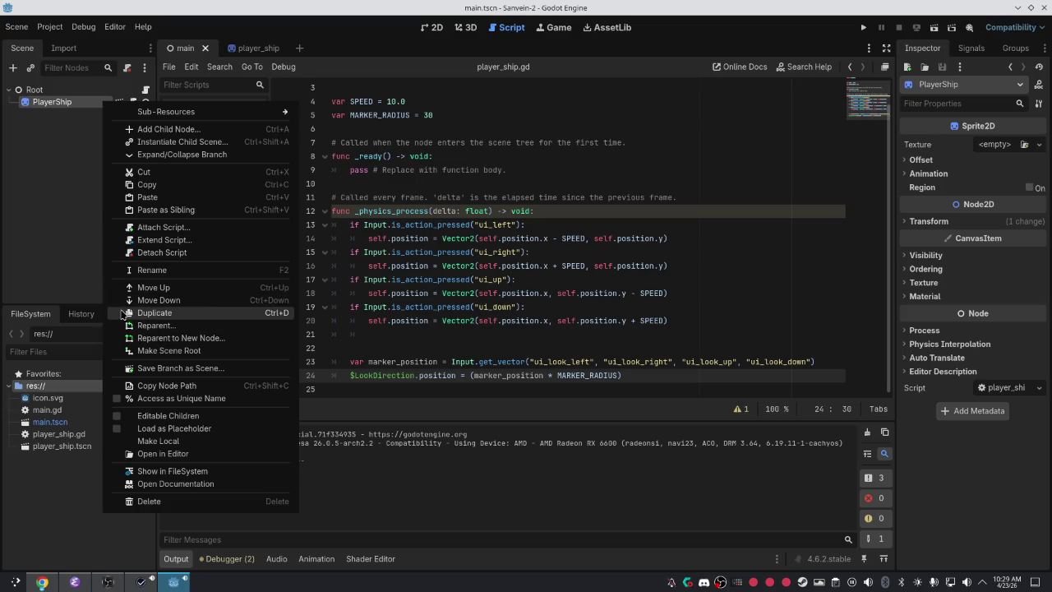
left_click(81, 253)
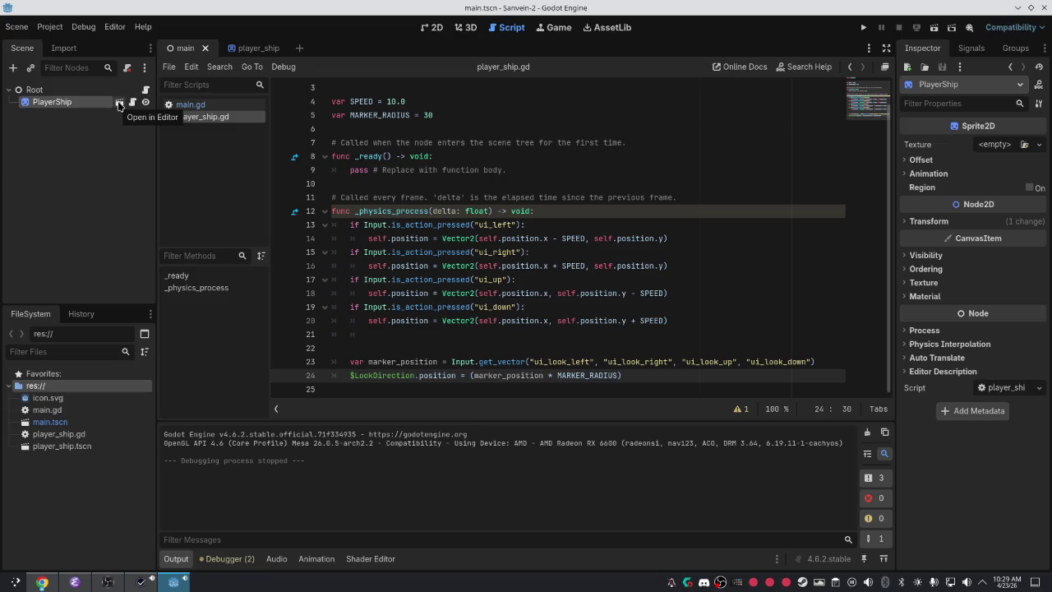
key("F2")
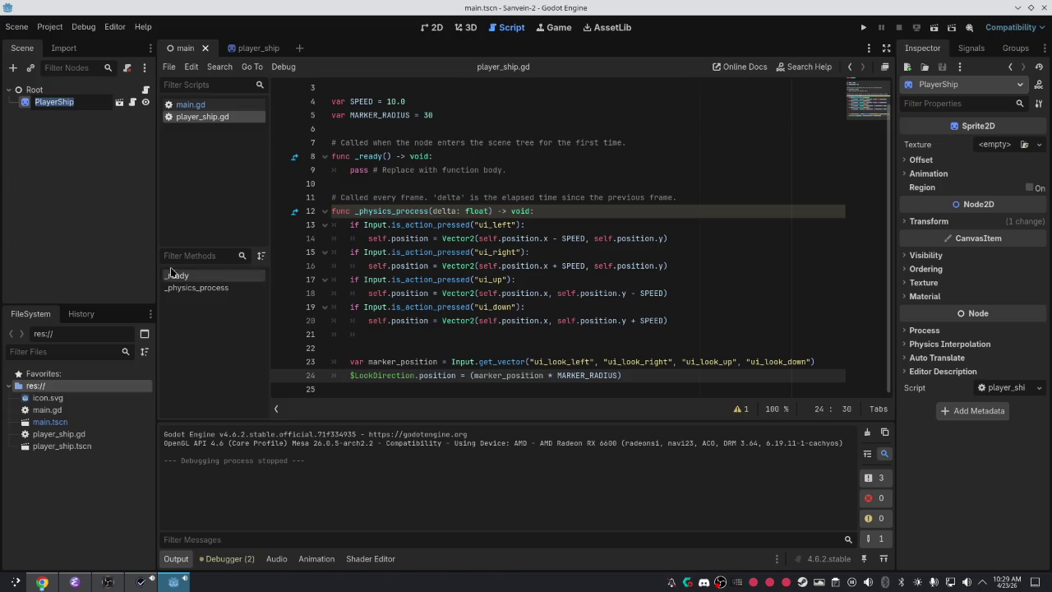
key("alt+Tab")
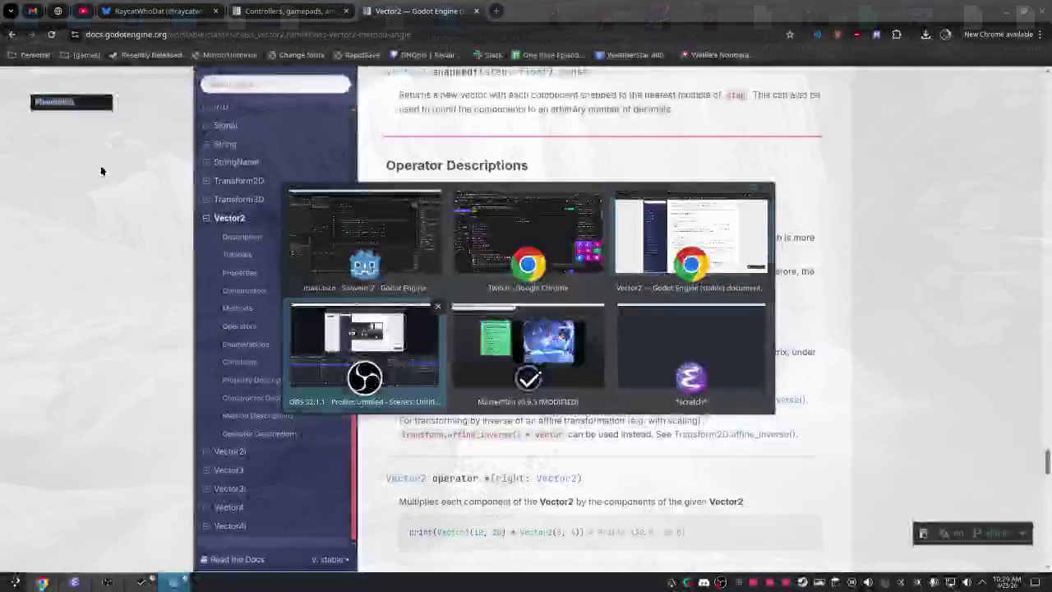
key("alt+Tab")
key("alt+Tab")
key("alt+shift+Tab")
key("alt+shift+Tab")
key("alt+shift+Tab")
key("alt+shift+Tab")
key("alt+Tab")
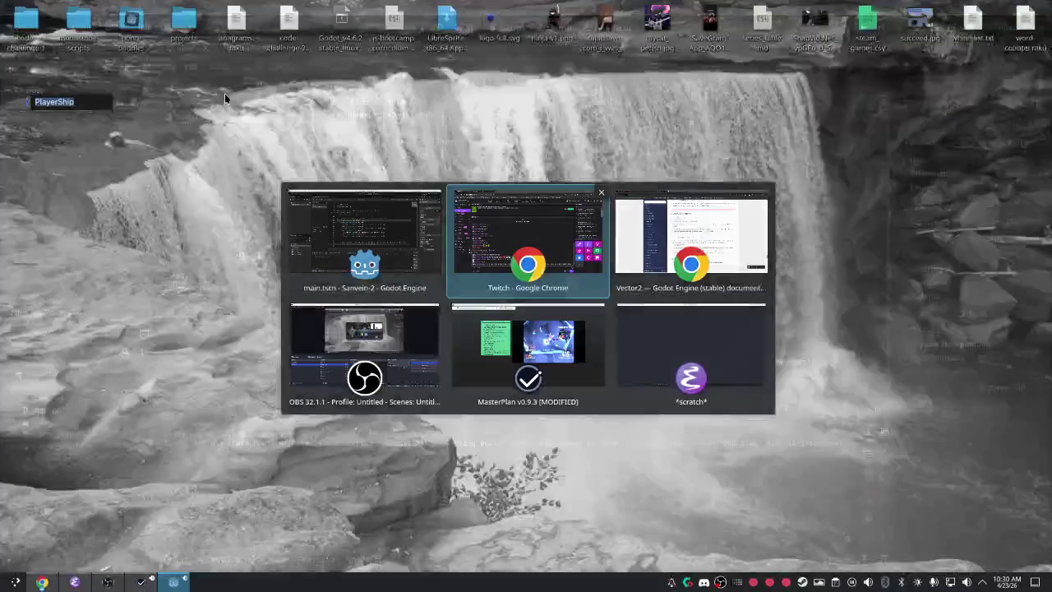
key("alt+shift+Tab")
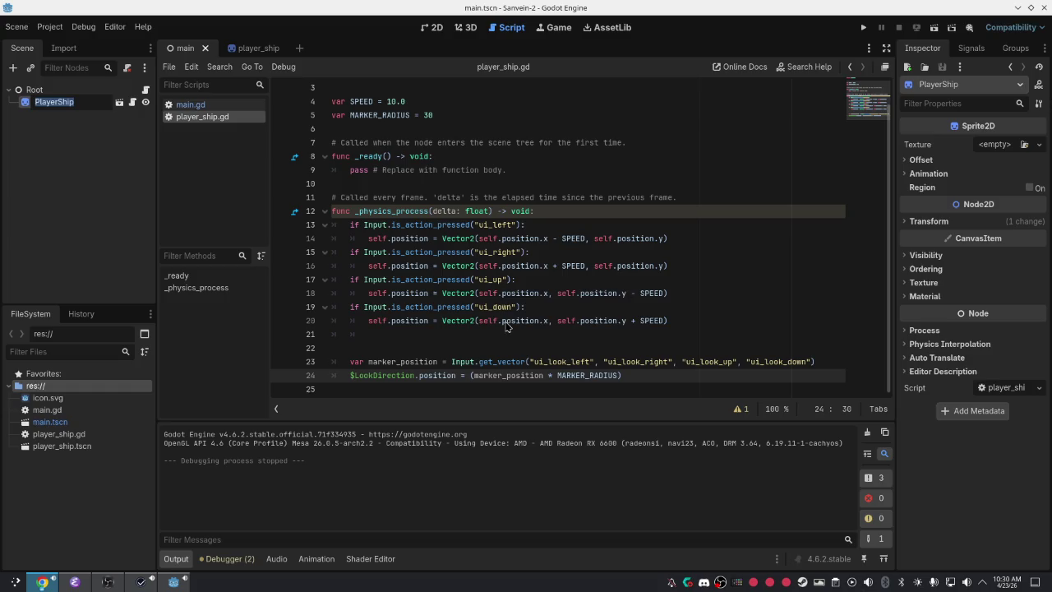
Leave the rename, test-run the game with F5, and close the game window.
left_click(620, 374)
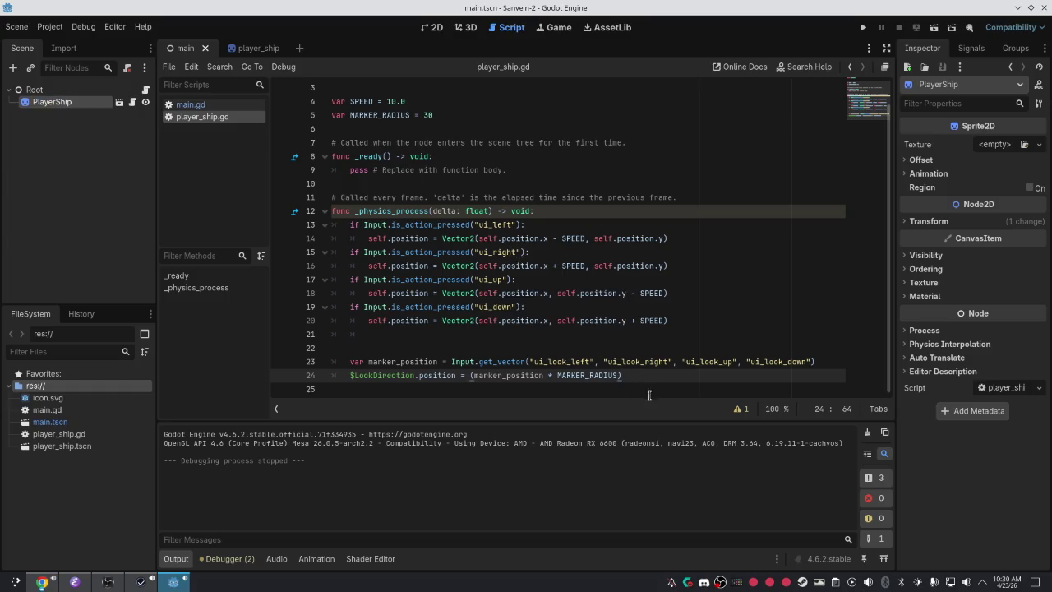
key("F5")
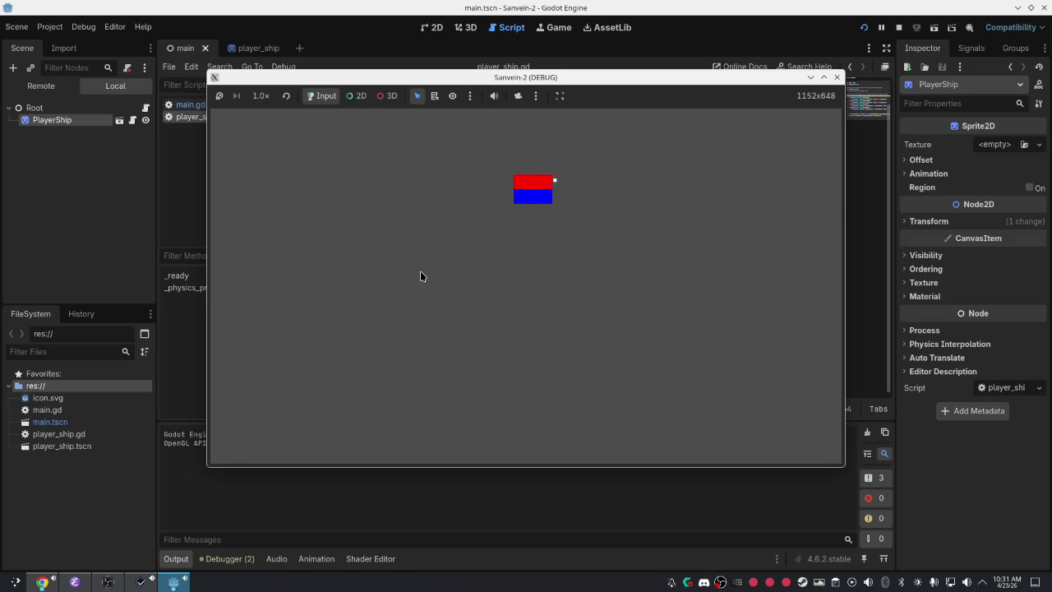
left_click(836, 77)
Switch to the player_ship tab, select PlayerShip, and show the ship in the 2D view.
left_click(254, 47)
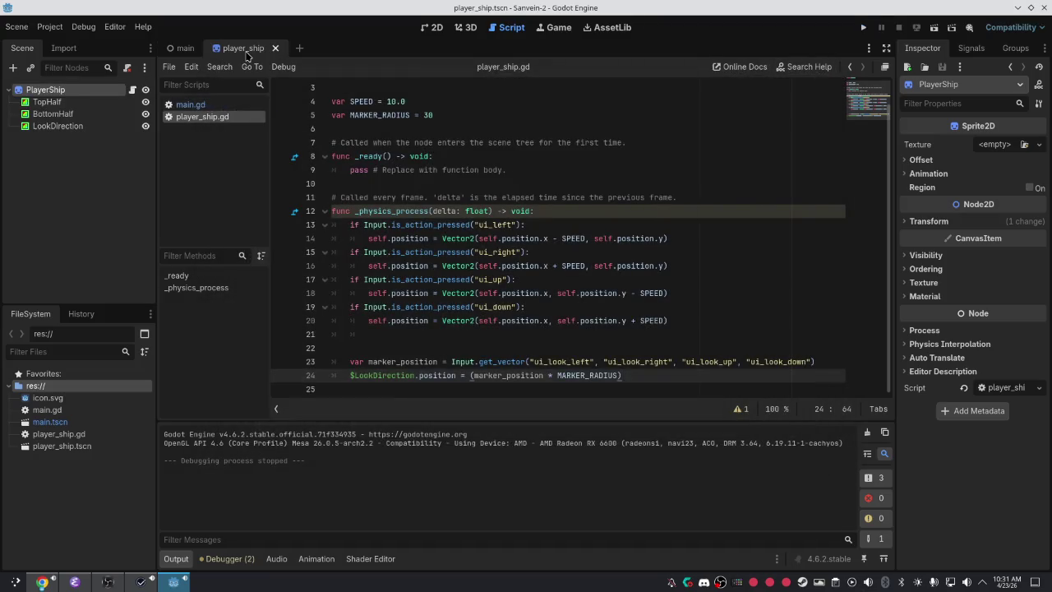
left_click(46, 101)
left_click(43, 90)
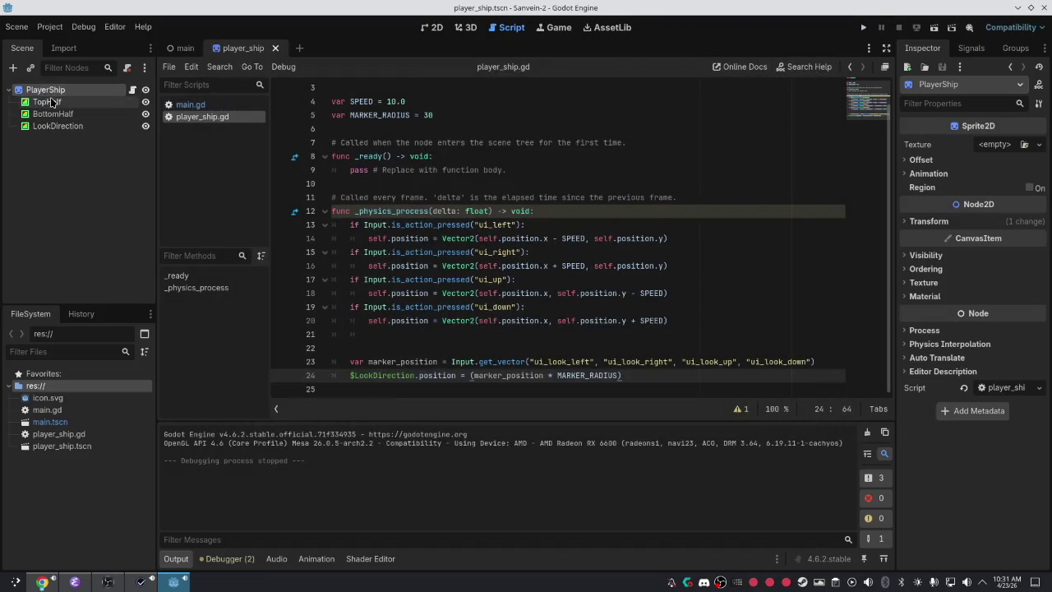
left_click(428, 30)
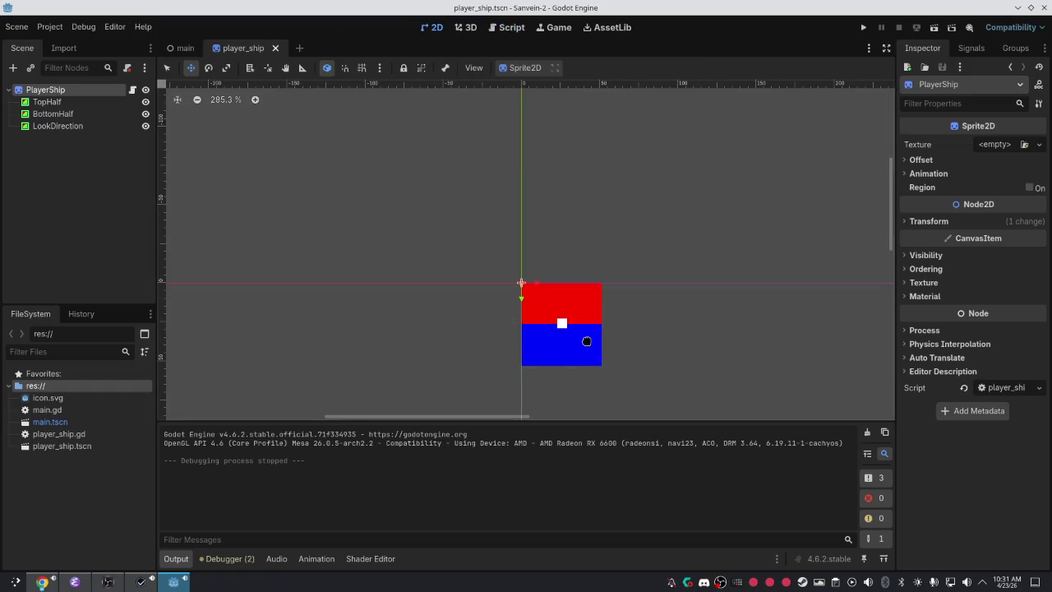
Move PlayerShip and undo, then expand its Process, Physics Interpolation and Auto Translate settings.
mouse_move(615, 389)
left_mouse_down()
mouse_move(540, 263)
mouse_move(589, 315)
left_mouse_up()
key("ctrl+z")
key("ctrl+z")
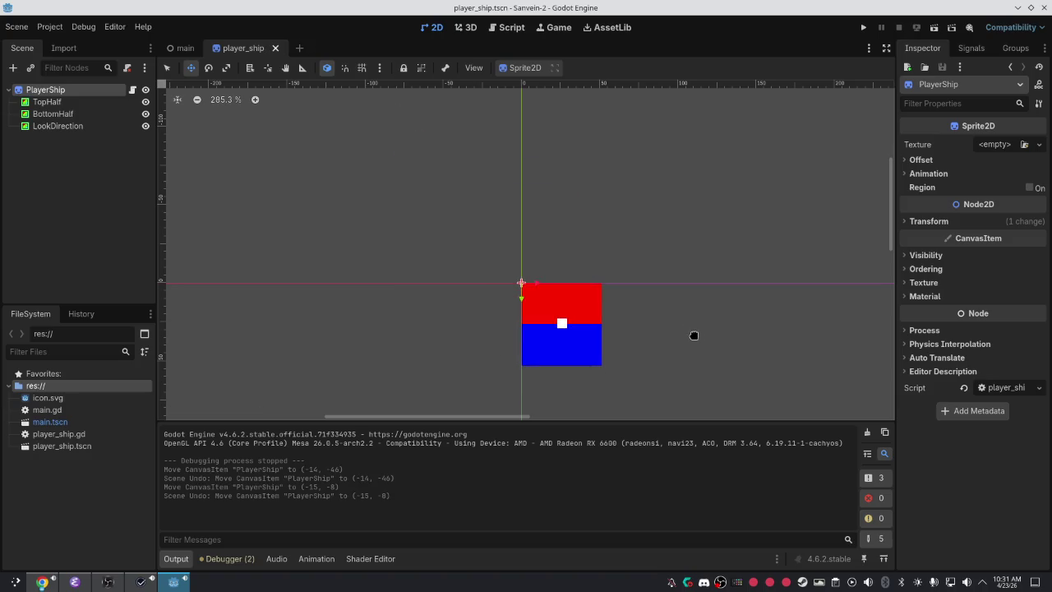
left_click(910, 330)
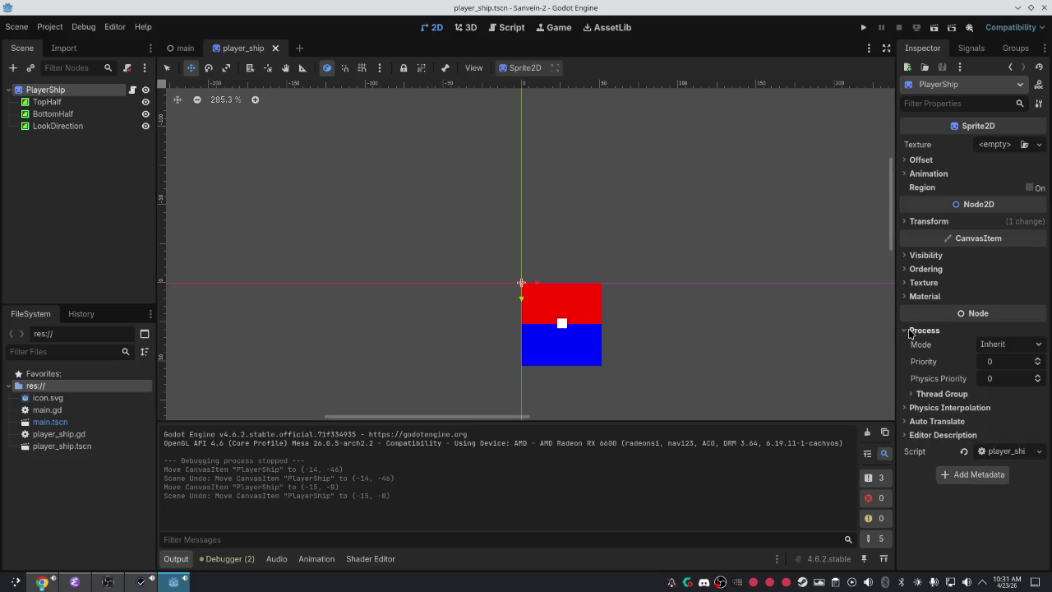
left_click(910, 407)
left_click(910, 442)
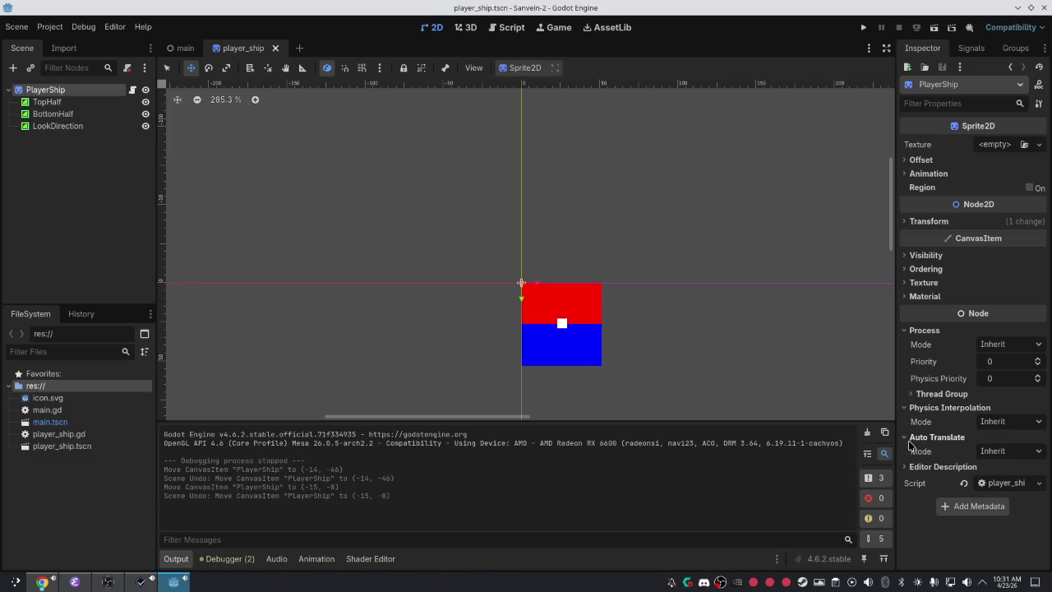
left_click(1006, 450)
left_click(936, 450)
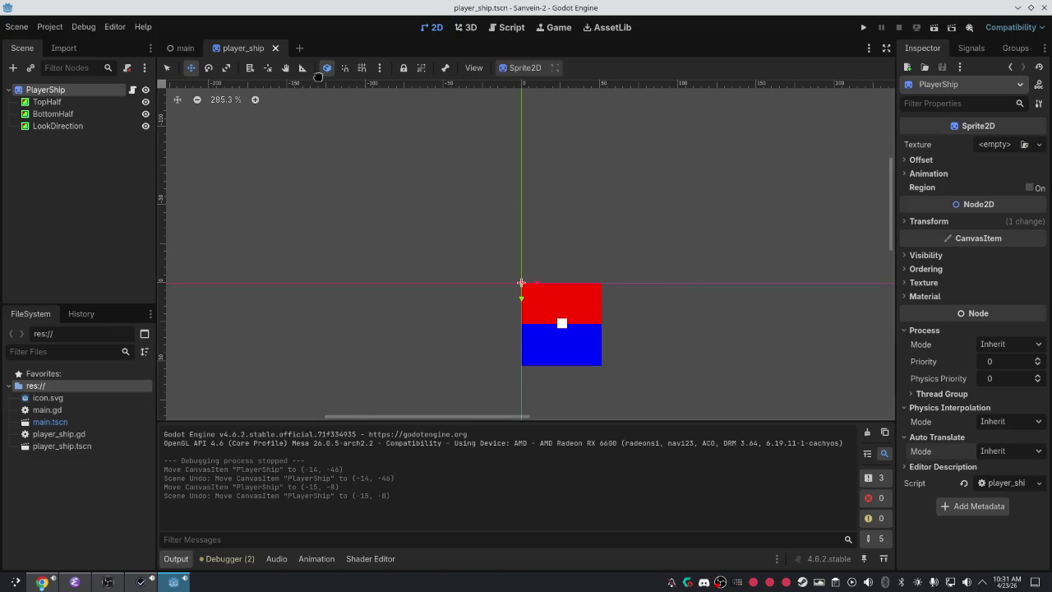
key("alt+Tab")
key("alt+Tab")
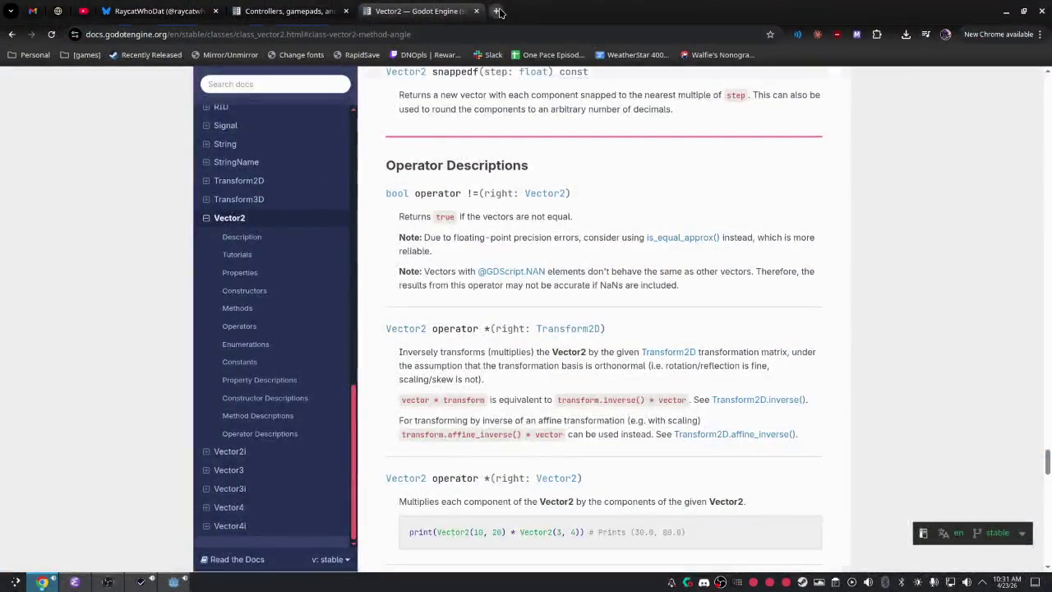
Search the Godot docs for 'auto translate' and scroll through the results.
left_click(496, 10)
type("godo")
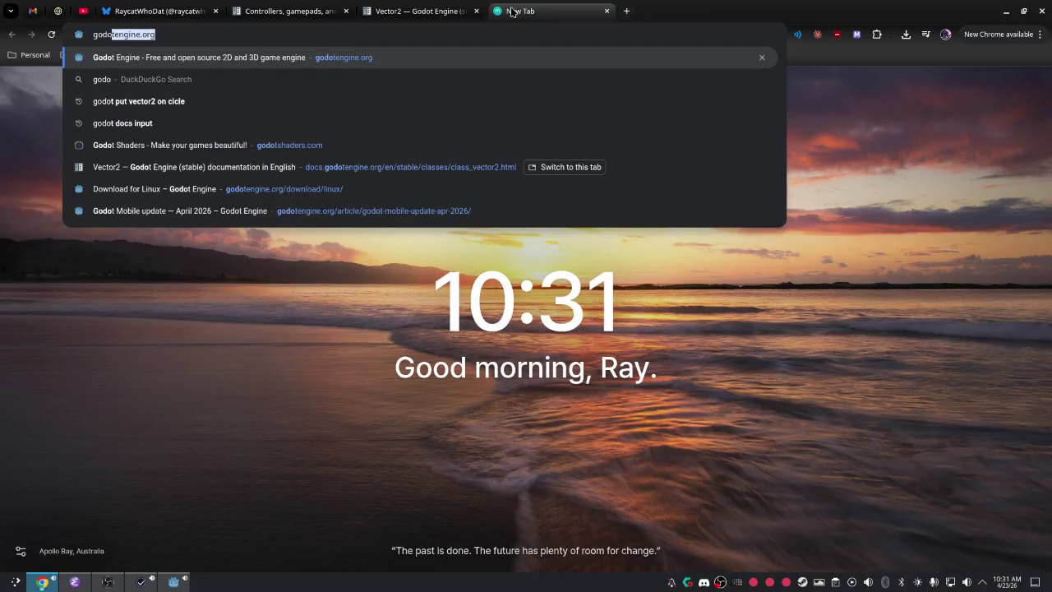
key("ctrl+w")
left_click(273, 78)
type("auto translate")
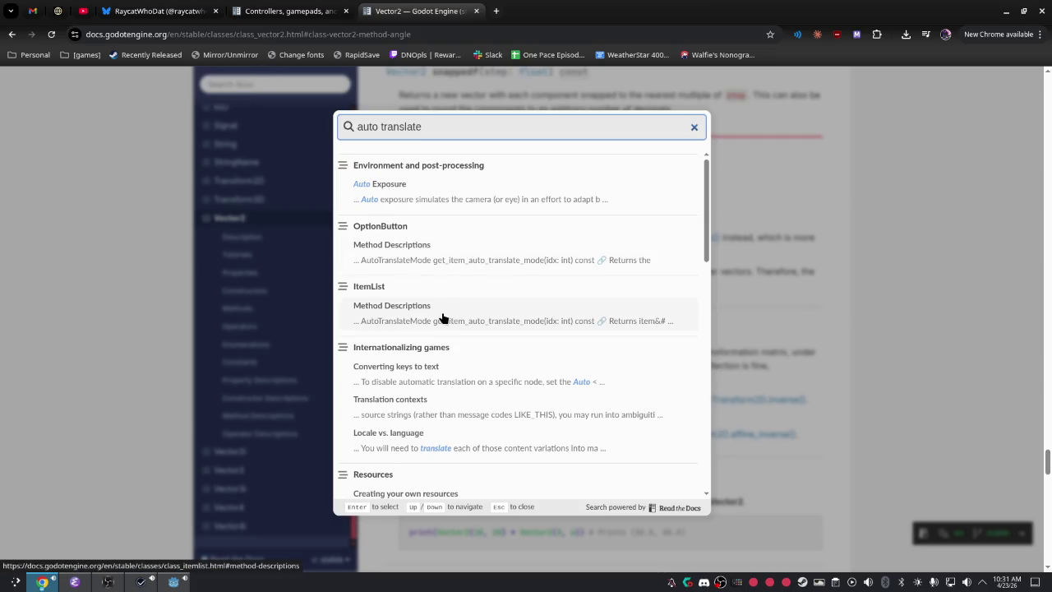
scroll(510, 431, "down", 6)
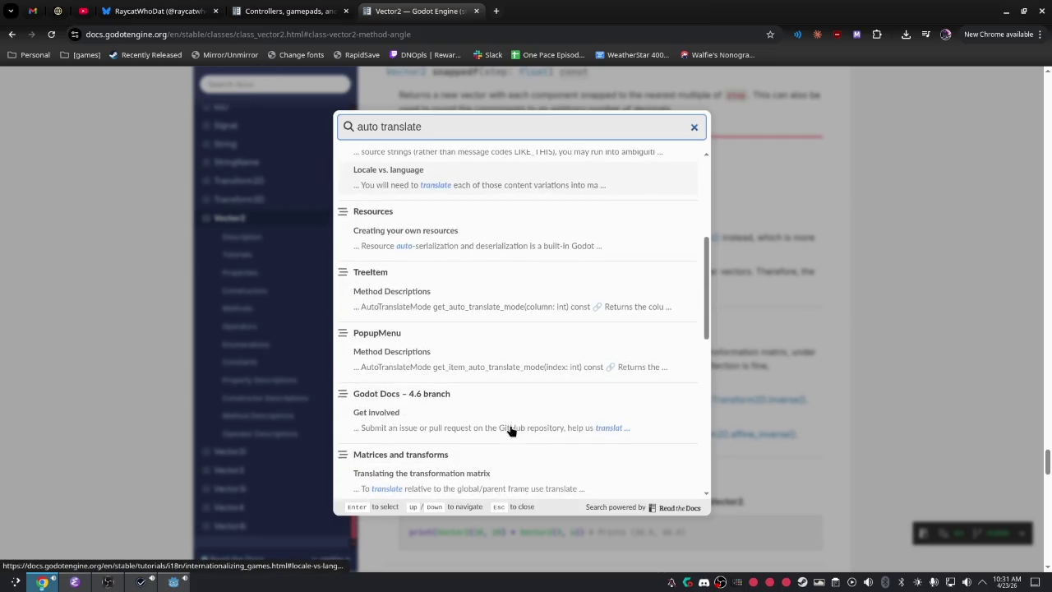
scroll(510, 430, "down", 4)
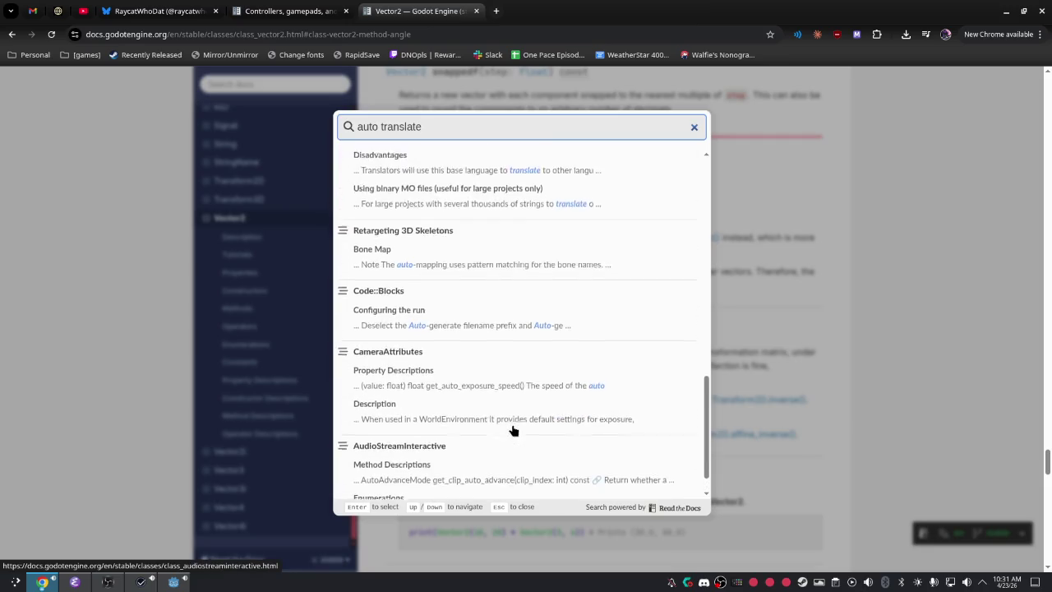
scroll(513, 429, "up", 10)
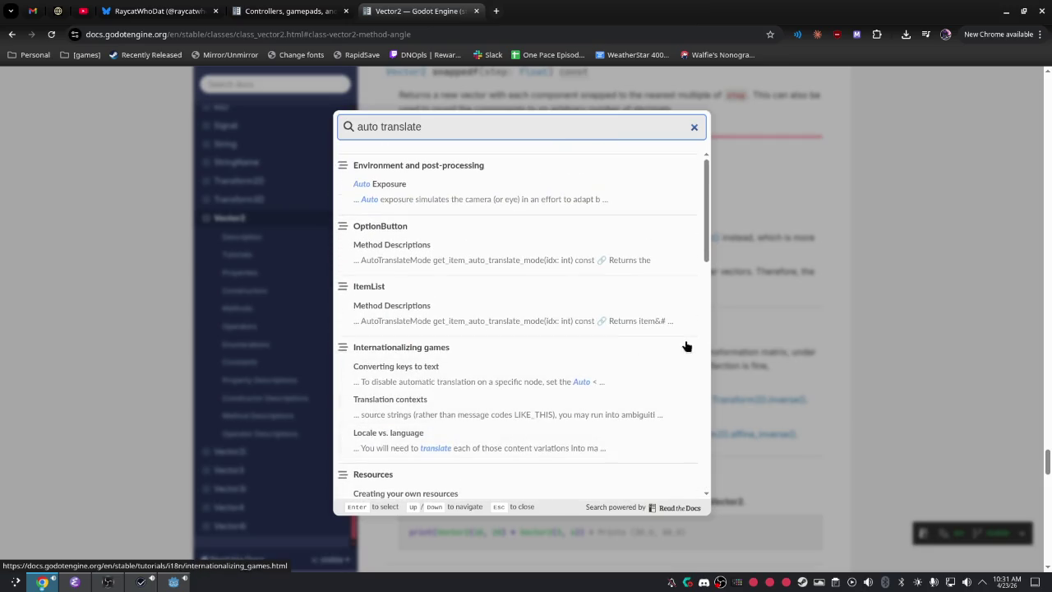
Search 'structure' instead and open the Creating the player scene result.
triple_click(638, 125)
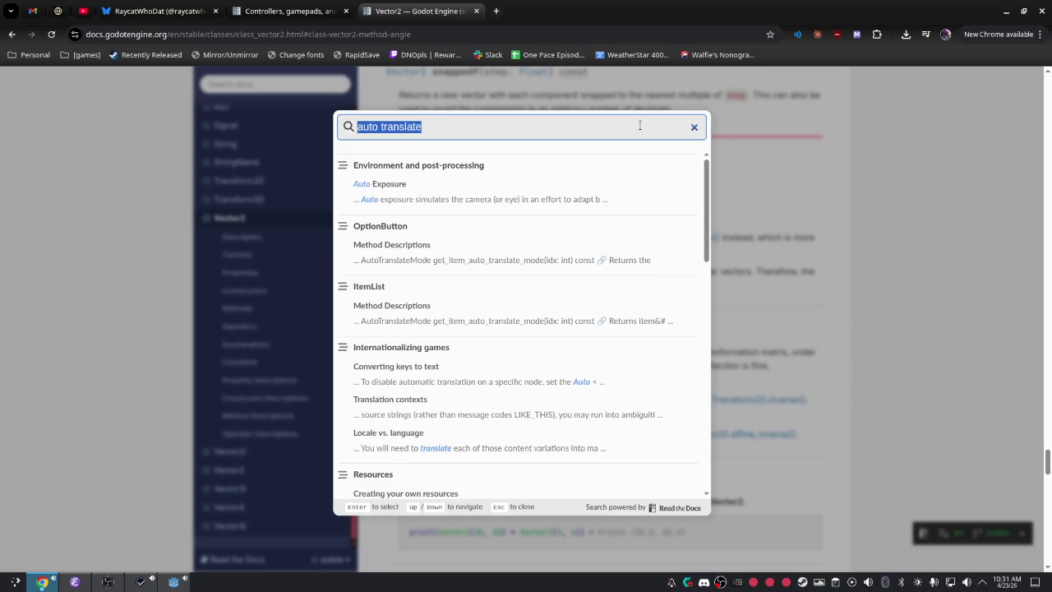
type("strut")
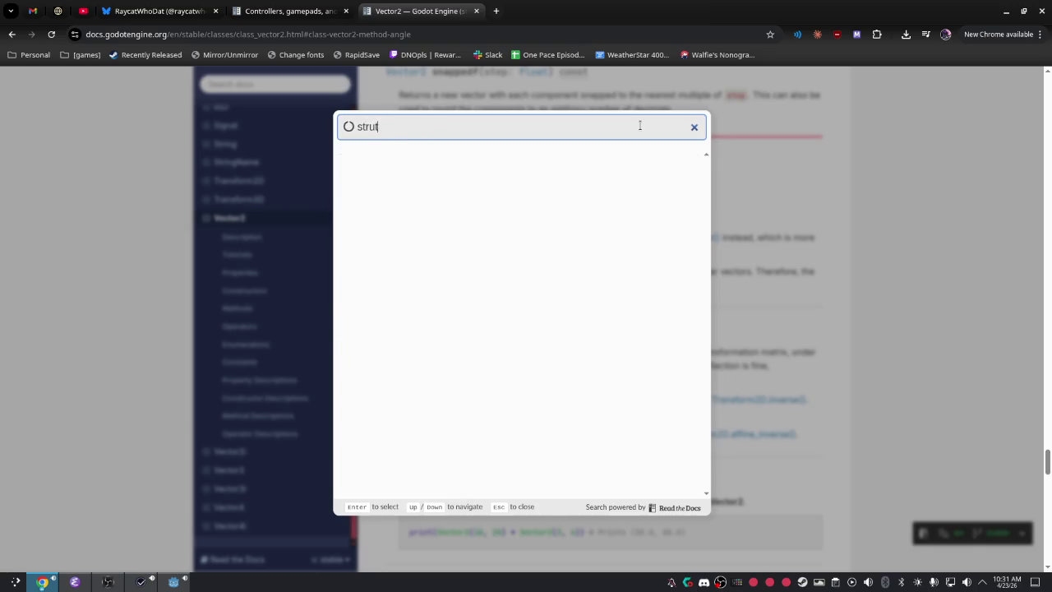
type("tr")
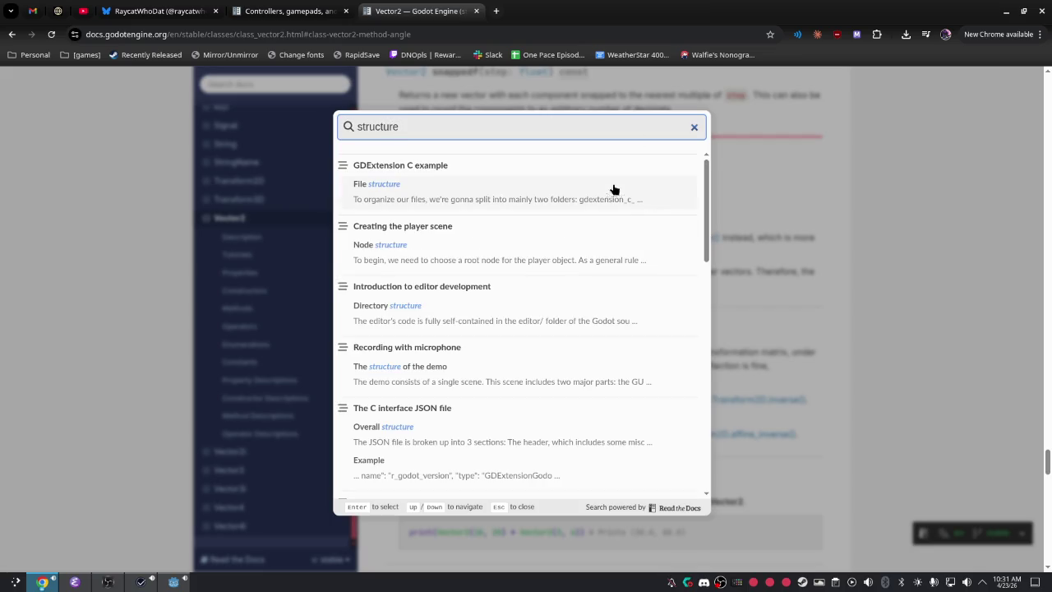
left_click(479, 252)
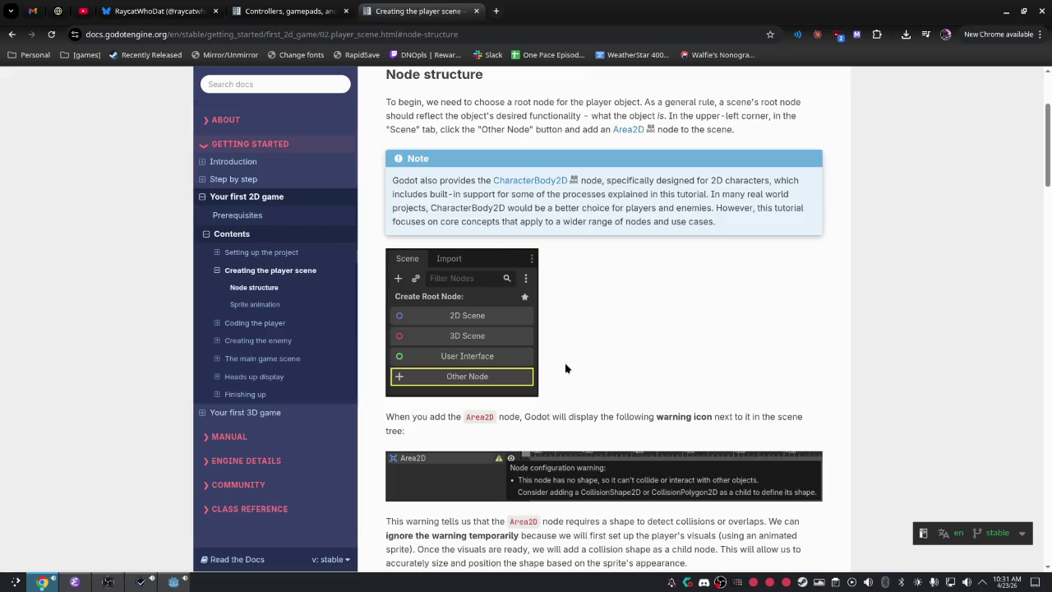
scroll(678, 523, "down", 1)
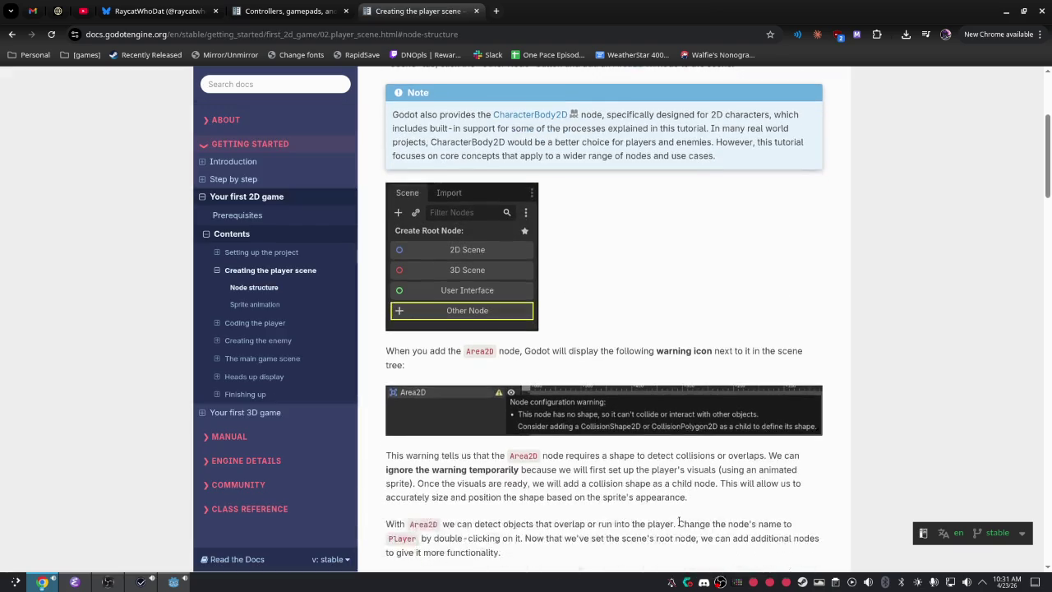
double_click(665, 457)
left_click(666, 457)
scroll(711, 488, "down", 3)
scroll(711, 488, "down", 7)
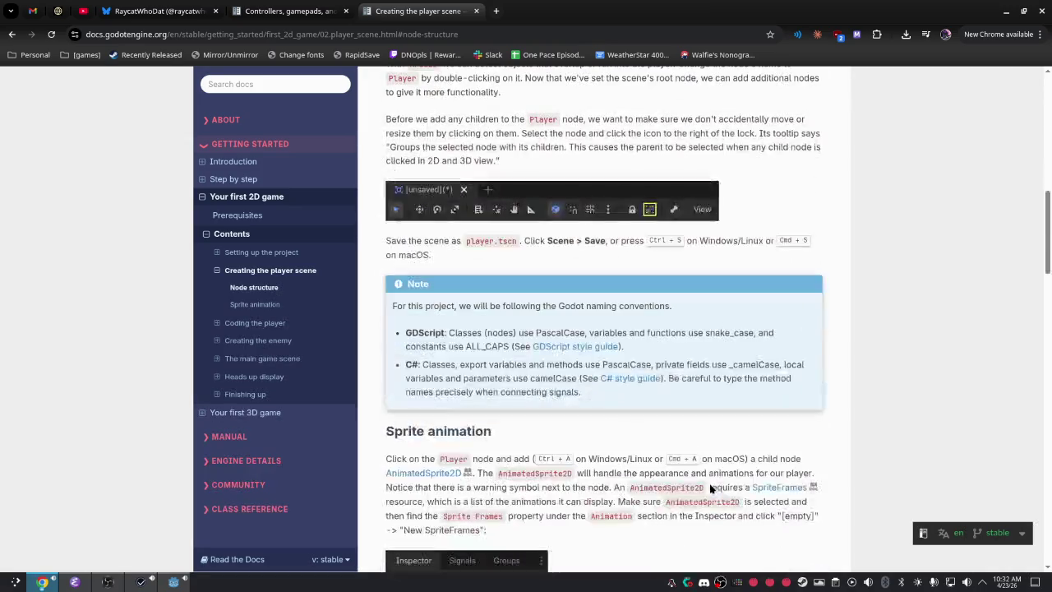
scroll(638, 443, "down", 8)
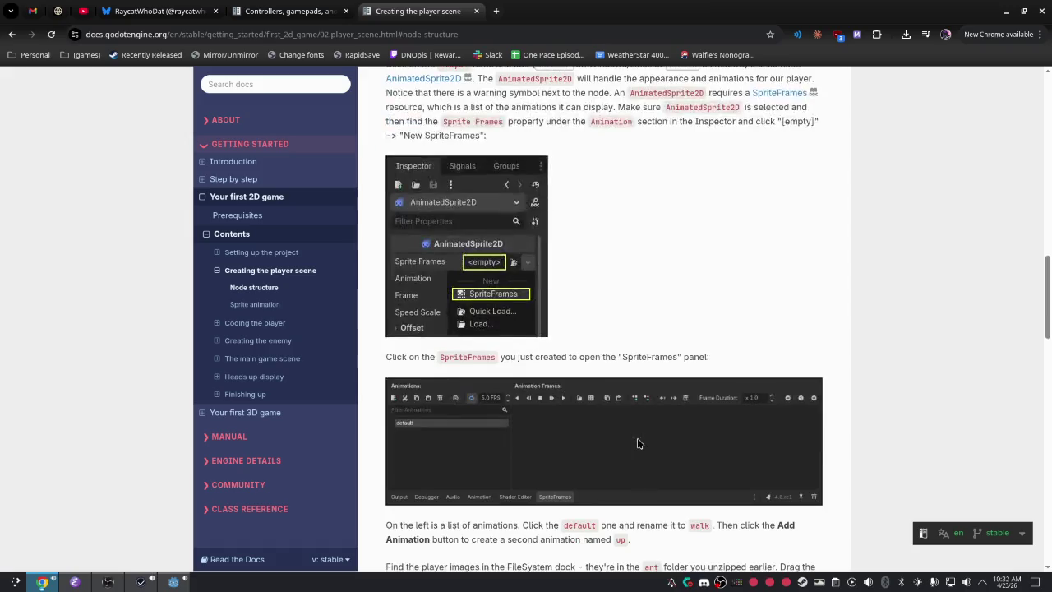
scroll(646, 444, "down", 6)
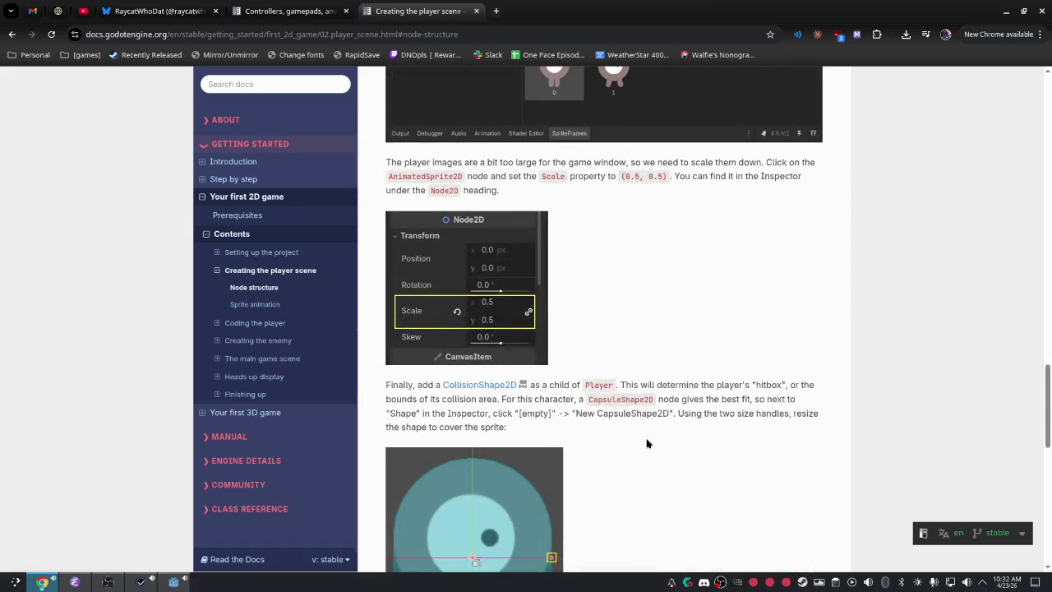
scroll(645, 444, "down", 5)
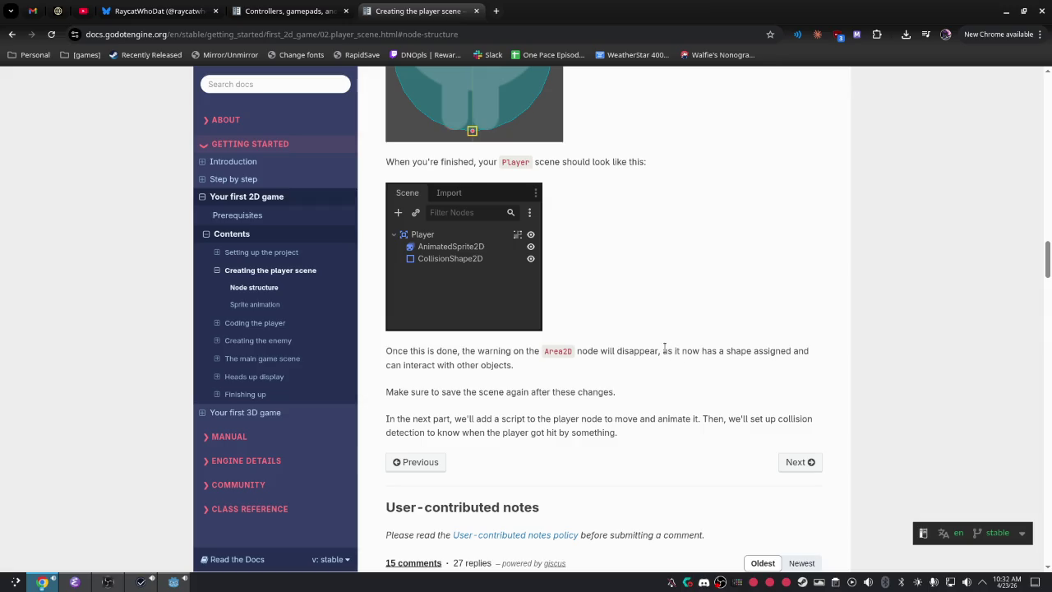
scroll(663, 347, "down", 3)
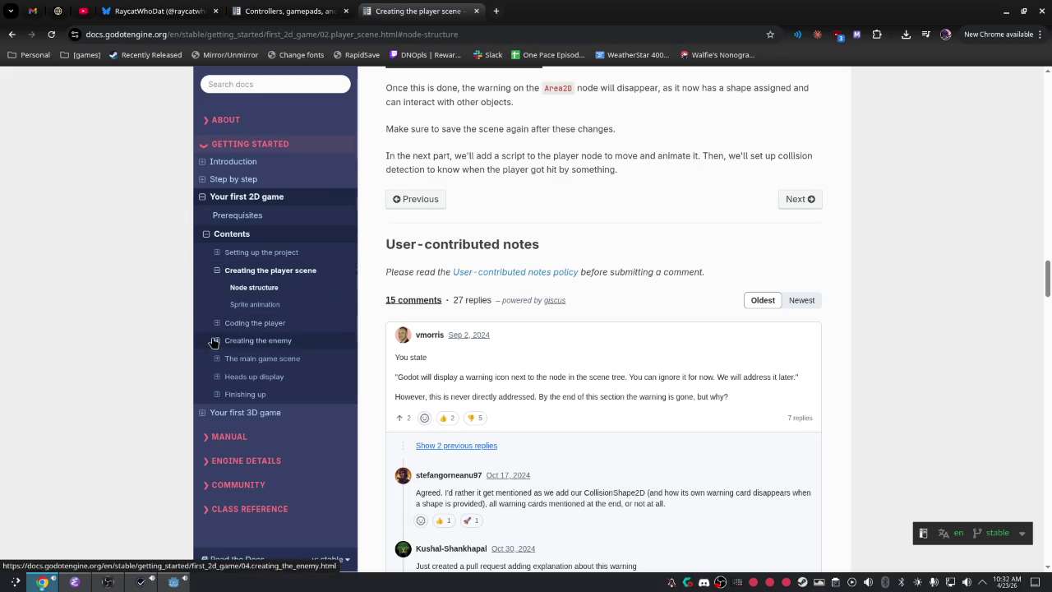
Browse the docs sidebar through The main game scene, Creating the enemy and Coding the player pages.
left_click(267, 358)
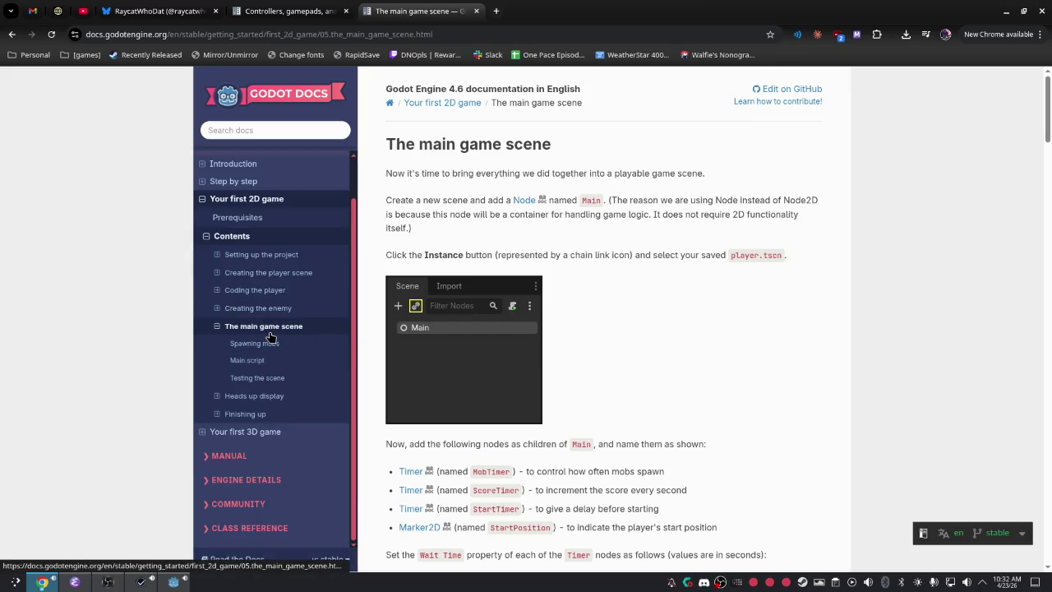
left_click(285, 359)
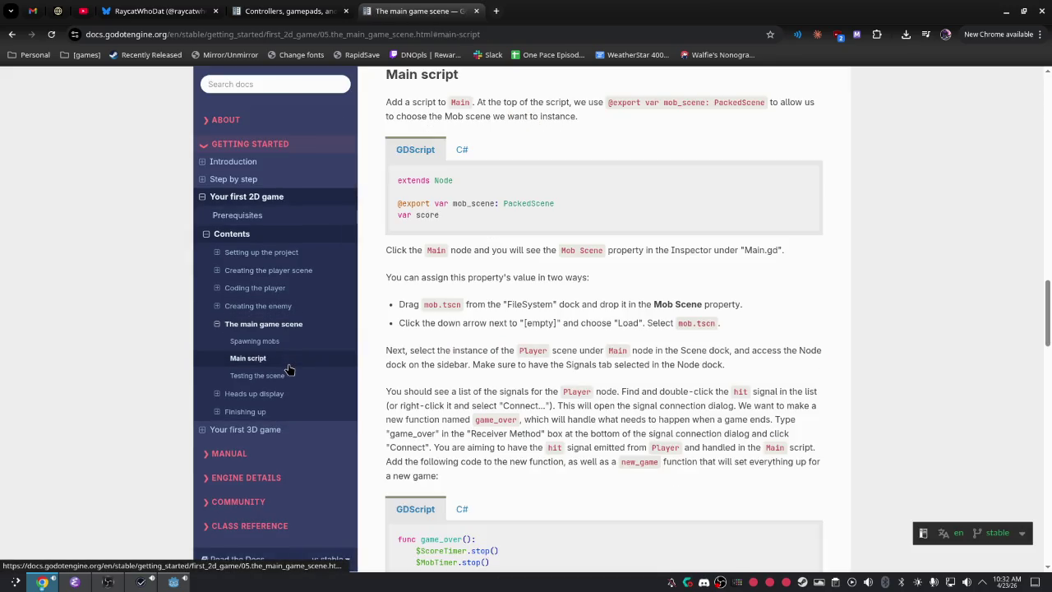
left_click(288, 375)
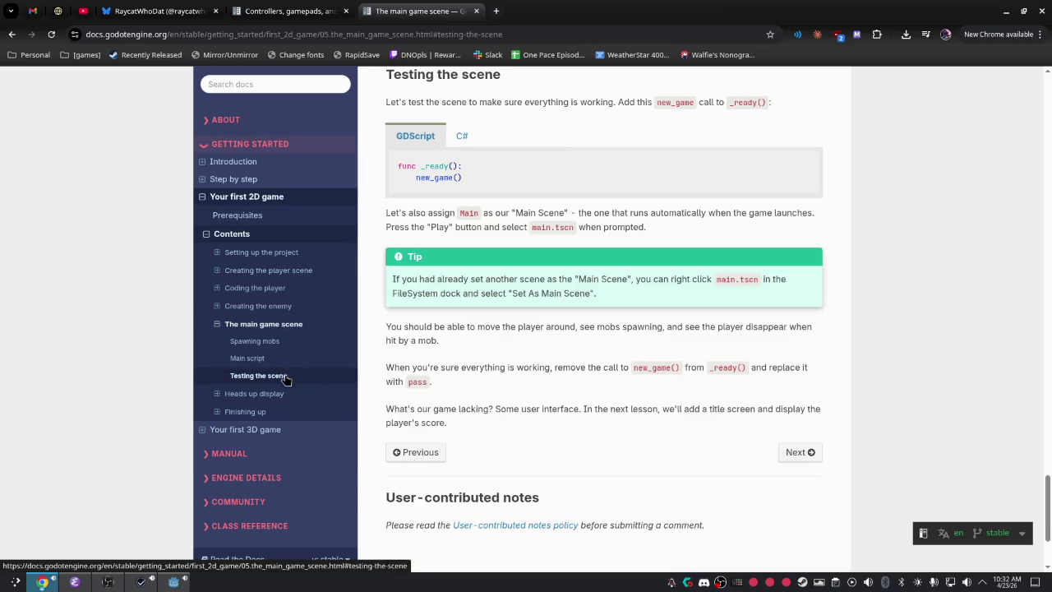
left_click(286, 339)
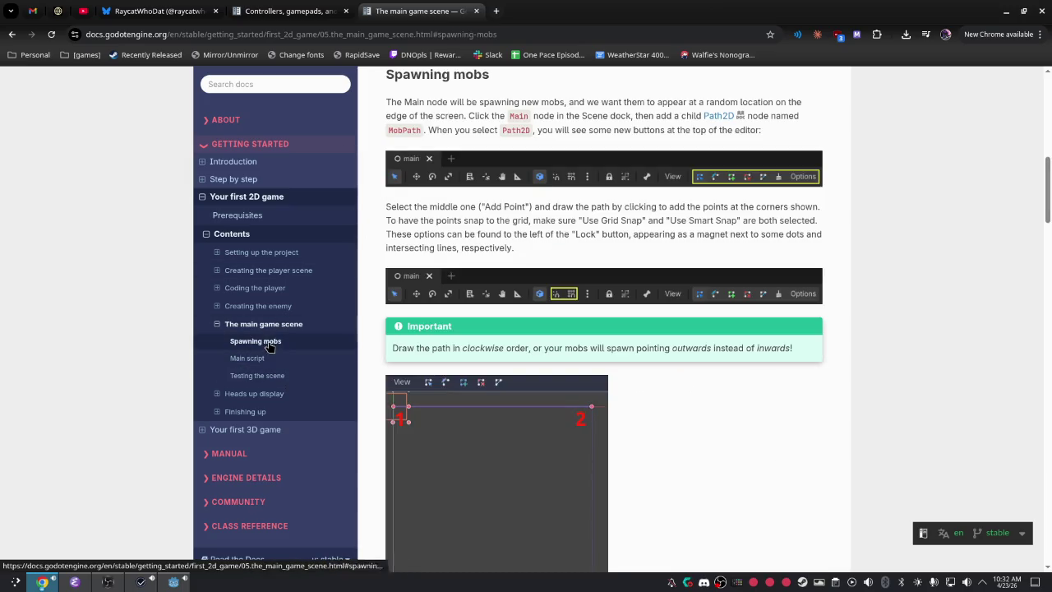
left_click(274, 308)
left_click(271, 307)
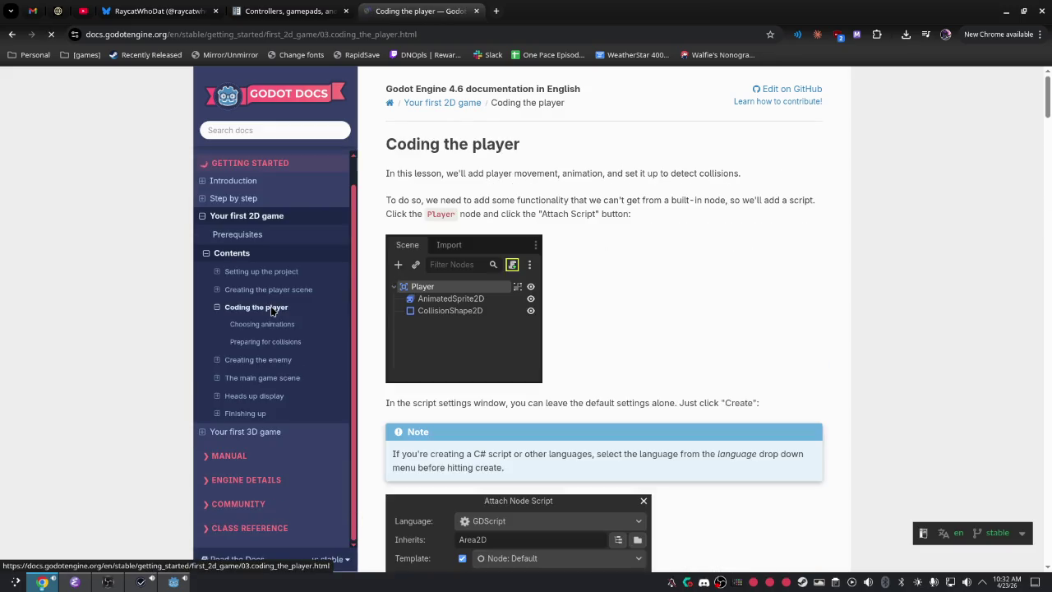
left_click(273, 341)
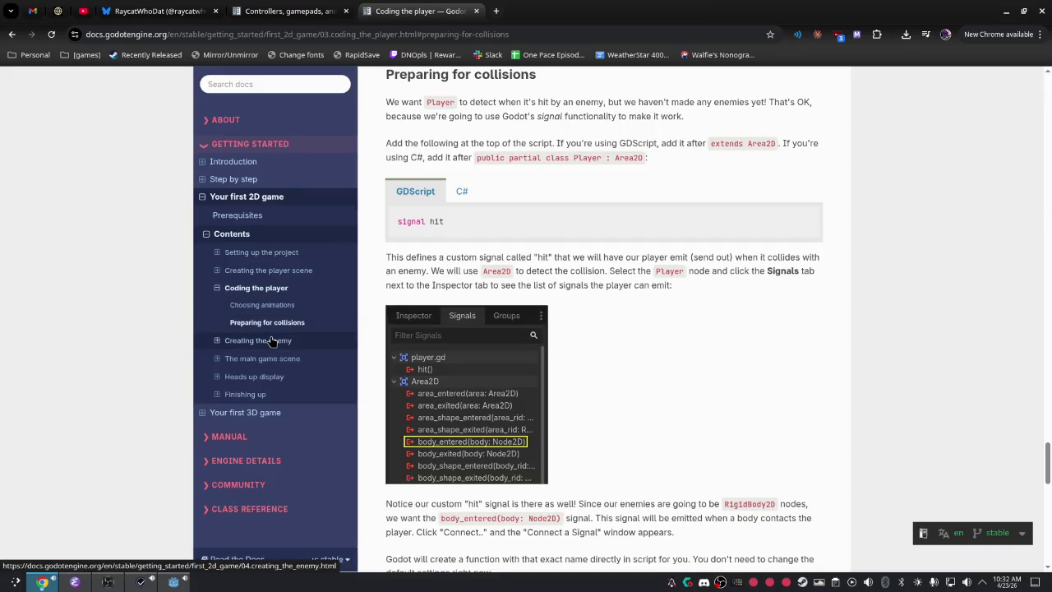
Revisit Creating the player scene and Heads up display, then The main game scene's Testing the scene.
left_click(274, 271)
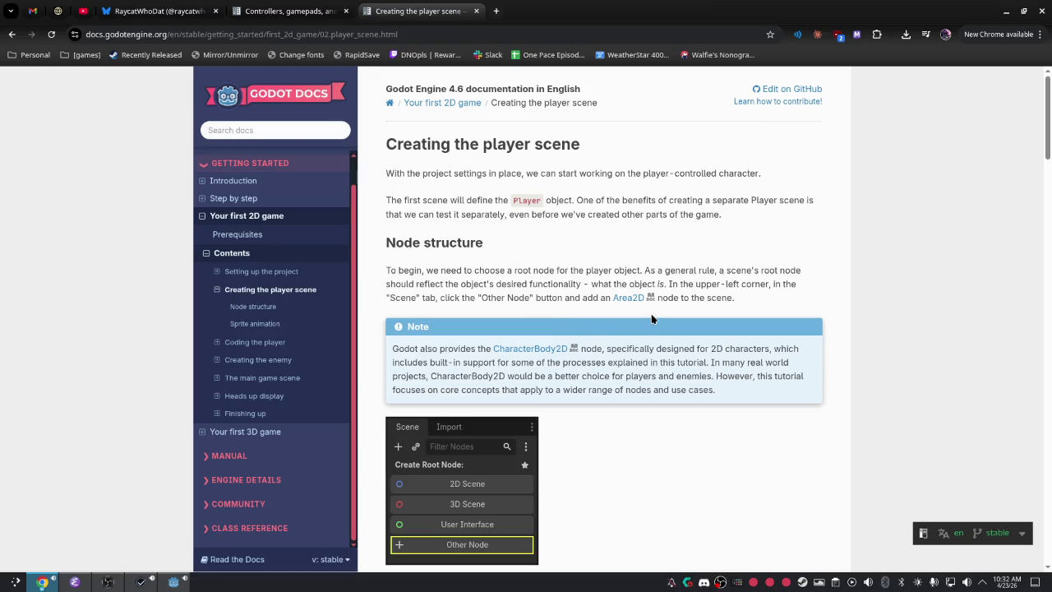
scroll(630, 319, "down", 1)
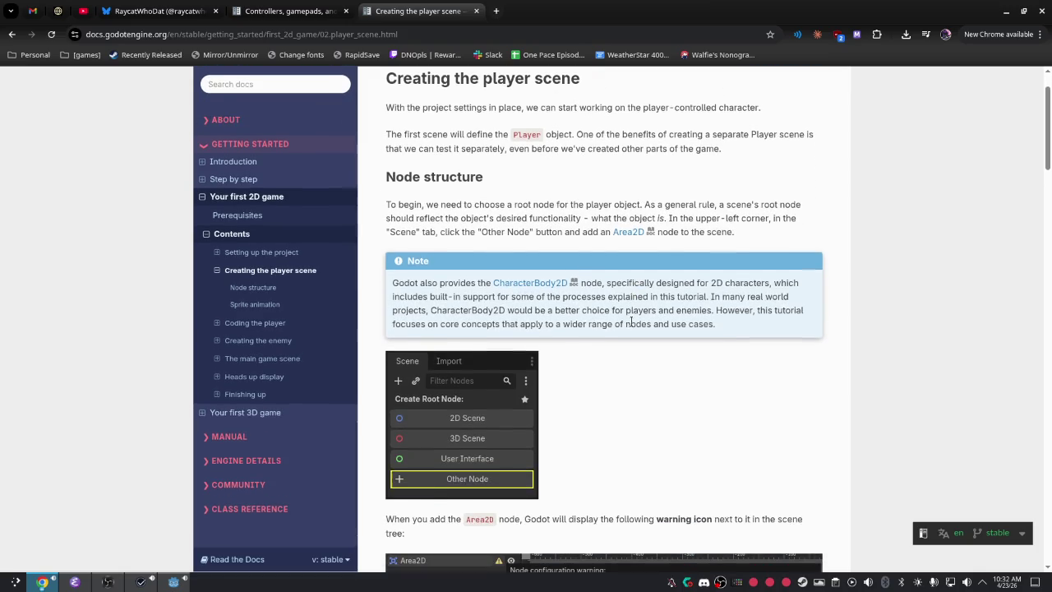
left_click(296, 383)
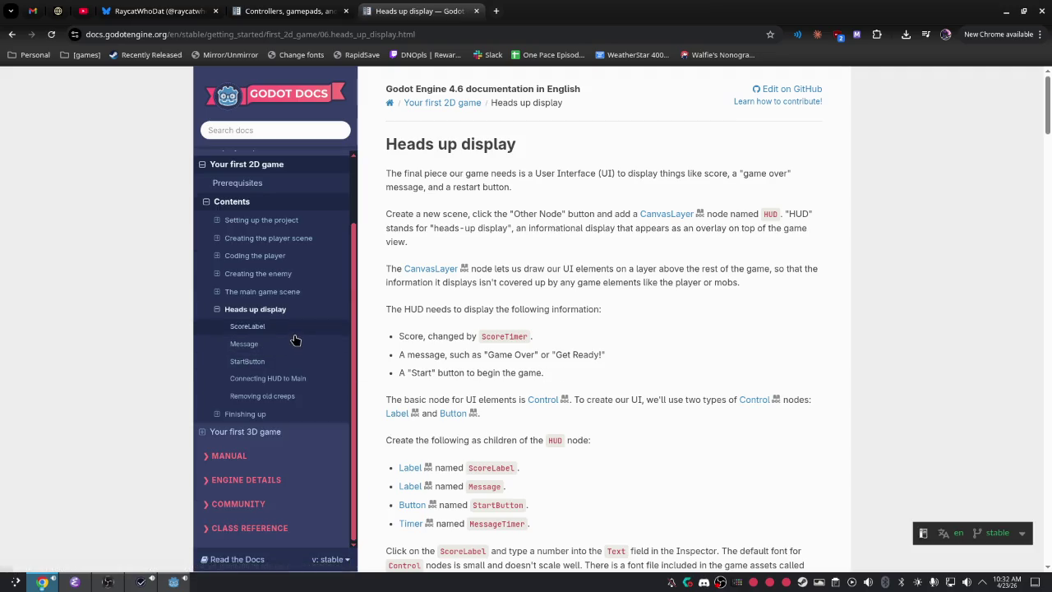
left_click(299, 292)
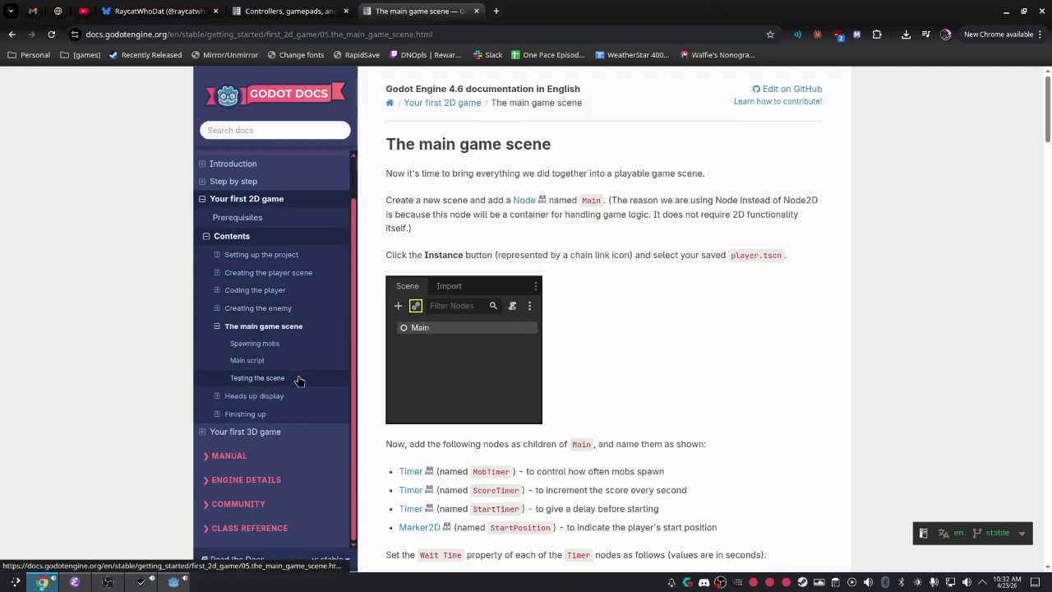
left_click(298, 378)
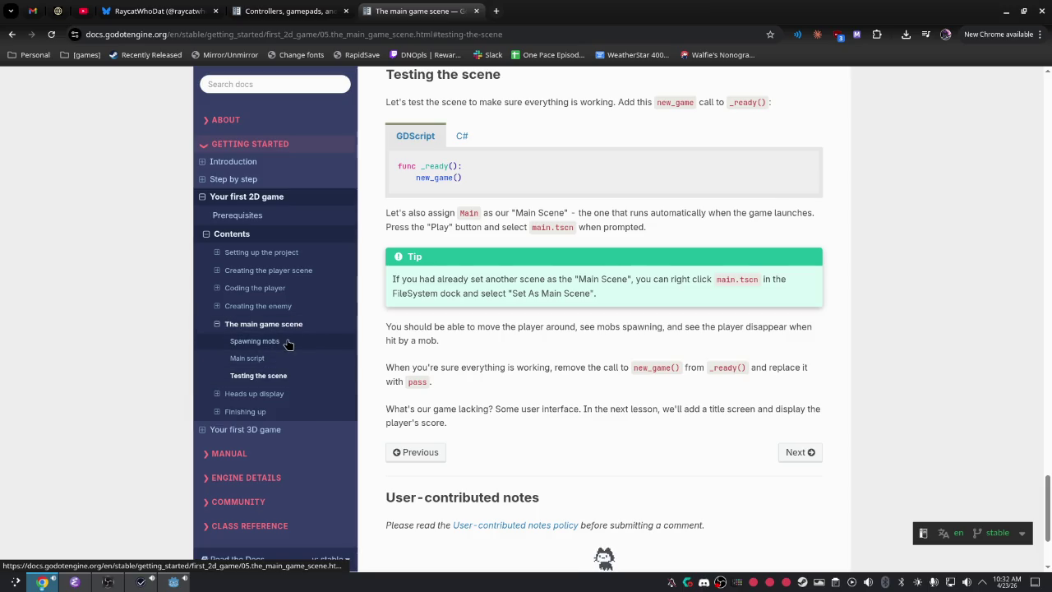
left_click(288, 343)
key("alt+Tab")
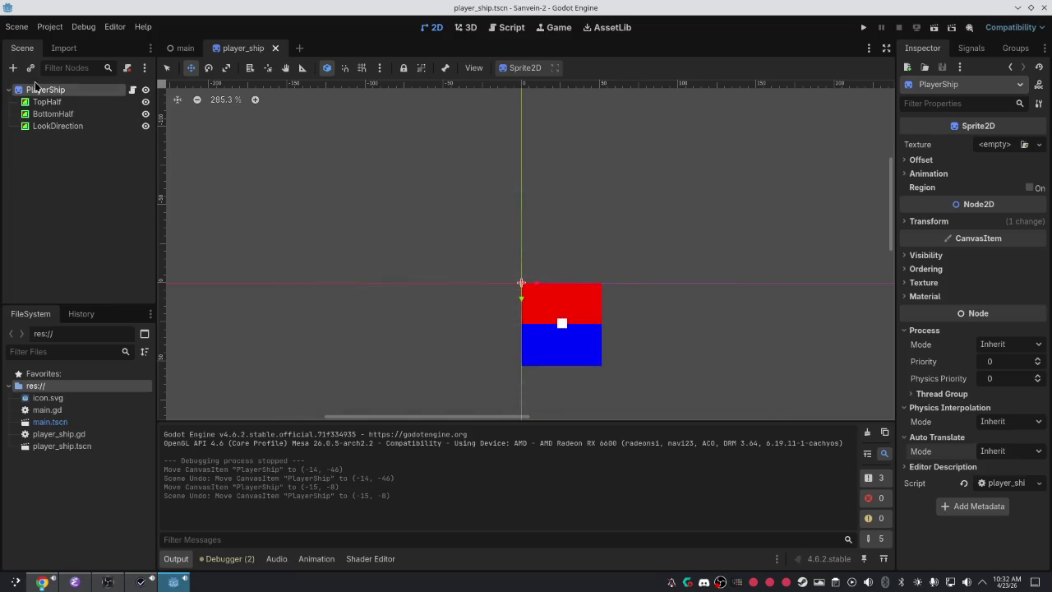
Create an Area2D child under PlayerShip by searching 'area' in Create New Node.
right_click(58, 211)
left_click(100, 210)
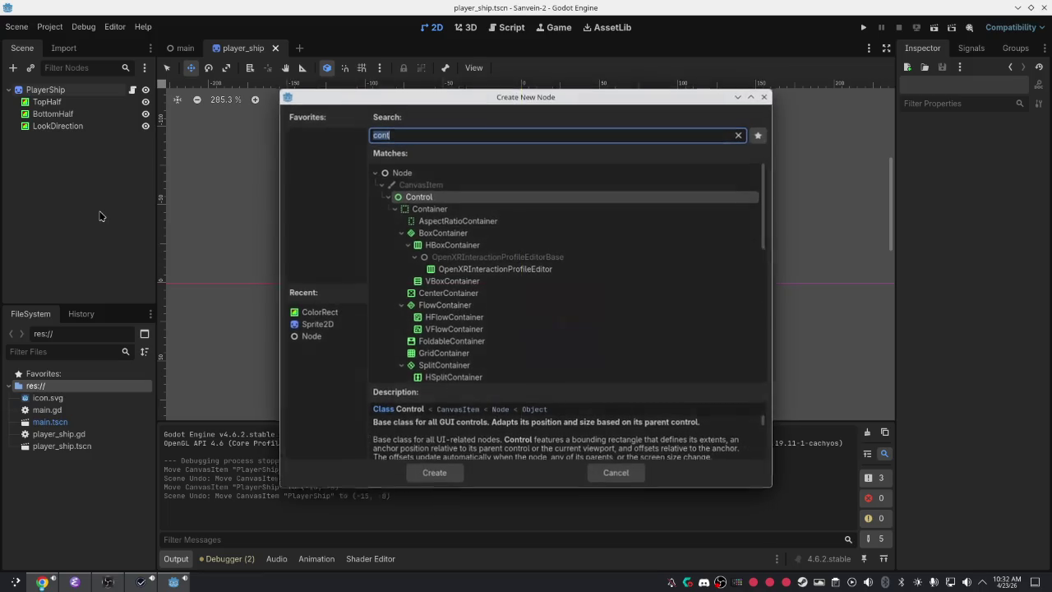
type("area")
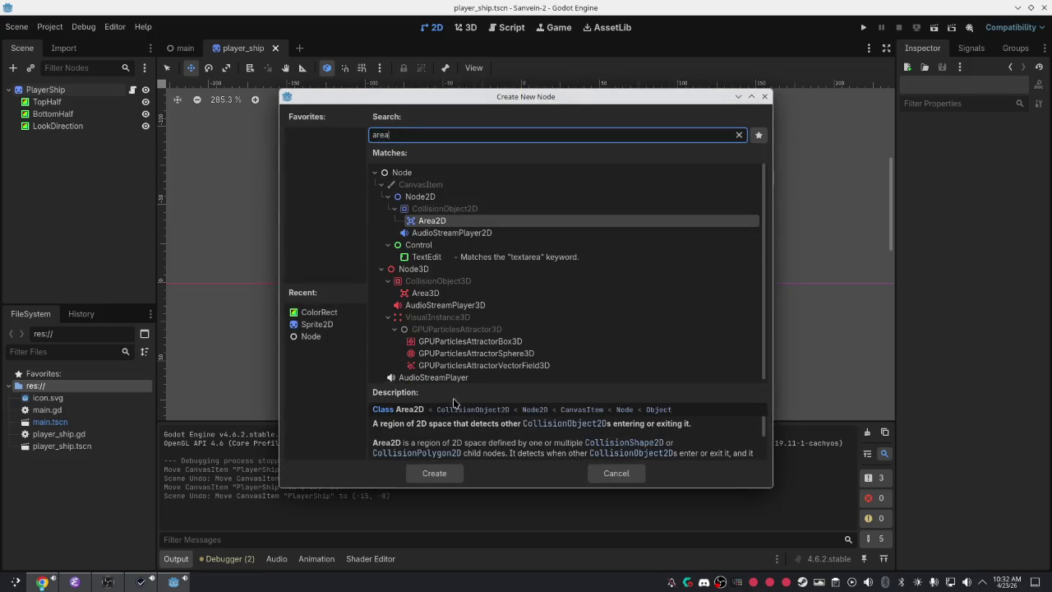
left_click(435, 470)
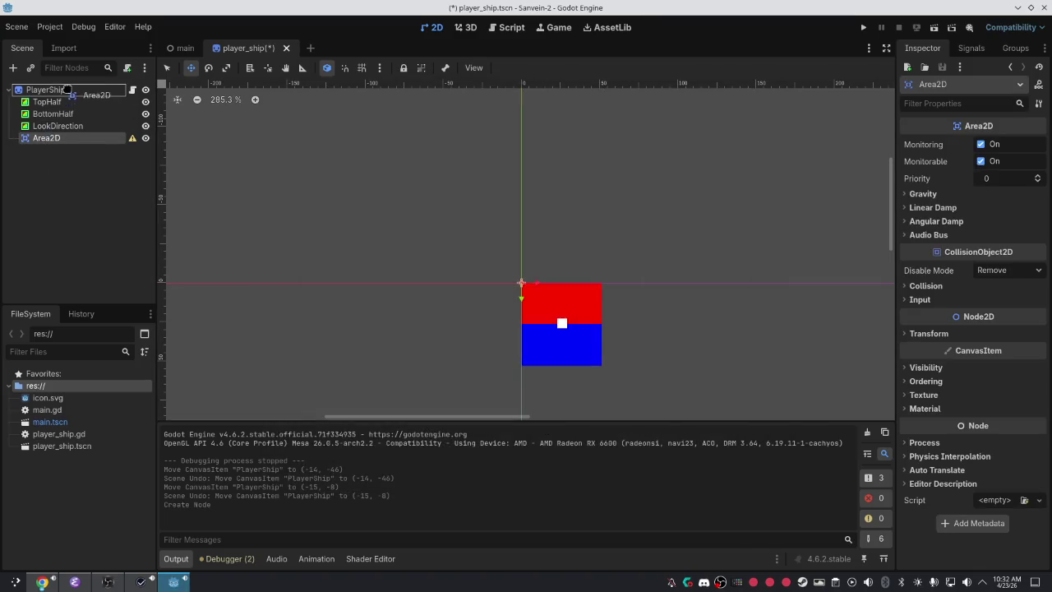
Open Reparent for Area2D and cancel, then view and dismiss its missing collision shape warning.
right_click(45, 143)
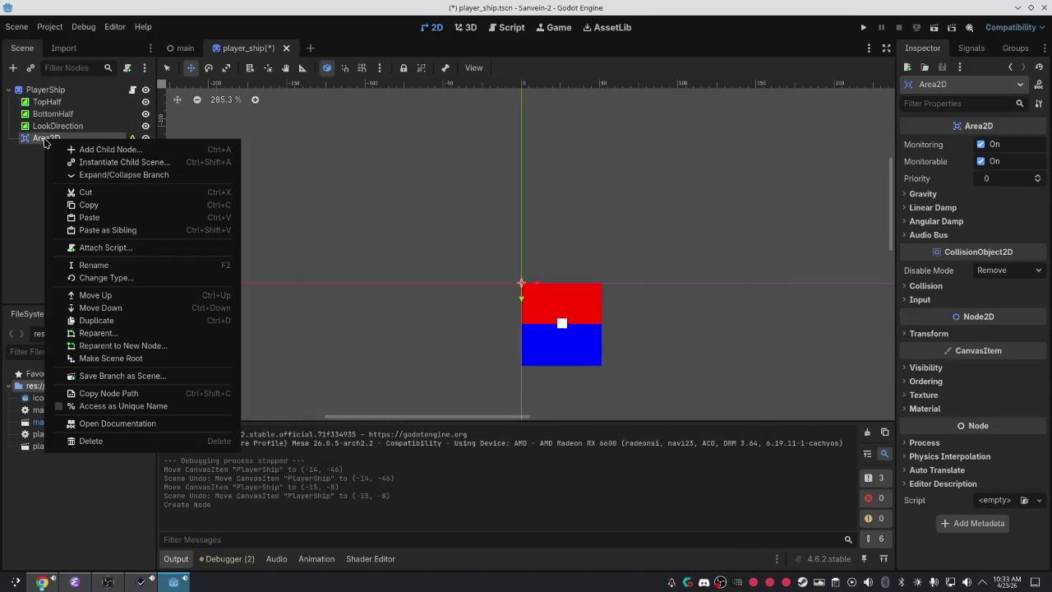
left_click(97, 333)
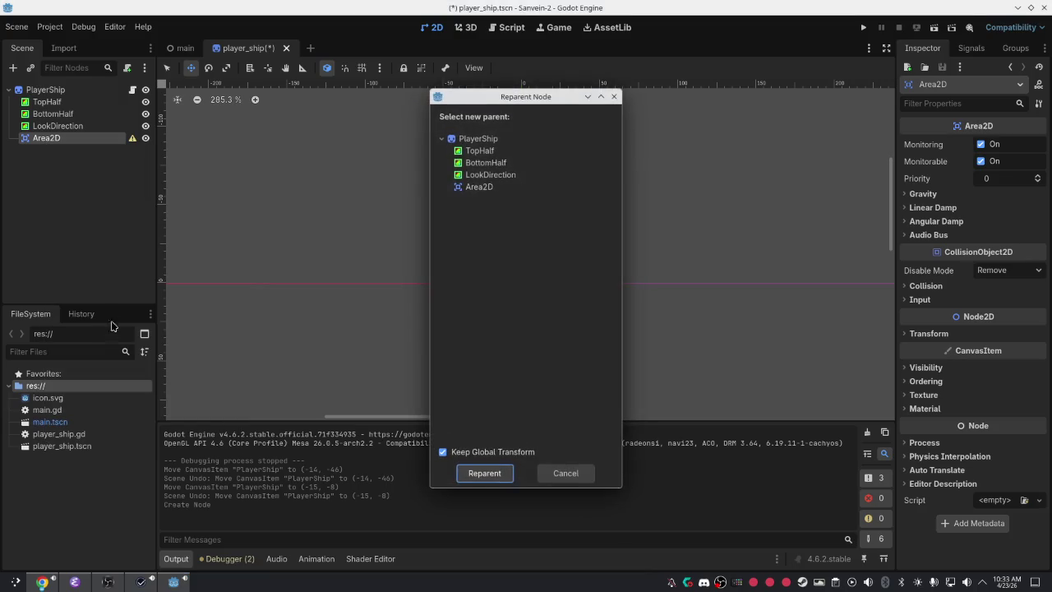
left_click(497, 140)
left_click(499, 188)
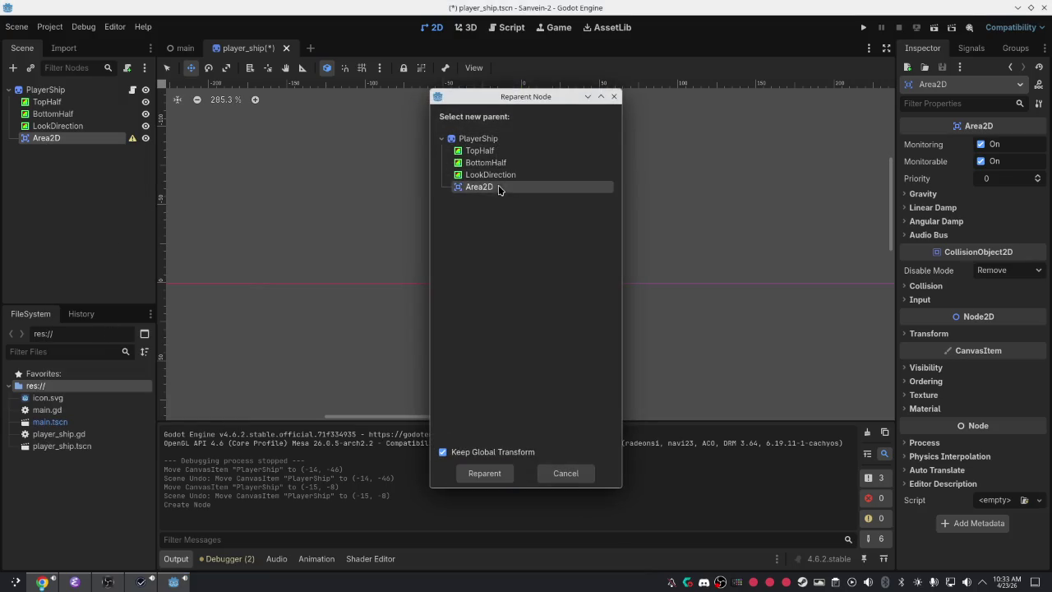
left_click(477, 478)
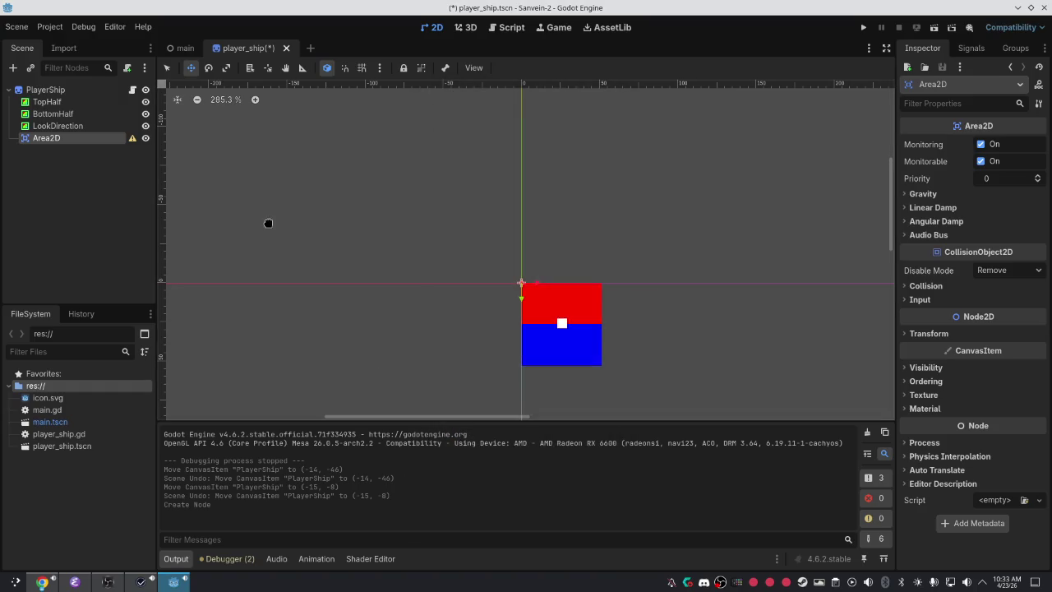
left_click(131, 139)
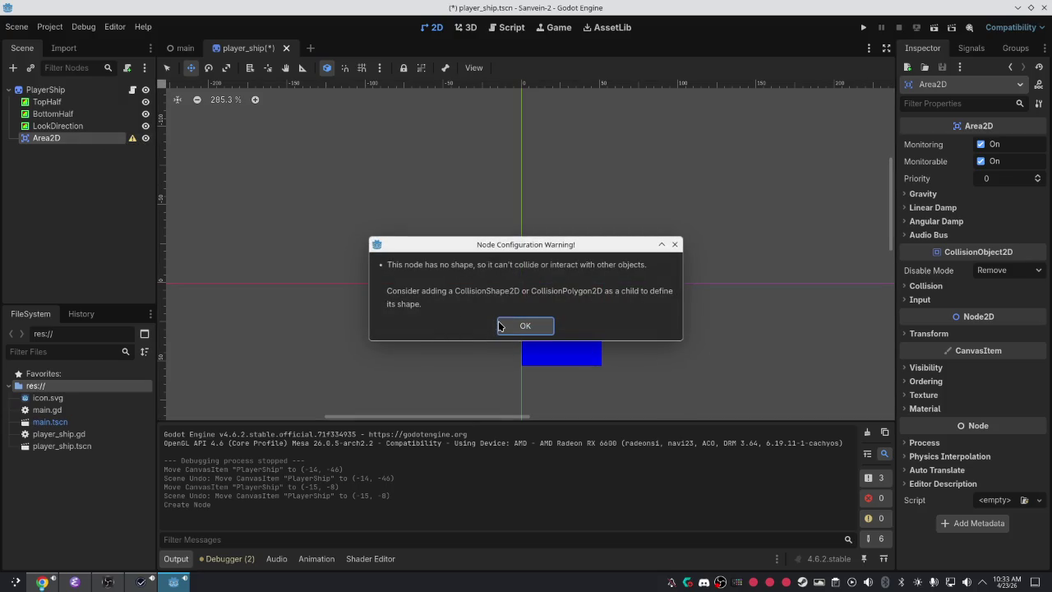
left_click(523, 325)
Add a CollisionShape2D child under Area2D, found by searching 'coll'.
right_click(75, 137)
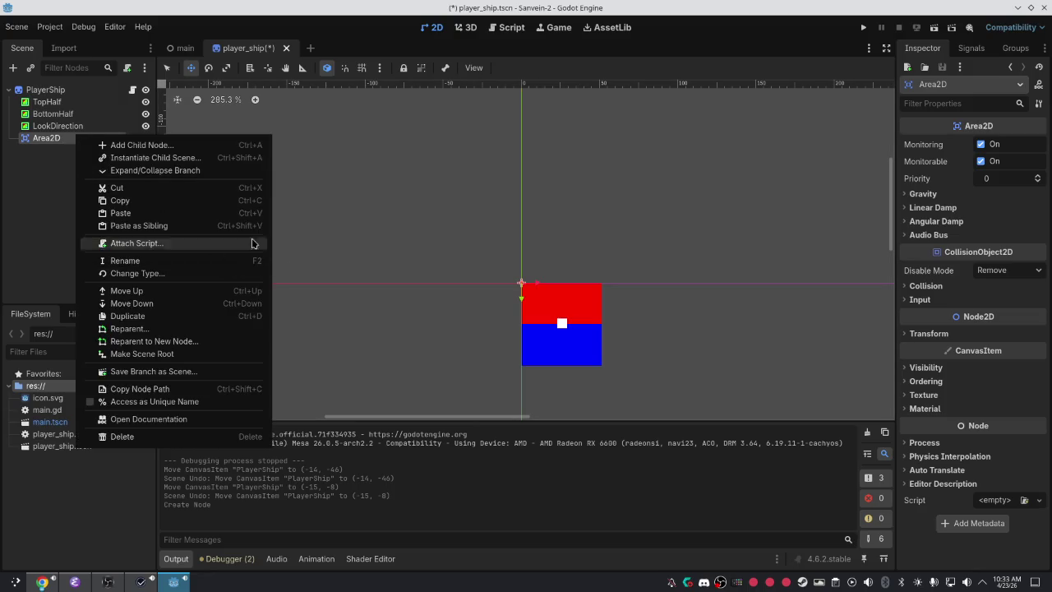
left_click(135, 145)
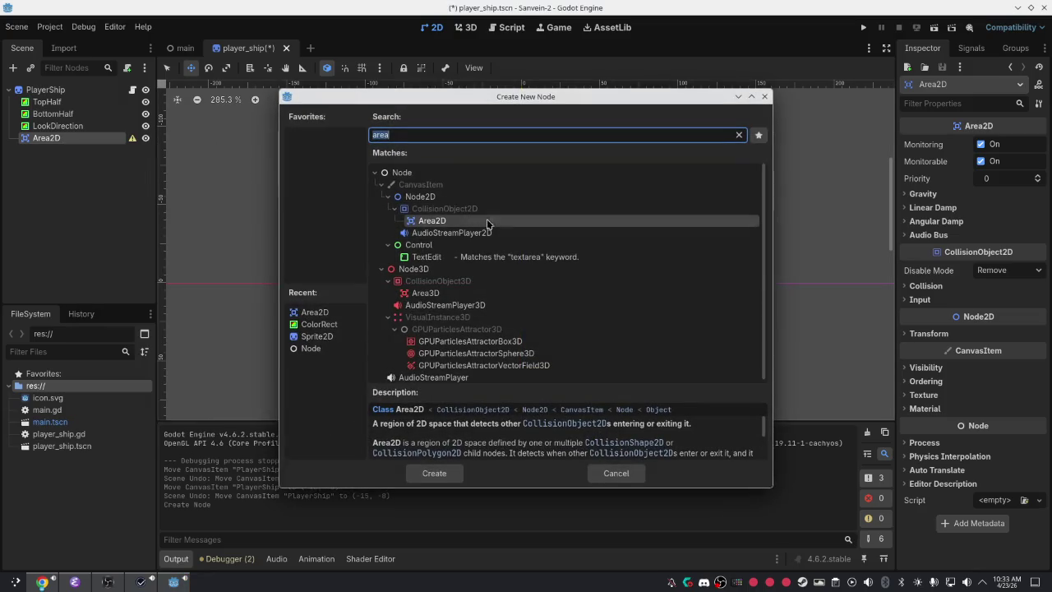
type("coll")
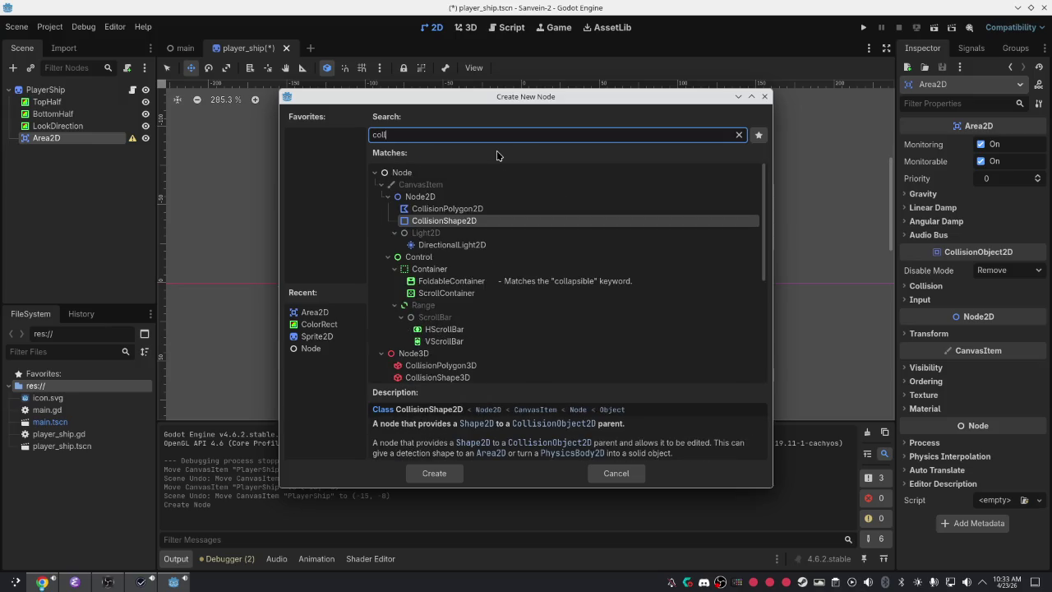
left_click(460, 474)
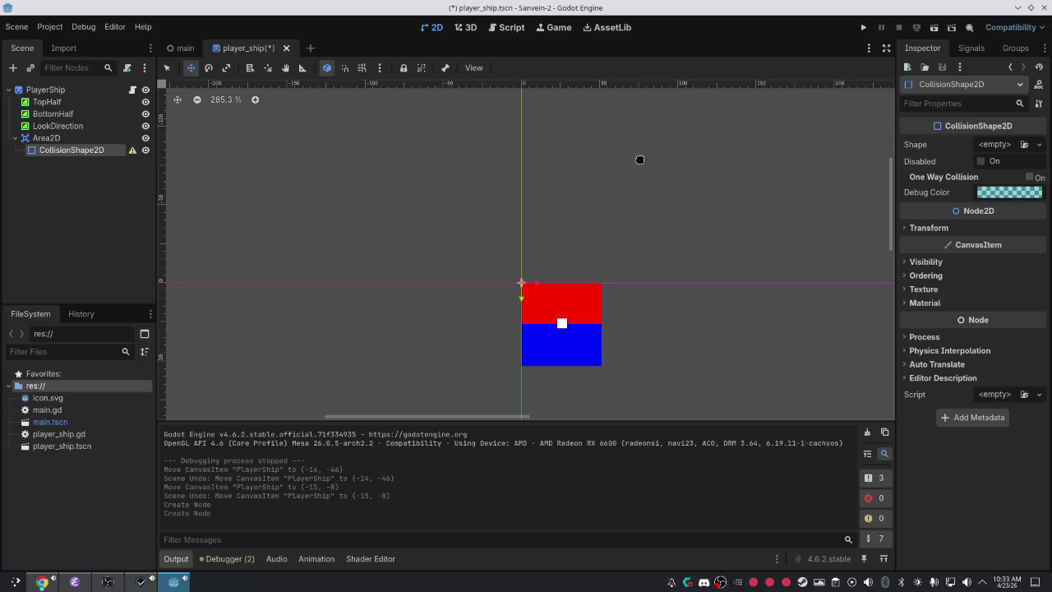
Give the CollisionShape2D a new RectangleShape2D and drag it to (10, 10) over the ship.
left_click(1026, 144)
key("Escape")
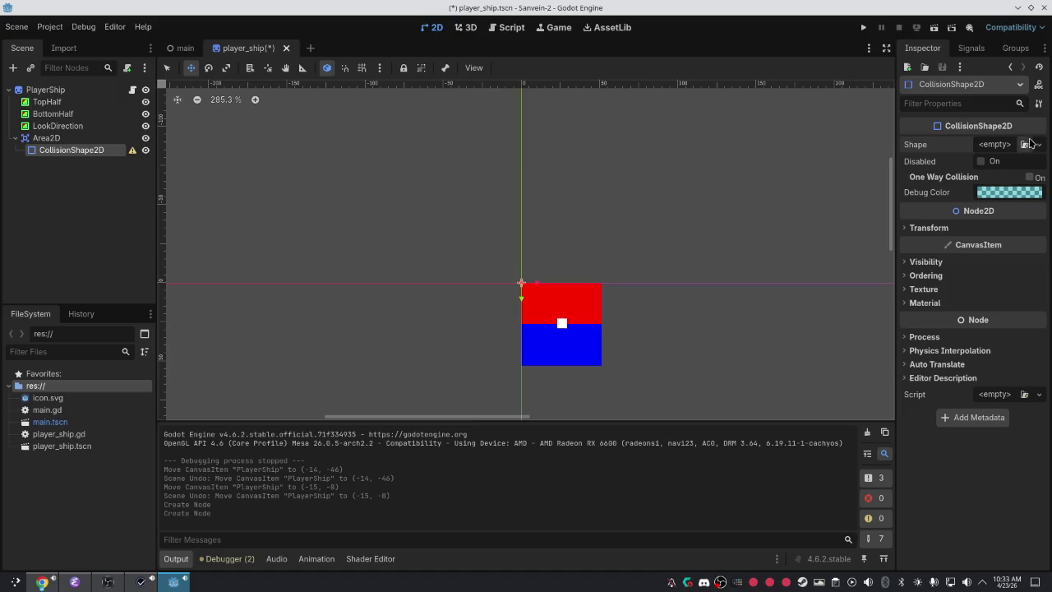
left_click(1038, 144)
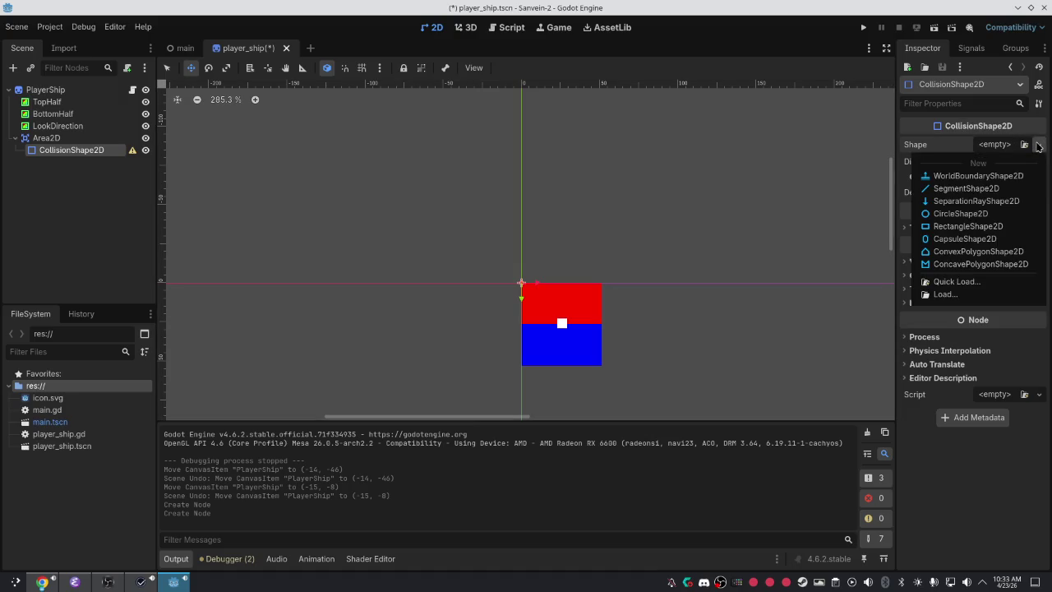
left_click(954, 227)
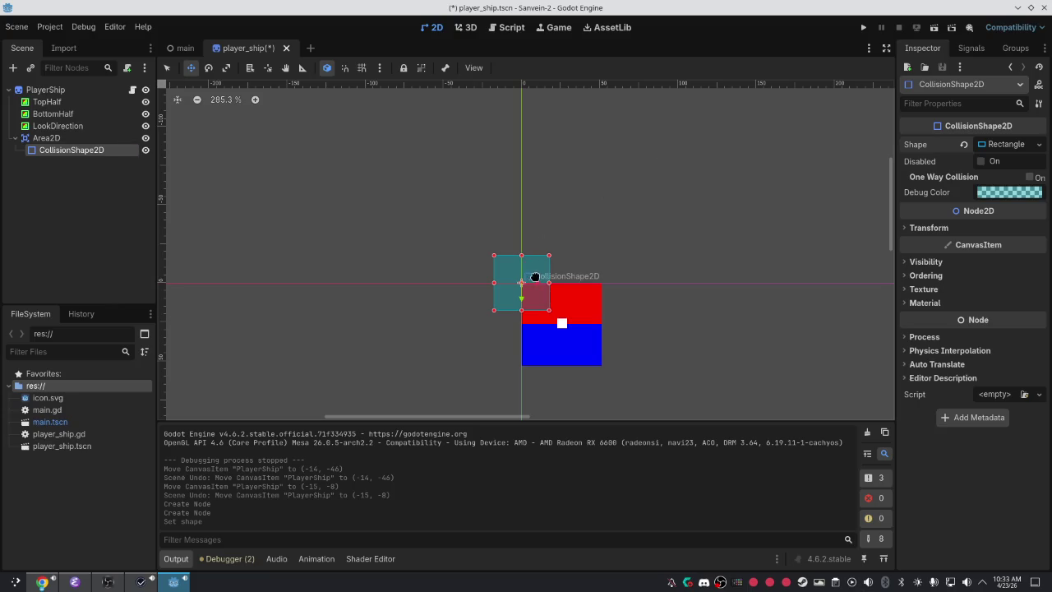
left_click_drag(528, 274, 557, 300)
Enlarge the collision rectangle and stretch its top and right edges over the red and blue ship.
scroll(567, 324, "up", 1)
scroll(576, 336, "up", 1)
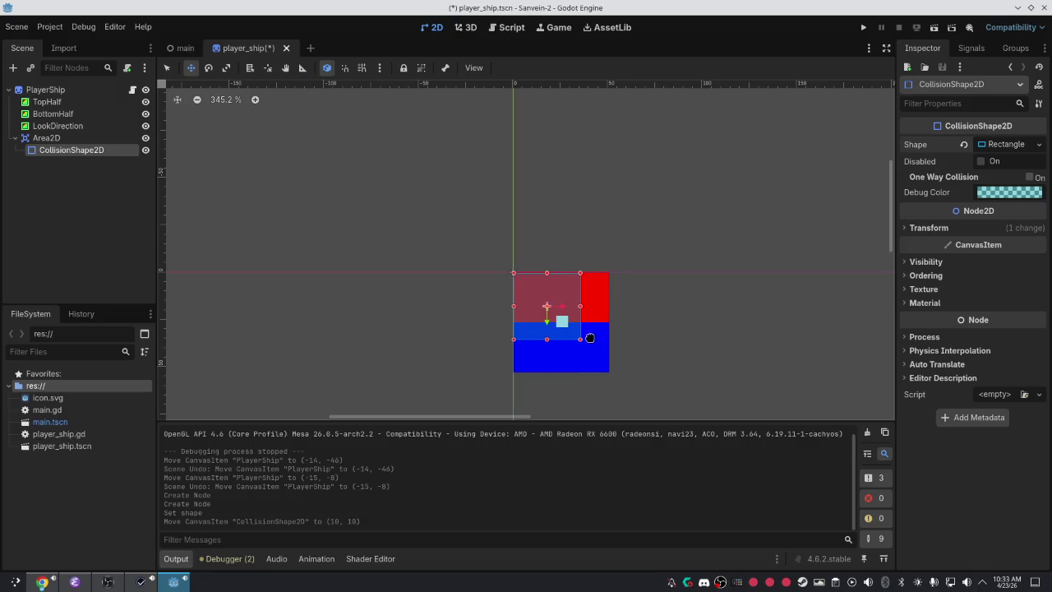
left_click_drag(581, 340, 607, 367)
scroll(664, 378, "up", 6)
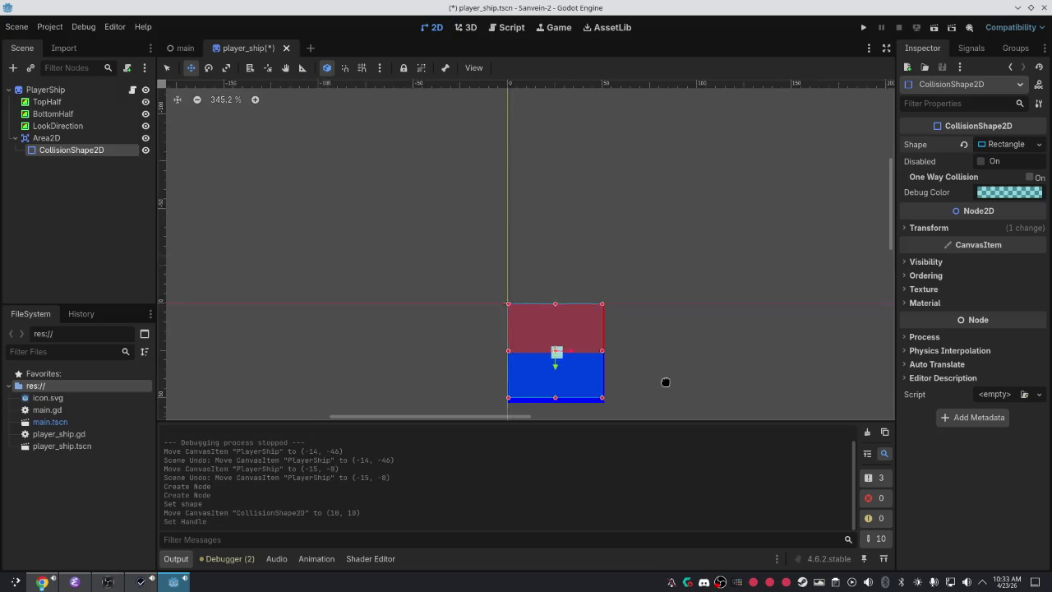
scroll(578, 342, "up", 1)
mouse_move(579, 342)
left_mouse_down()
mouse_move(595, 313)
mouse_move(588, 338)
left_mouse_up()
scroll(593, 337, "left", 4)
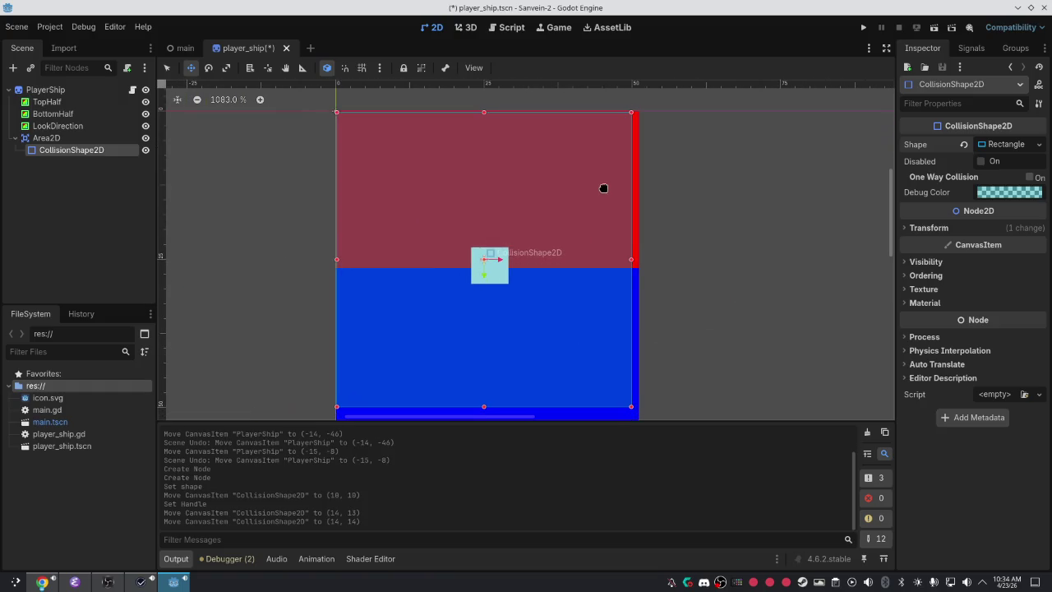
left_click_drag(485, 113, 483, 111)
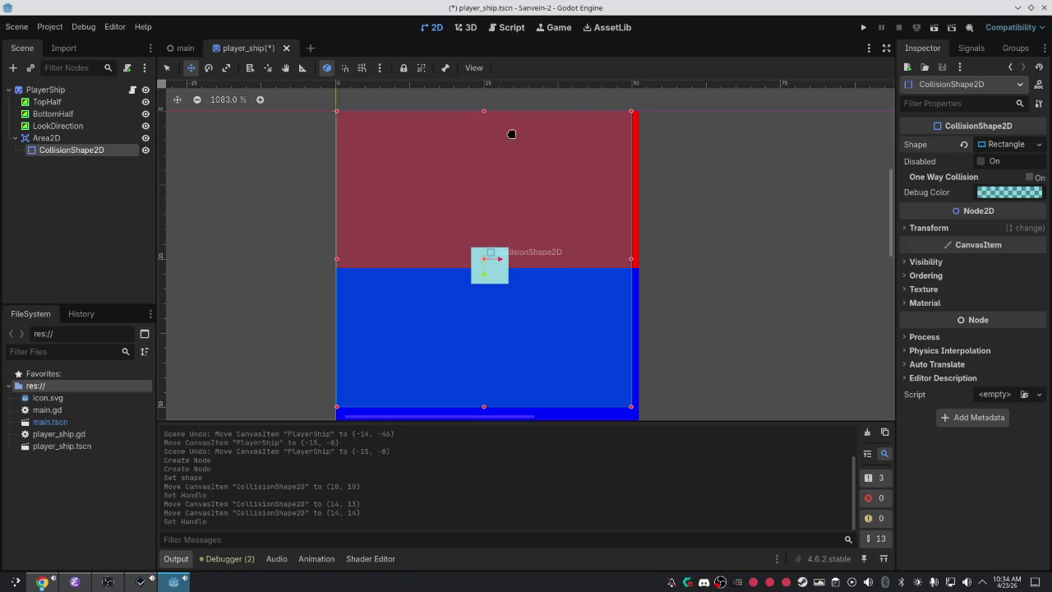
left_click_drag(632, 258, 637, 260)
Extend the collision rectangle down to cover the ship's blue bottom half.
scroll(508, 368, "up", 1)
scroll(731, 371, "up", 1)
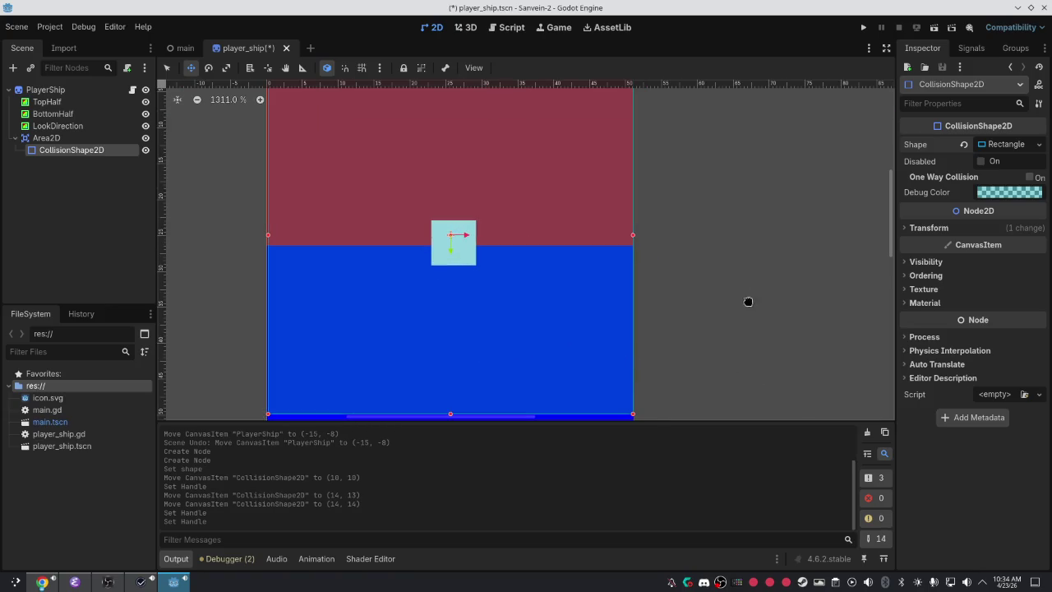
scroll(715, 334, "down", 1)
key("Up")
key("Up")
key("Up")
key("Right")
key("Right")
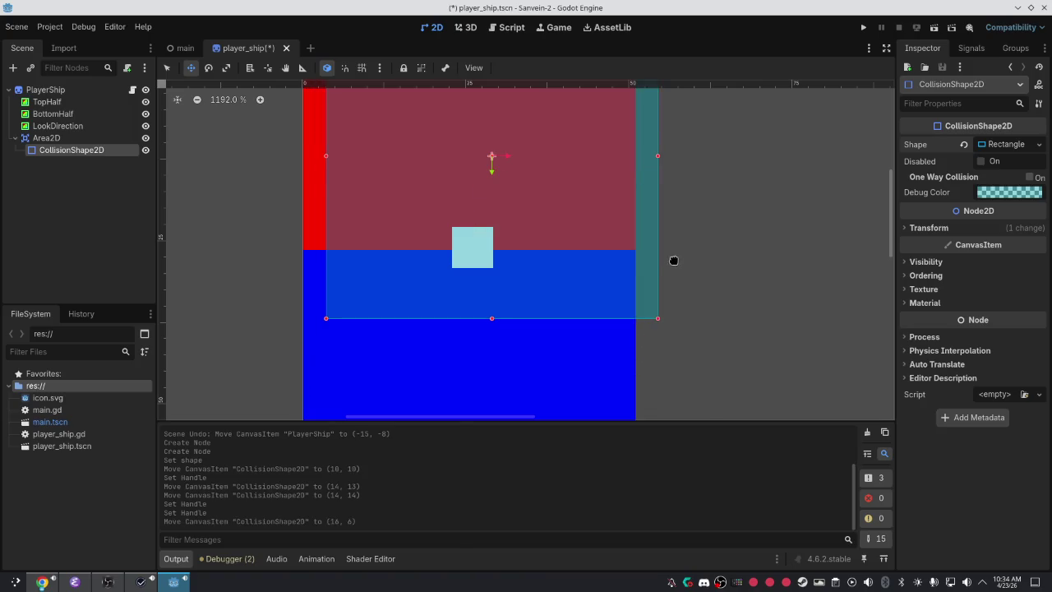
key("ctrl+z")
scroll(685, 314, "up", 1)
scroll(688, 274, "down", 1)
scroll(679, 312, "up", 1)
scroll(680, 312, "down", 5)
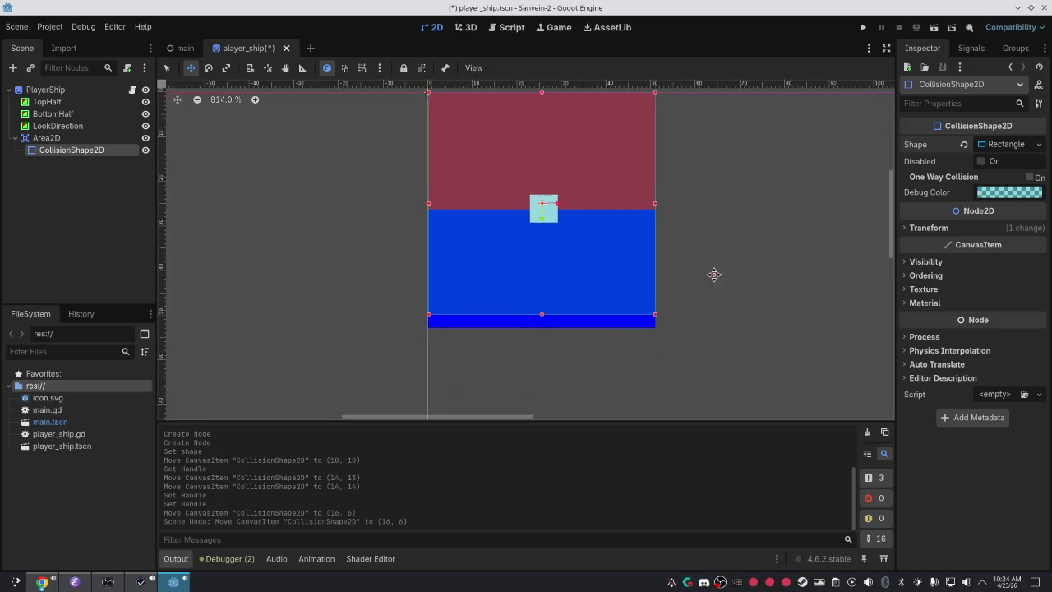
left_click_drag(559, 284, 560, 302)
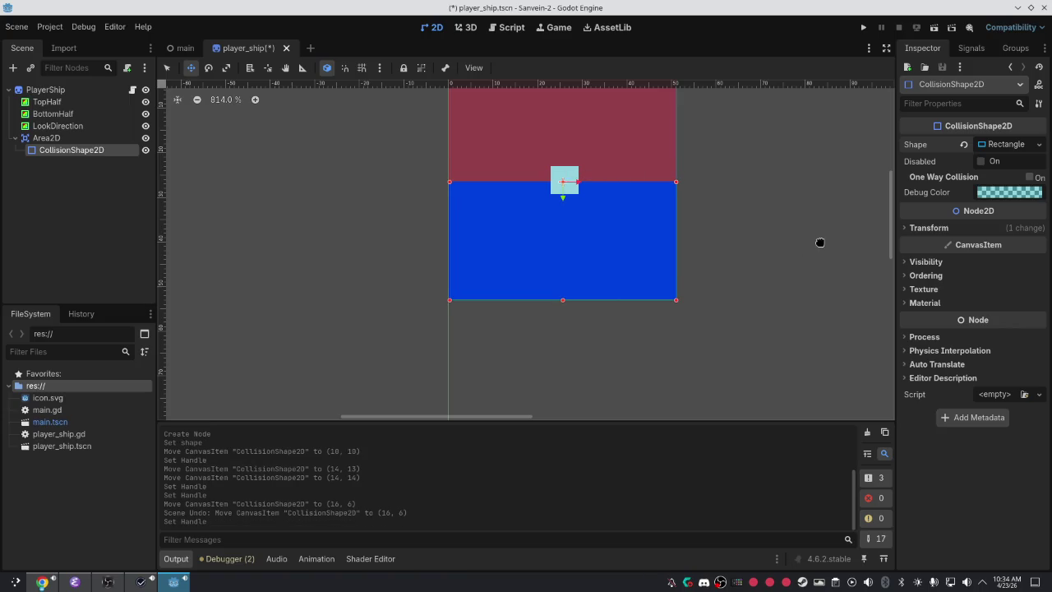
Shift the rectangle slightly left to fit the ship at (14, 15), then save player_ship.tscn.
scroll(820, 242, "up", 2)
scroll(694, 281, "left", 5)
mouse_move(615, 241)
left_mouse_down()
mouse_move(607, 236)
mouse_move(634, 238)
left_mouse_up()
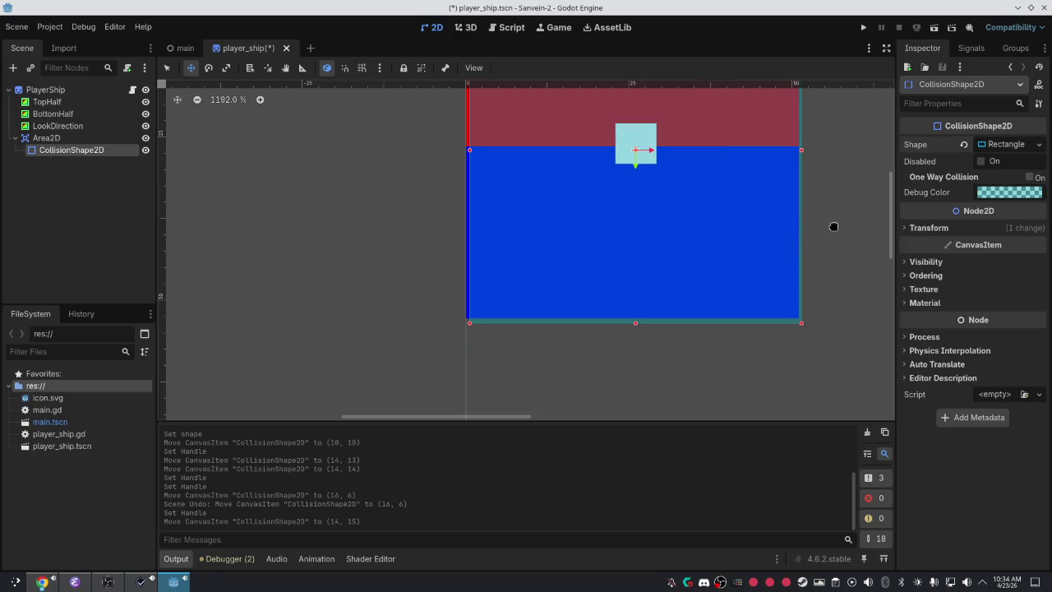
scroll(811, 293, "up", 4)
scroll(811, 293, "right", 2)
left_click_drag(695, 315, 676, 304)
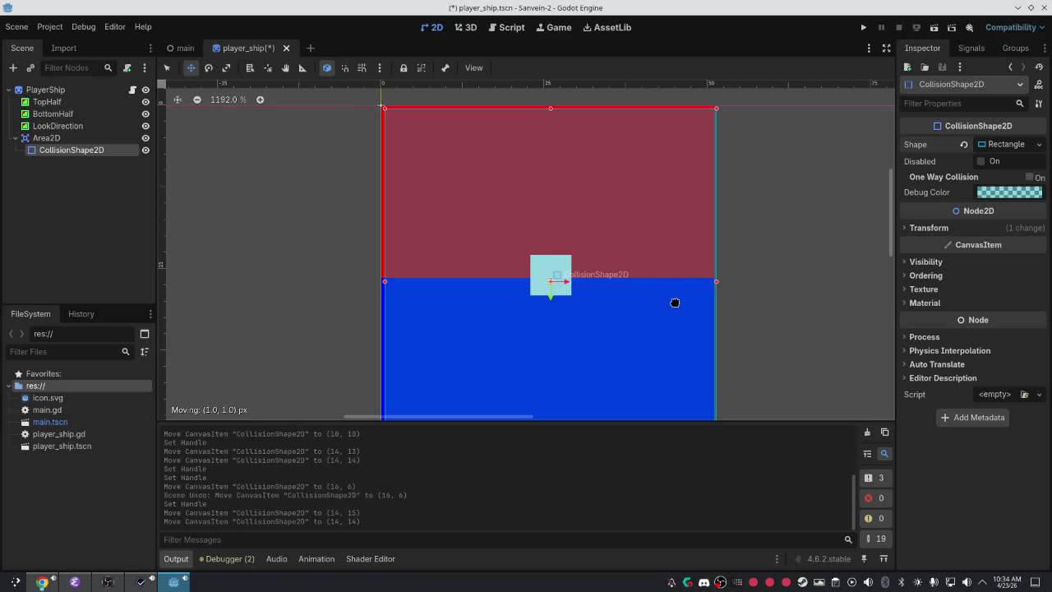
left_click_drag(474, 161, 474, 164)
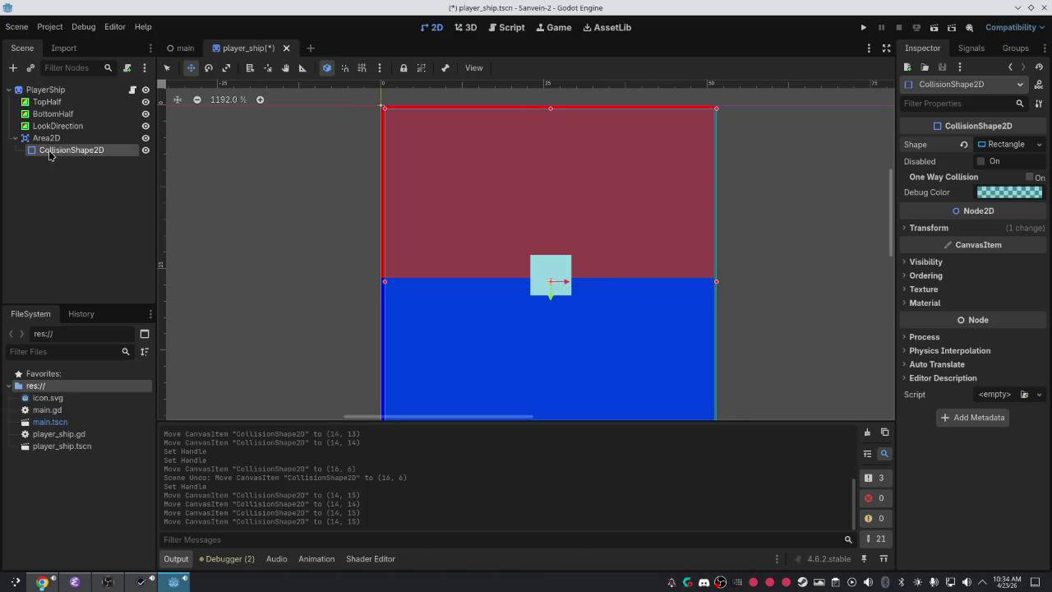
left_click_drag(48, 90, 52, 146)
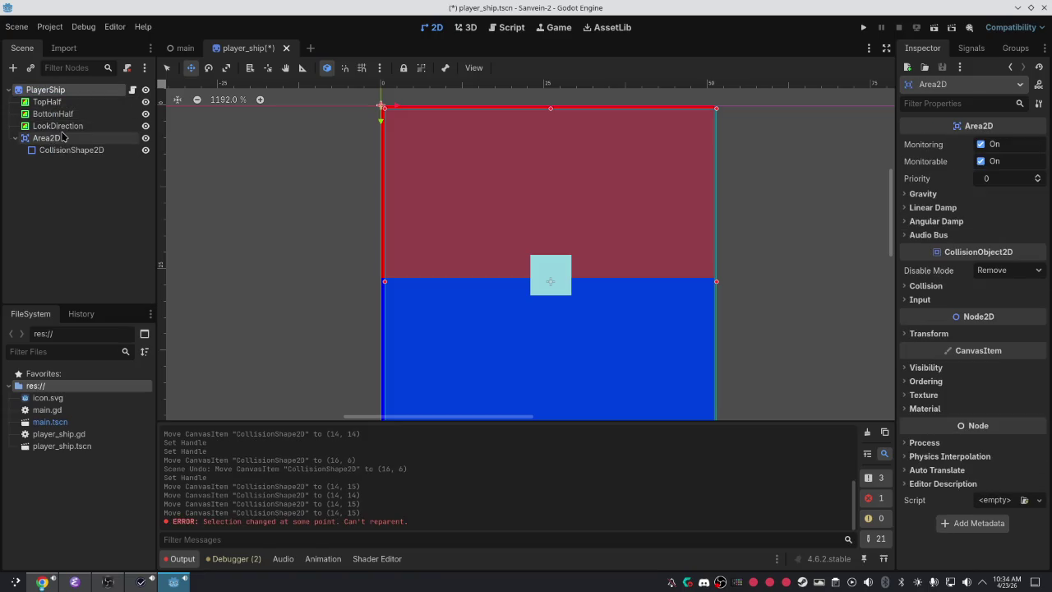
key("ctrl+s")
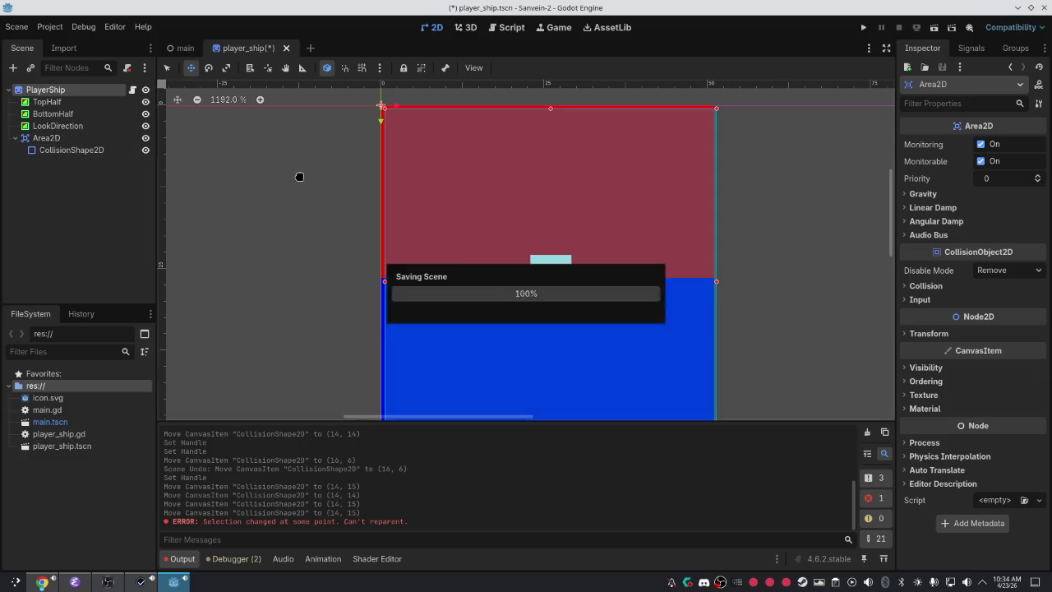
Reparent TopHalf, BottomHalf and LookDirection so they sit under Area2D in the Scene dock.
right_click(53, 144)
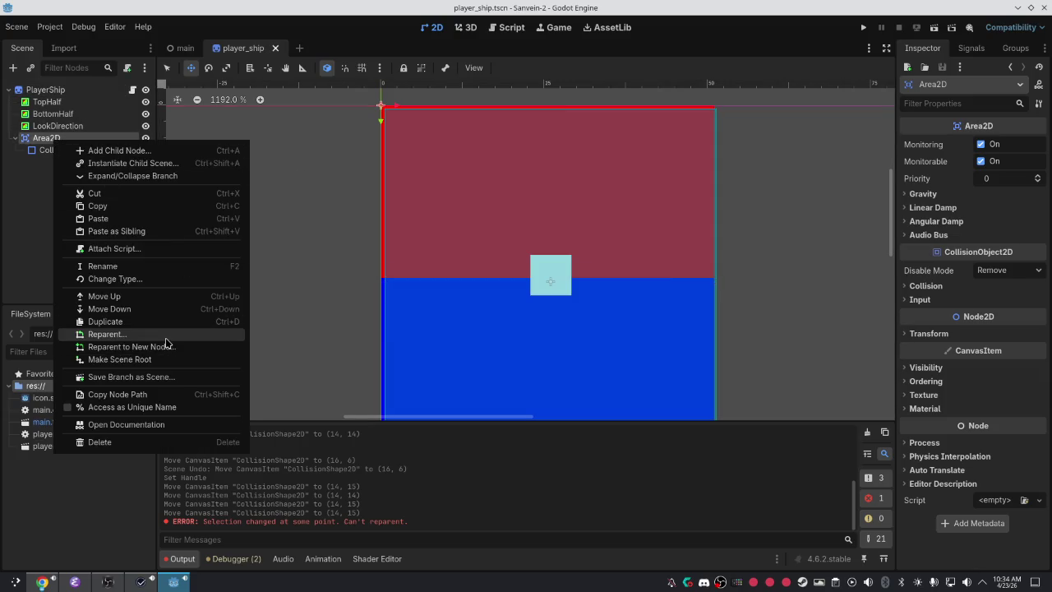
left_click(169, 337)
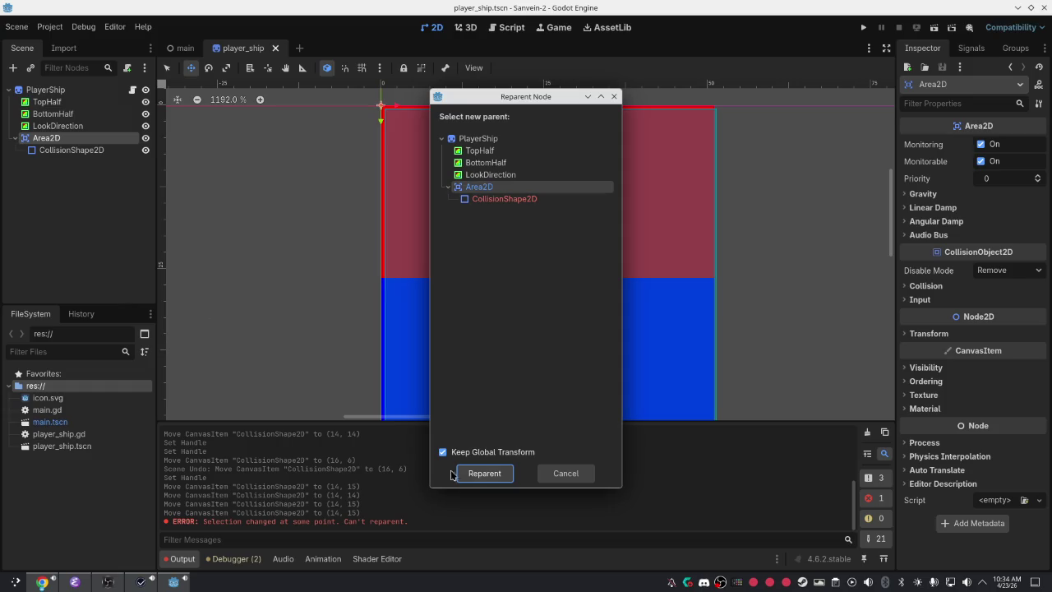
left_click(565, 473)
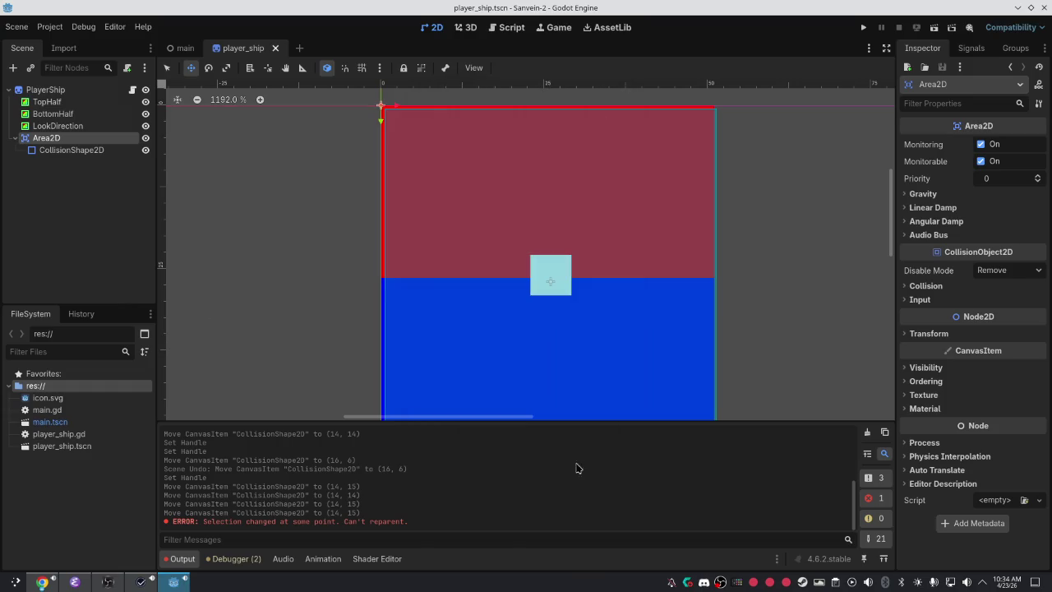
left_click(63, 151)
right_click(61, 140)
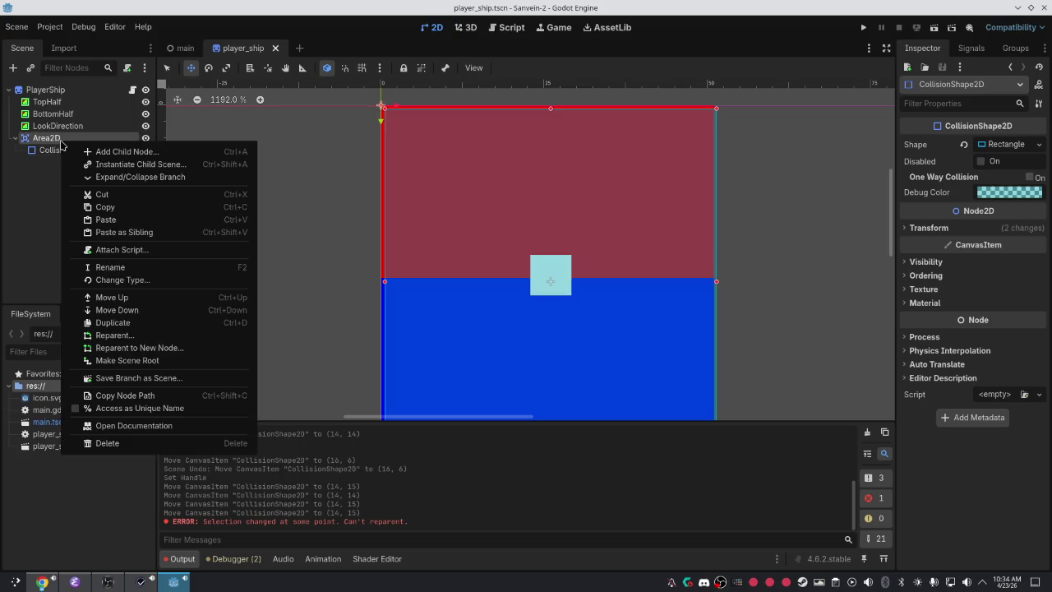
left_click(216, 337)
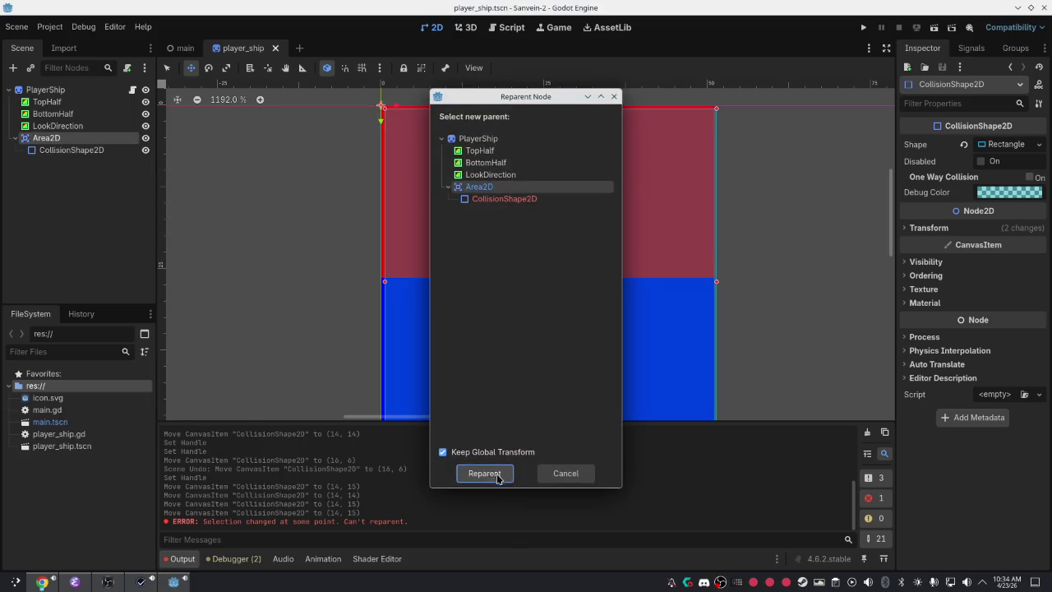
left_click(491, 472)
mouse_move(29, 141)
left_mouse_down()
mouse_move(42, 90)
mouse_move(110, 195)
mouse_move(54, 92)
mouse_move(72, 150)
mouse_move(71, 140)
left_mouse_up()
left_click(47, 102)
left_click(52, 114, "shift")
left_click(57, 127, "shift")
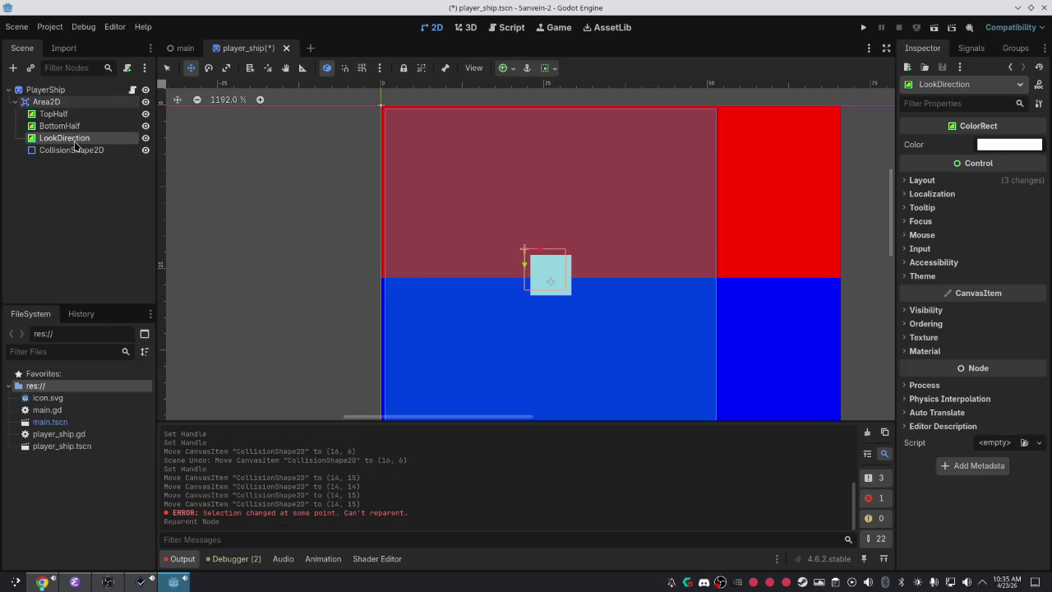
Detach the script from the PlayerShip root node.
left_click(45, 89)
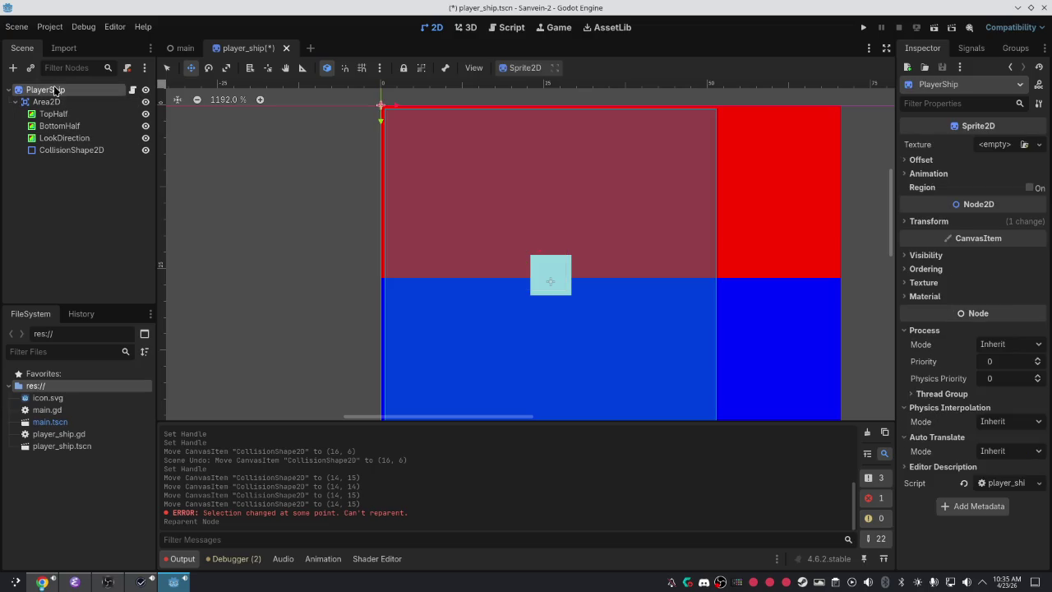
right_click(57, 93)
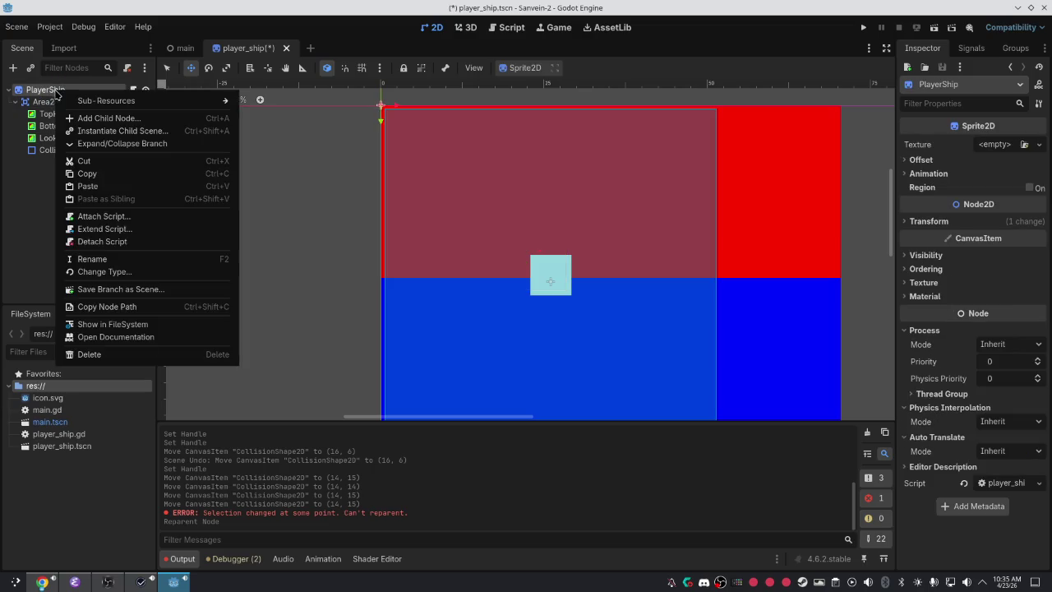
left_click(102, 241)
Try moving Area2D onto PlayerShip, then switch to the main scene.
left_click(37, 103)
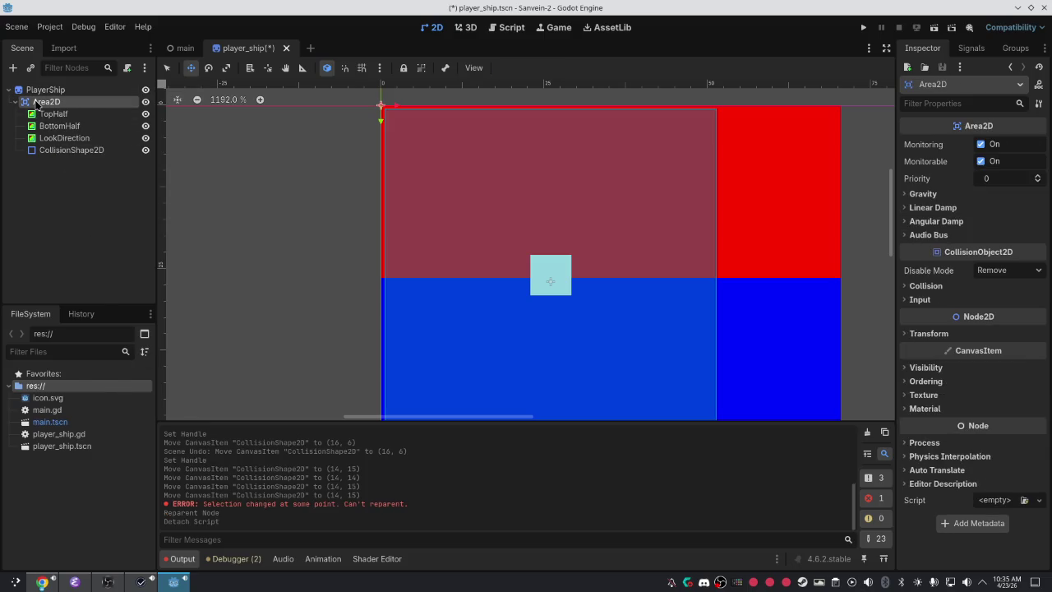
right_click(37, 102)
left_click(91, 298)
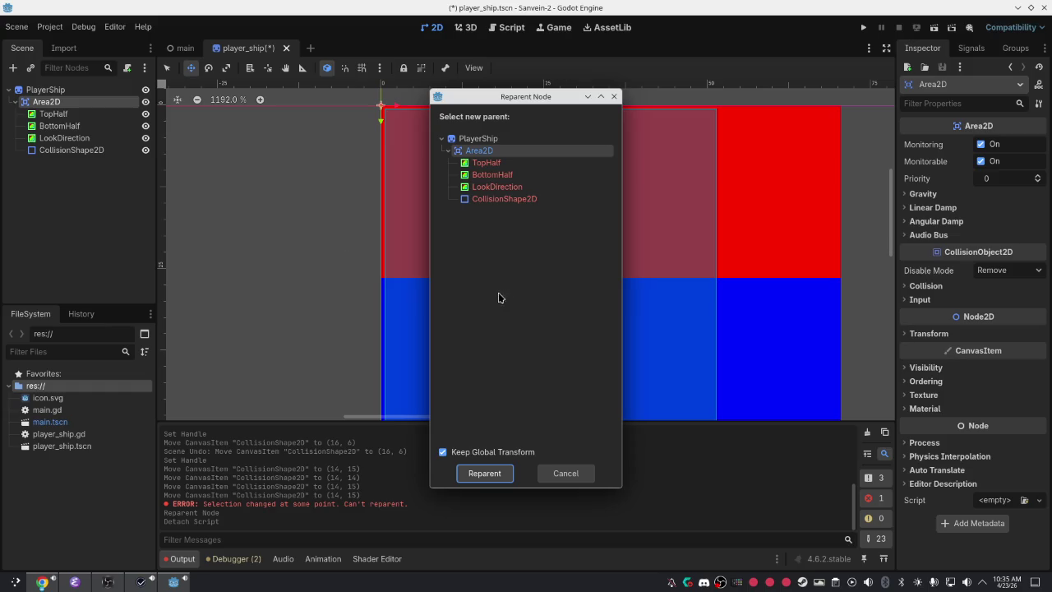
left_click(493, 474)
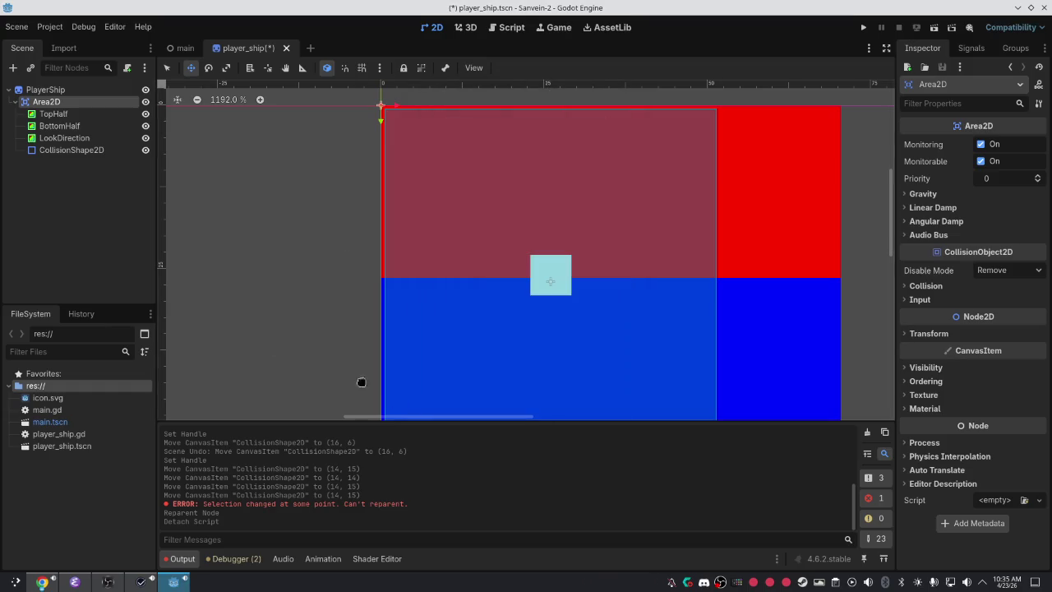
left_click(37, 92)
right_click(37, 94)
left_click(23, 93)
left_click_drag(33, 102, 94, 82)
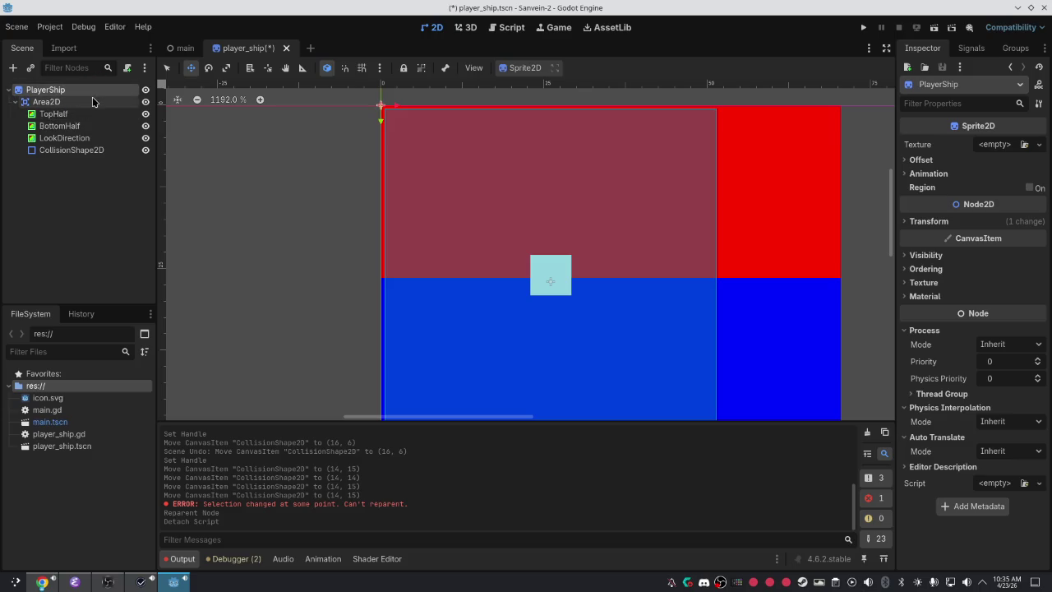
left_click(94, 99)
left_click(181, 48)
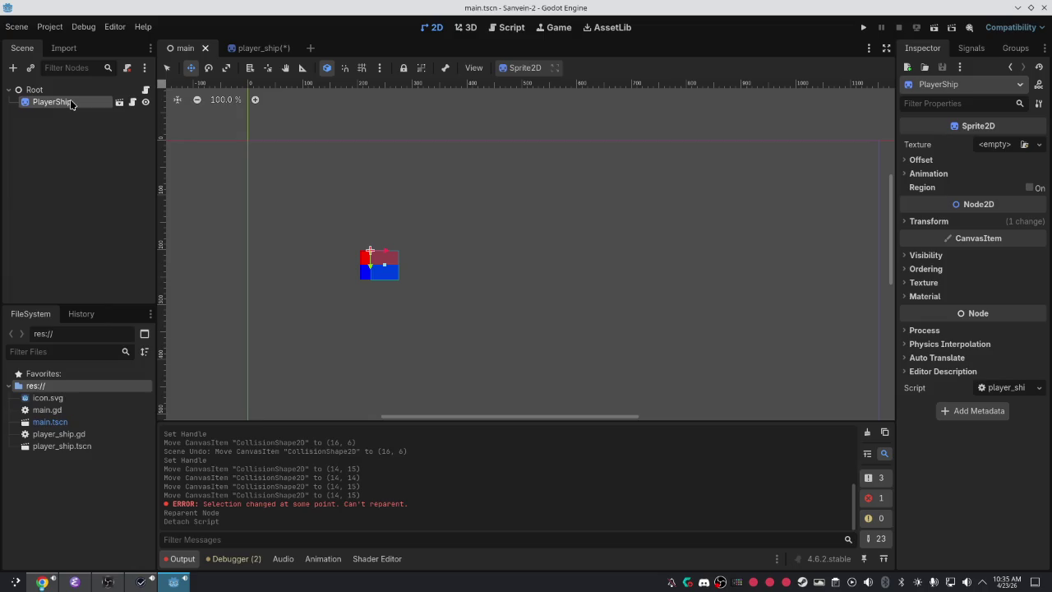
Delete the PlayerShip instance from main.tscn.
right_click(71, 101)
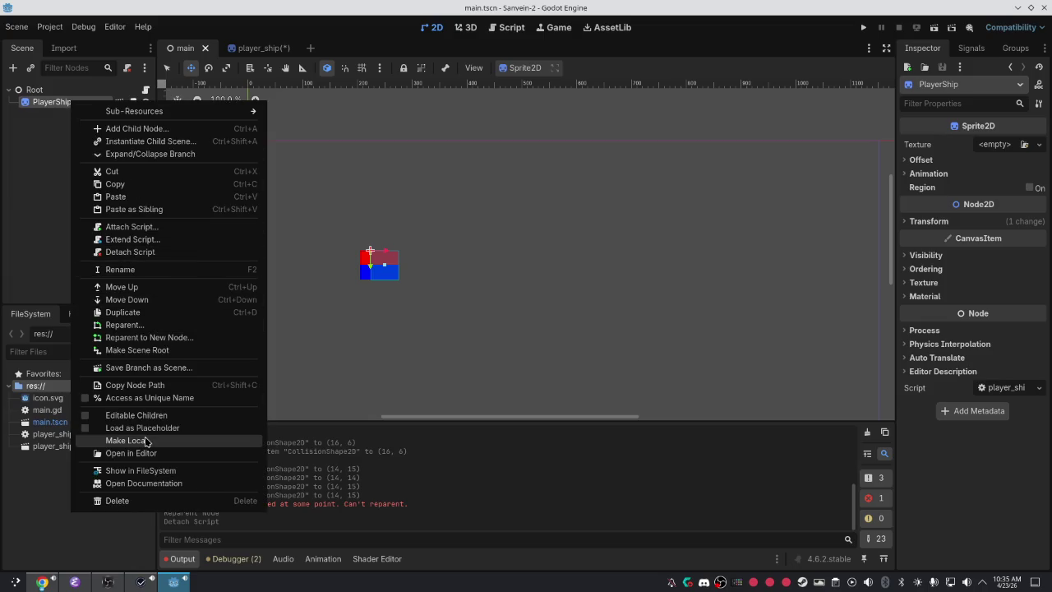
left_click(152, 501)
left_click(504, 305)
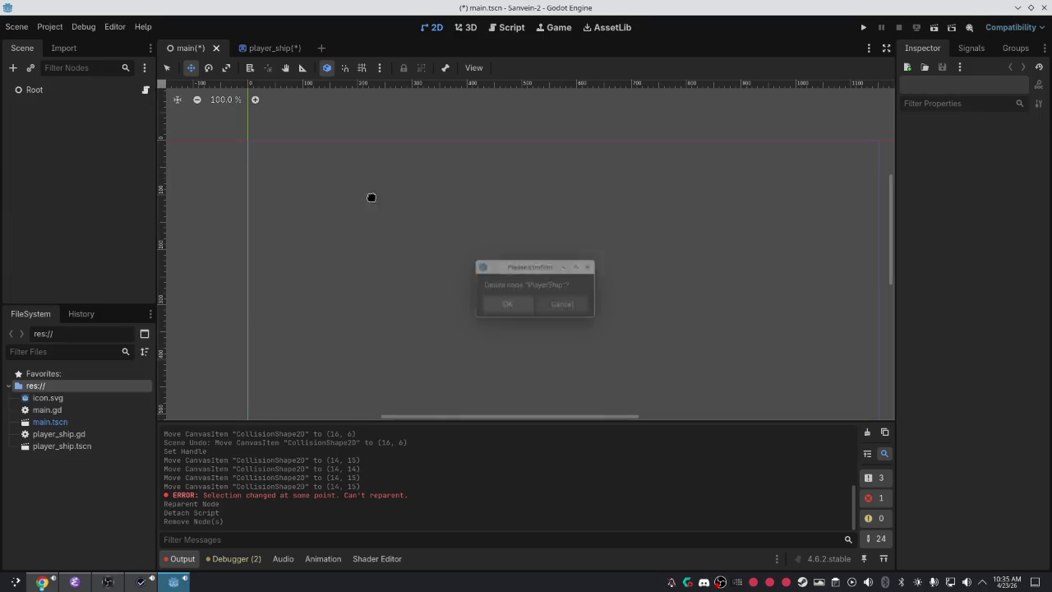
Back in player_ship, wrap Area2D in a new Node2D parent, then undo it.
left_click(257, 48)
left_click(50, 90)
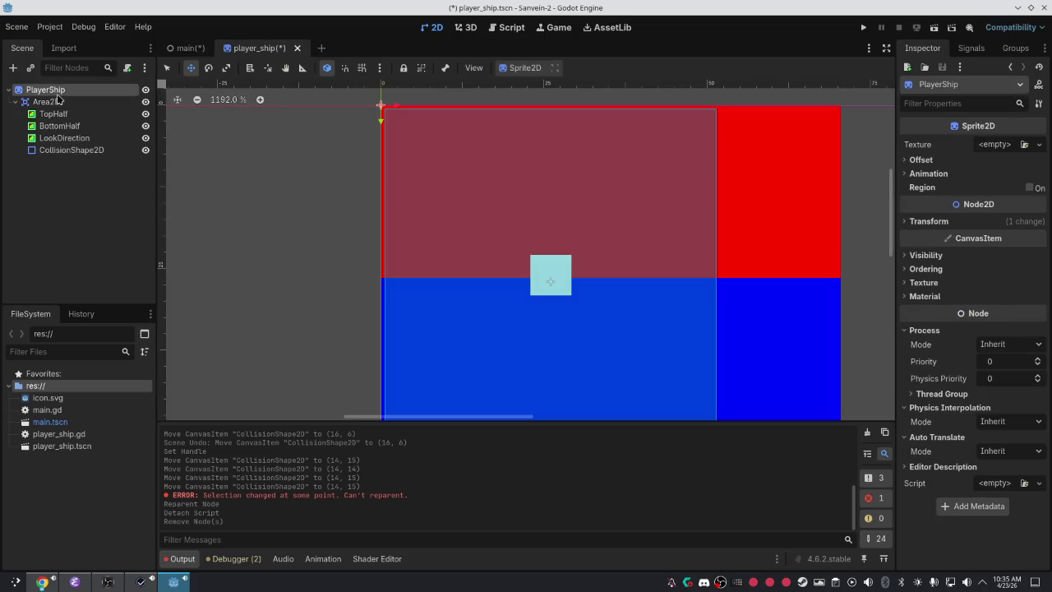
right_click(63, 102)
left_click(111, 308)
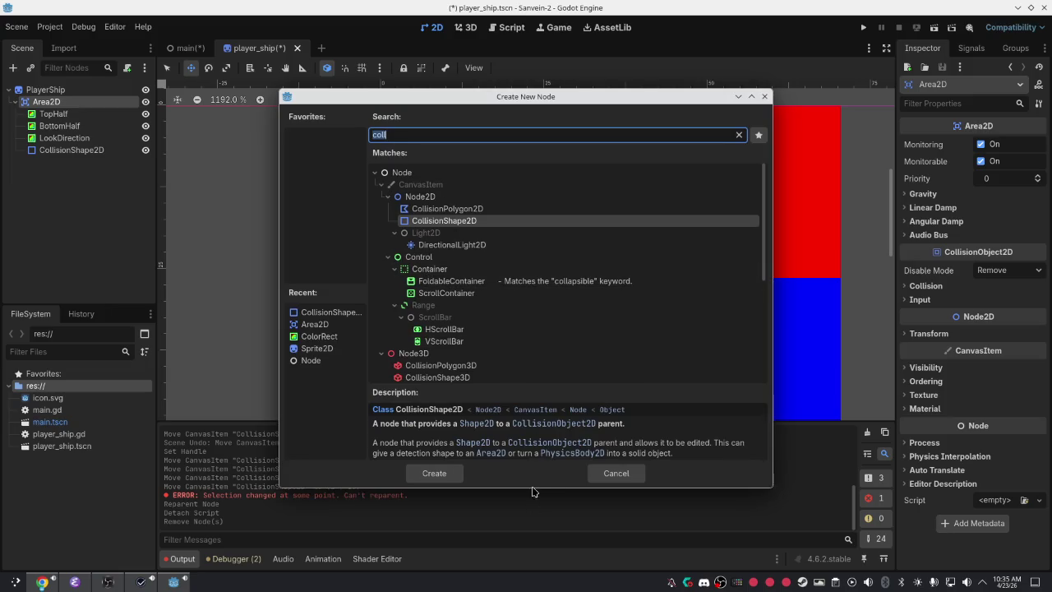
left_click(420, 196)
left_click(448, 475)
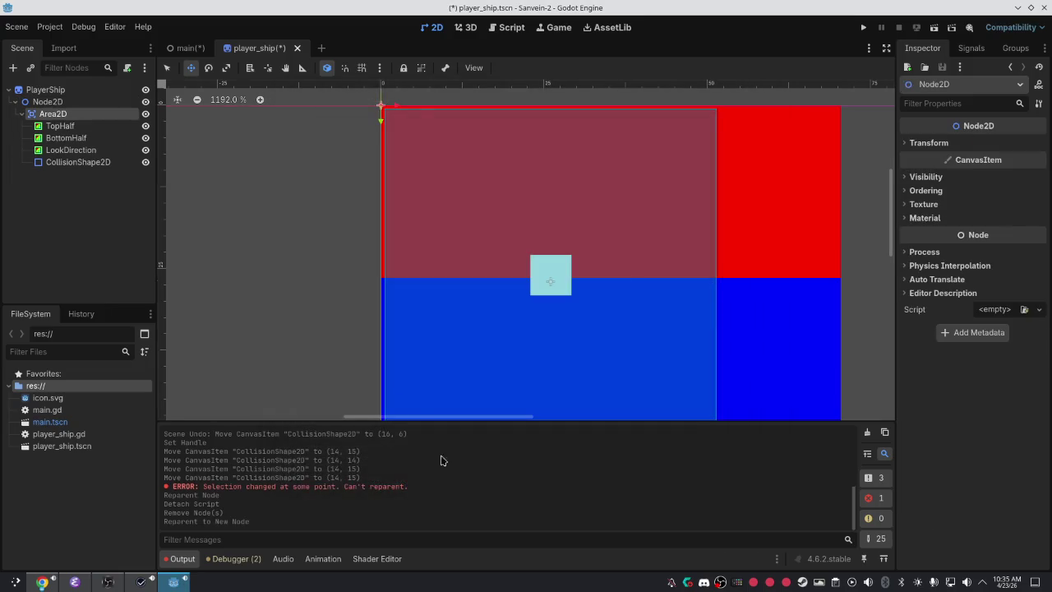
key("ctrl+z")
left_click(45, 90)
Change the PlayerShip root's type to Area2D via an 'area' search, with CollisionShape2D directly under it.
left_click_drag(45, 89, 86, 153)
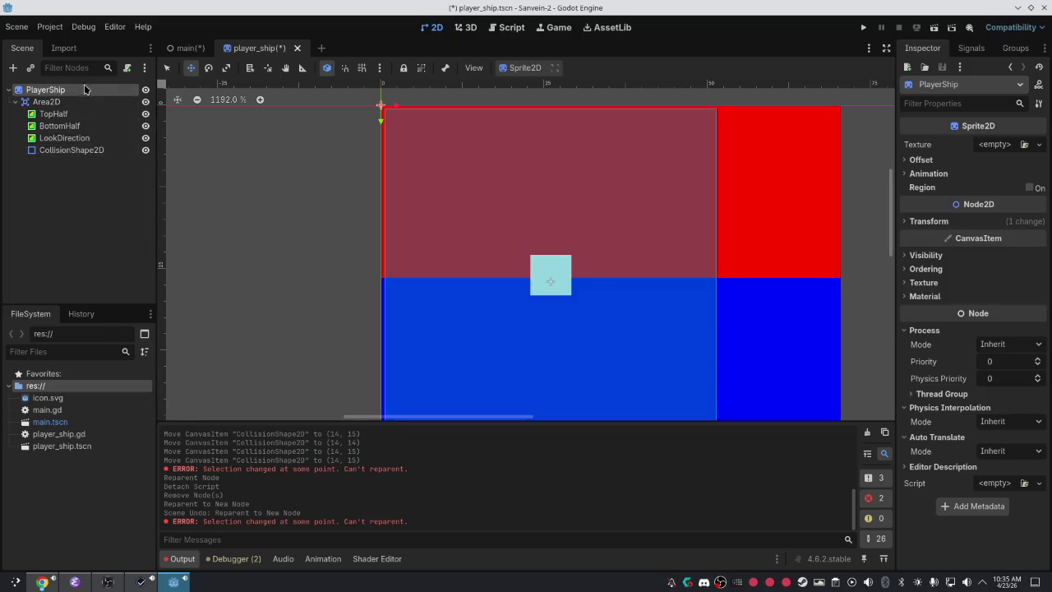
right_click(63, 88)
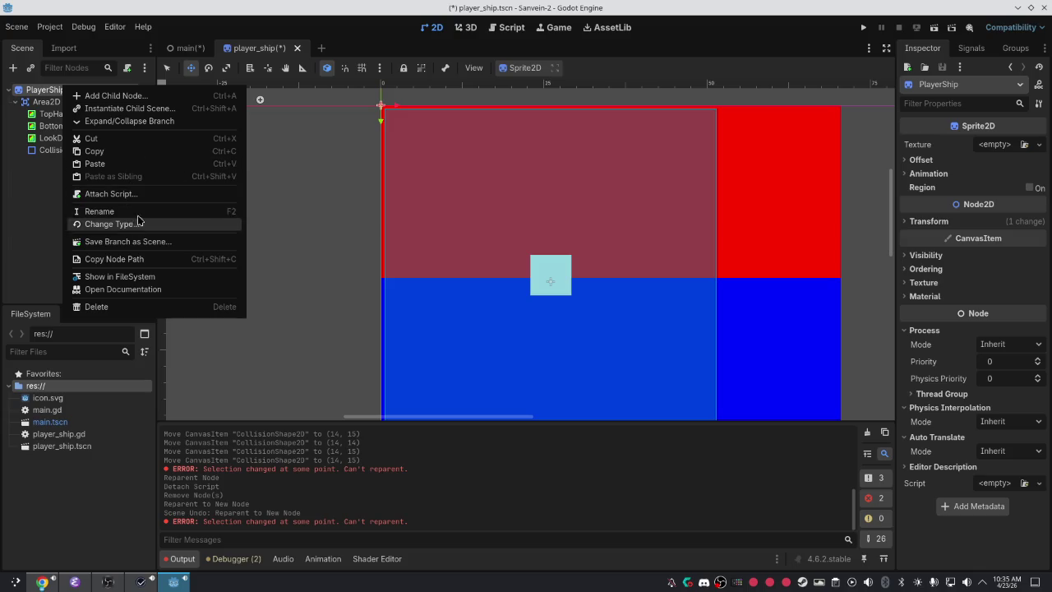
left_click(26, 214)
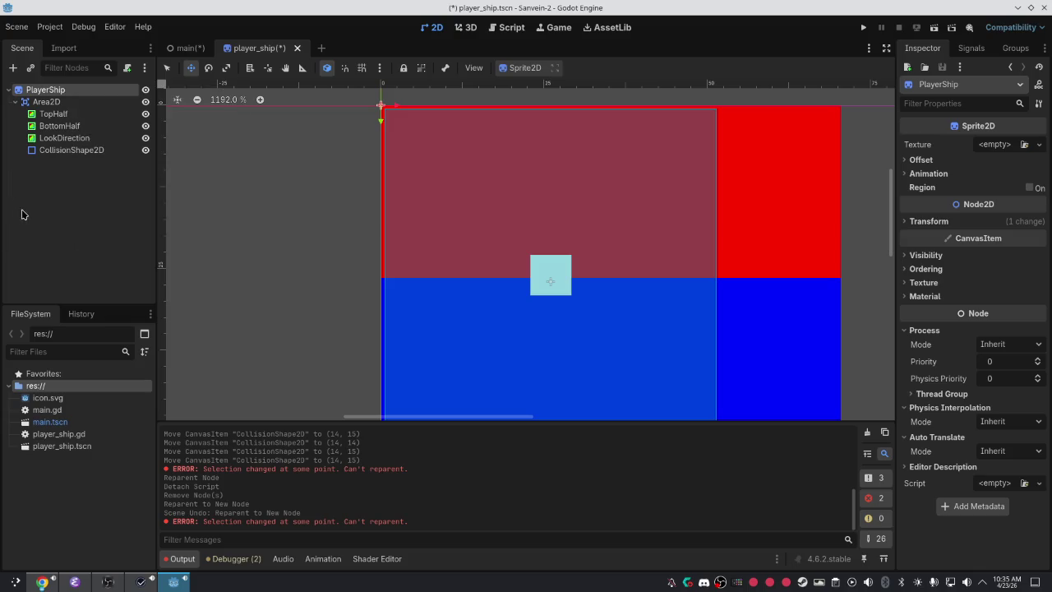
right_click(55, 107)
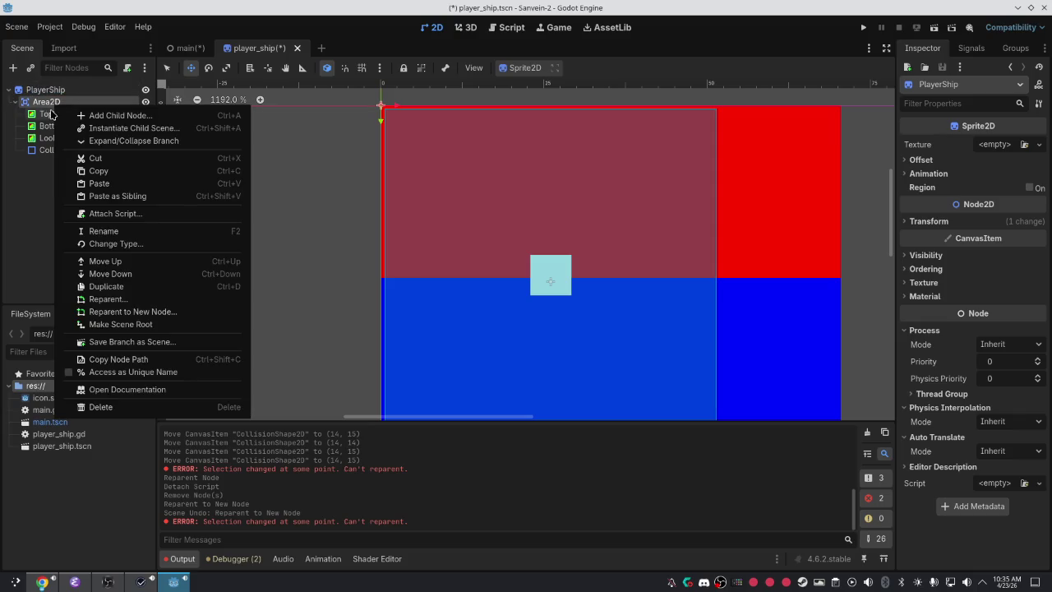
left_click(86, 174)
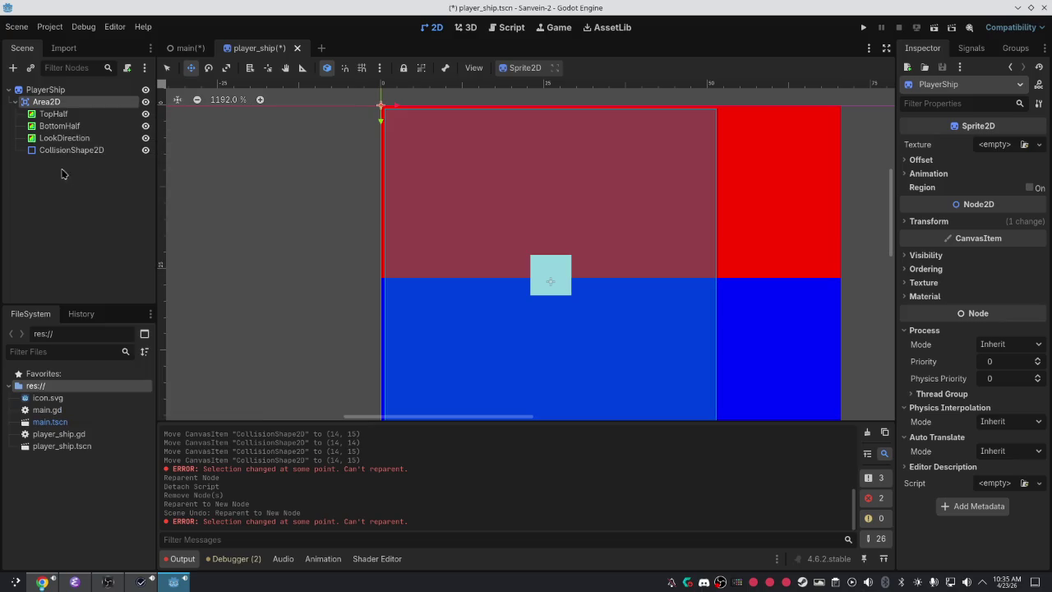
left_click(37, 92)
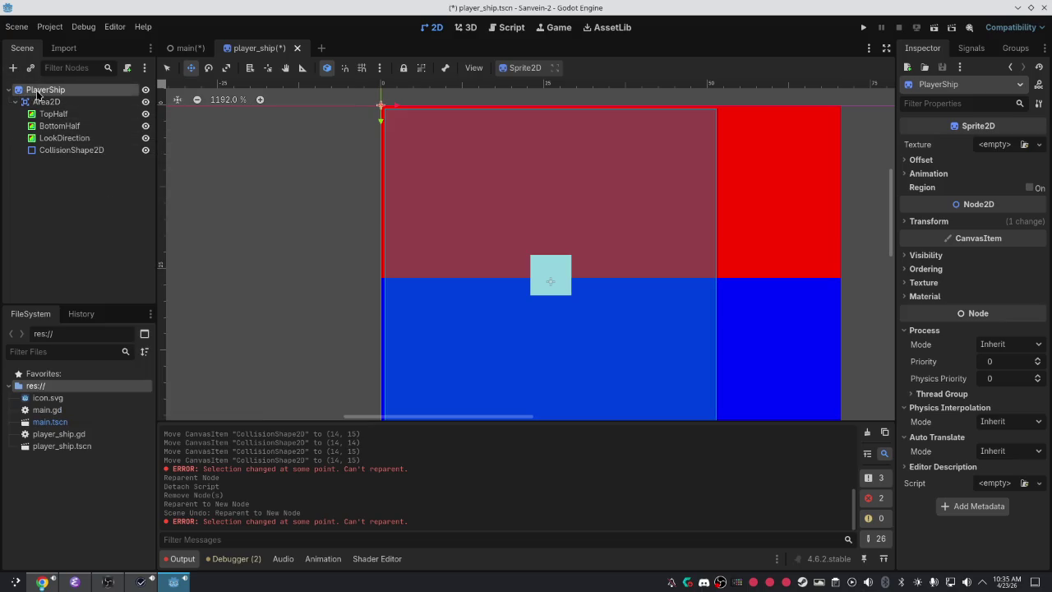
right_click(36, 95)
left_click(86, 224)
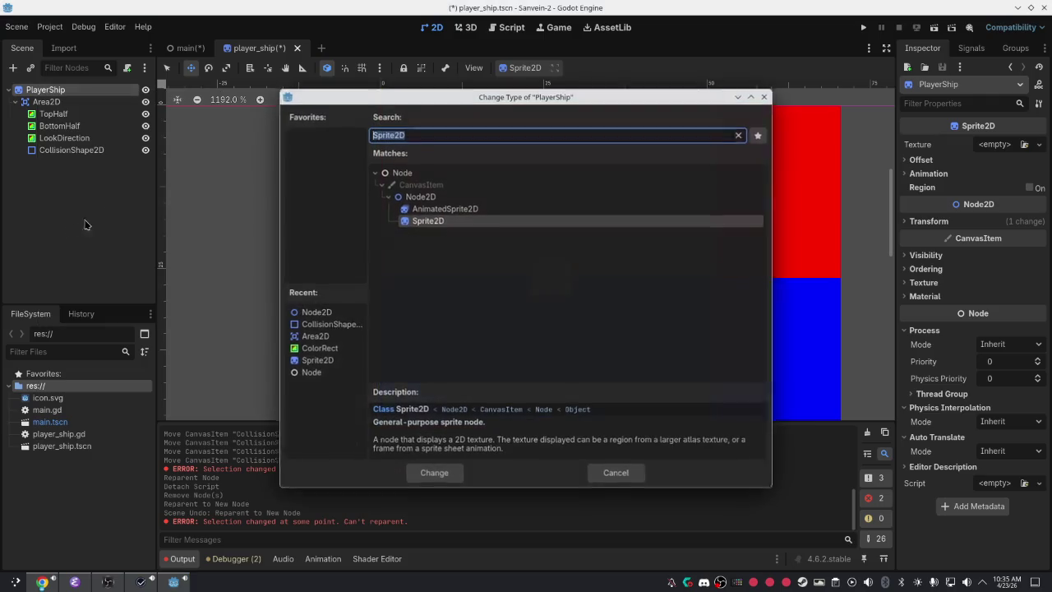
type("ar")
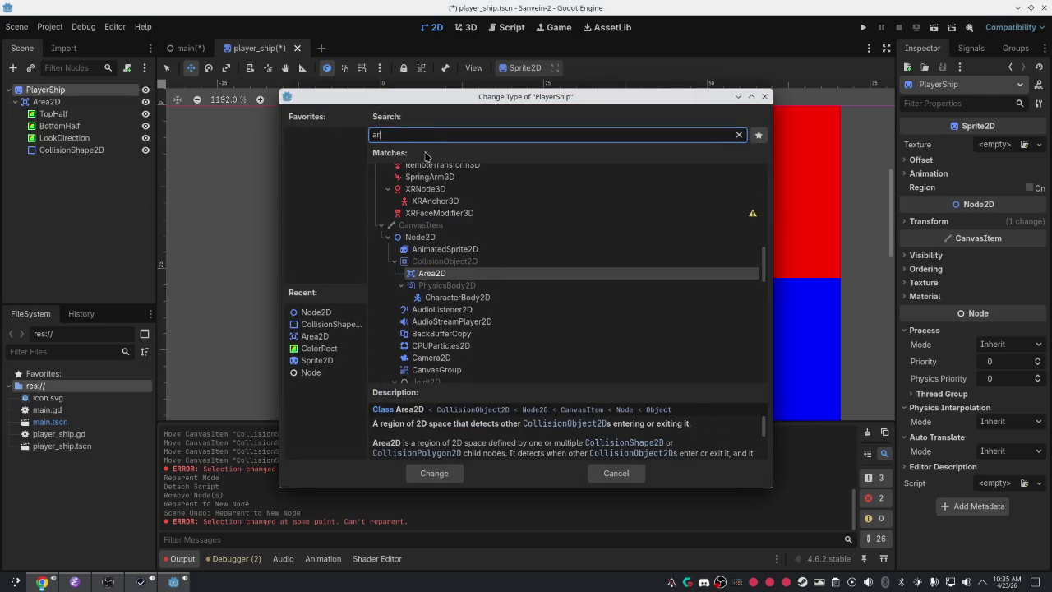
type("ea")
key("Return")
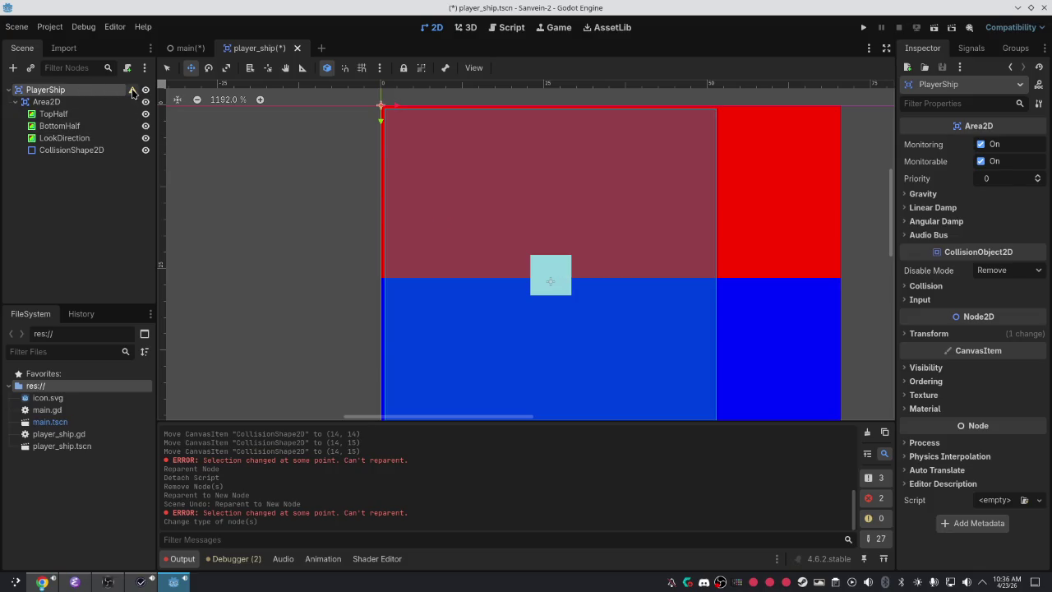
left_click_drag(66, 150, 82, 97)
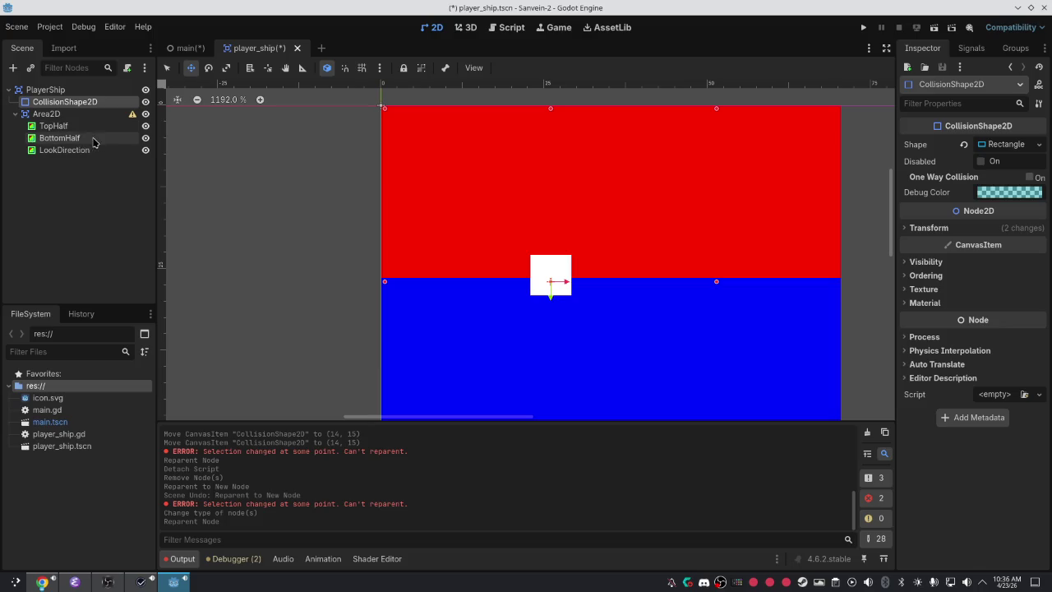
Change the inner Area2D node's type to Sprite2D by searching 'spr'.
left_click(57, 127)
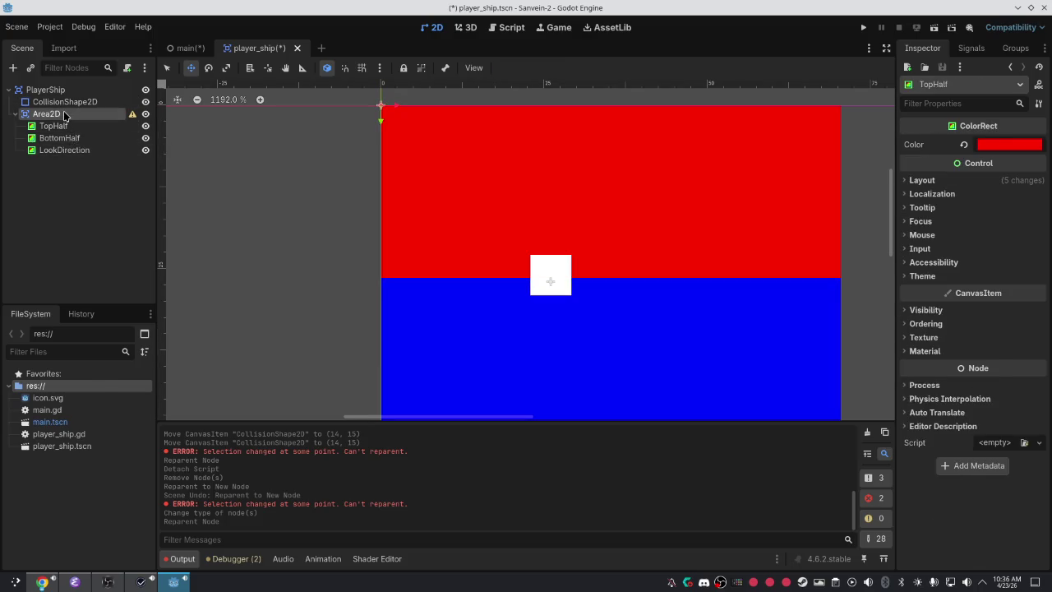
right_click(64, 115)
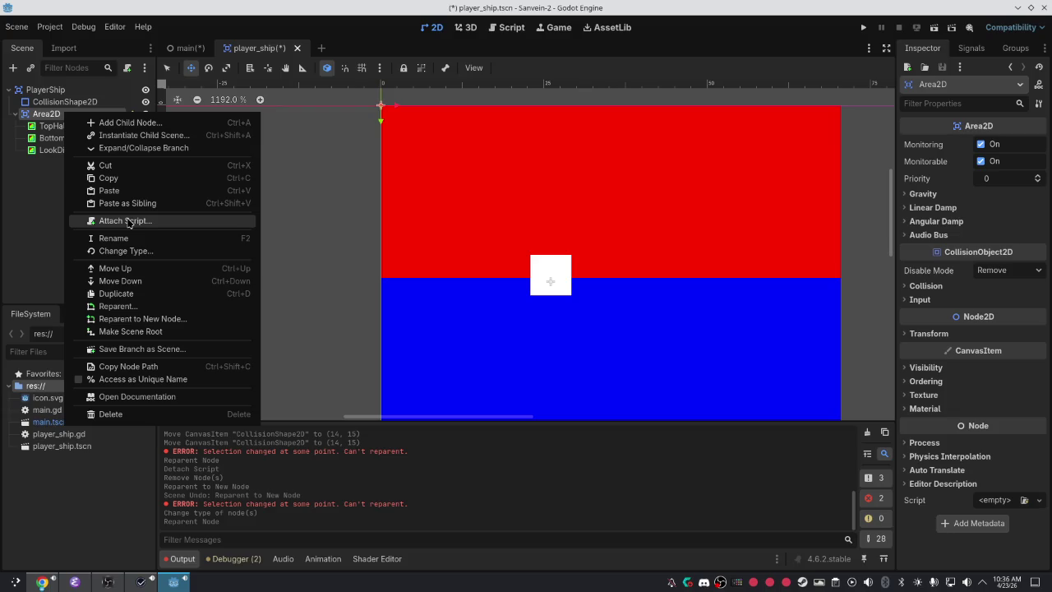
left_click(62, 189)
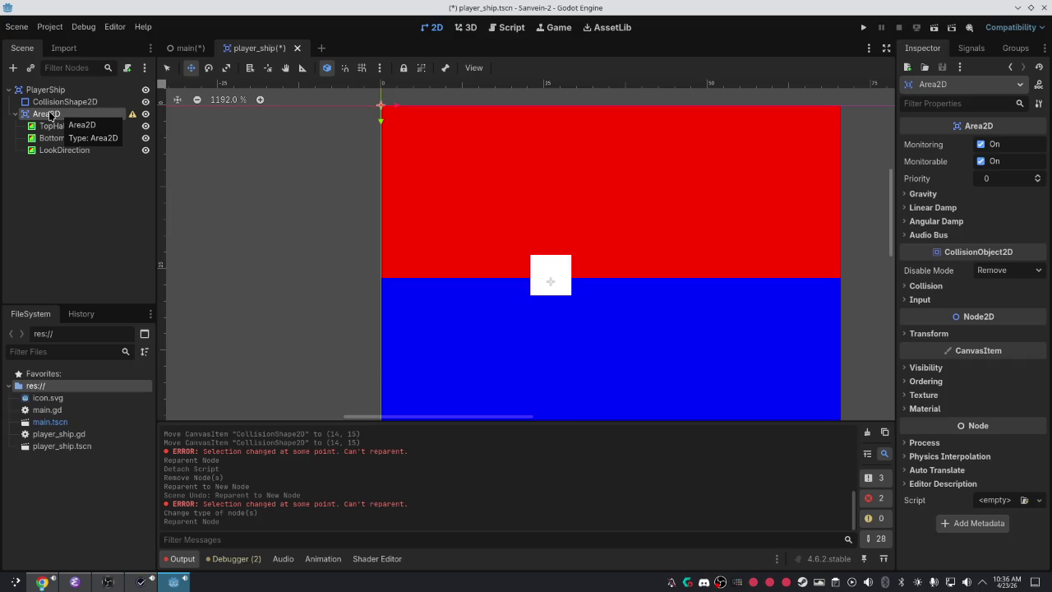
right_click(50, 116)
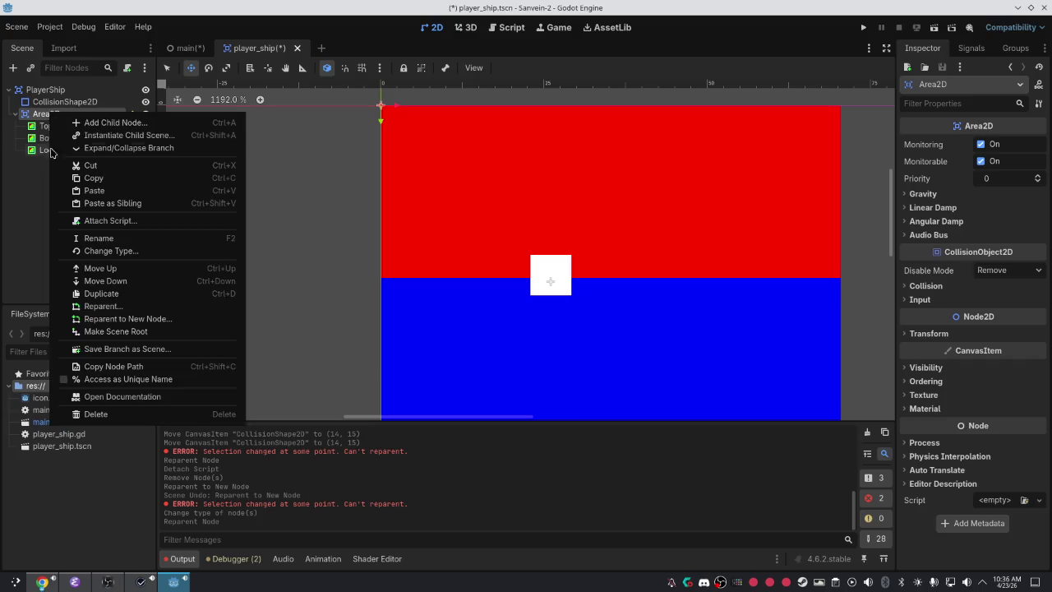
left_click(142, 252)
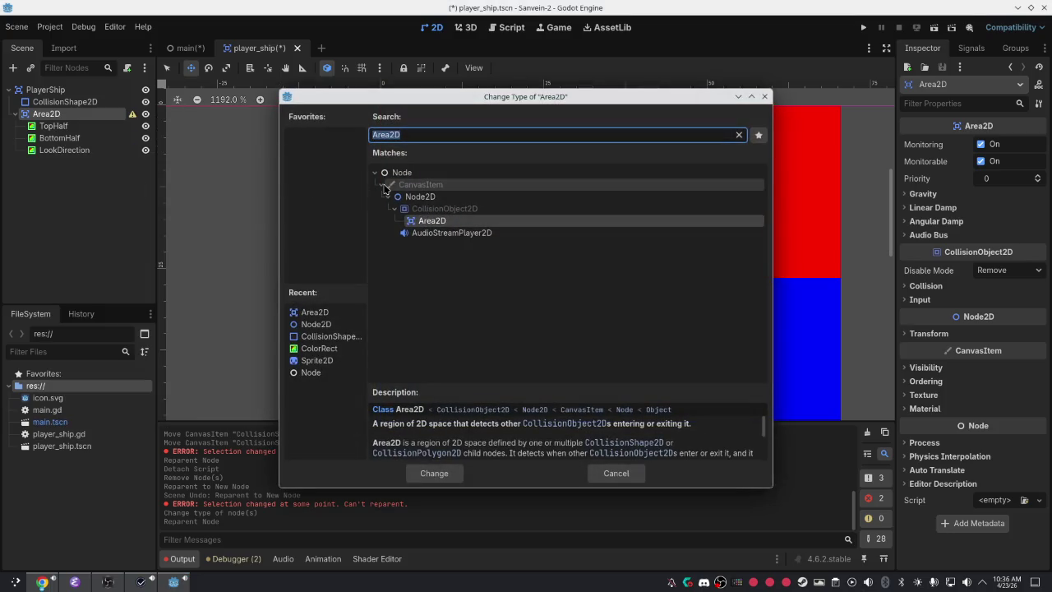
type("spr")
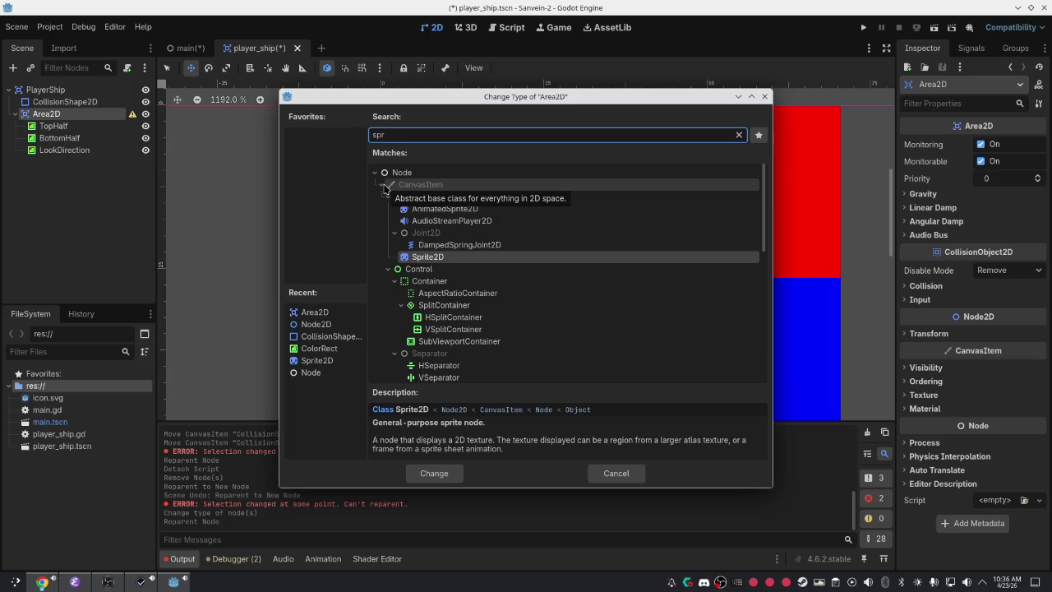
key("Return")
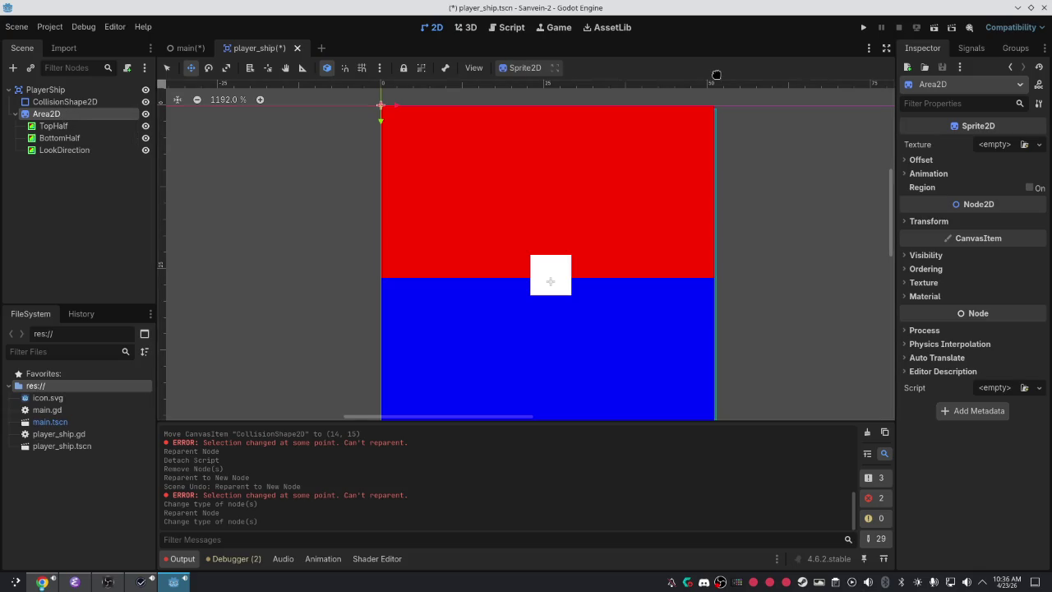
Move TopHalf, BottomHalf and LookDirection directly under PlayerShip.
right_click(53, 115)
left_click(44, 125)
left_click(43, 124)
left_click(49, 138, "ctrl")
left_click(50, 150, "ctrl")
left_click_drag(49, 150, 99, 104)
Delete the leftover inner Area2D node.
right_click(48, 150)
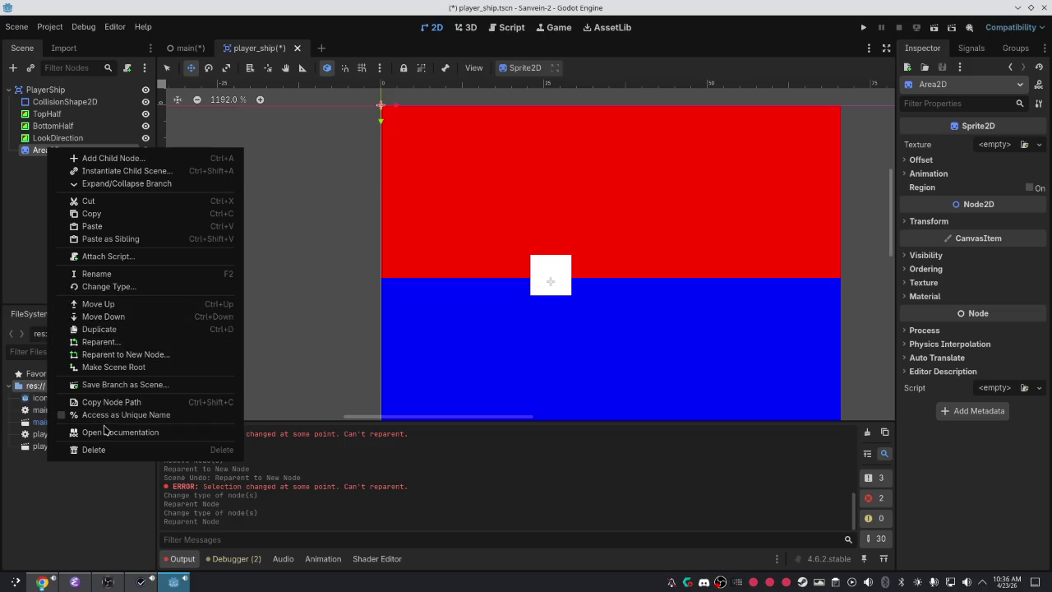
left_click(111, 450)
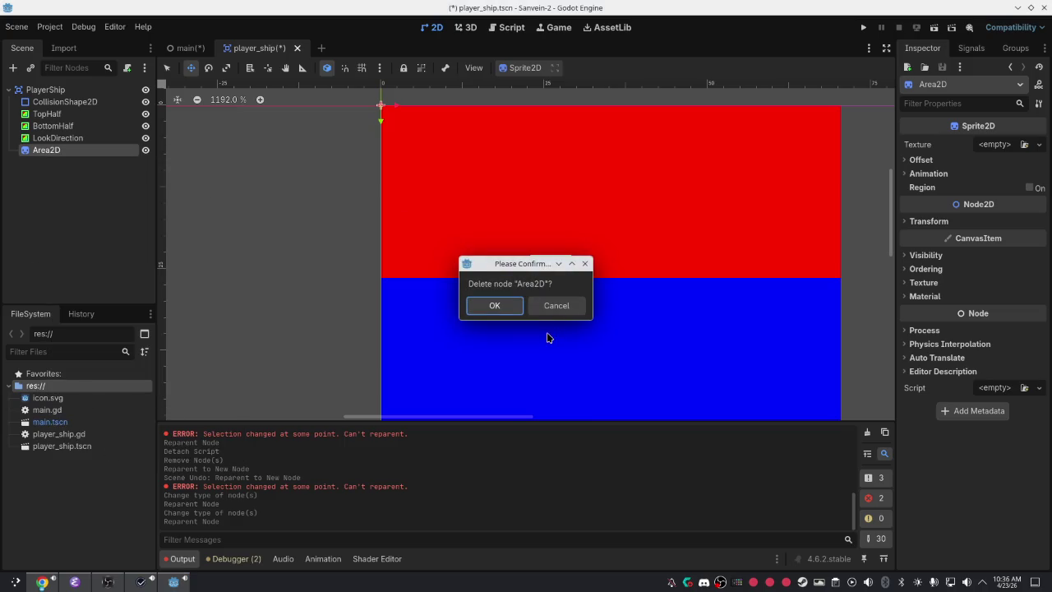
left_click(494, 305)
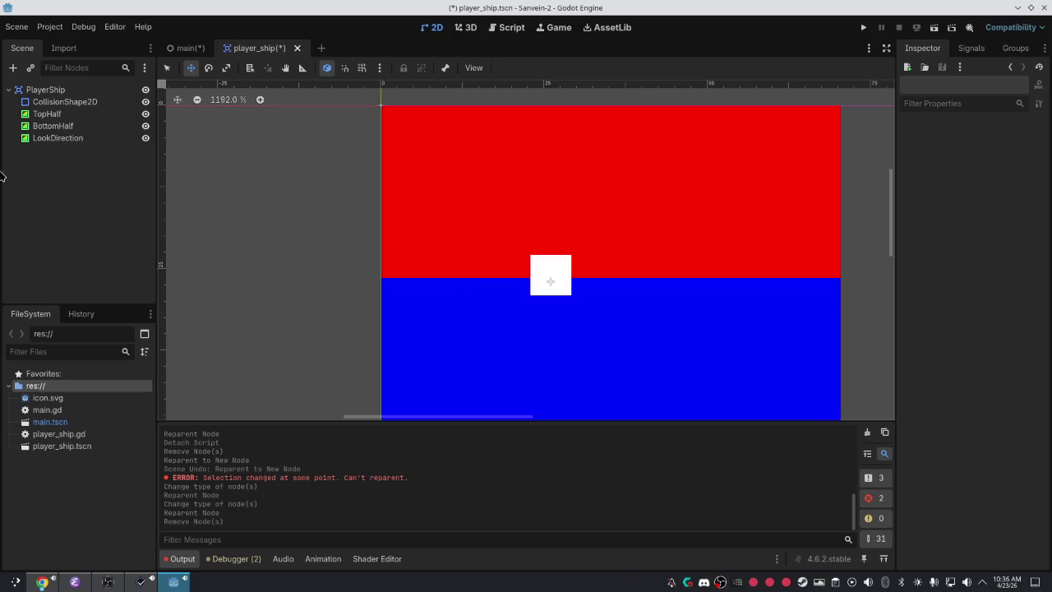
Move CollisionShape2D below LookDirection as PlayerShip's last child.
left_click(71, 113)
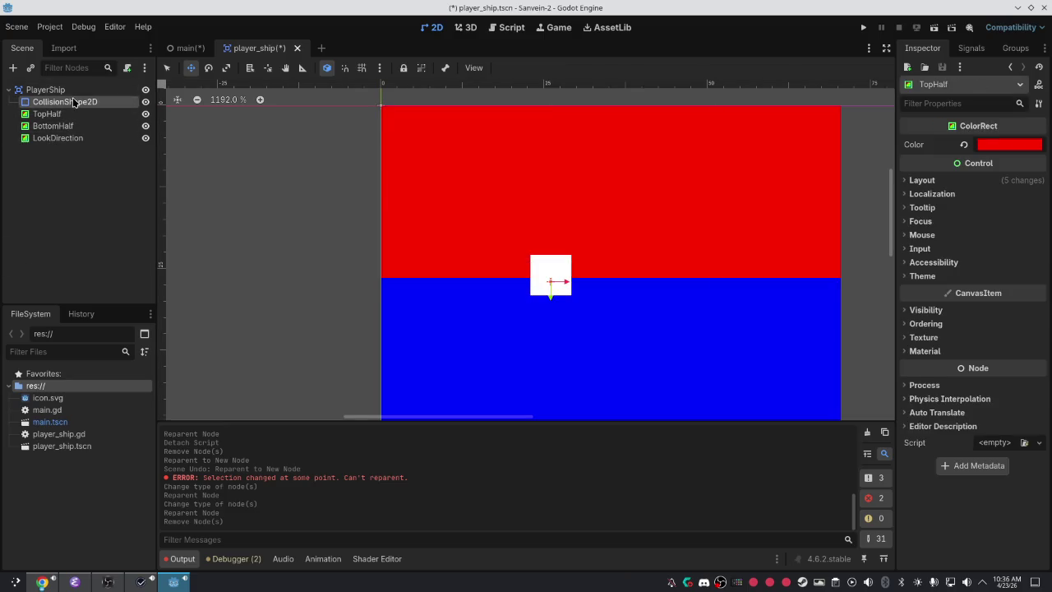
left_click(73, 101)
left_click(46, 90)
scroll(287, 130, "down", 2)
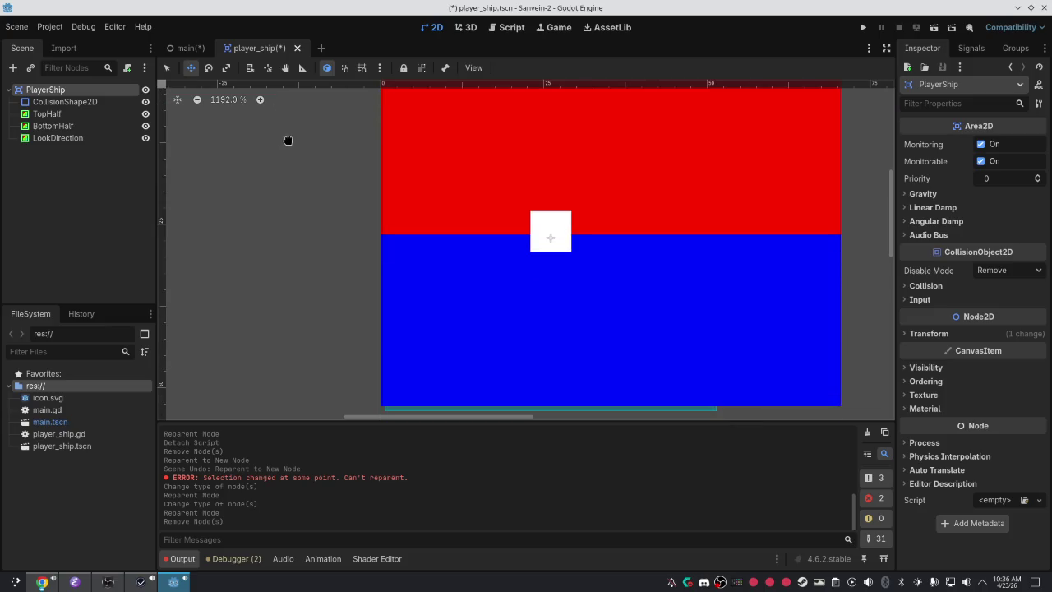
scroll(428, 236, "down", 5)
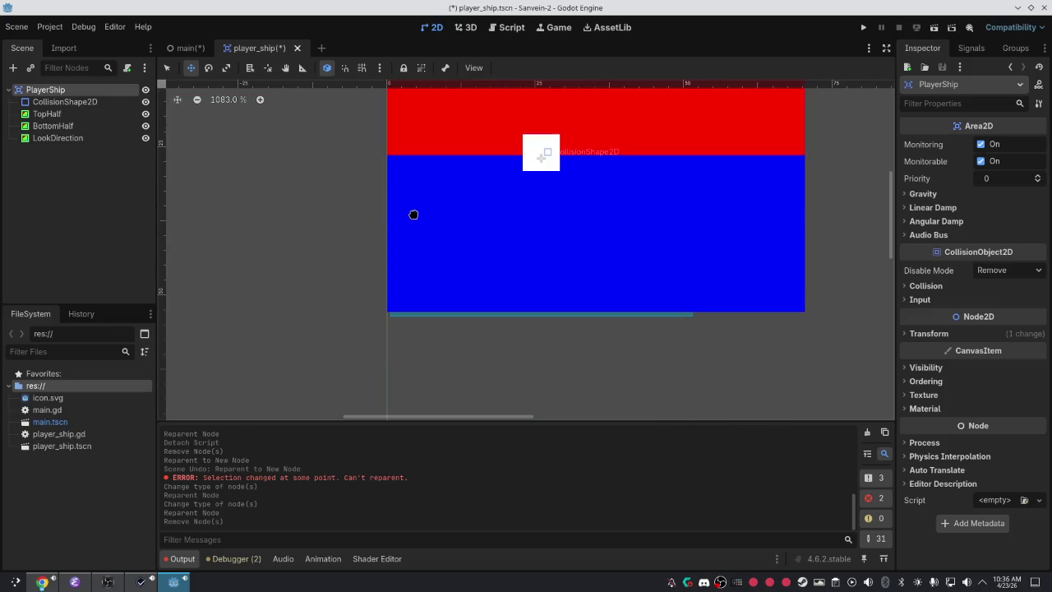
mouse_move(66, 101)
left_mouse_down()
mouse_move(82, 115)
mouse_move(79, 143)
left_mouse_up()
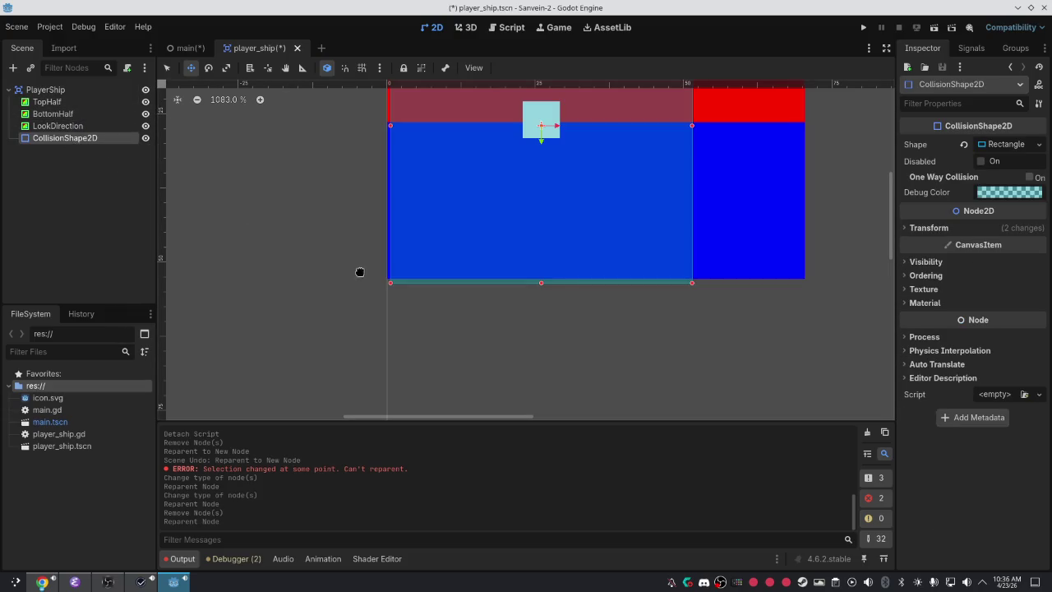
scroll(317, 233, "up", 1)
scroll(317, 233, "down", 4)
mouse_move(596, 337)
left_mouse_down()
mouse_move(727, 388)
mouse_move(723, 402)
left_mouse_up()
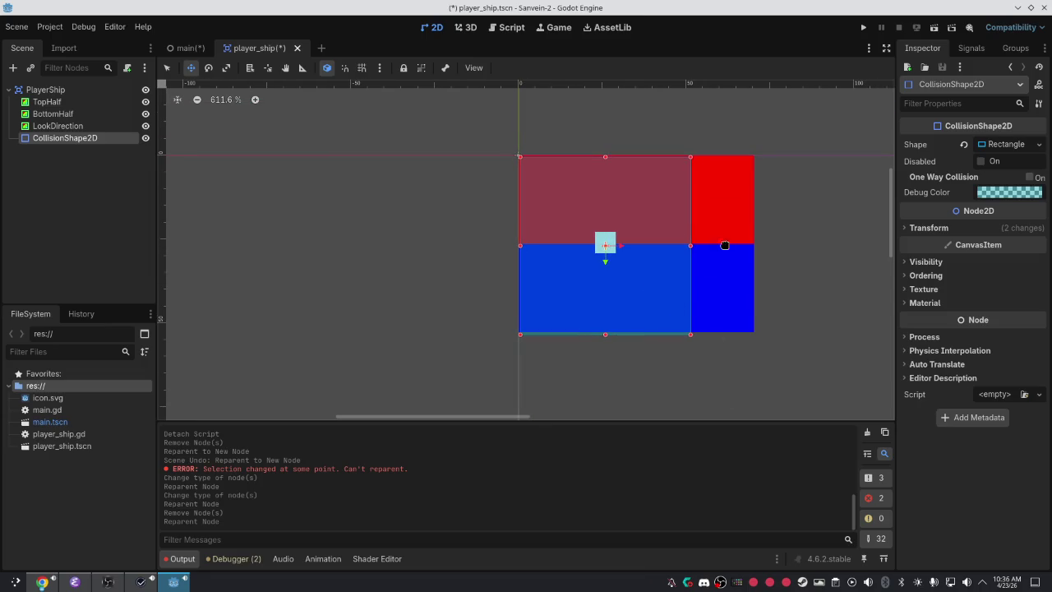
Scale TopHalf to (0.72, 1.0) so it is narrower than BottomHalf.
left_click(616, 238)
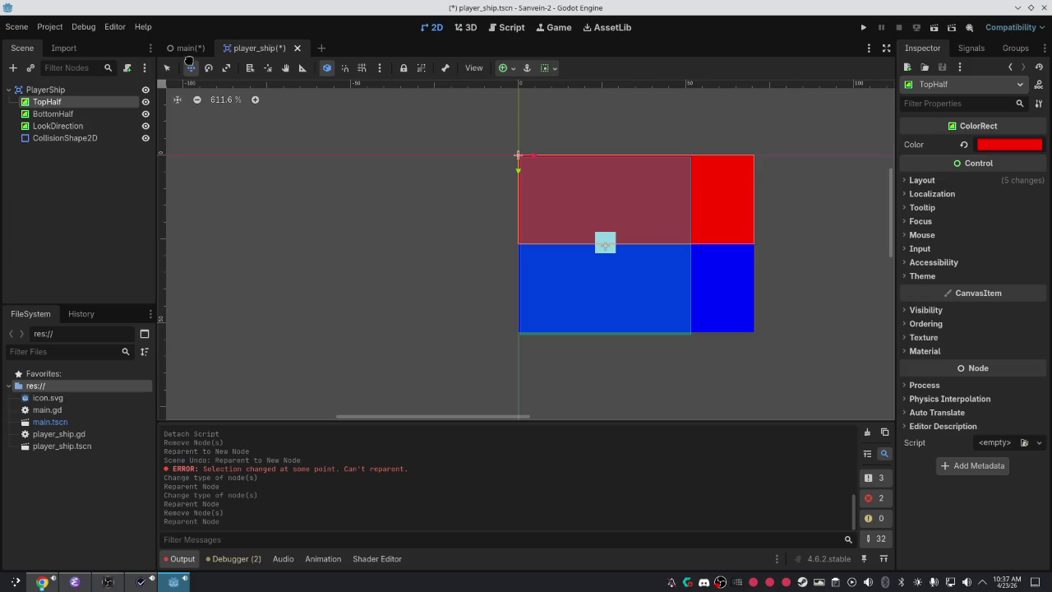
left_click(206, 68)
left_click(226, 68)
left_click_drag(640, 173, 573, 172)
key("ctrl+z")
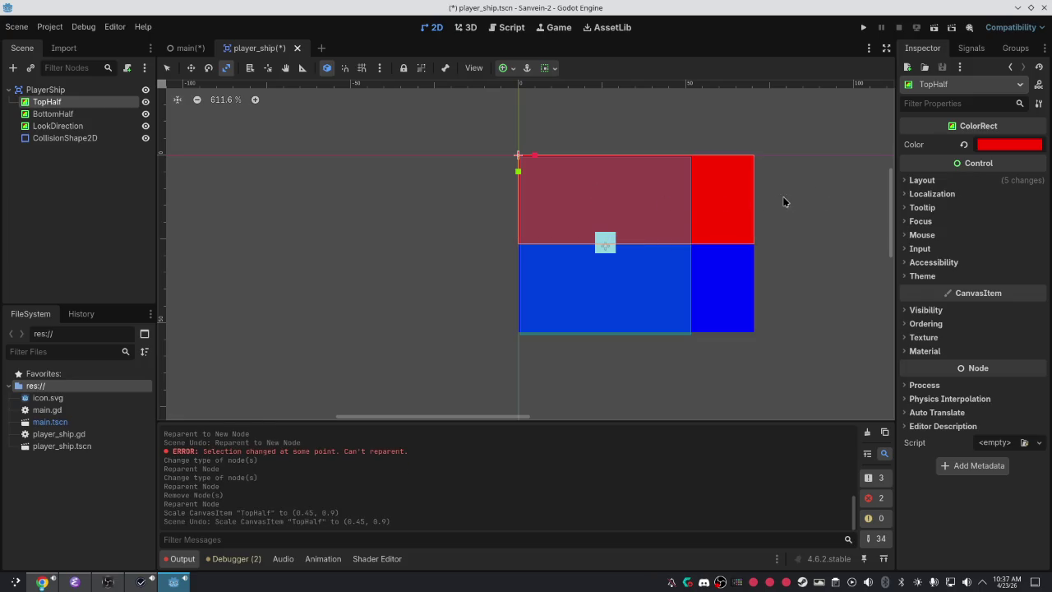
left_click_drag(747, 208, 682, 209)
scroll(621, 209, "up", 3)
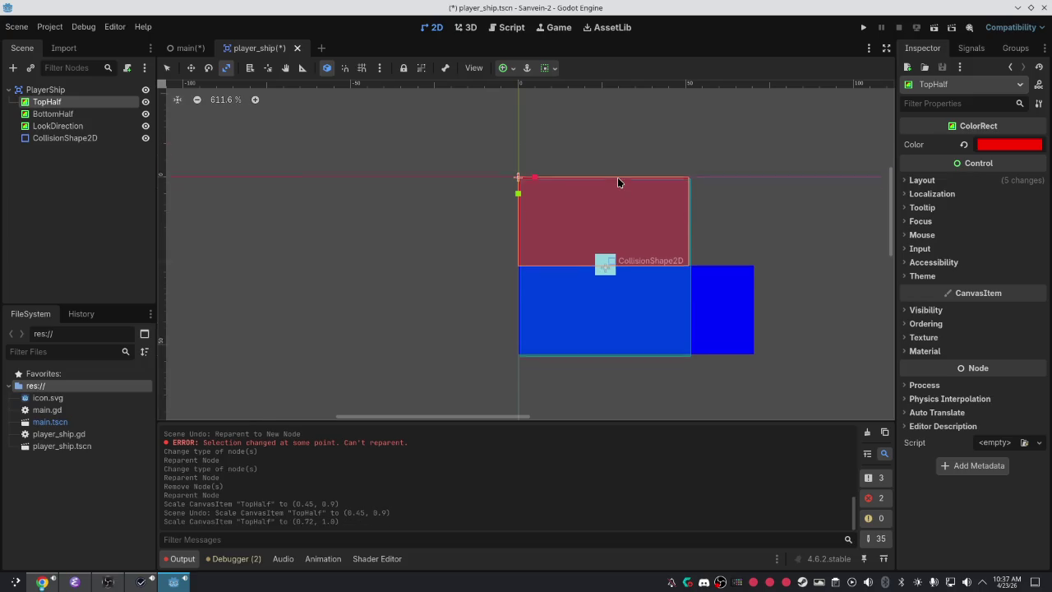
scroll(621, 213, "up", 2)
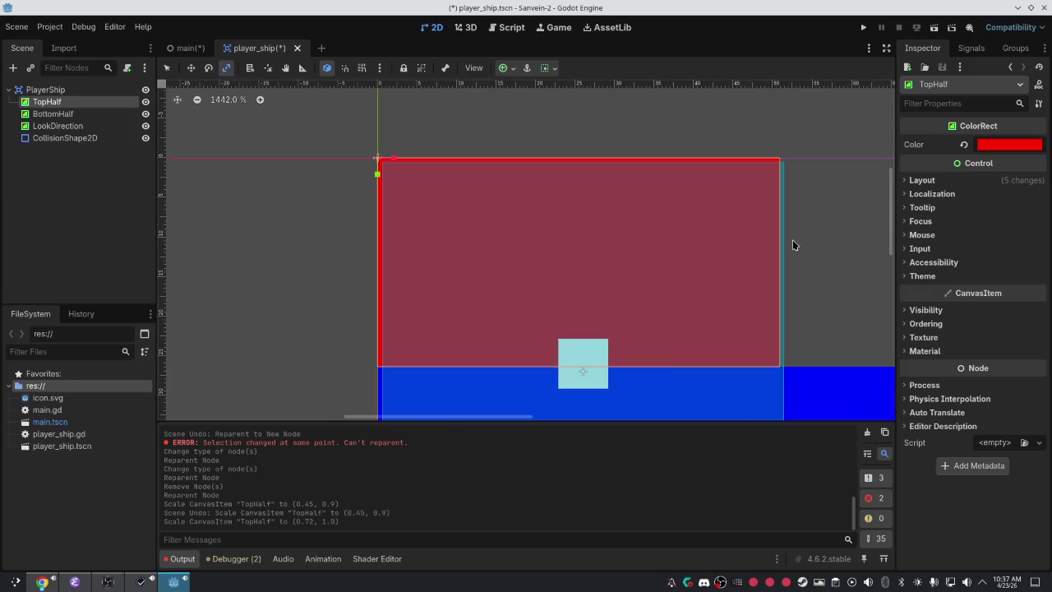
scroll(842, 333, "down", 2)
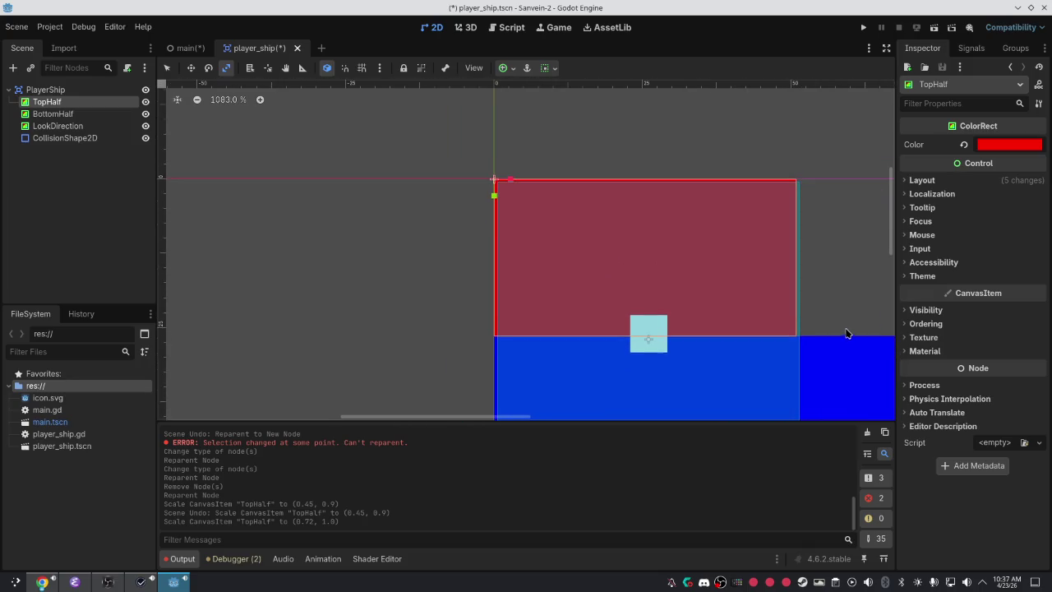
scroll(848, 330, "down", 2)
mouse_move(876, 301)
left_mouse_down()
mouse_move(795, 271)
mouse_move(796, 258)
left_mouse_up()
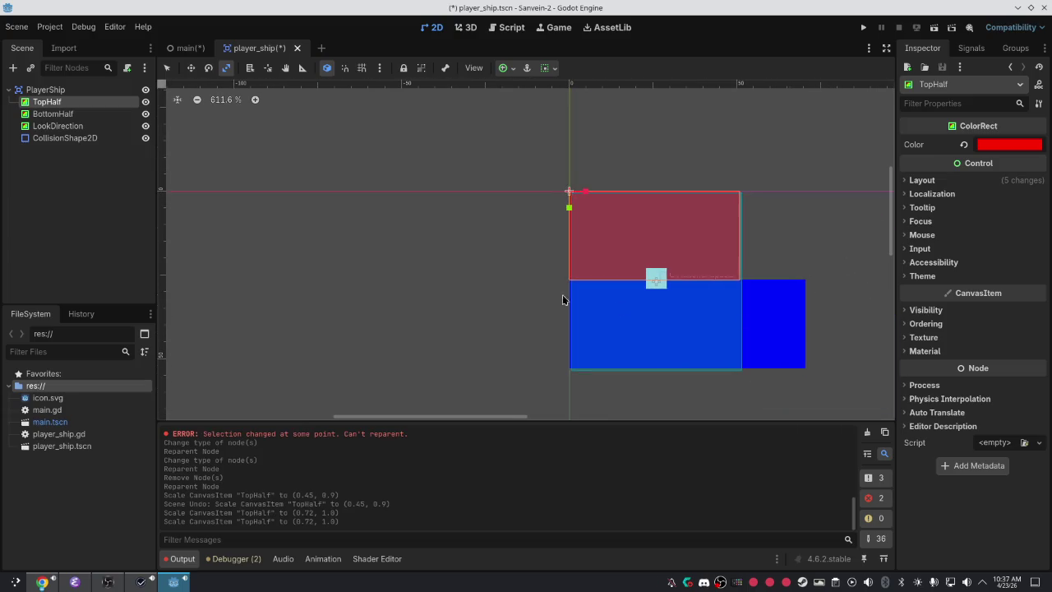
Rescale BottomHalf to nearly full width, undoing an accidental rotation.
left_click(91, 113)
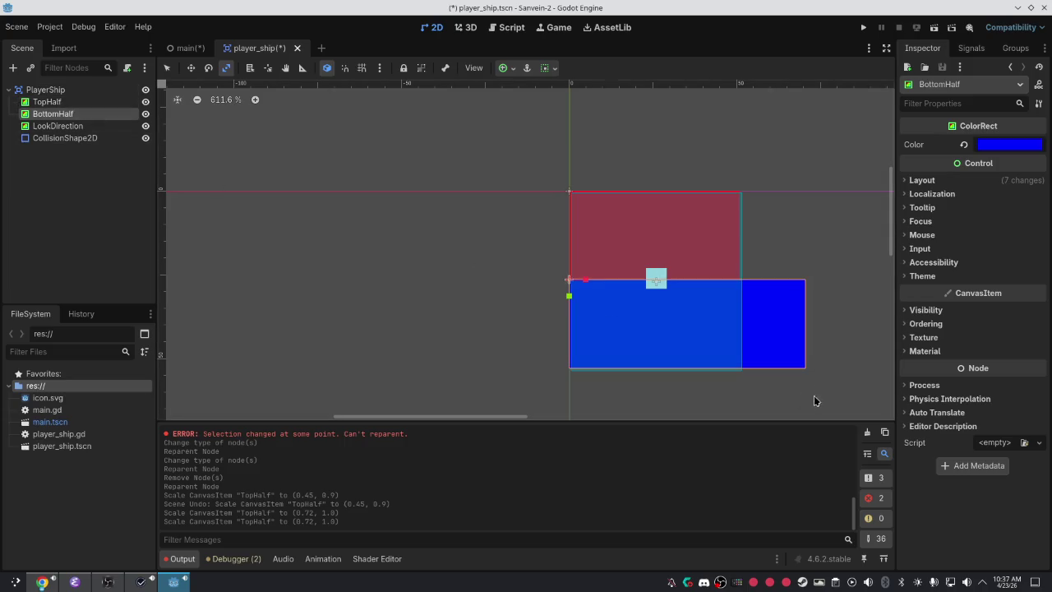
mouse_move(781, 326)
left_mouse_down()
mouse_move(796, 322)
mouse_move(732, 327)
mouse_move(711, 310)
left_mouse_up()
key("e")
key("ctrl+z")
Stretch BottomHalf taller to 1.16 vertical scale, keeping that scale after an undo and redo.
scroll(735, 322, "up", 4)
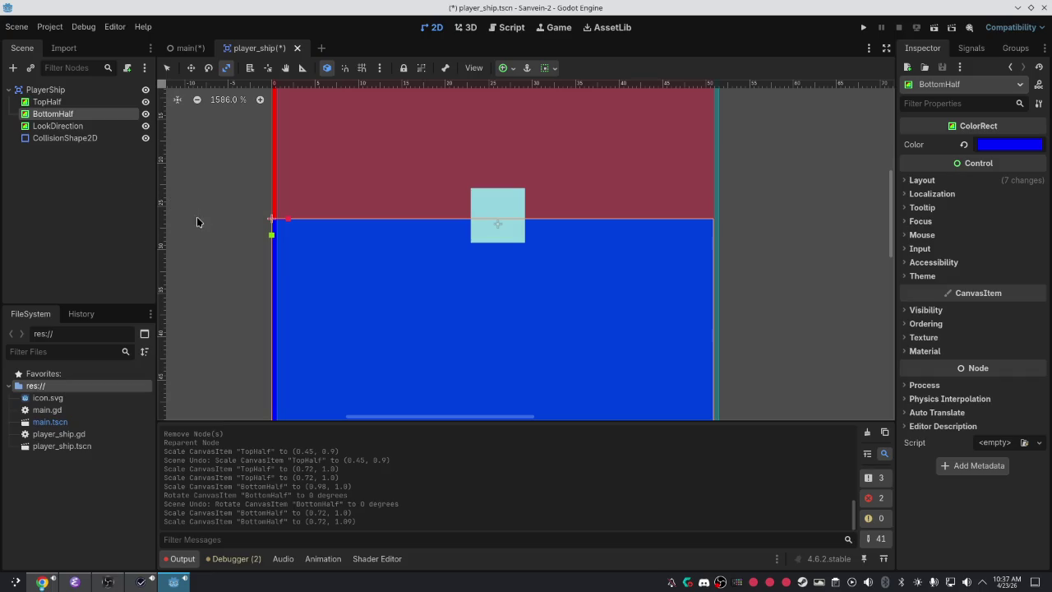
left_click_drag(406, 263, 424, 290)
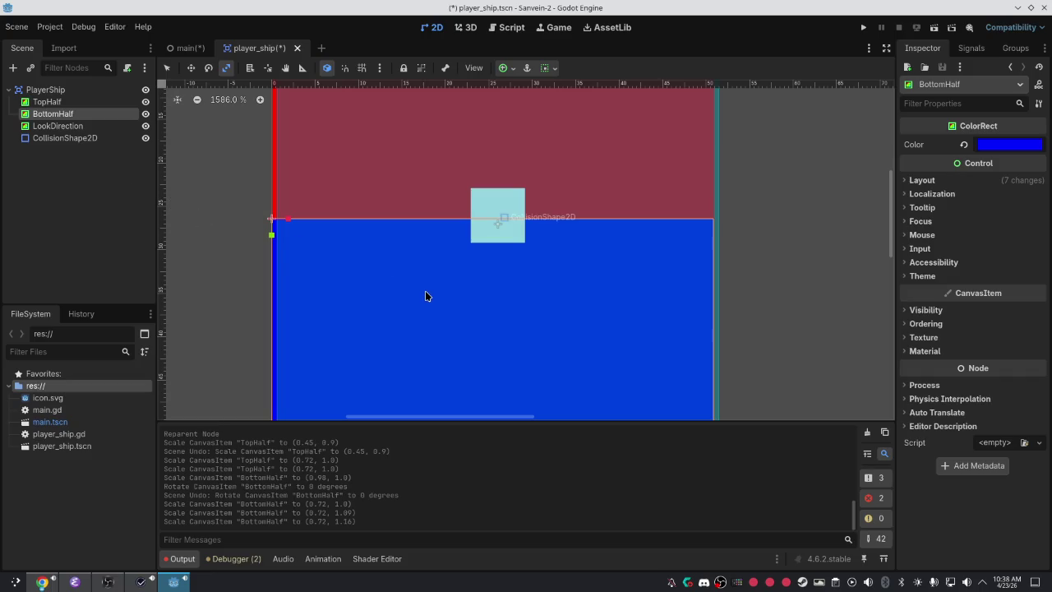
scroll(707, 246, "down", 2)
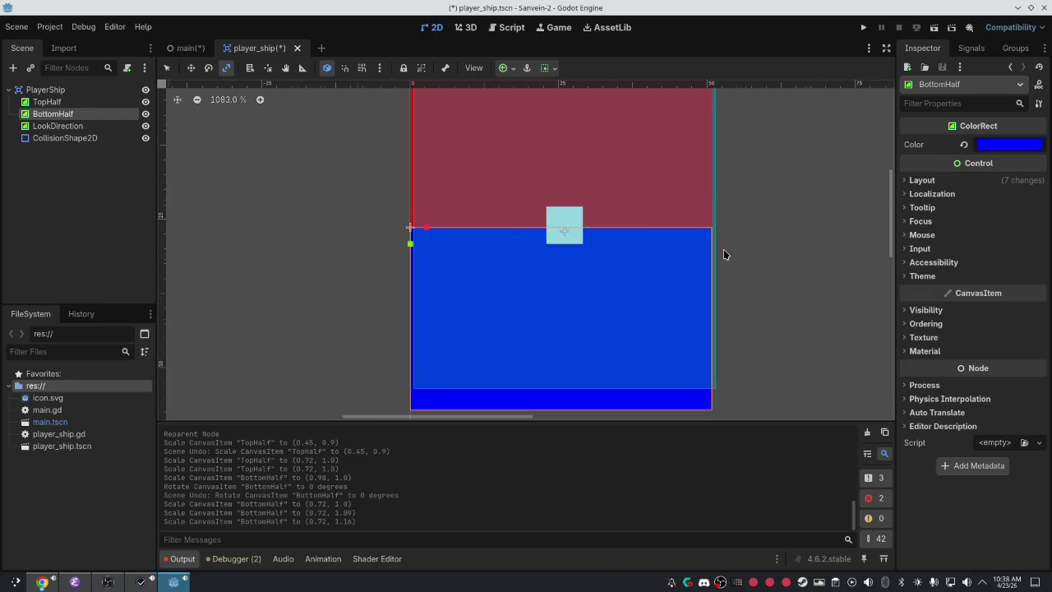
scroll(723, 249, "down", 1)
key("ctrl+z")
key("ctrl+z")
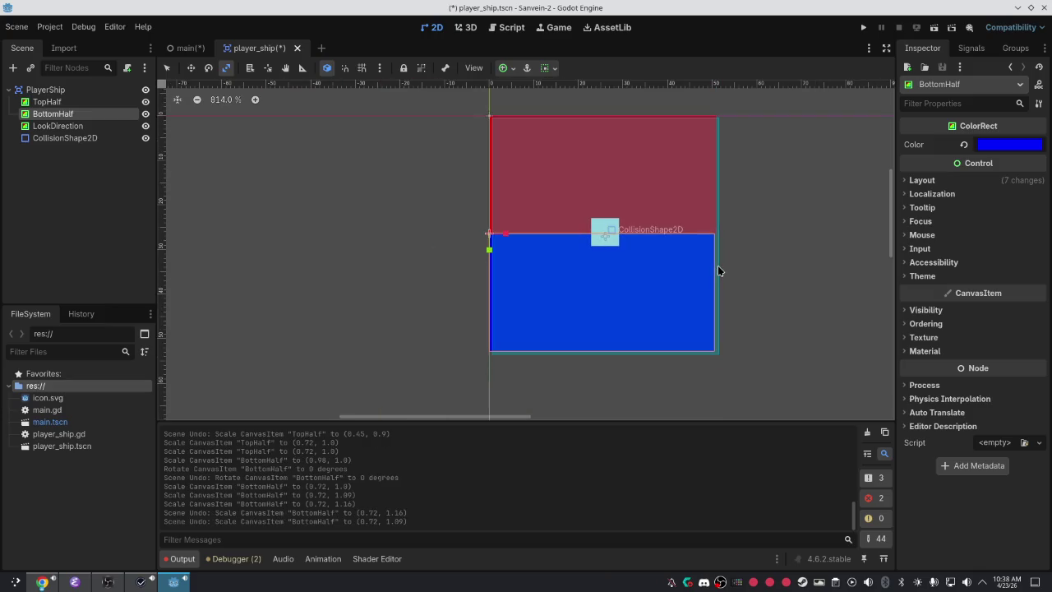
key("ctrl+shift+z")
Shorten BottomHalf from its bottom edge so its scale settles at (0.72, 1.04).
scroll(612, 362, "up", 1)
key("e")
key("s")
mouse_move(627, 360)
left_mouse_down()
mouse_move(627, 346)
mouse_move(627, 354)
left_mouse_up()
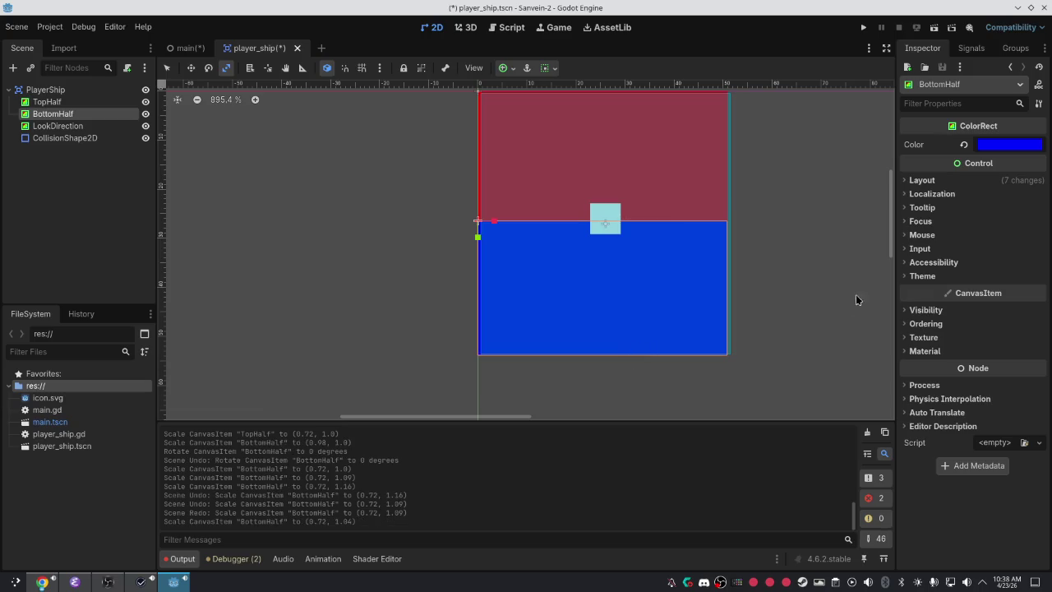
scroll(522, 212, "up", 1)
left_click(127, 138)
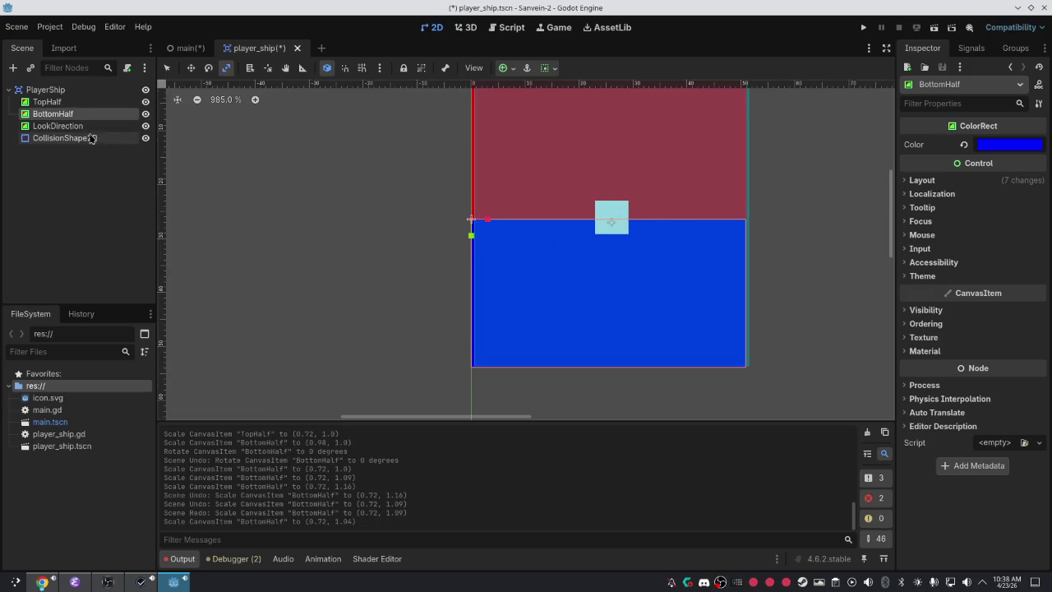
Undo the stray scale and drag the CollisionShape2D rectangle's corners out to cover the whole ship.
scroll(418, 233, "down", 2)
left_click_drag(581, 170, 584, 165)
key("ctrl+z")
key("w")
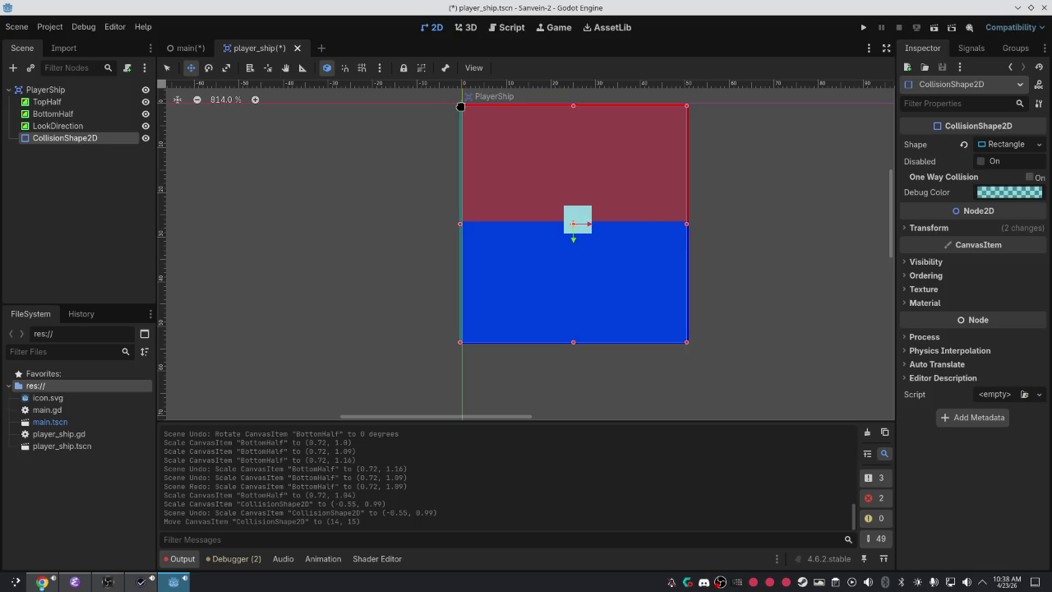
left_click_drag(460, 106, 462, 104)
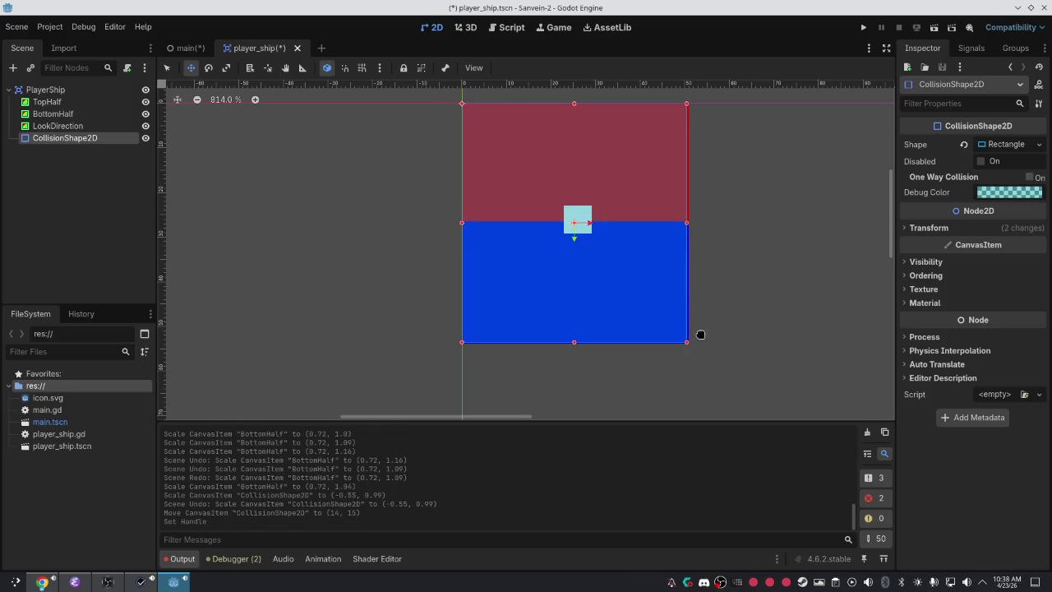
left_click_drag(687, 341, 688, 344)
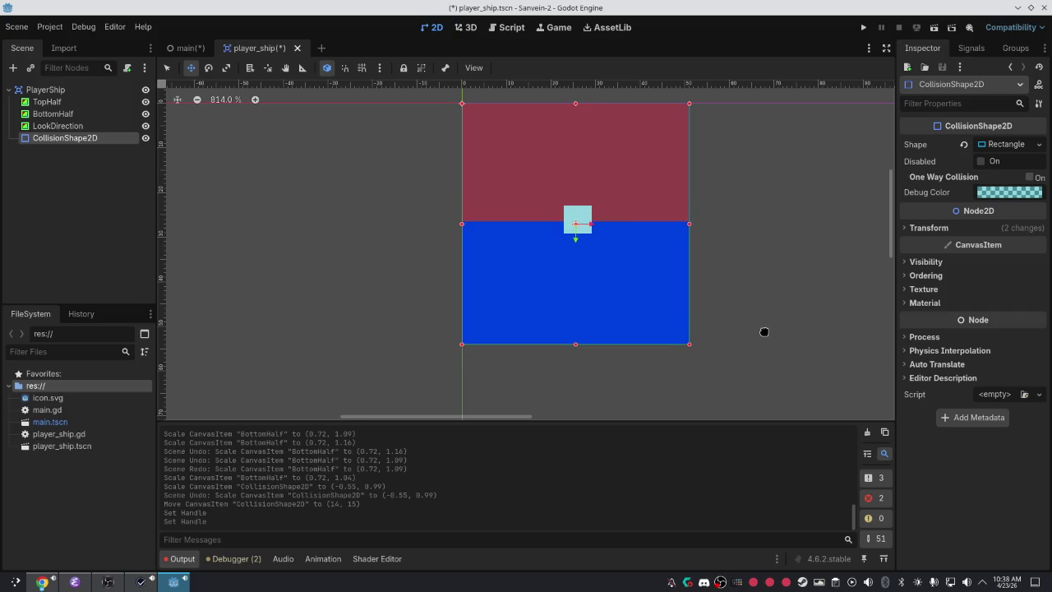
scroll(764, 332, "up", 4)
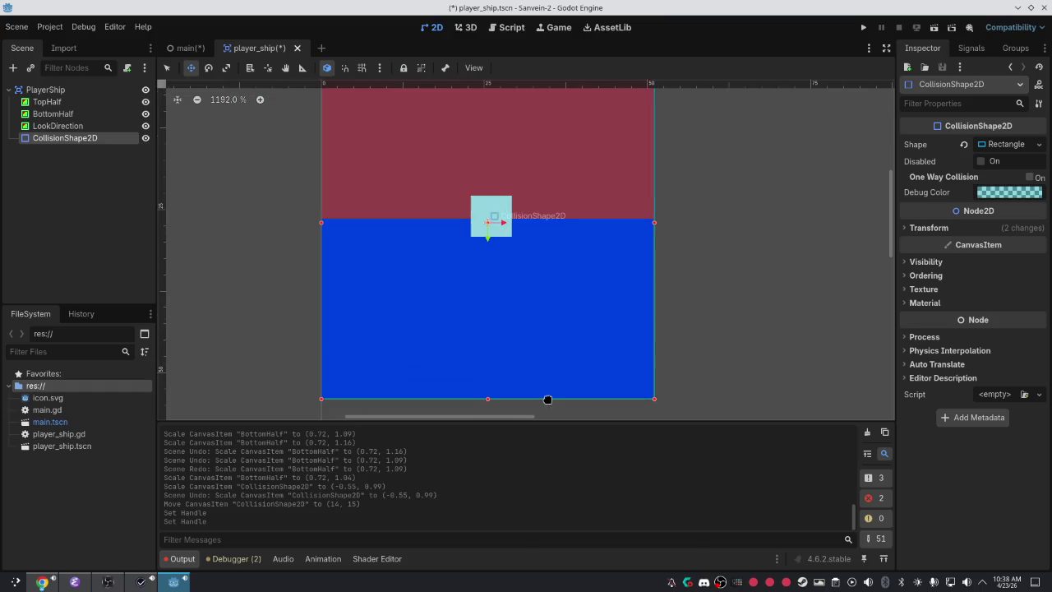
scroll(664, 375, "down", 1)
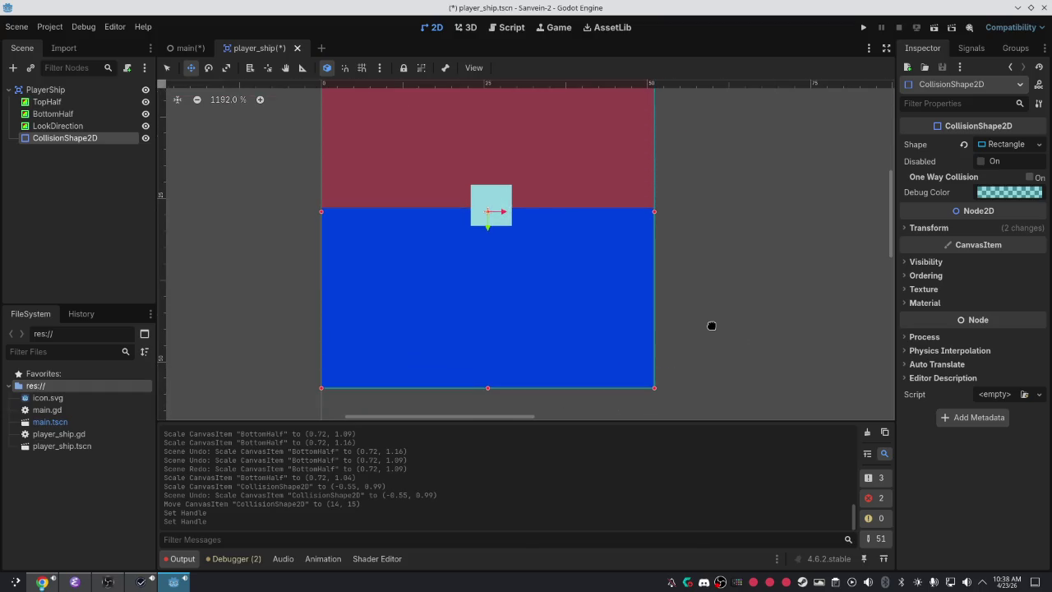
scroll(709, 324, "down", 2)
scroll(711, 325, "down", 4)
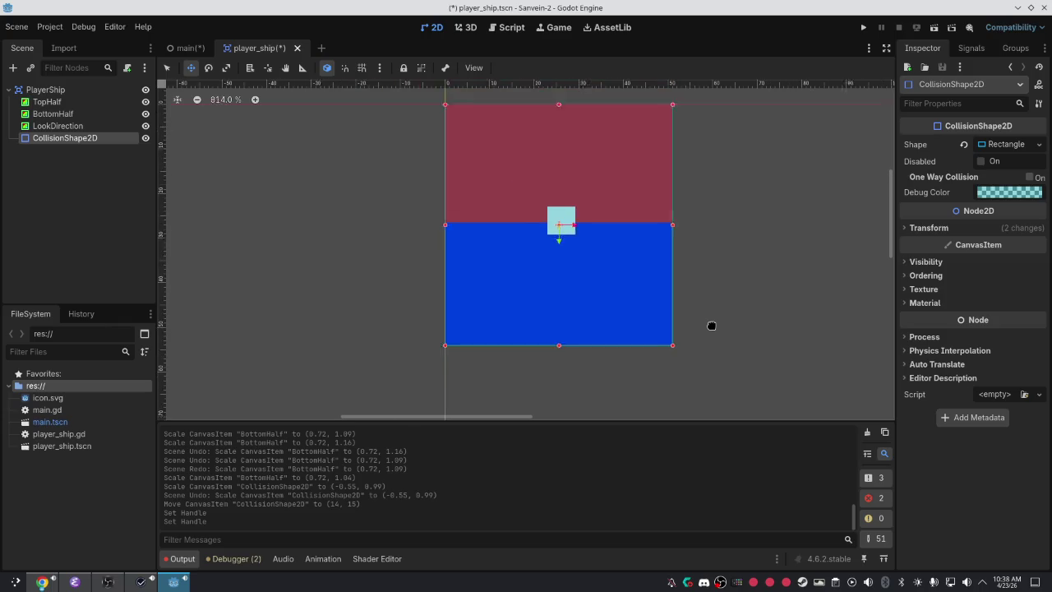
scroll(716, 304, "up", 3)
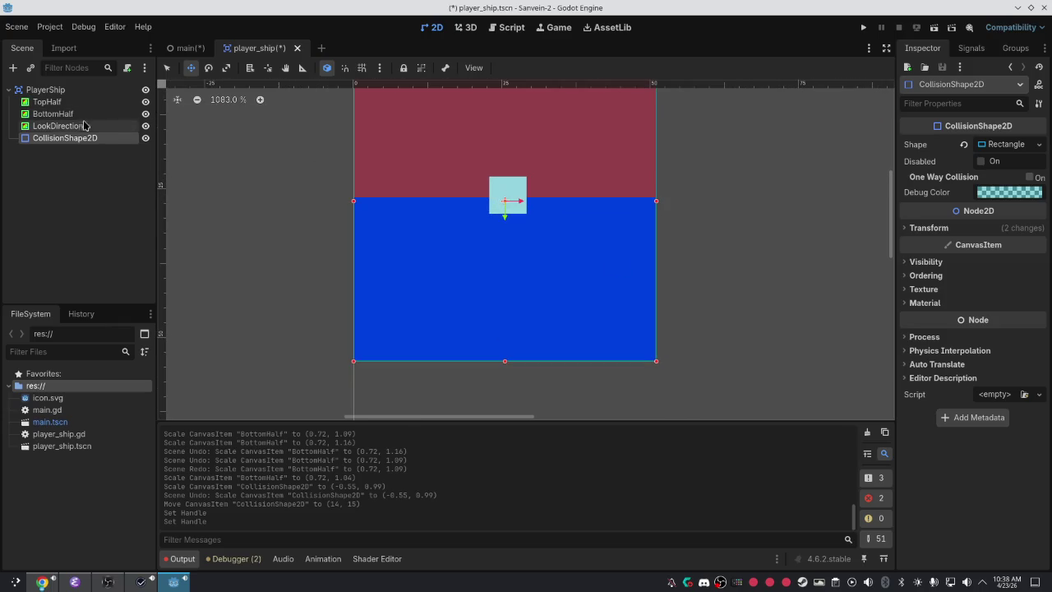
Move the LookDirection marker to (12, 13), save player_ship.tscn, and bring up main's Root actions.
left_click(58, 125)
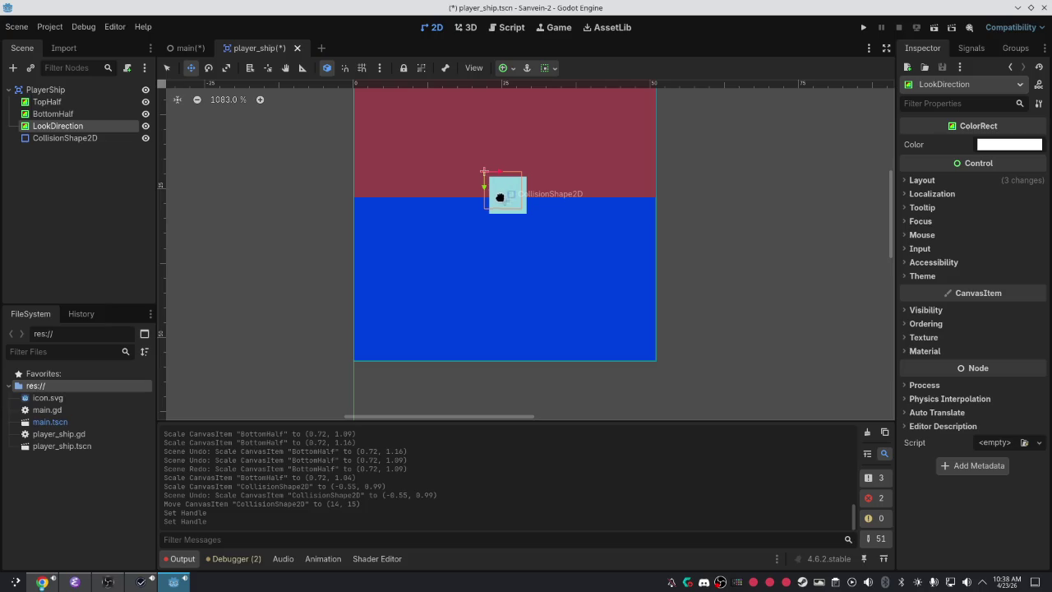
mouse_move(507, 191)
left_mouse_down()
mouse_move(484, 195)
mouse_move(526, 225)
mouse_move(508, 189)
left_mouse_up()
key("ctrl+s")
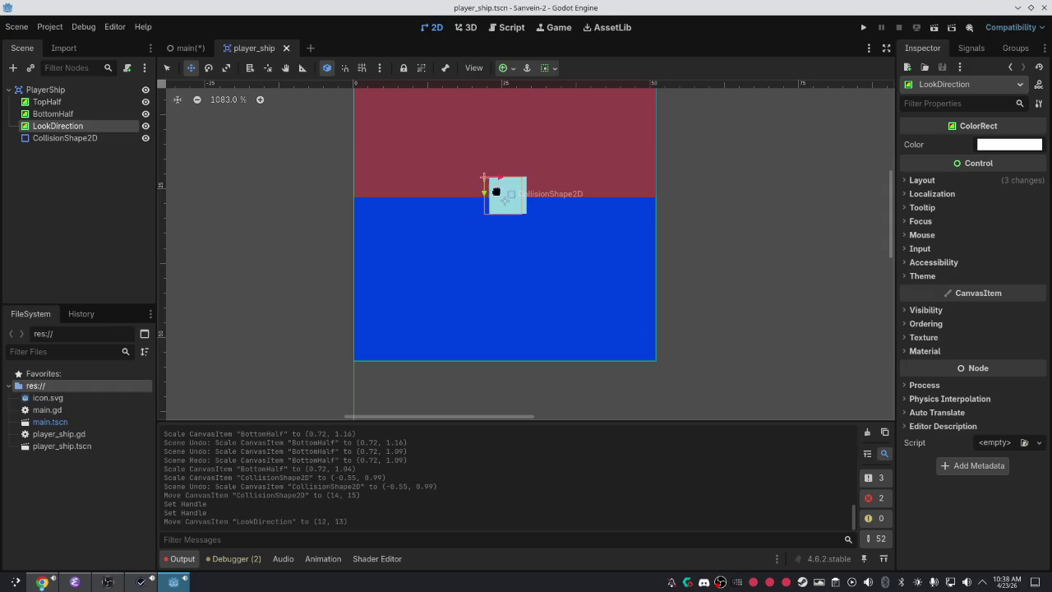
left_click(196, 48)
right_click(50, 90)
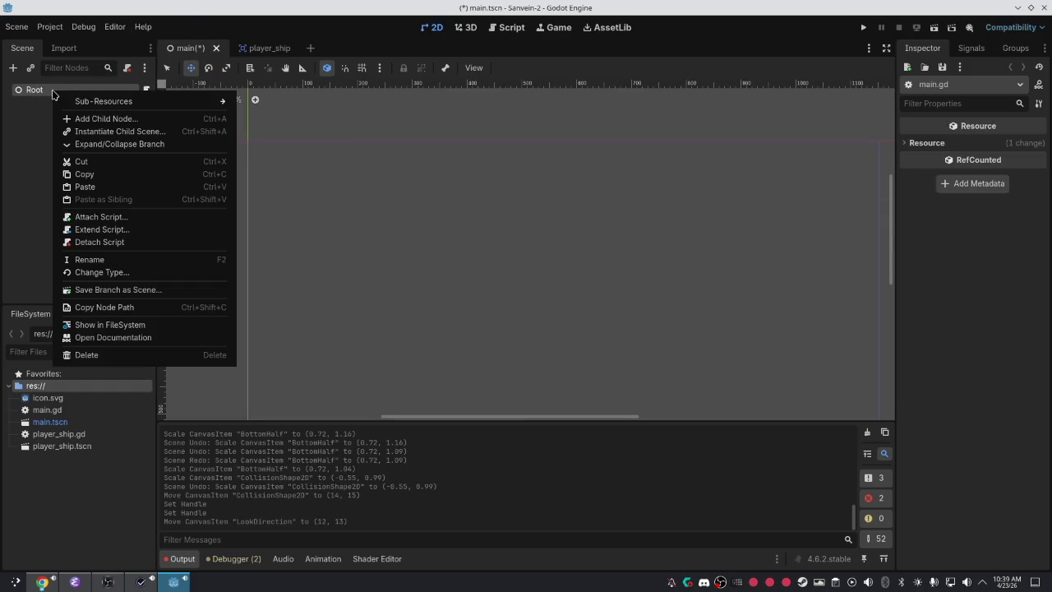
Instance player_ship.tscn under Root in main, then save and test-run the game.
left_click(123, 131)
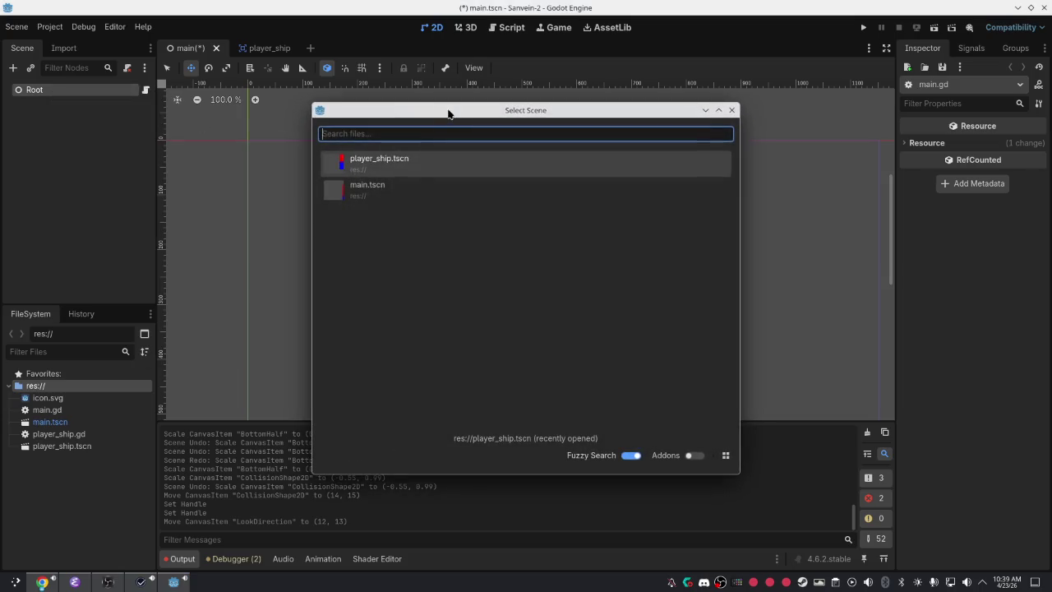
double_click(414, 159)
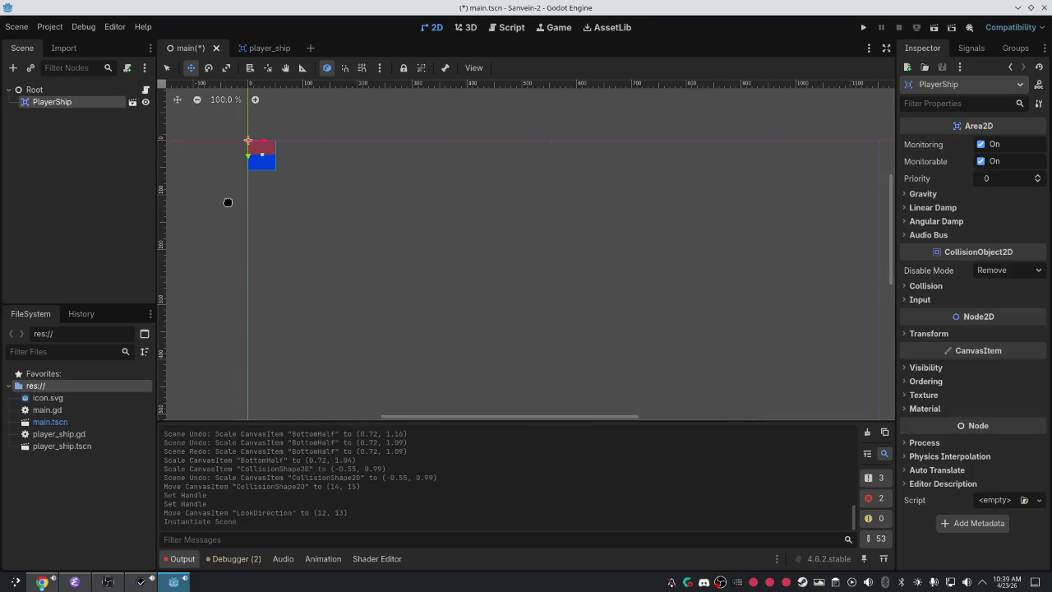
scroll(271, 174, "up", 1)
scroll(291, 200, "up", 6)
mouse_move(291, 200)
left_mouse_down()
mouse_move(416, 270)
mouse_move(600, 346)
left_mouse_up()
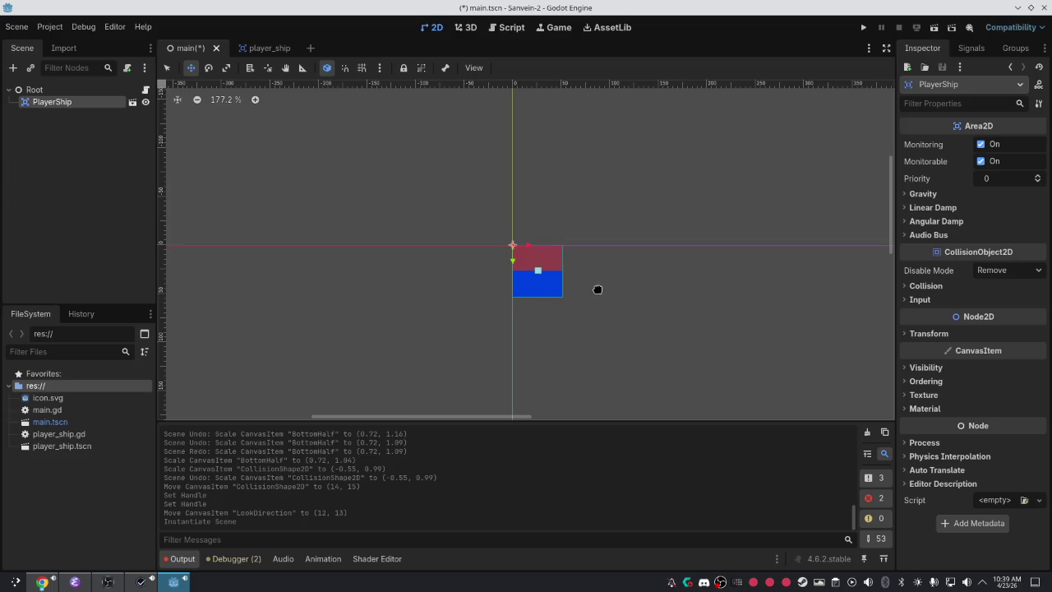
key("F5")
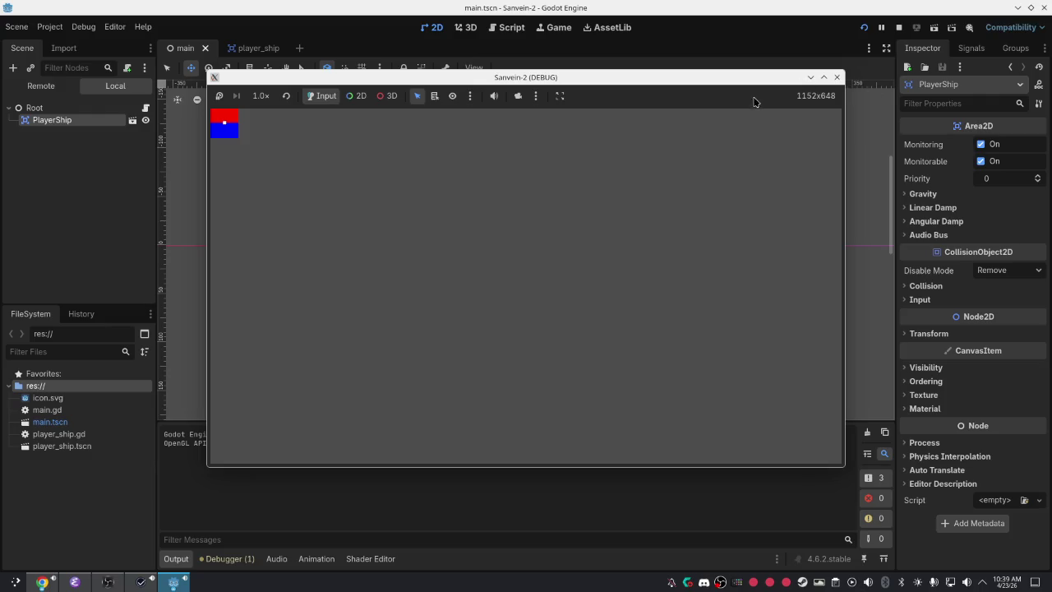
left_click(837, 77)
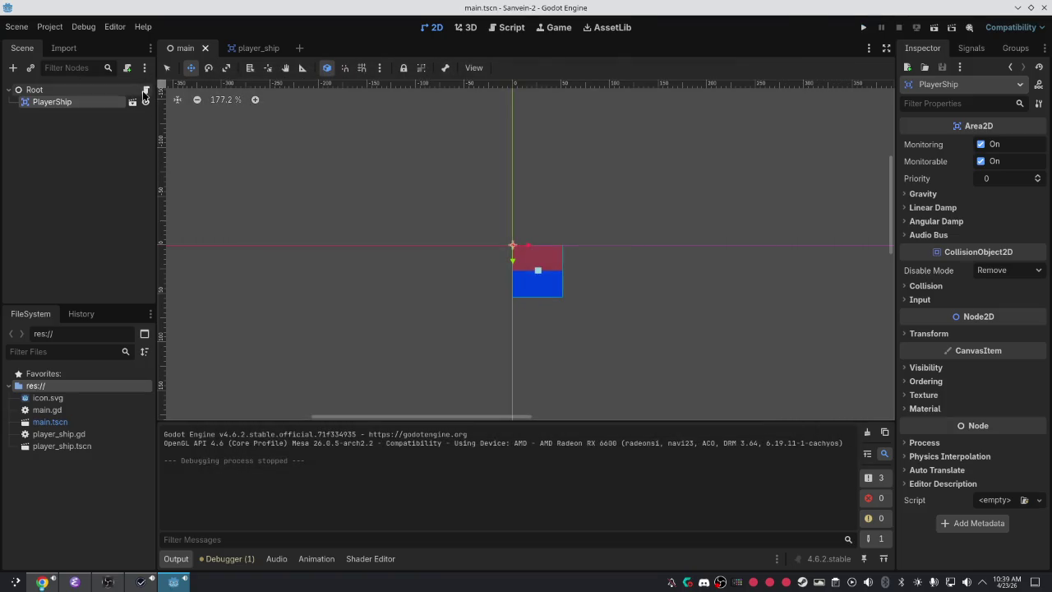
Attach the existing player_ship.gd script to the PlayerShip root node and run the game.
left_click(131, 102)
left_click(78, 87)
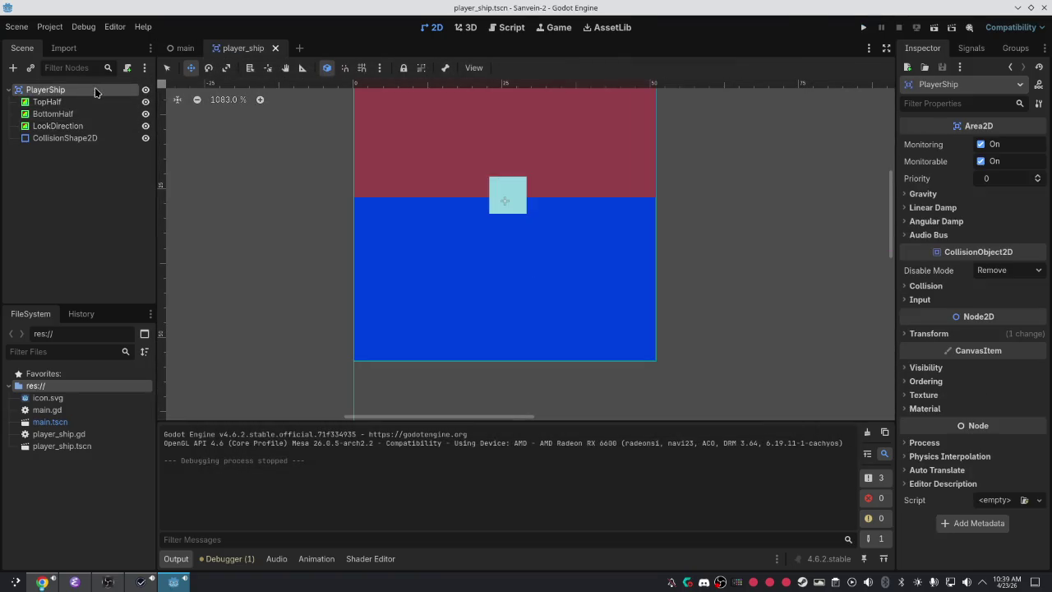
right_click(95, 87)
left_click(146, 198)
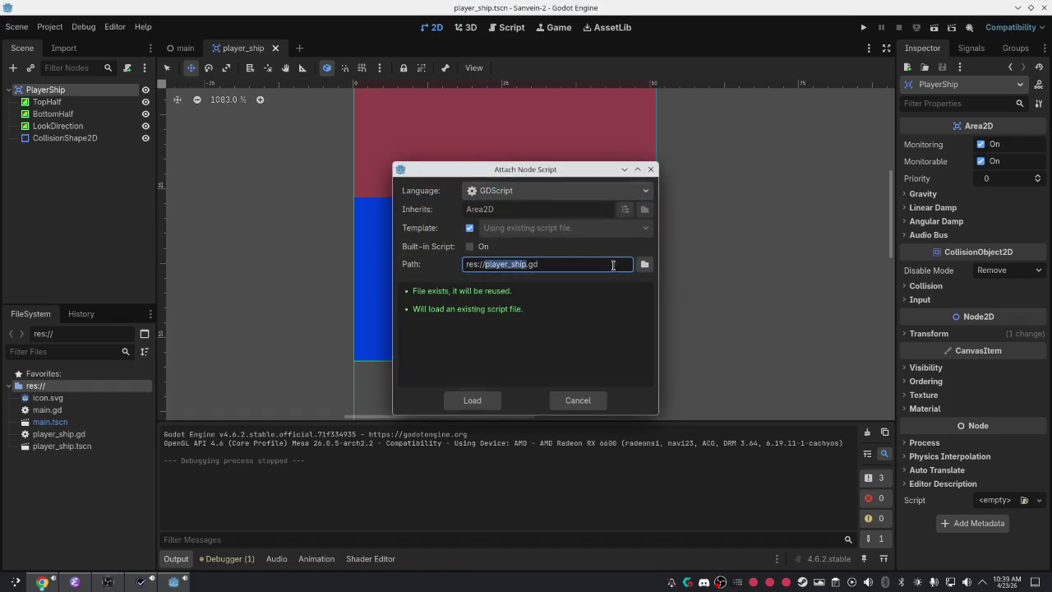
left_click(478, 401)
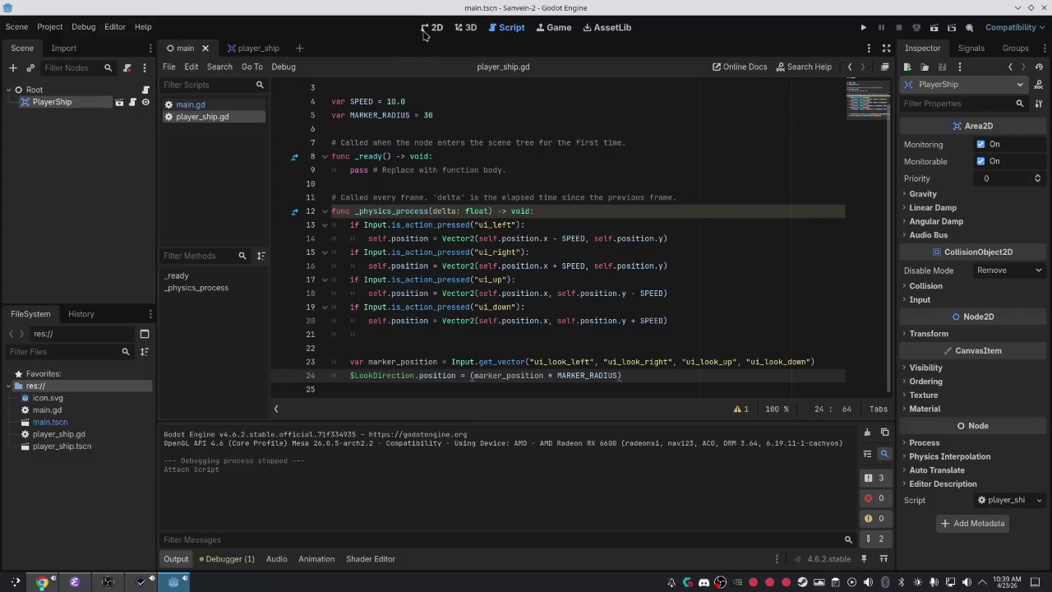
key("F5")
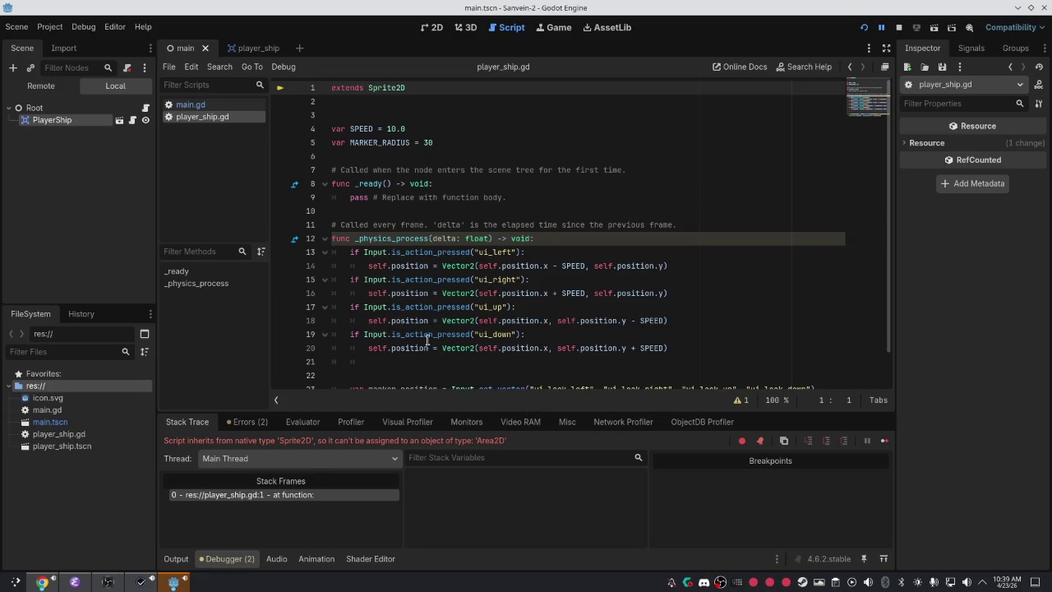
Change the script to extend Area2D instead of Sprite2D and test moving the ship up.
double_click(393, 88)
type("Area")
key("Return")
key("Delete")
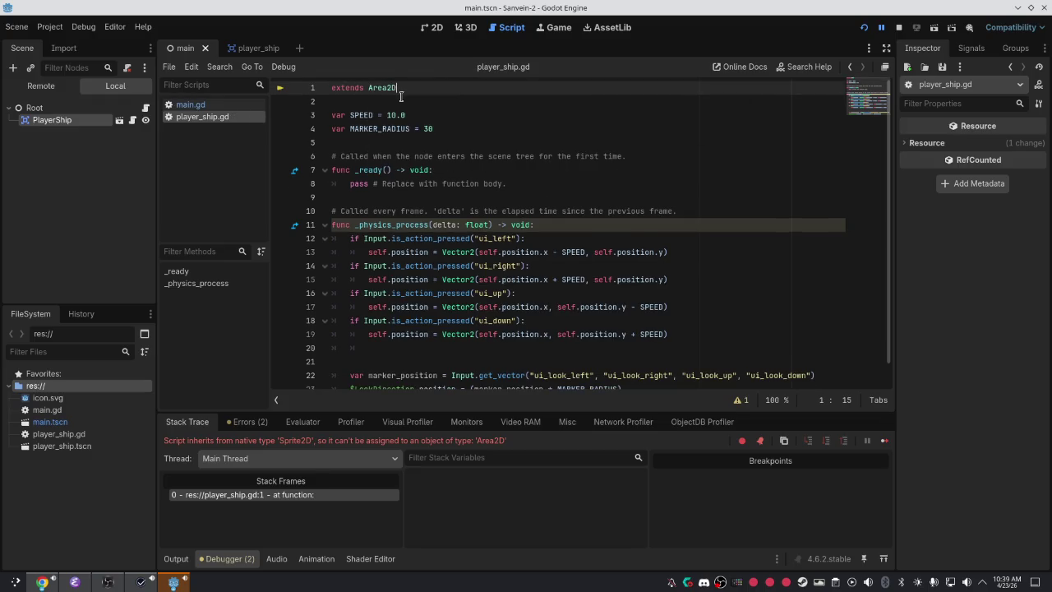
key("F5")
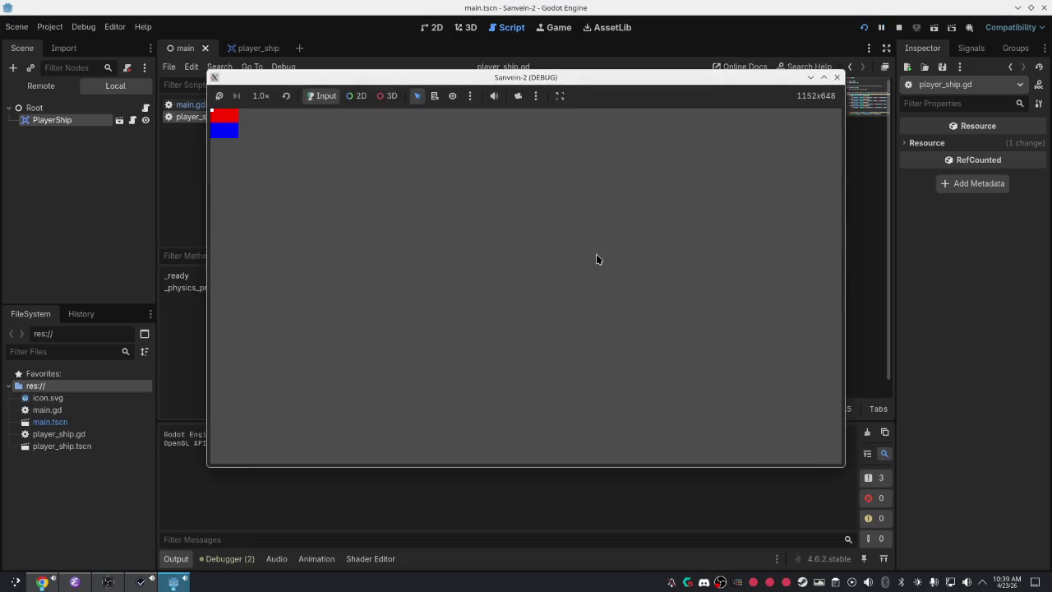
key("Up")
left_click(837, 77)
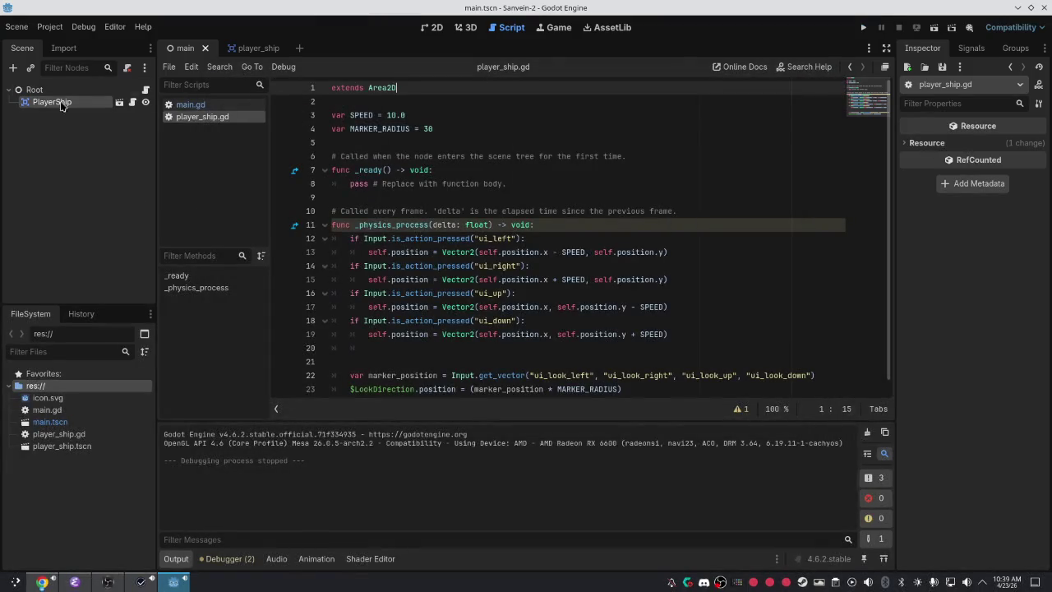
Drag the PlayerShip instance down-right away from the origin in main and save the scene.
left_click(244, 47)
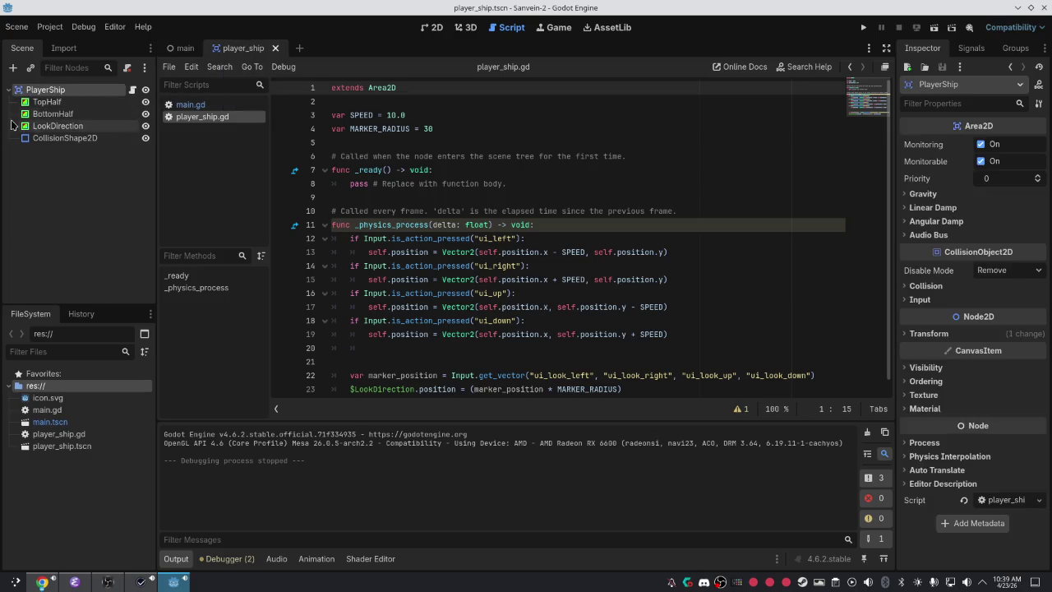
left_click(193, 49)
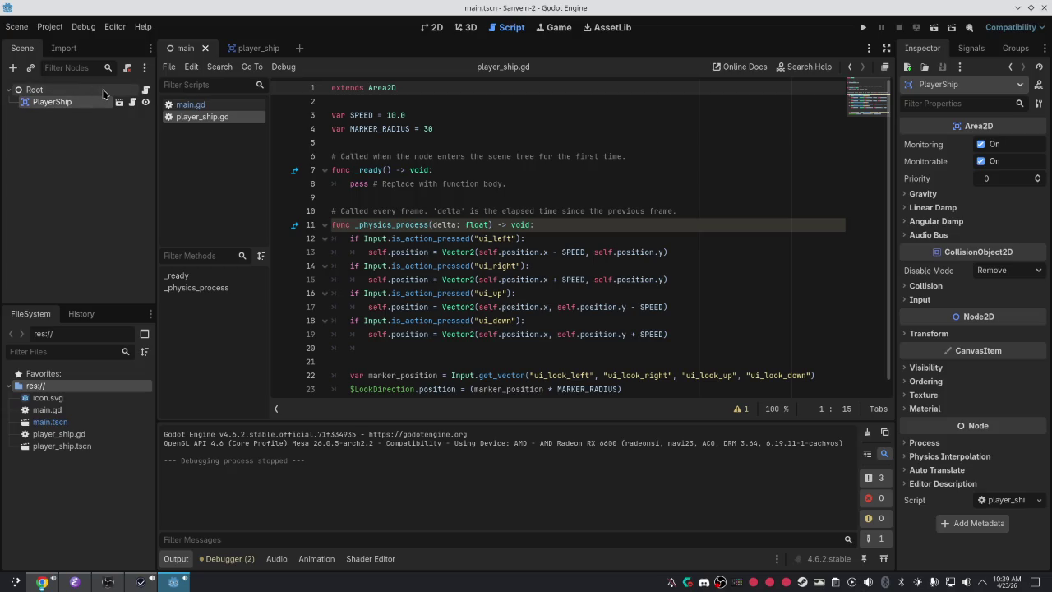
left_click(98, 102)
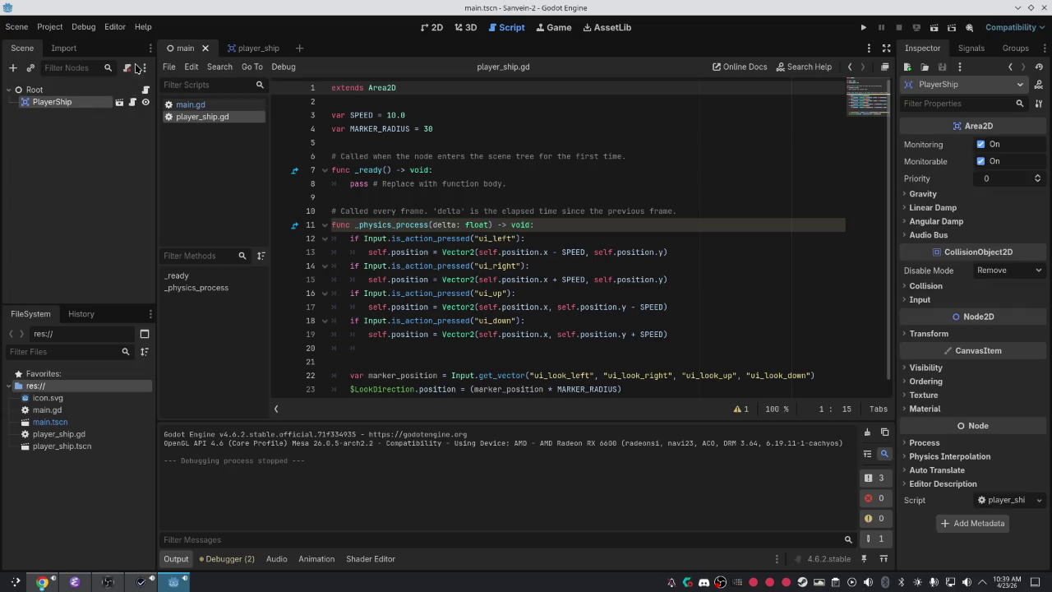
left_click(433, 28)
scroll(545, 183, "down", 3)
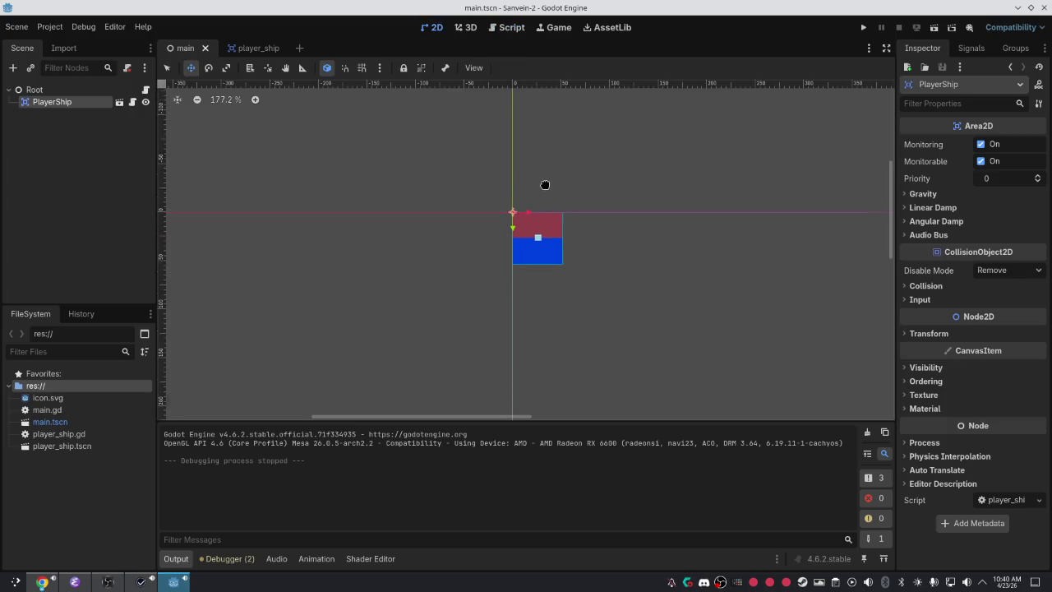
mouse_move(562, 189)
left_mouse_down()
mouse_move(780, 362)
mouse_move(783, 337)
left_mouse_up()
key("ctrl+s")
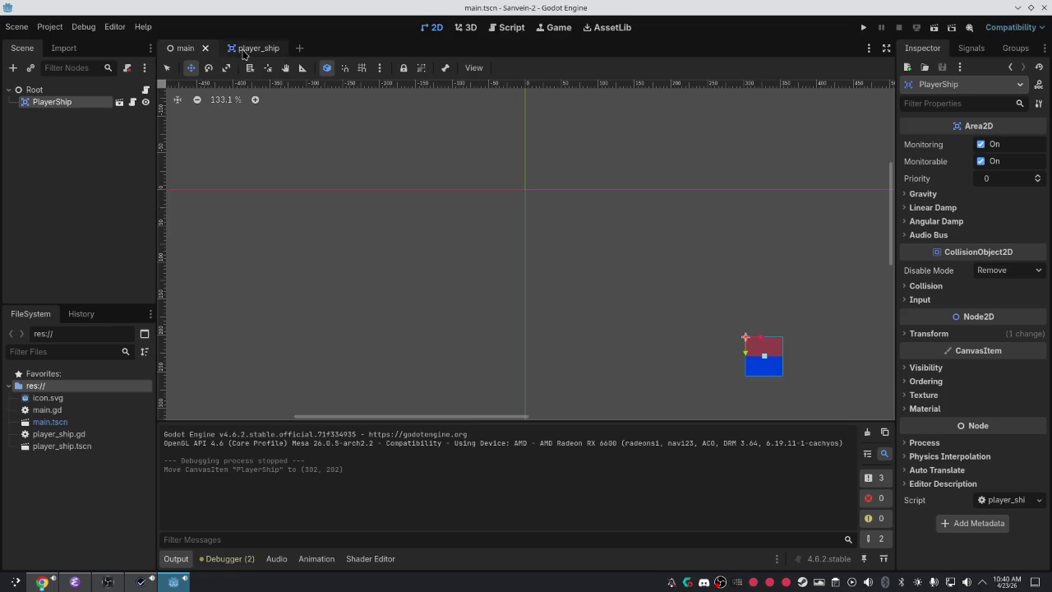
Play-test the game, steering the ship in every direction with the arrow keys, then stop it.
key("F5")
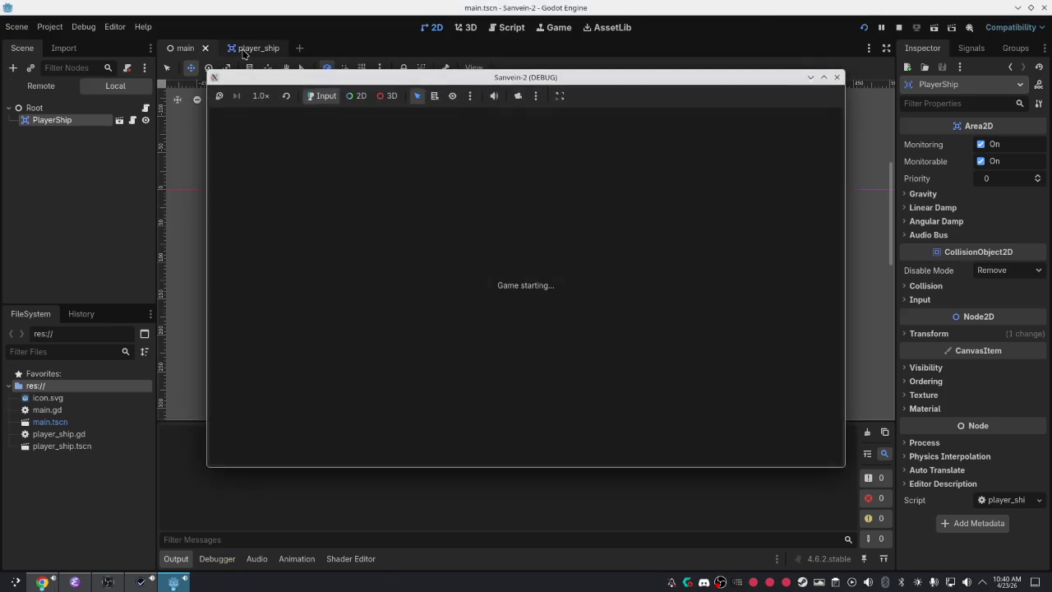
key("Right")
key("Down")
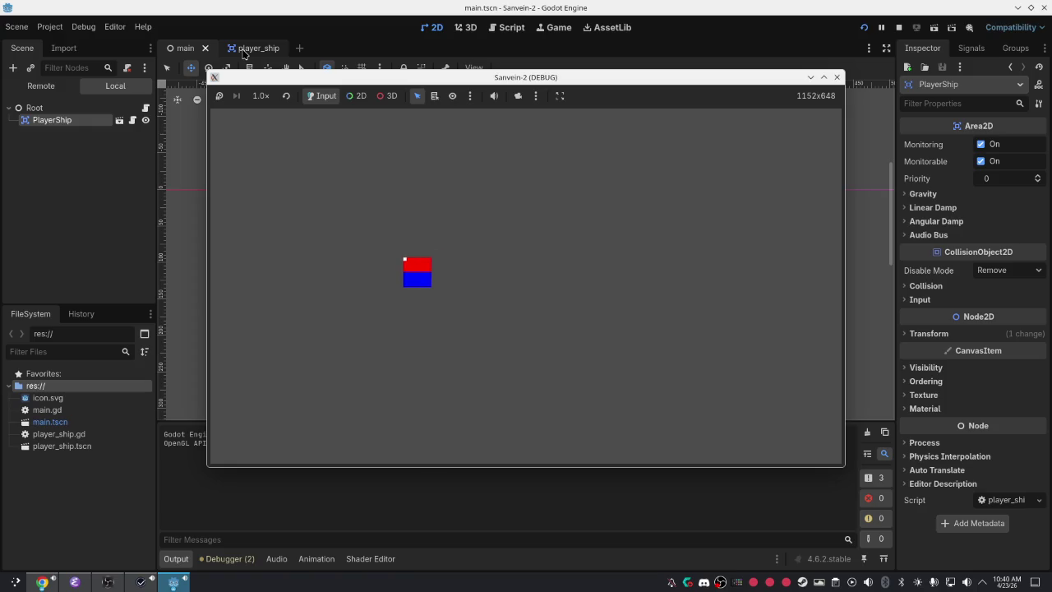
key("Left")
key("Up")
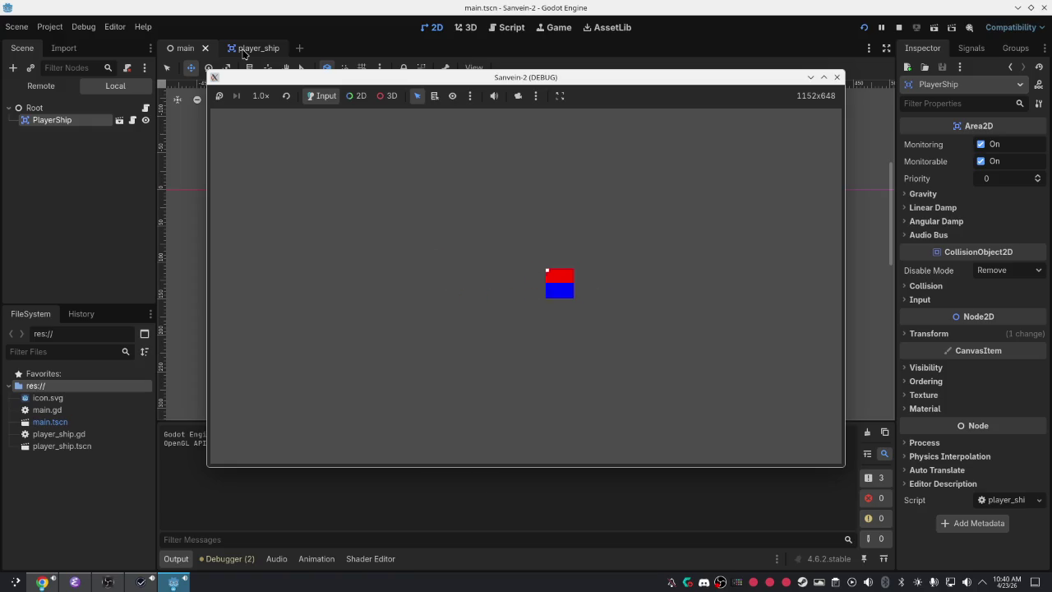
key("Up")
key("Down")
key("Right")
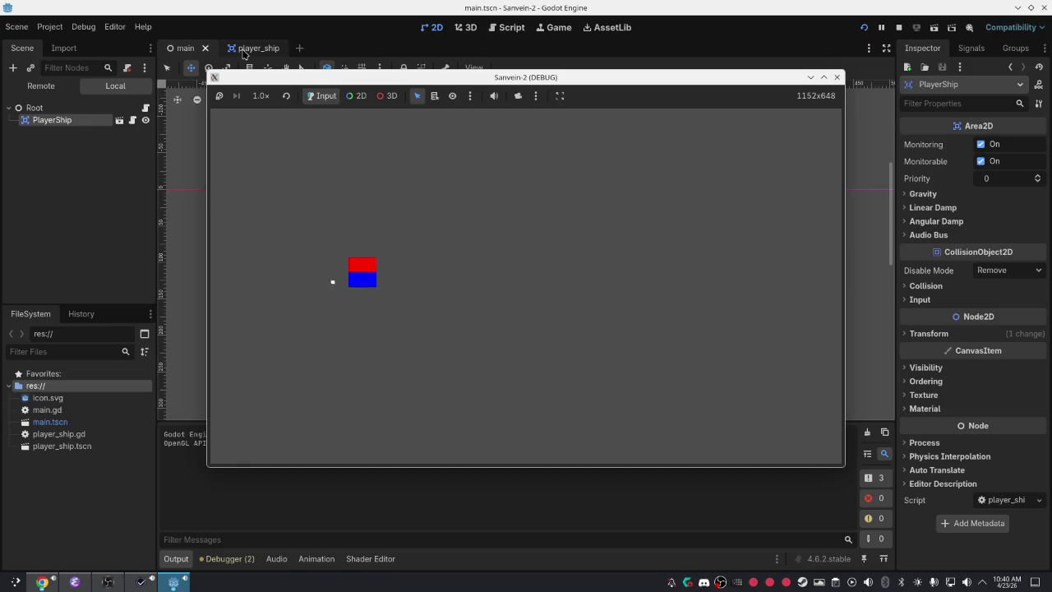
key("Right")
key("Down")
key("Up")
key("Right")
key("Down")
key("Left")
key("Up")
key("Left")
key("Right")
key("Down")
key("Left")
key("Up")
key("Right")
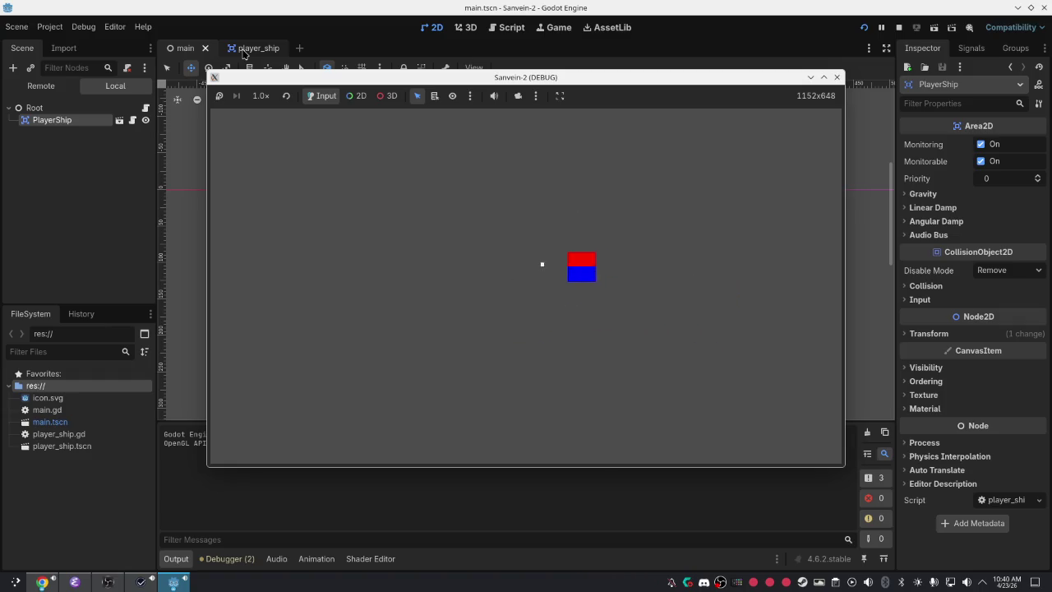
key("Left")
key("Left")
key("Down")
key("Right")
key("Up")
key("Up")
key("Left")
key("Down")
key("Down")
key("Right")
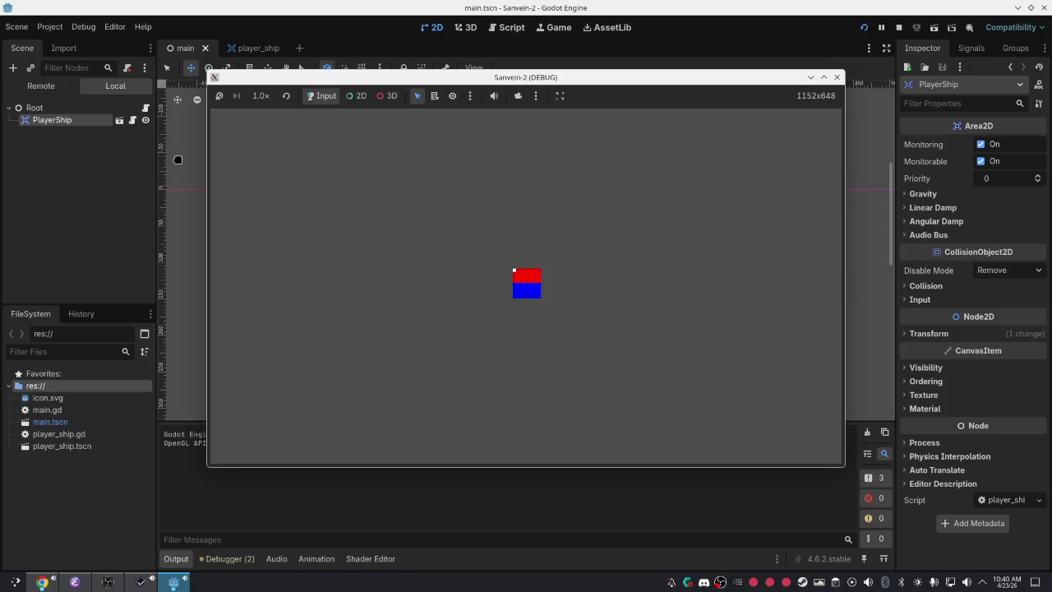
key("F8")
left_click(250, 48)
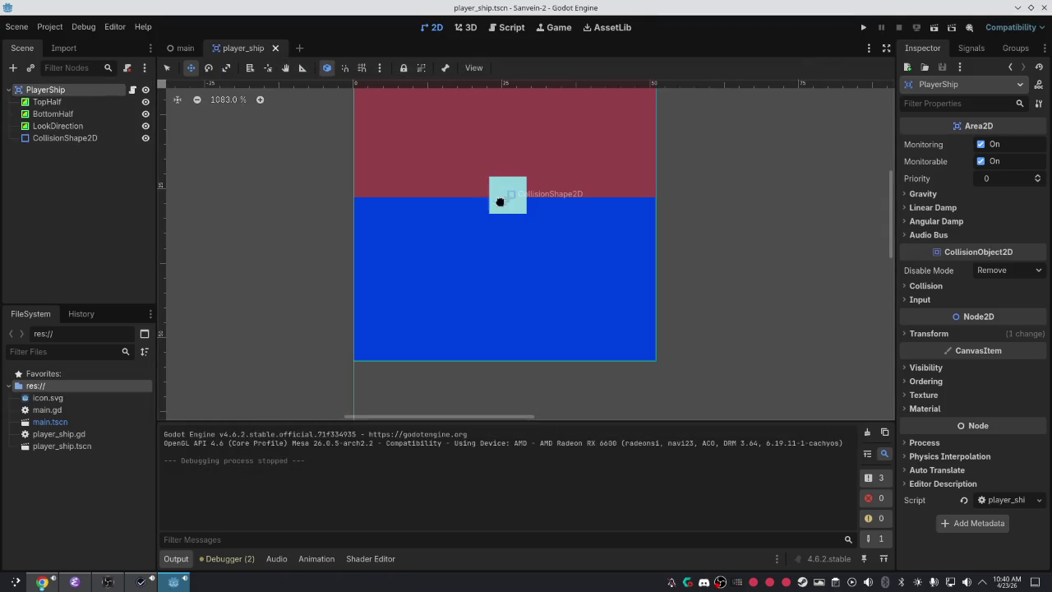
In player_ship.gd, start line 23's LookDirection value with self.position + Vector2().
left_click(61, 138)
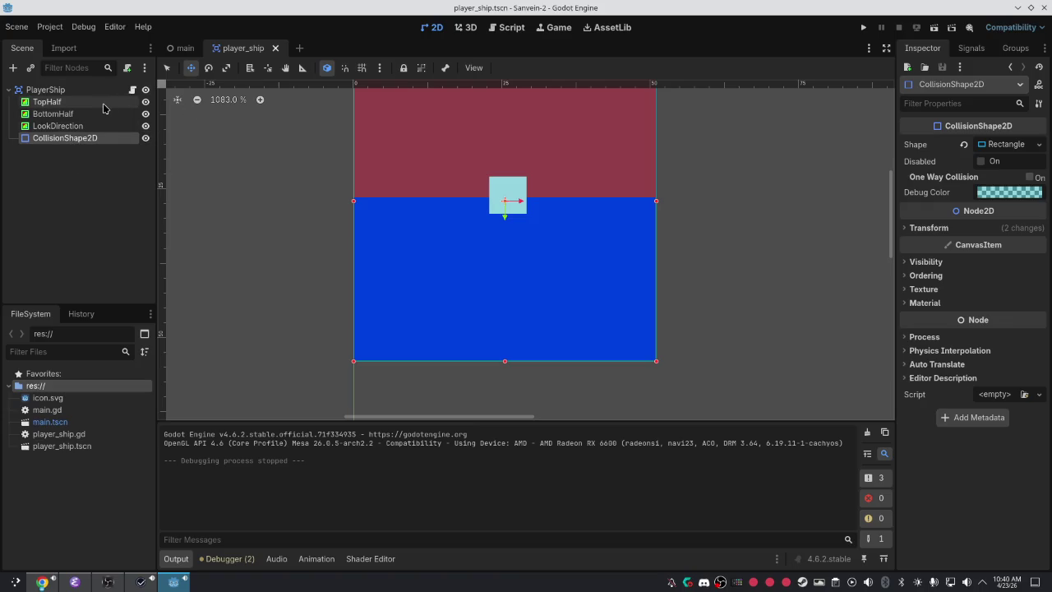
left_click(134, 90)
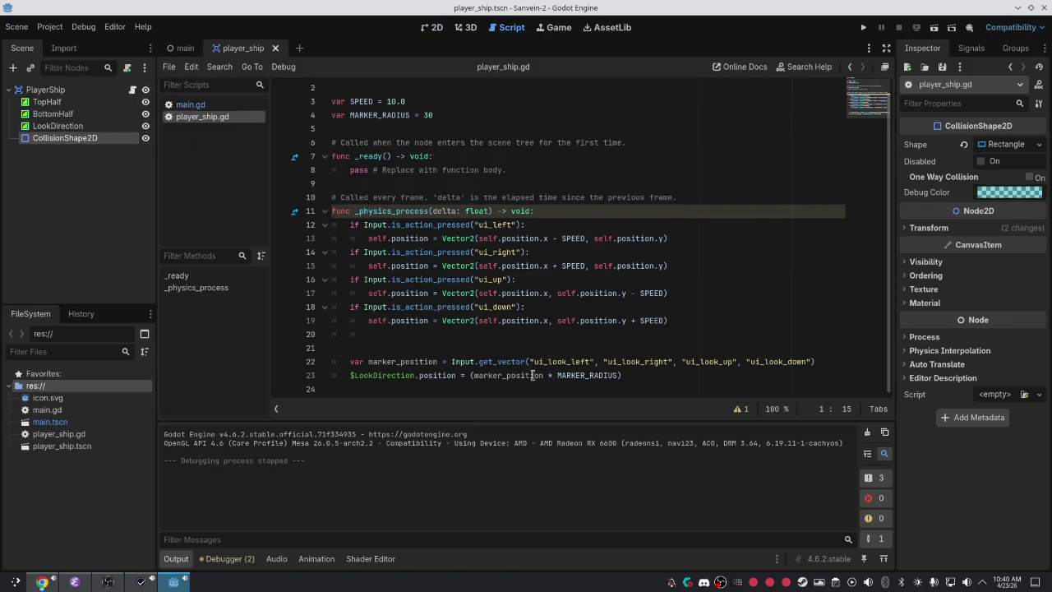
left_click(517, 375)
type("self.p")
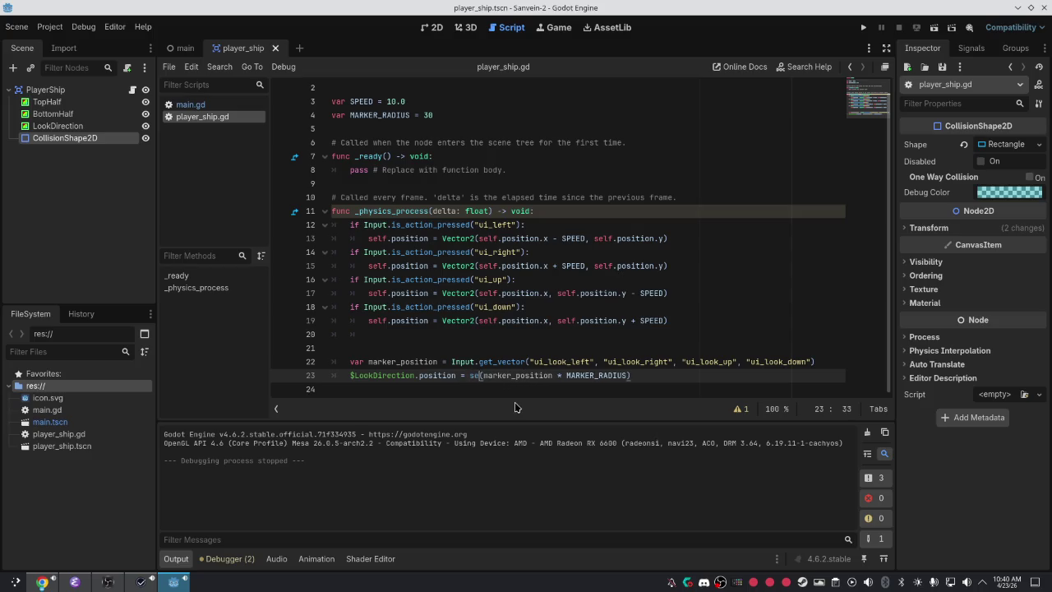
type("osition")
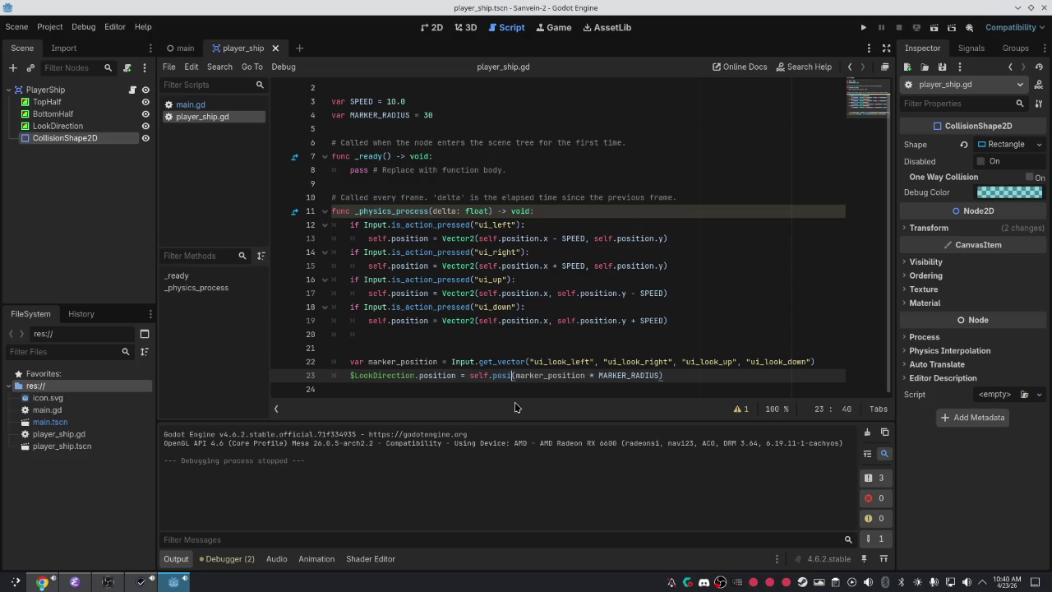
key("BackSpace")
key("BackSpace")
key("BackSpace")
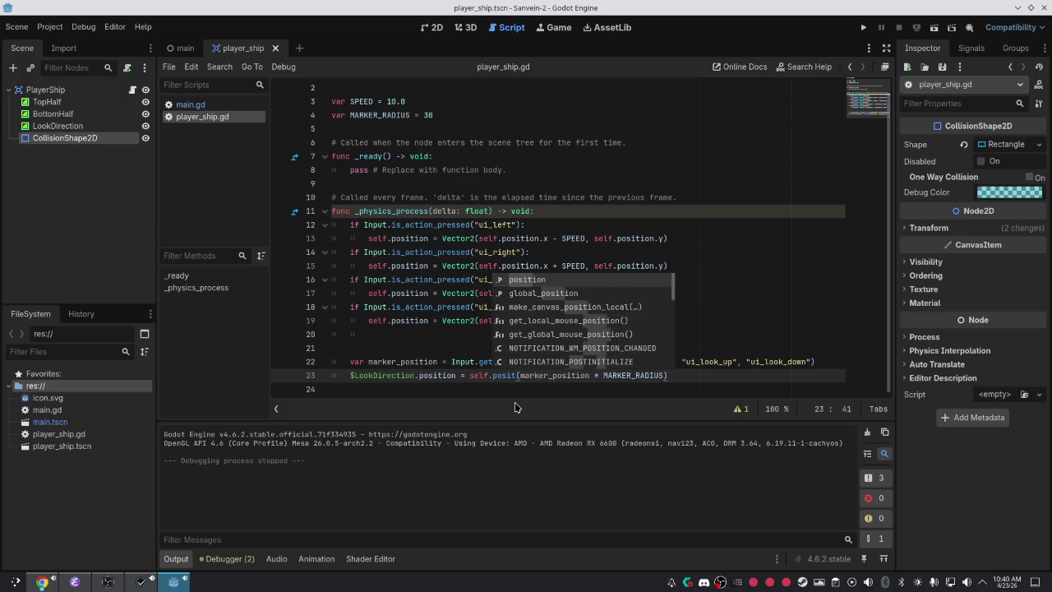
type("position ")
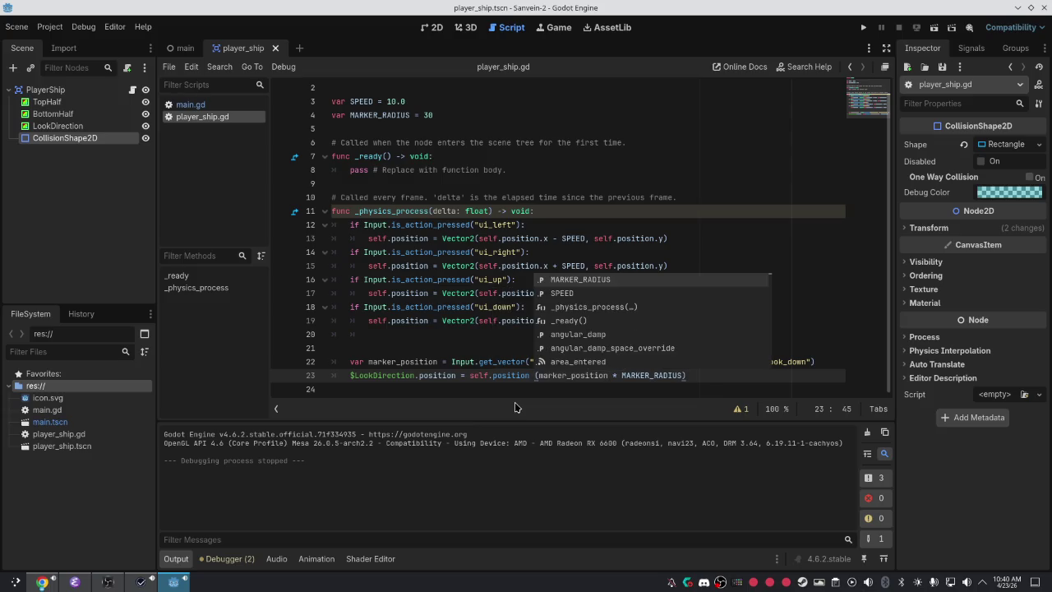
type("+")
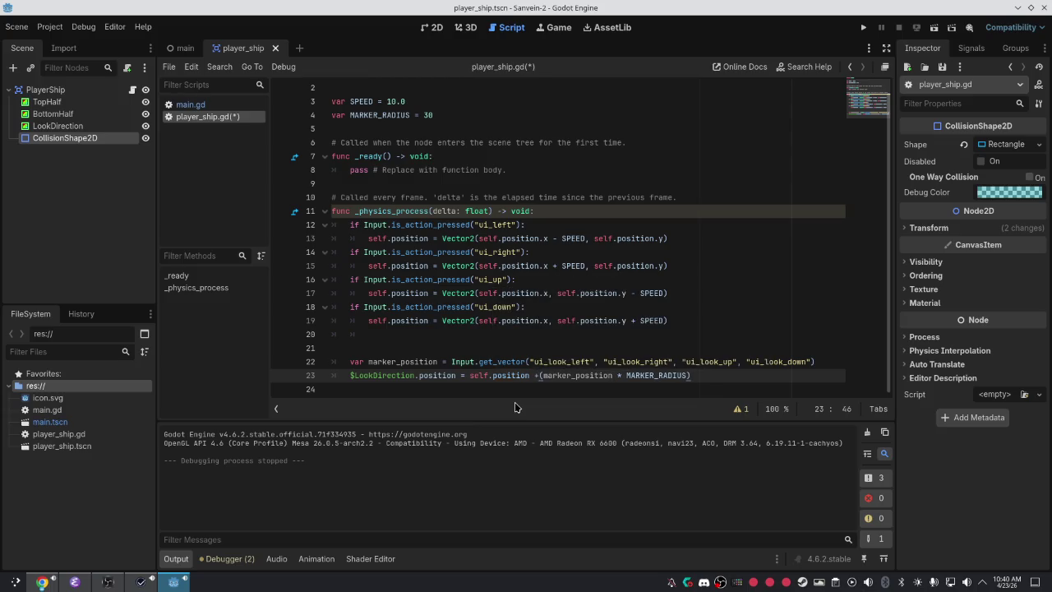
type(" Vecto2")
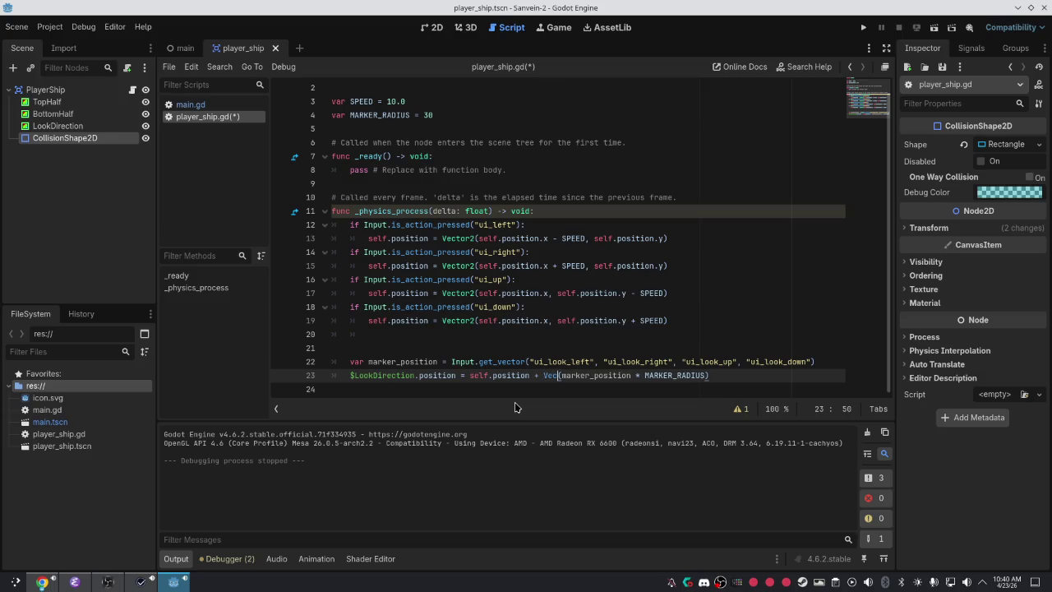
key("BackSpace")
type("r")
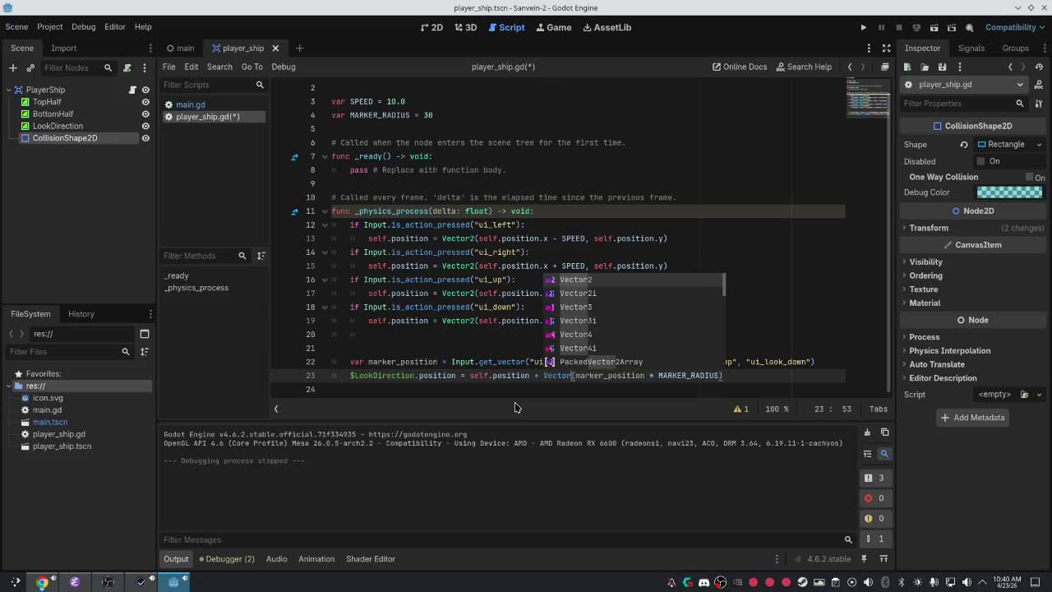
type("2")
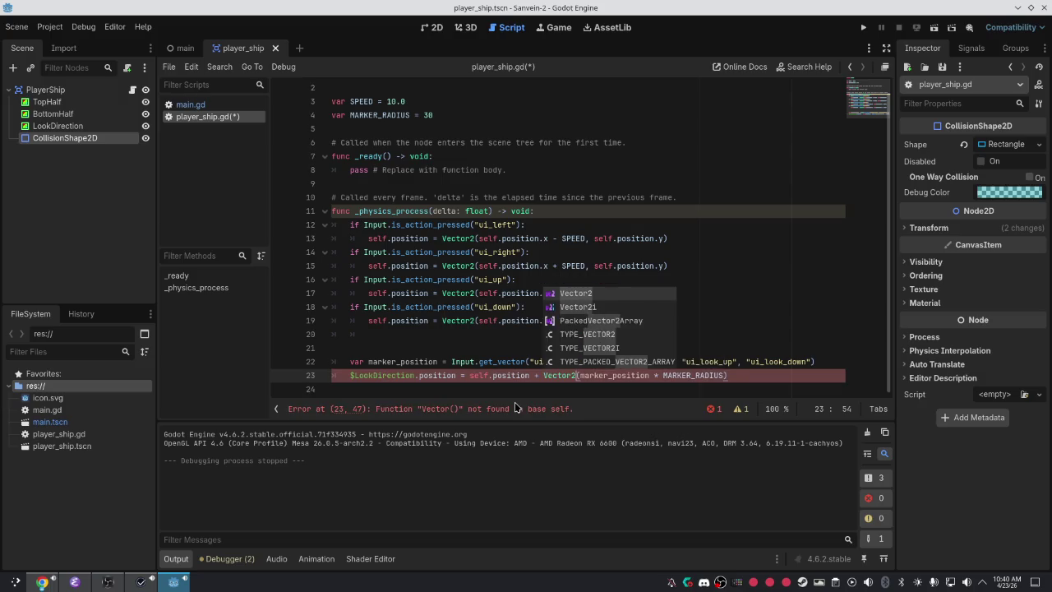
key("Return")
Add a plus before the scaled marker offset, try arguments inside Vector2(), then consult the Godot docs.
key("Right")
type("+ ")
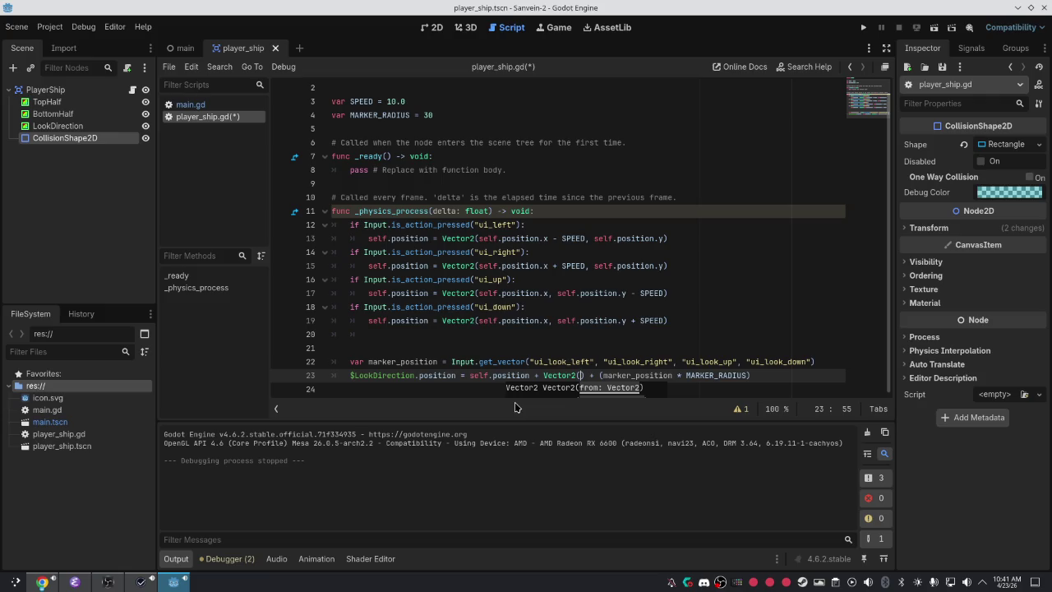
type("self.")
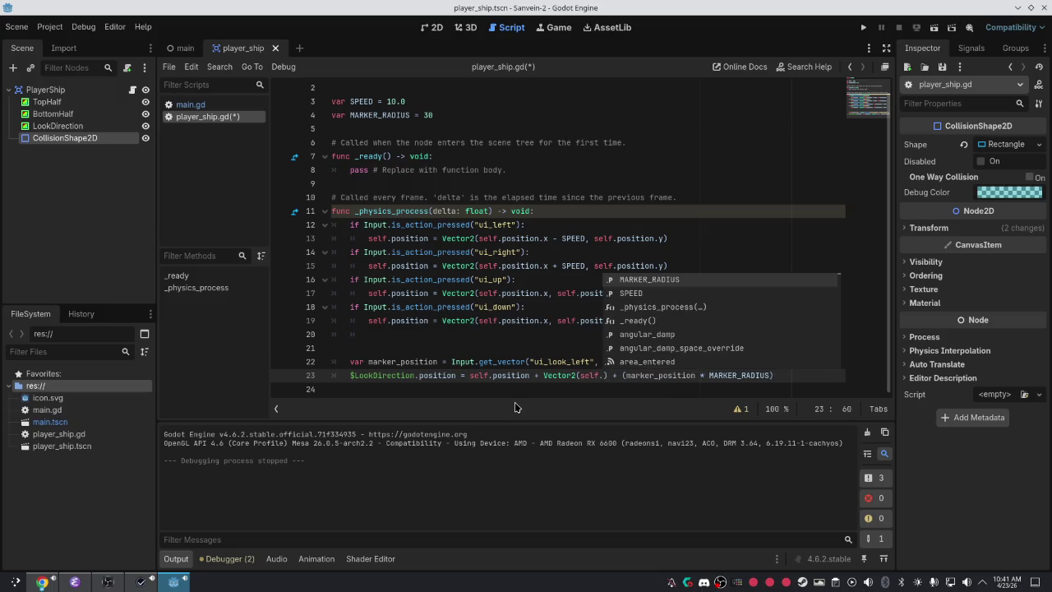
key("BackSpace")
key("BackSpace")
key("BackSpace")
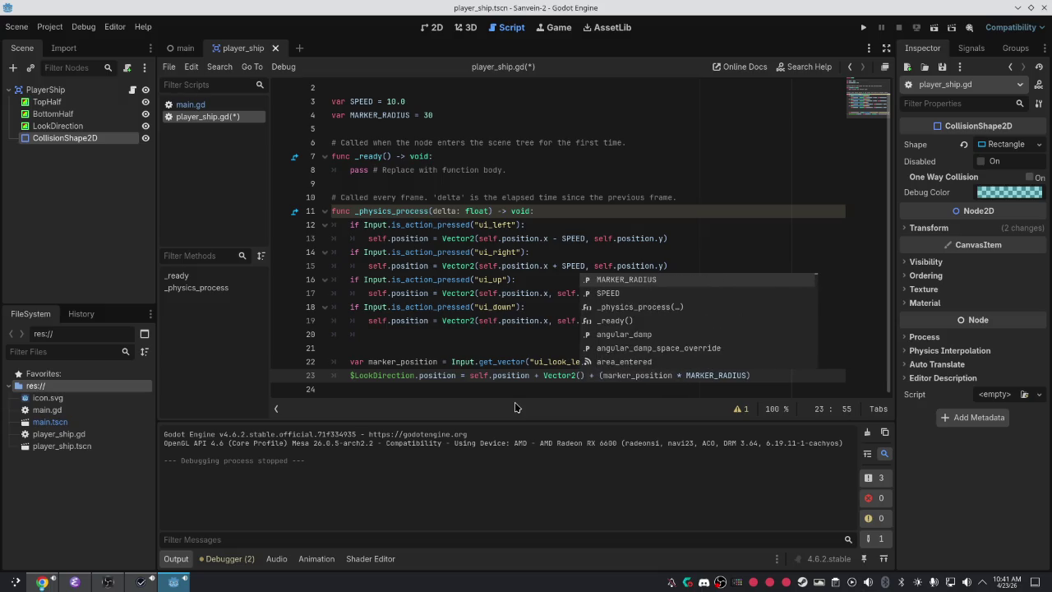
type("$")
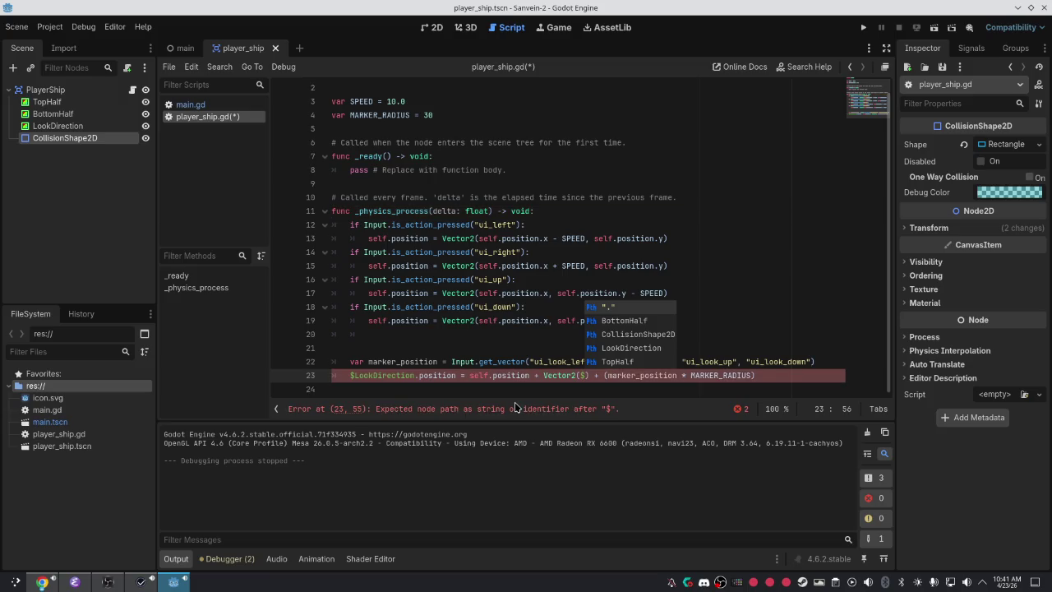
key("BackSpace")
type("self.")
type("widg")
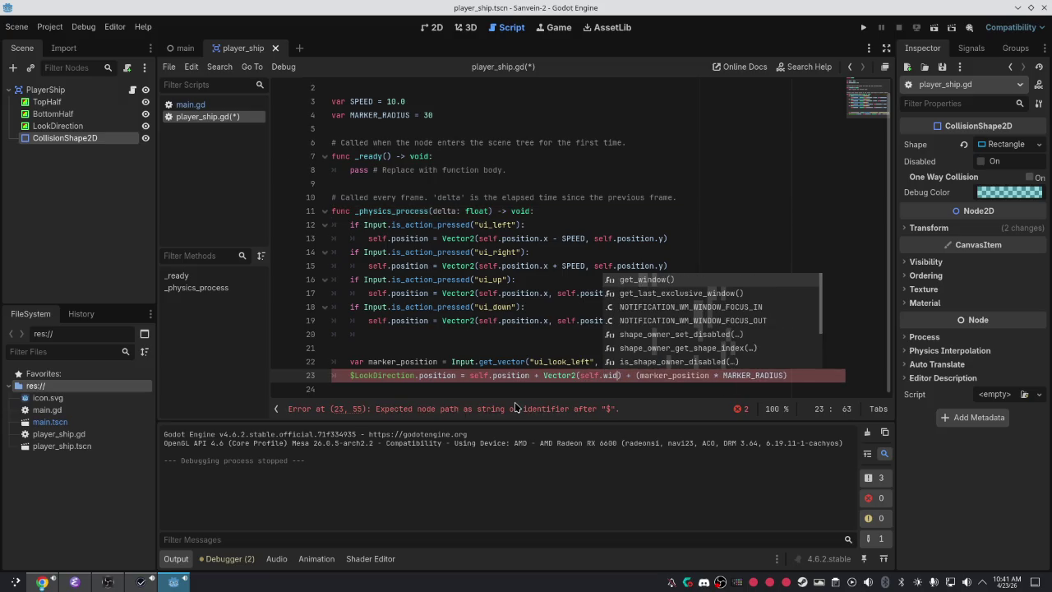
type("et_wri")
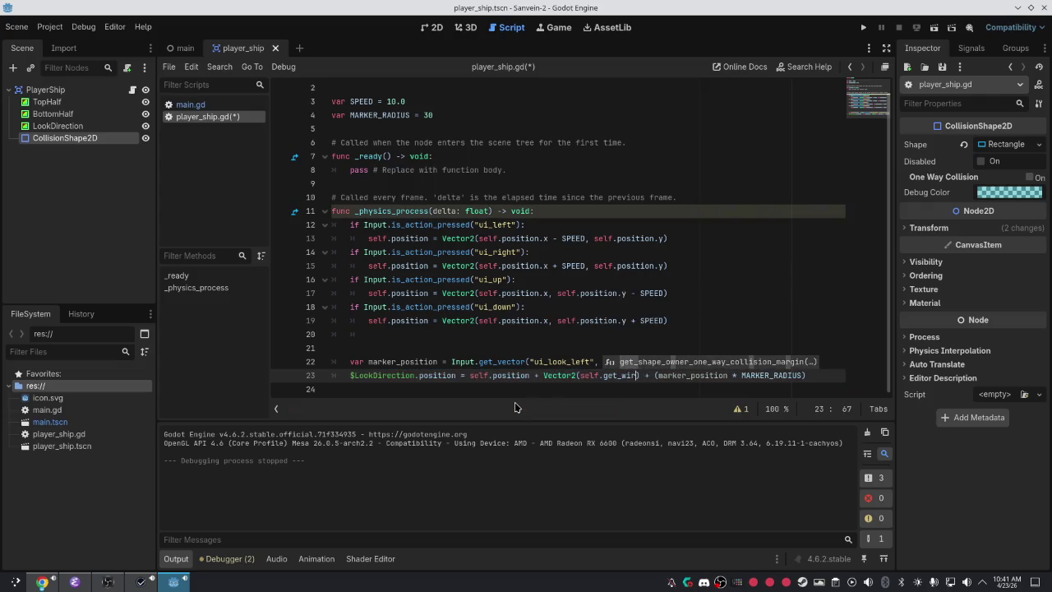
key("BackSpace")
type("d")
key("BackSpace")
key("BackSpace")
key("BackSpace")
type("dem")
key("BackSpace")
key("BackSpace")
type("imen")
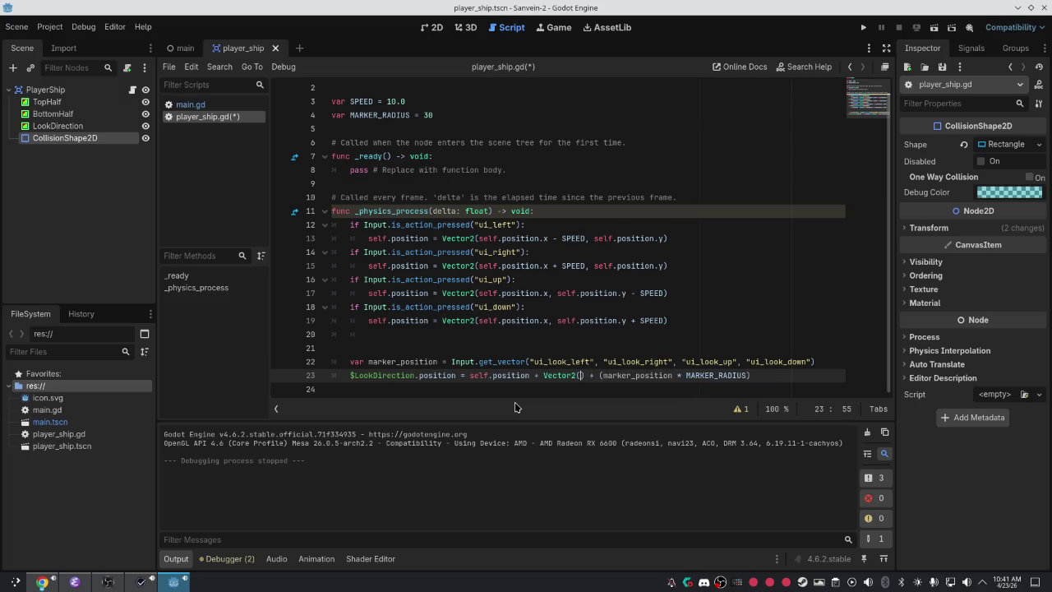
key("alt+Tab")
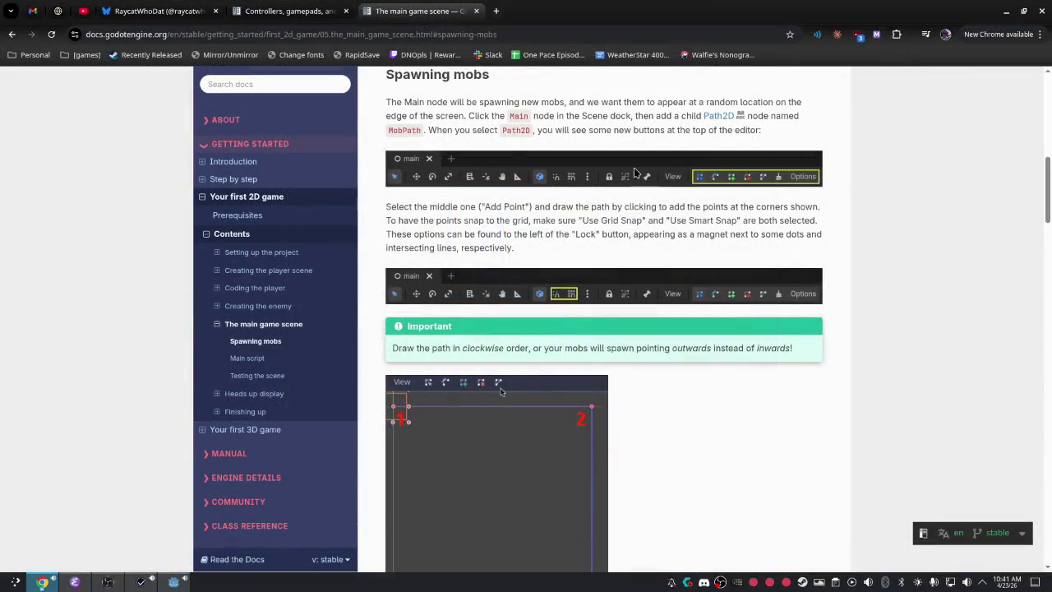
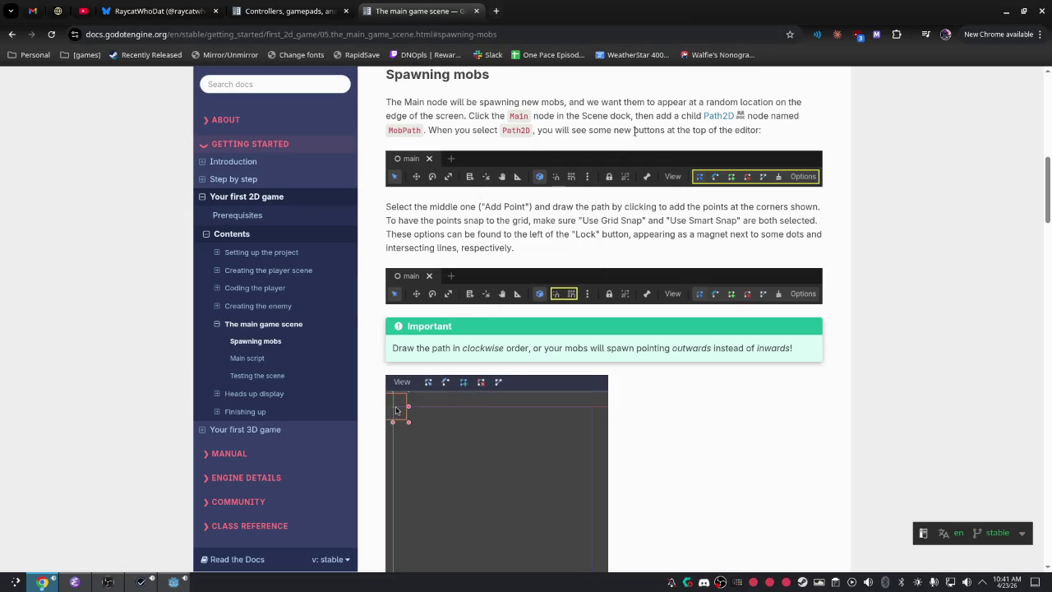
Search 'godot get width' in a new browser tab.
left_click(493, 15)
type("godot w")
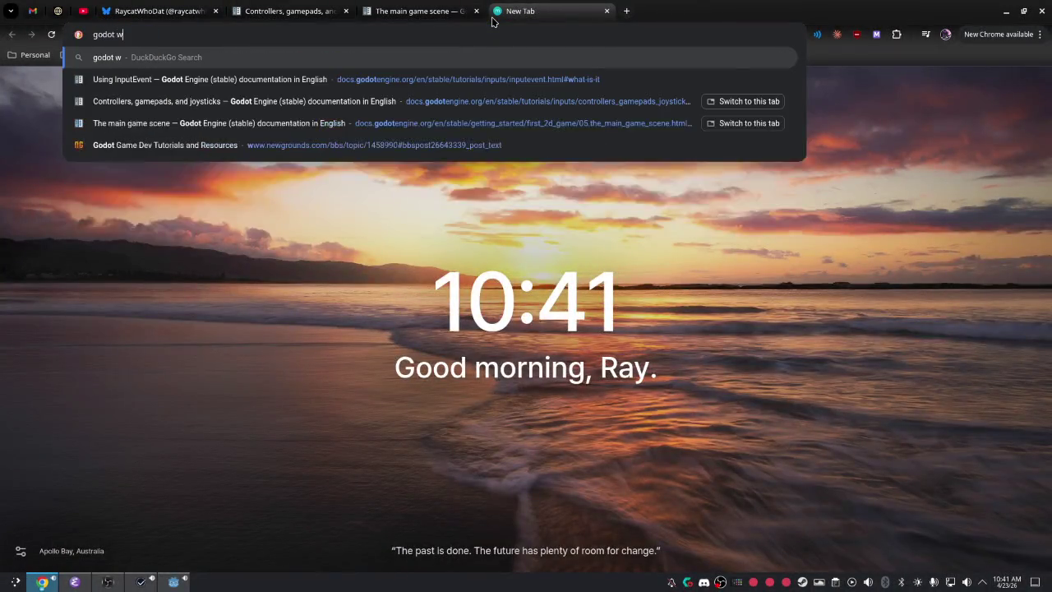
key("BackSpace")
type("get width")
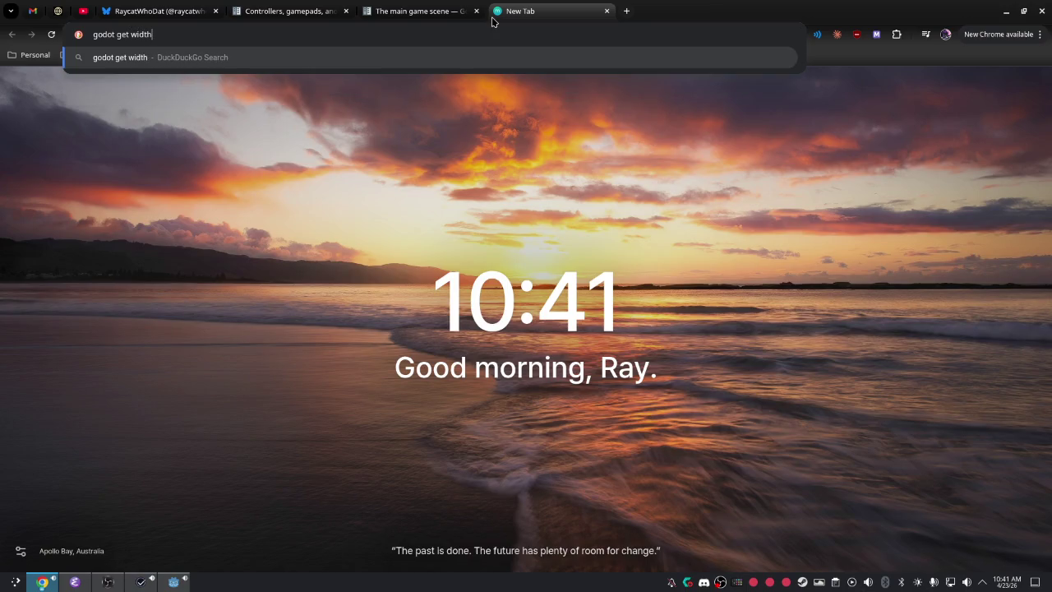
key("Return")
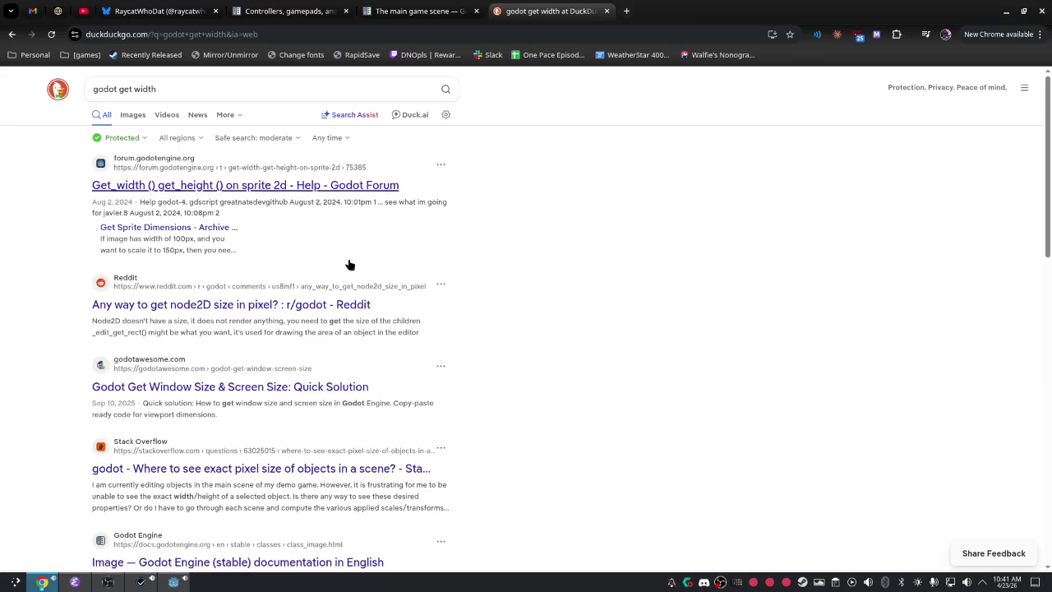
Refine the query to 'godot get width of area2d' and open the Area2D documentation result.
left_click(318, 90)
type("of")
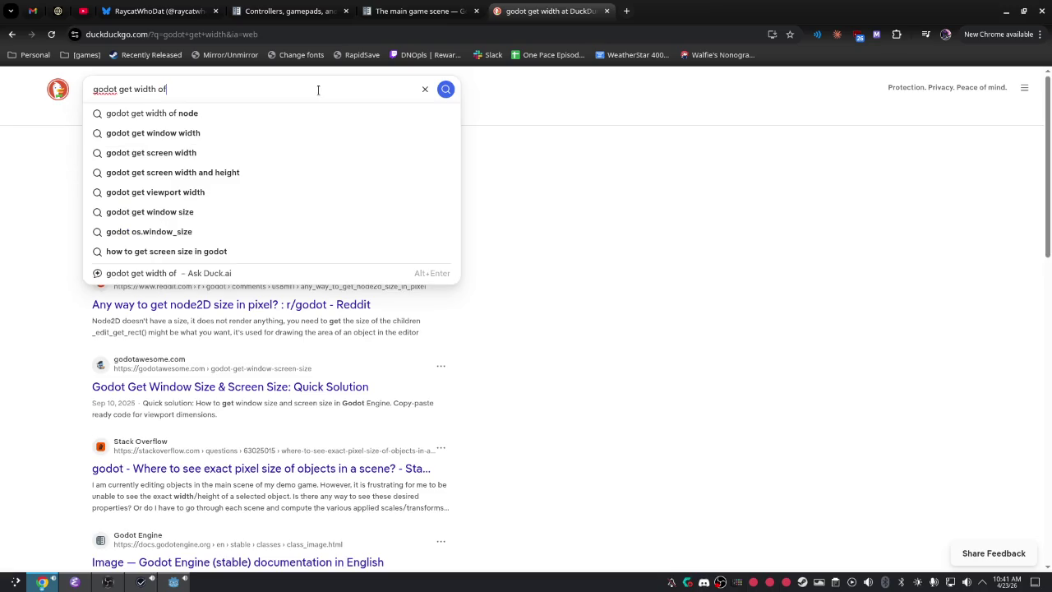
type(" area2d")
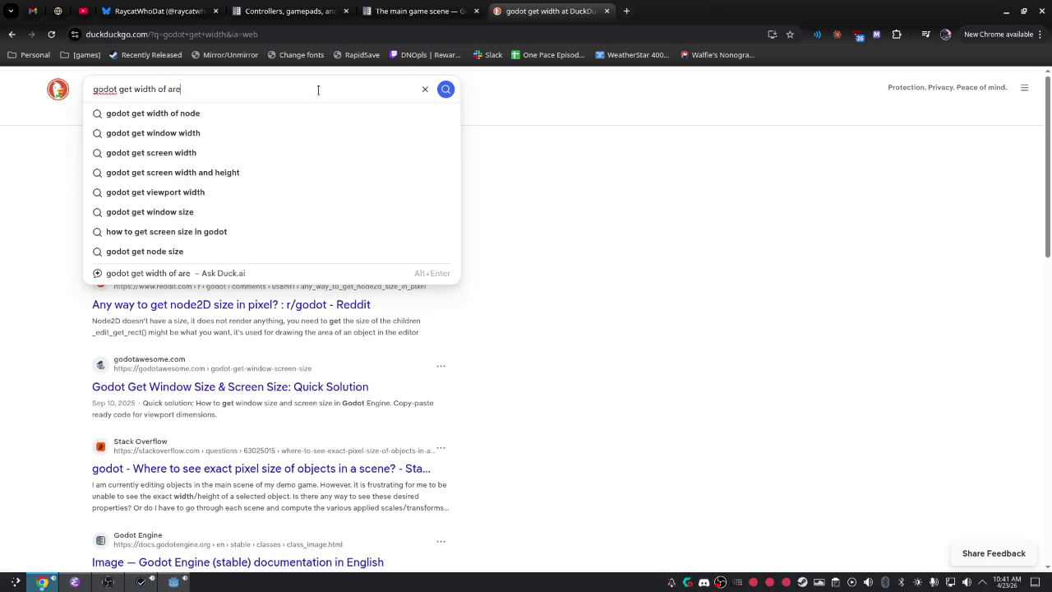
key("Return")
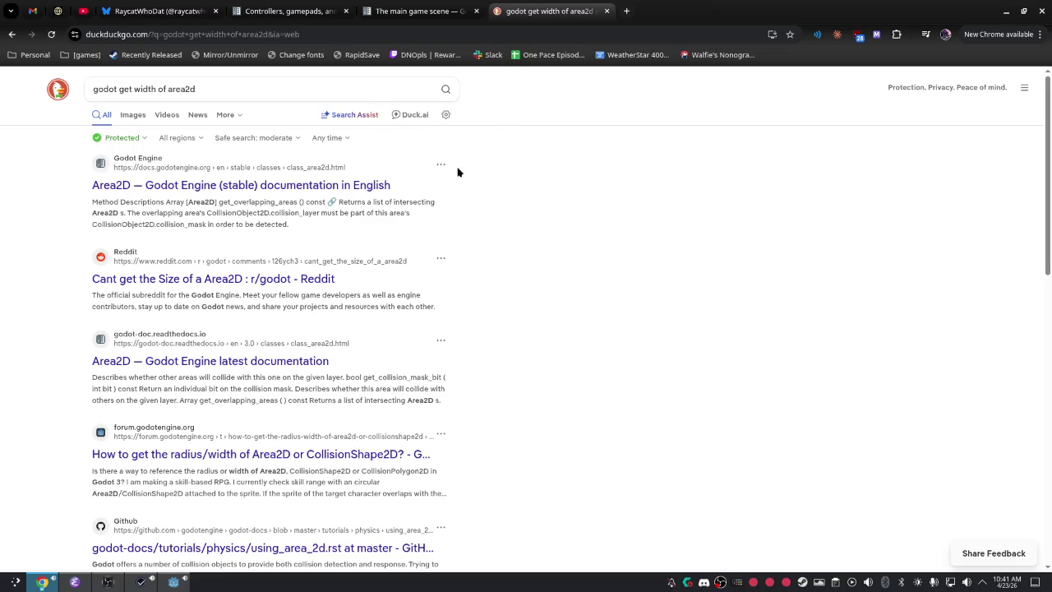
left_click(284, 190)
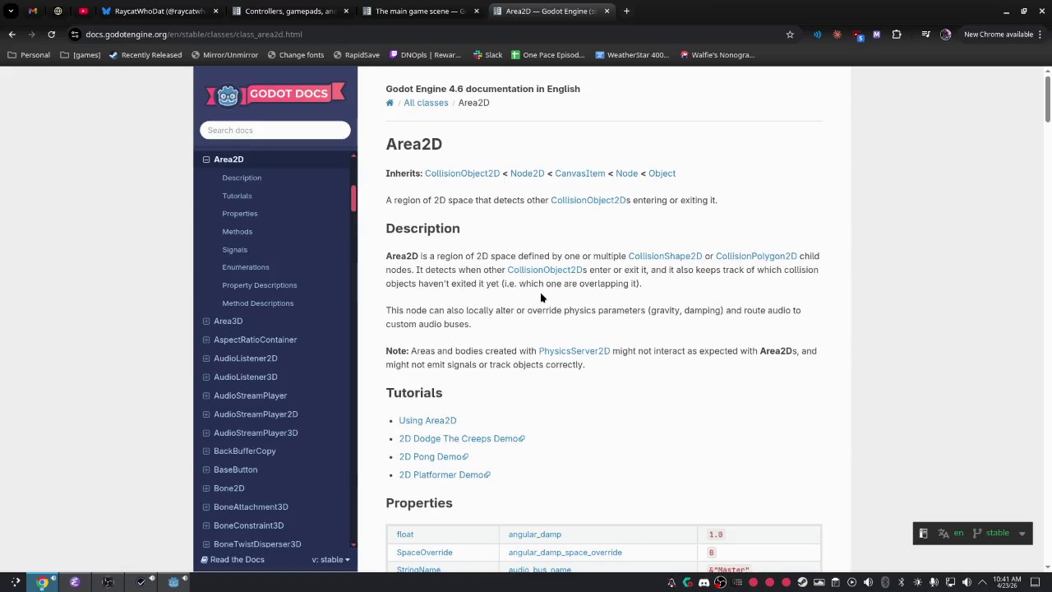
Scroll through the Area2D class reference's properties and methods.
scroll(539, 299, "down", 3)
scroll(517, 299, "down", 2)
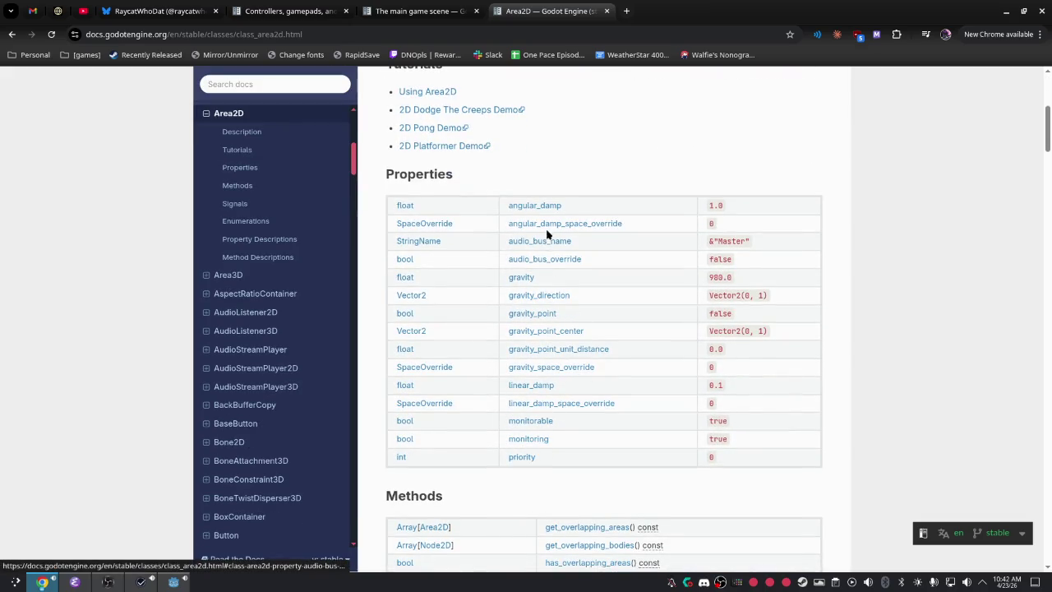
scroll(526, 351, "down", 4)
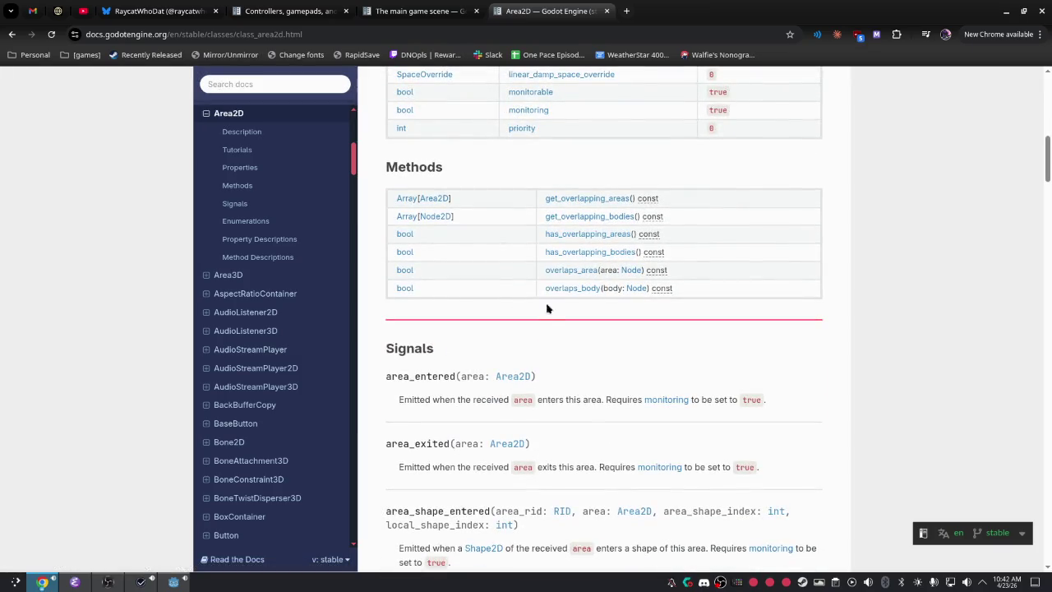
scroll(584, 225, "up", 1)
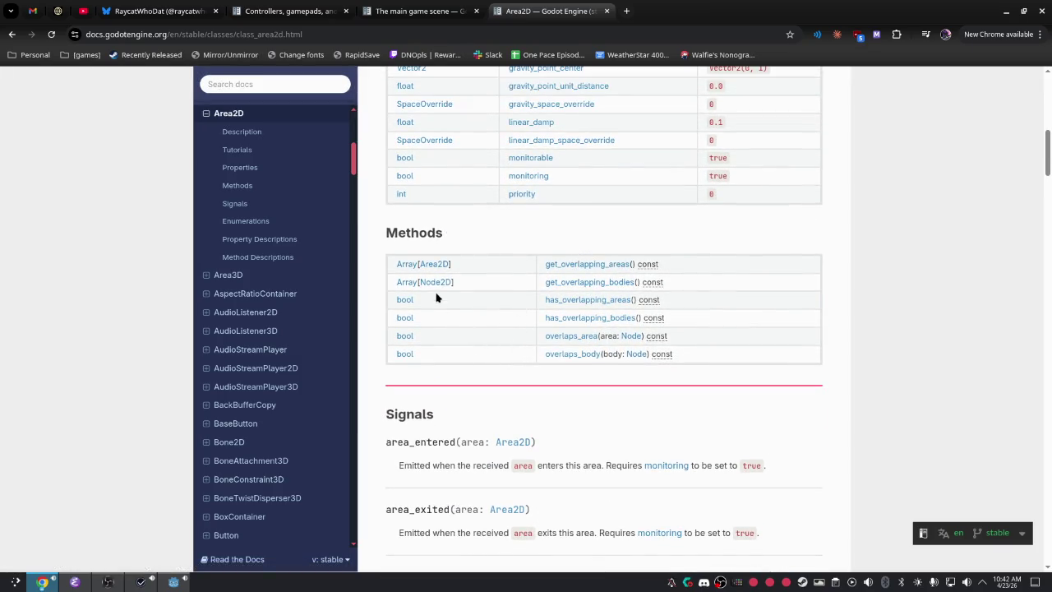
scroll(427, 202, "up", 1)
scroll(427, 202, "up", 10)
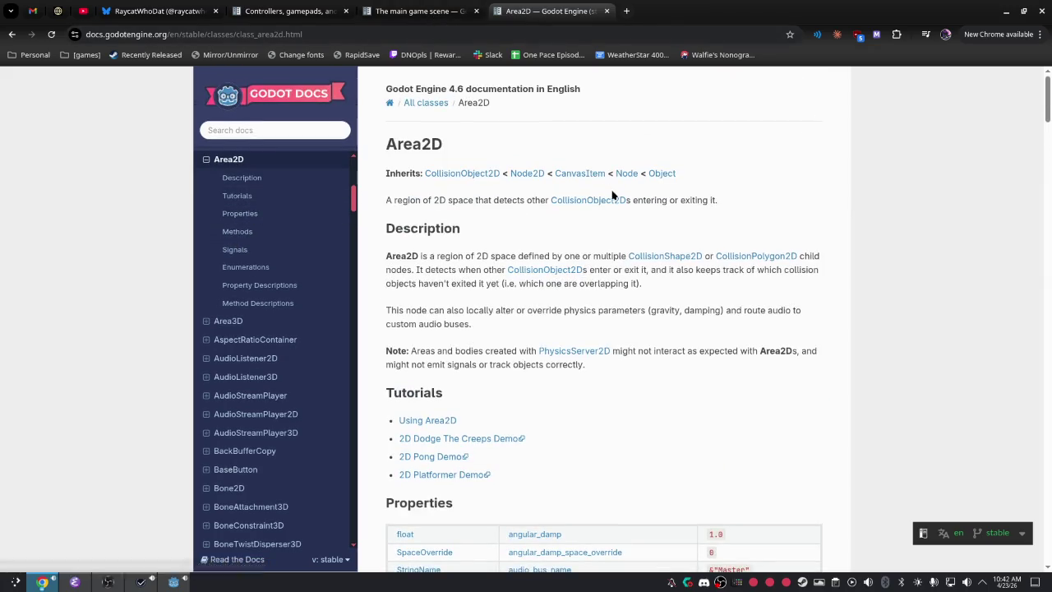
Open the parent class CollisionObject2D page and browse its members.
left_click(613, 202)
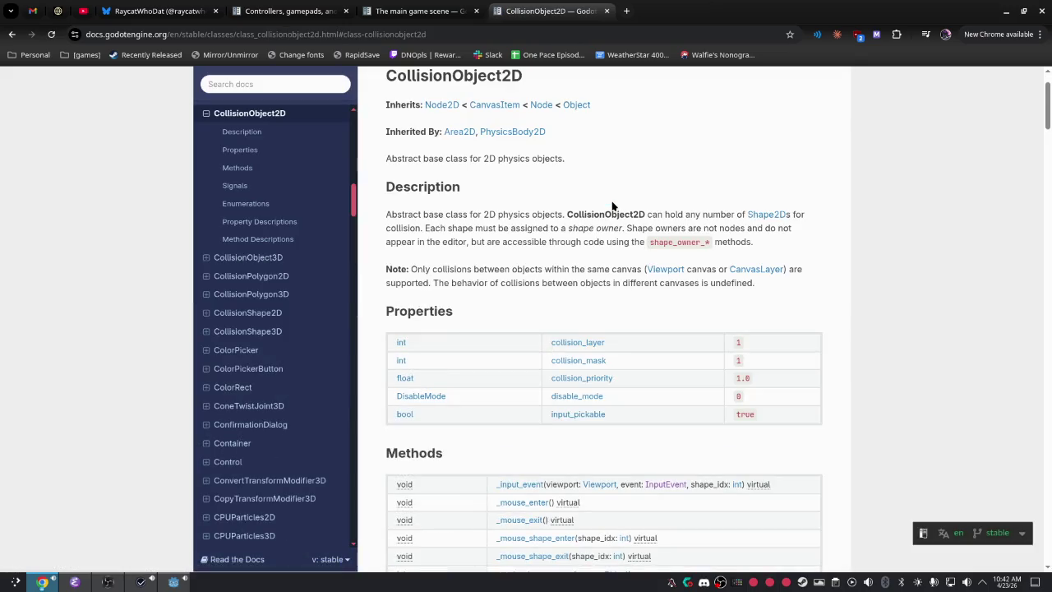
scroll(612, 210, "down", 9)
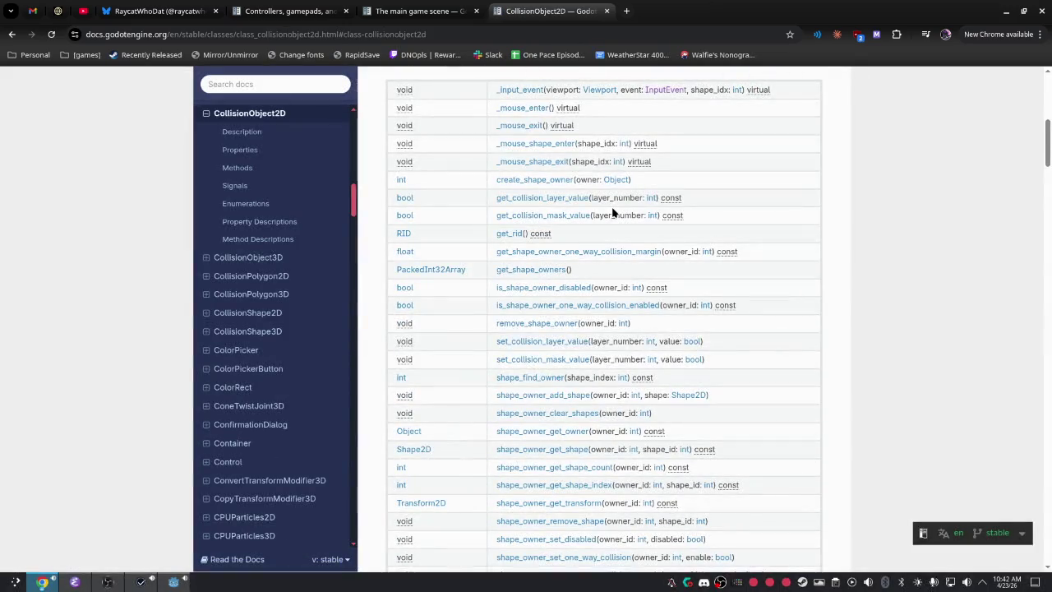
scroll(612, 212, "down", 2)
scroll(613, 216, "up", 5)
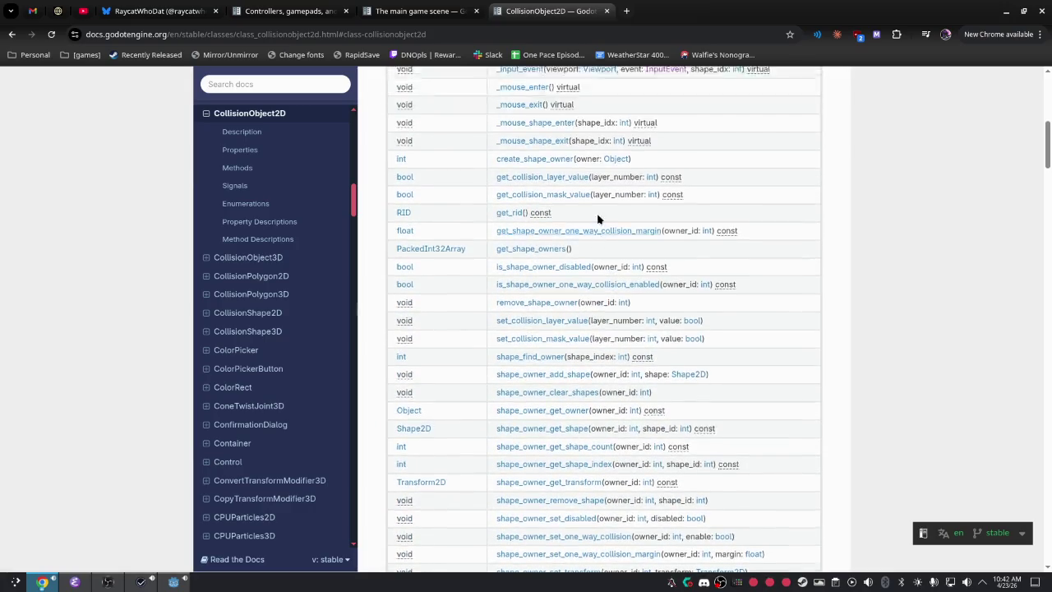
scroll(530, 364, "up", 5)
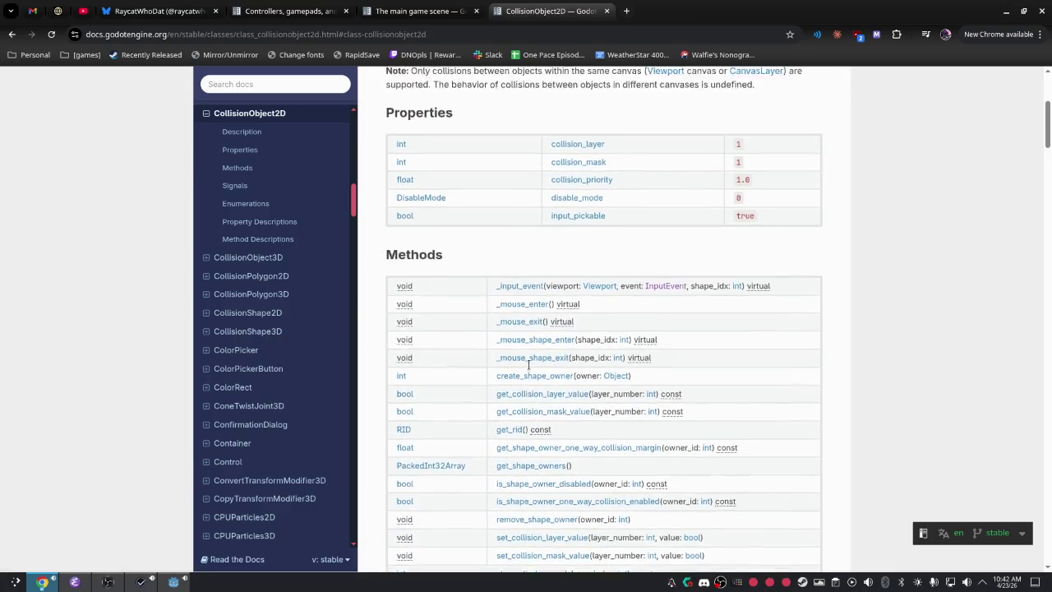
scroll(534, 382, "up", 2)
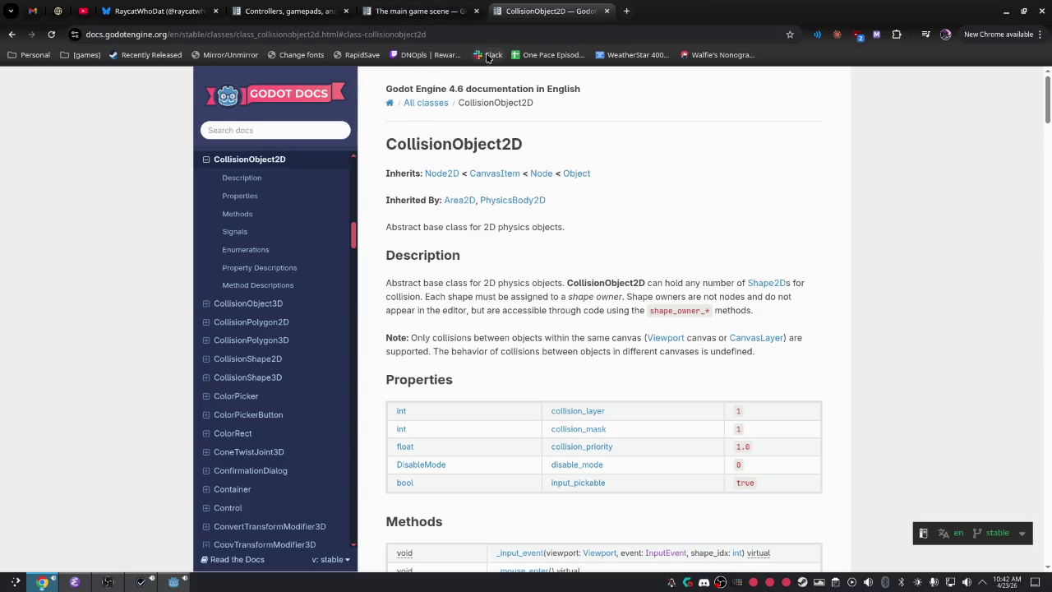
key("alt+Tab")
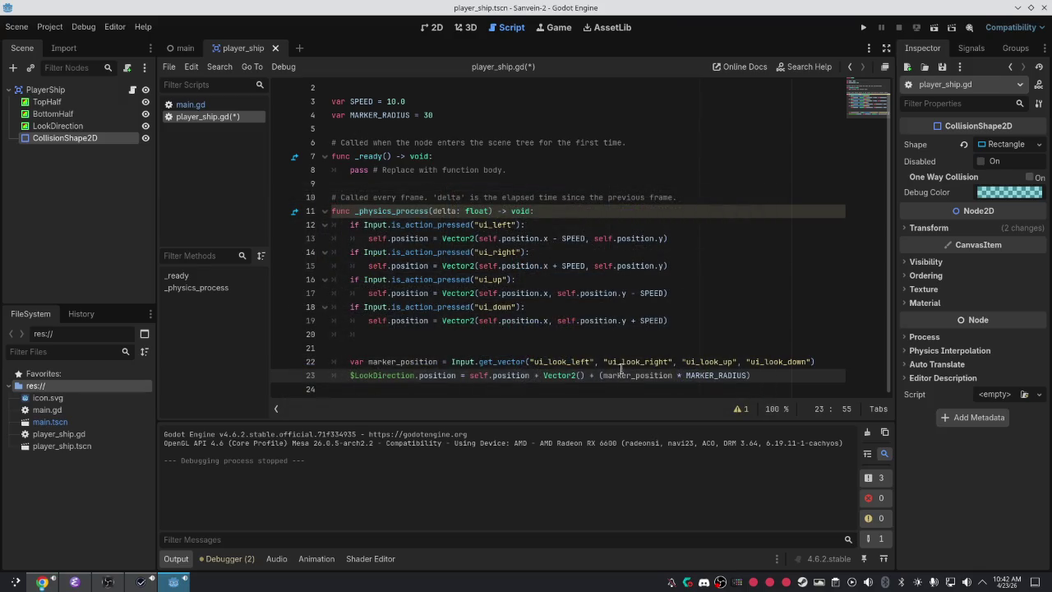
Insert $TopHalf inside Vector2() on line 23, trying and then removing a width method call.
type("$top")
key("Return")
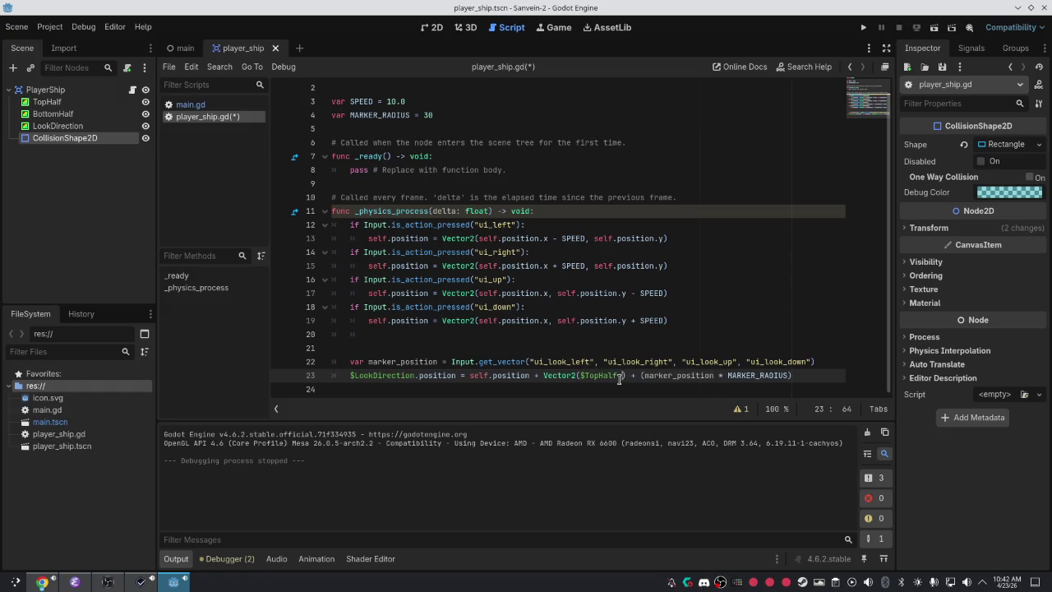
type(".widt")
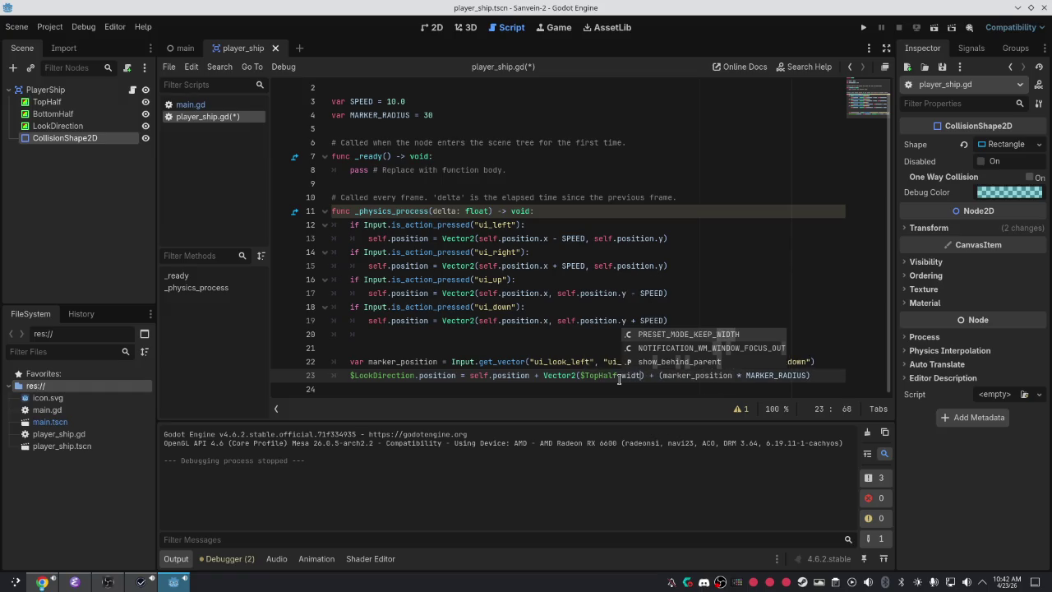
key("BackSpace")
key("BackSpace")
key("BackSpace")
type("get_")
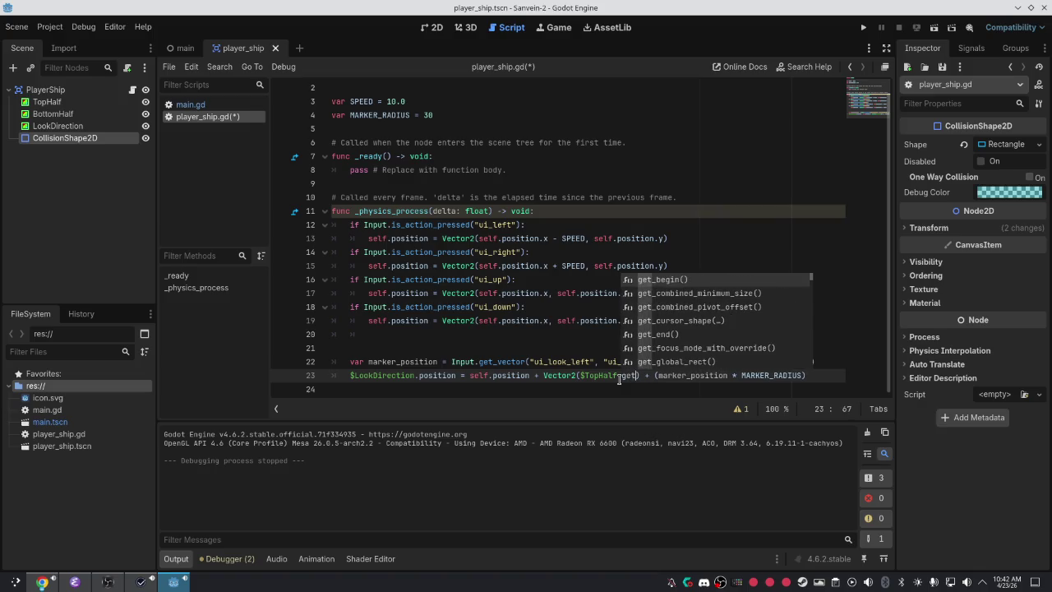
type("wi")
key("BackSpace")
key("BackSpace")
type("d")
key("BackSpace")
key("BackSpace")
key("BackSpace")
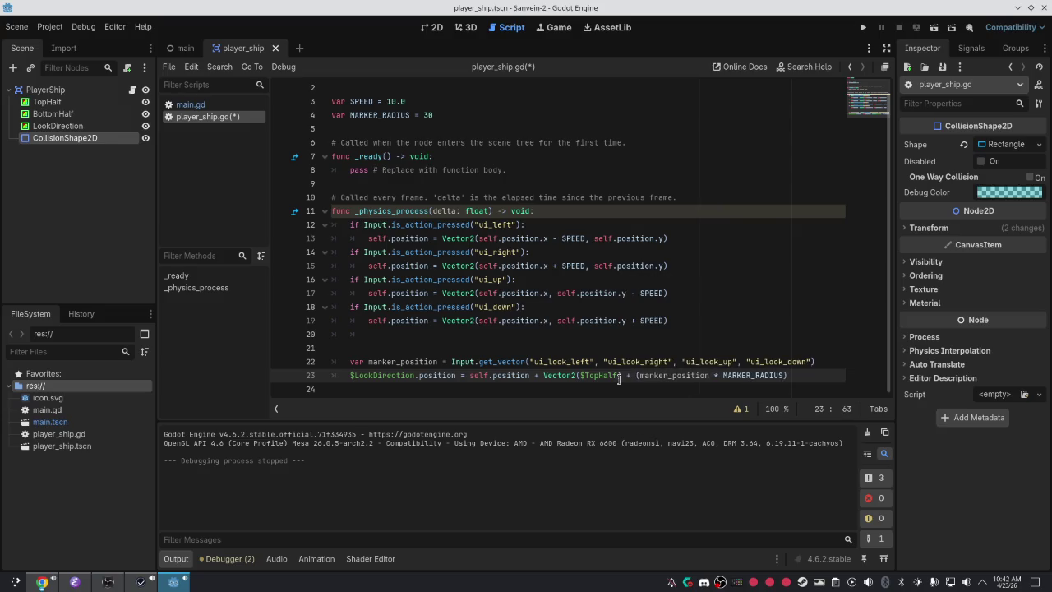
key("alt+Tab")
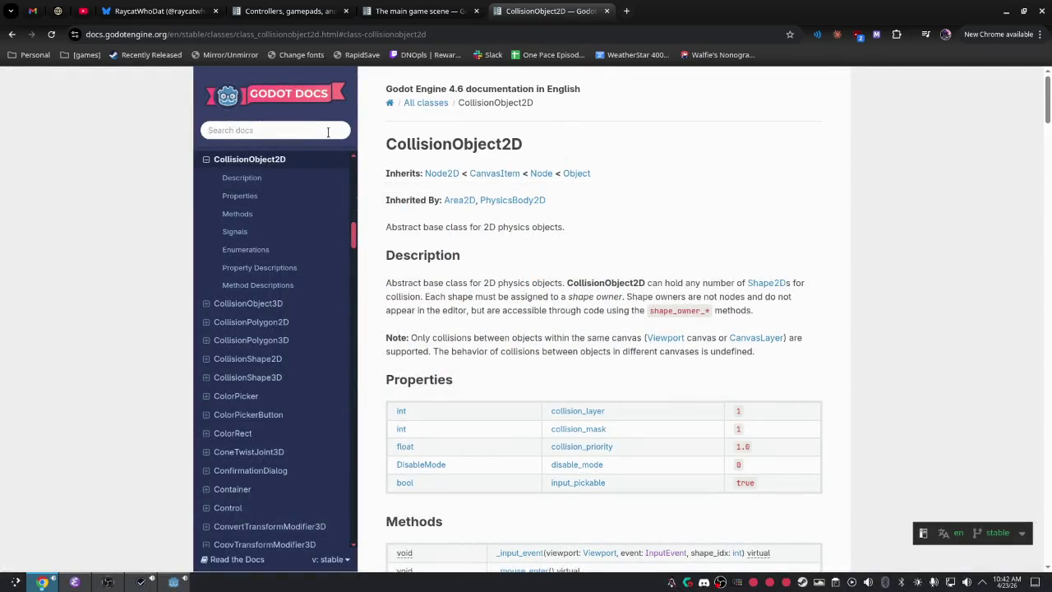
Search the Godot docs for ColorRect and open its class page.
left_click(327, 132)
type("color r")
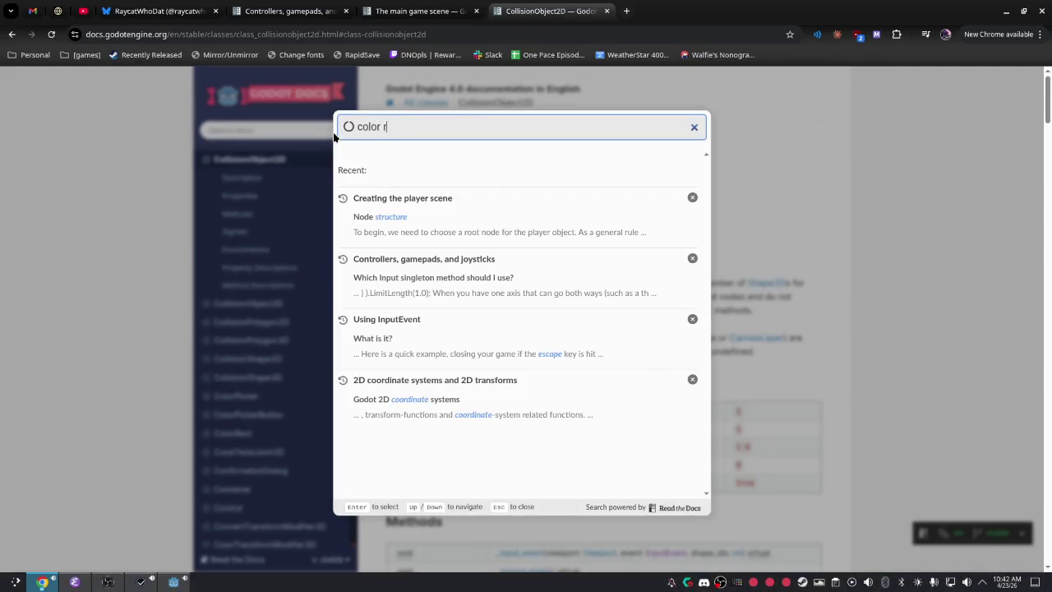
key("BackSpace")
key("BackSpace")
type("rect")
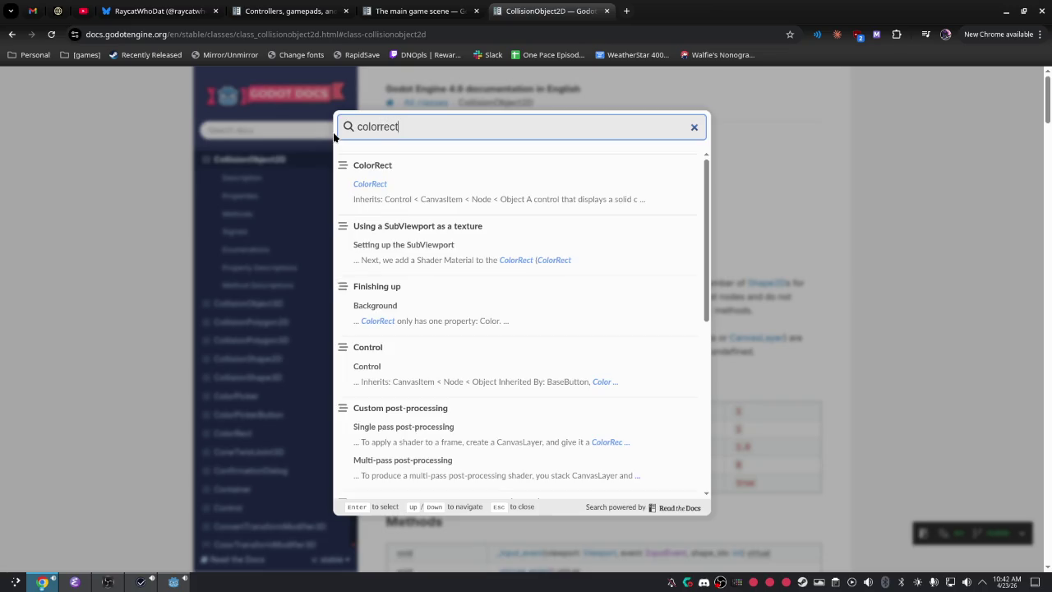
left_click(423, 170)
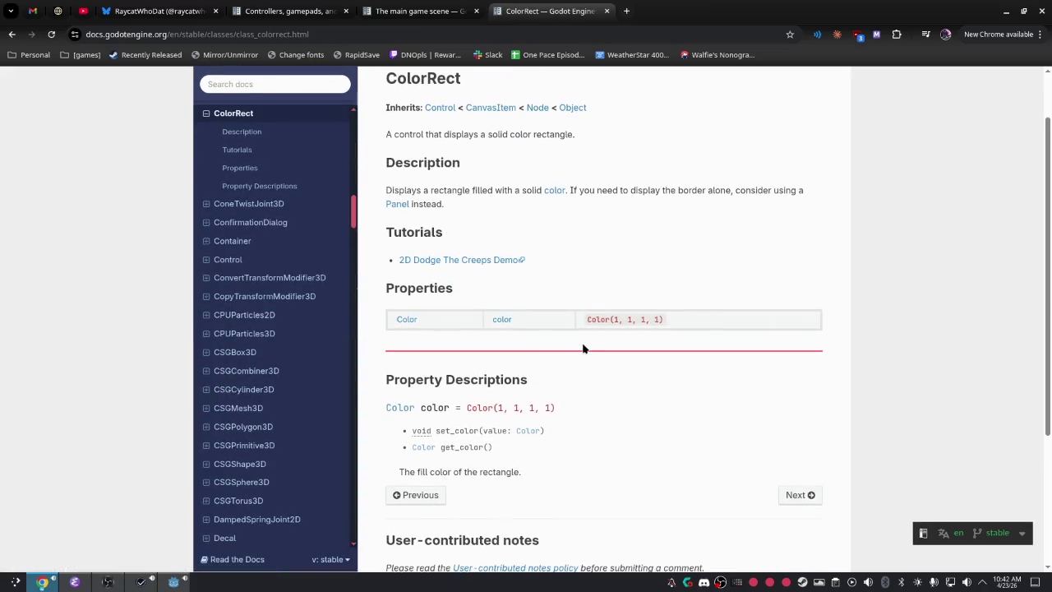
Return to the controllers and gamepads guide tab, then back to the Godot editor.
left_click(409, 7)
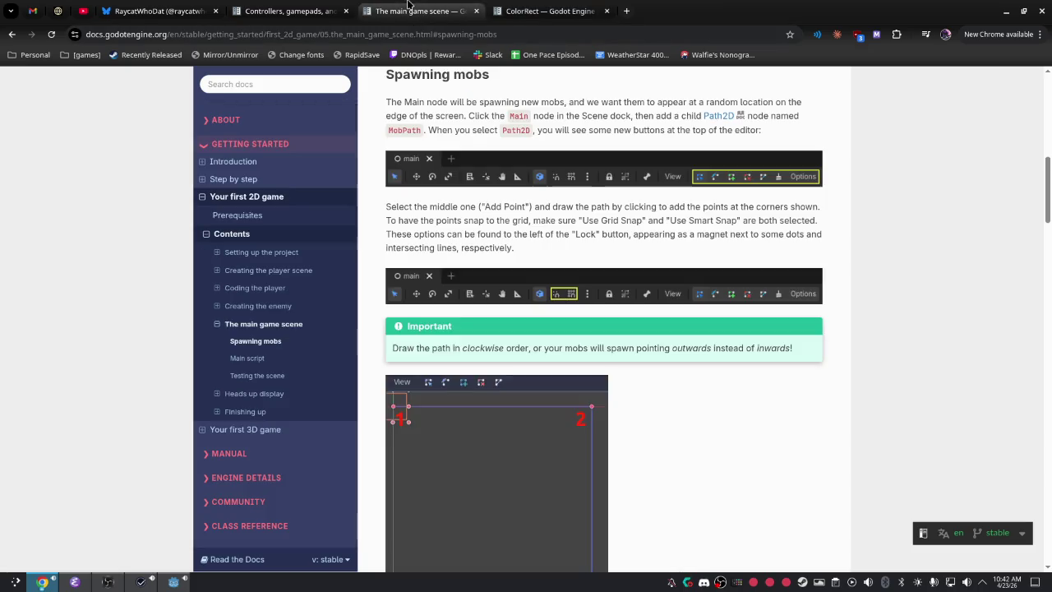
left_click(316, 5)
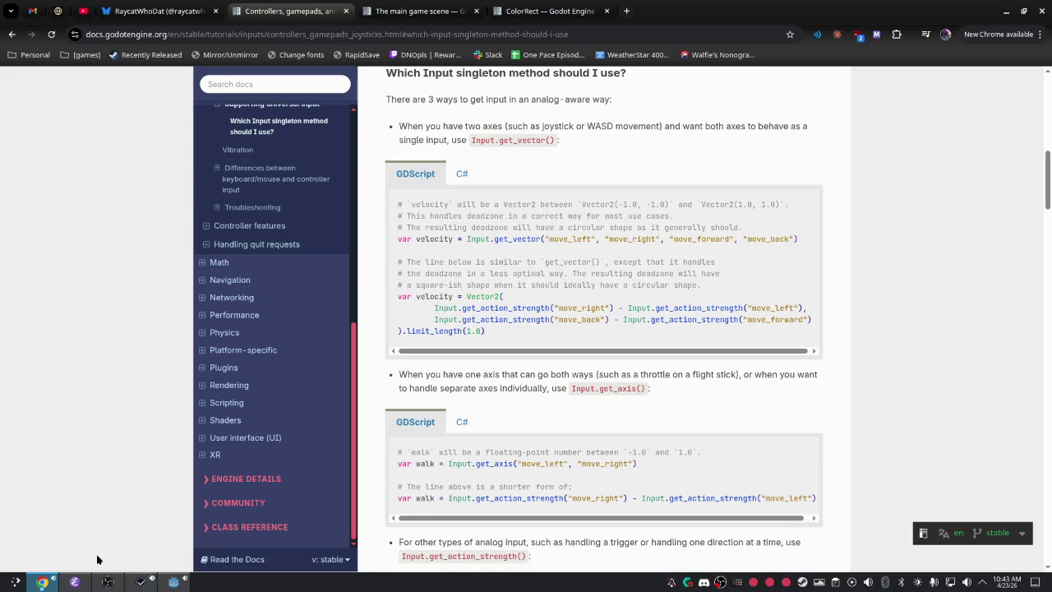
left_click(173, 582)
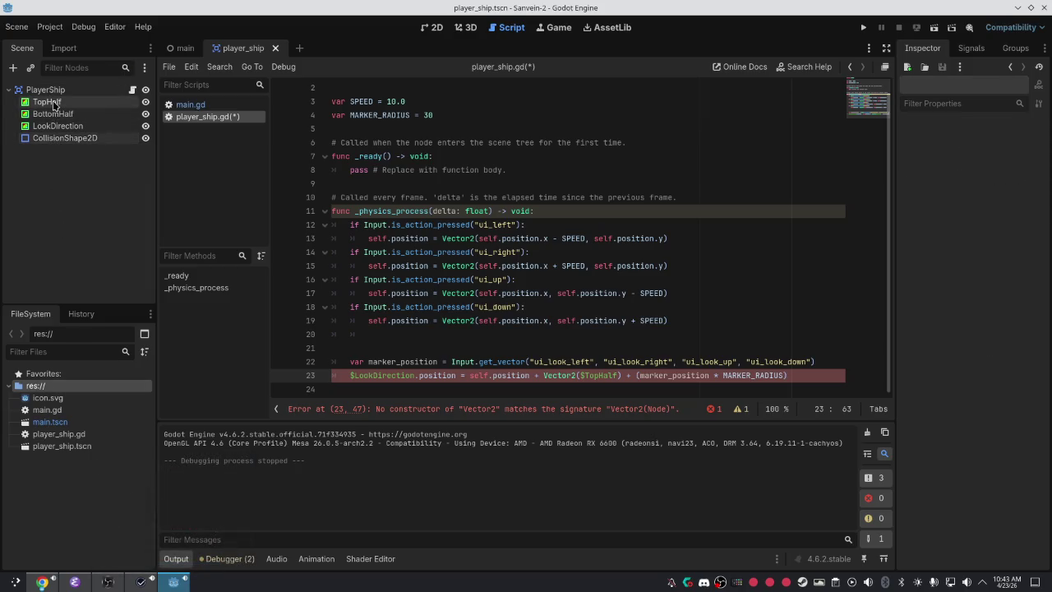
Add a Sprite2D child node to PlayerShip.
left_click(54, 103)
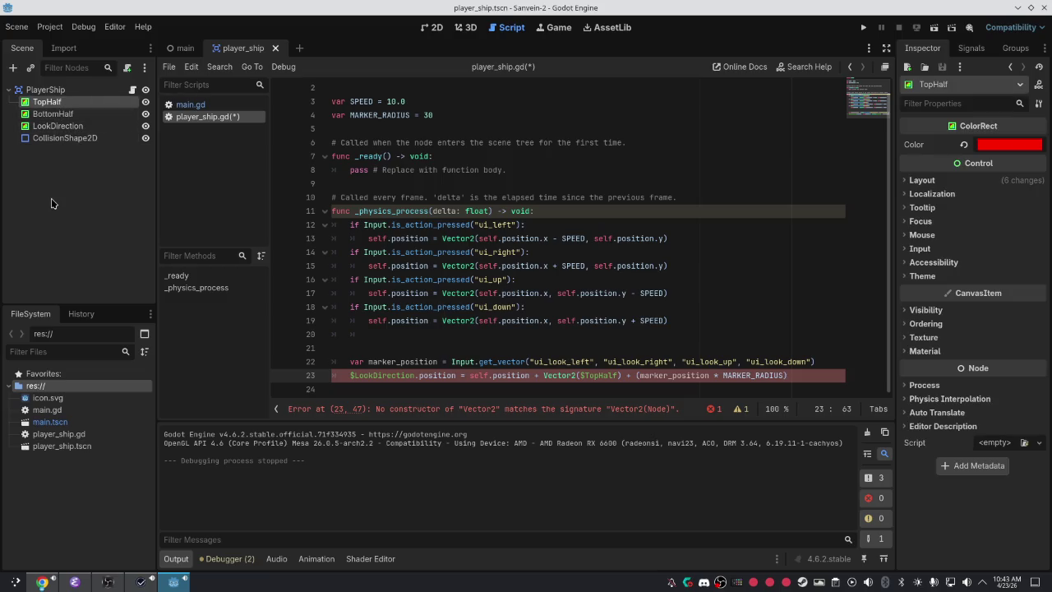
right_click(64, 92)
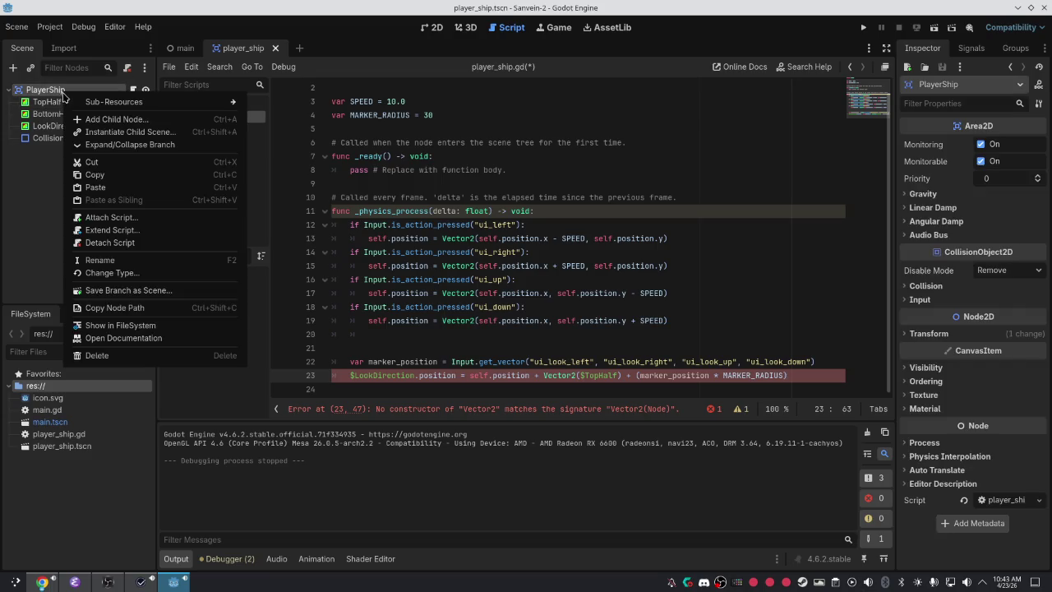
left_click(99, 119)
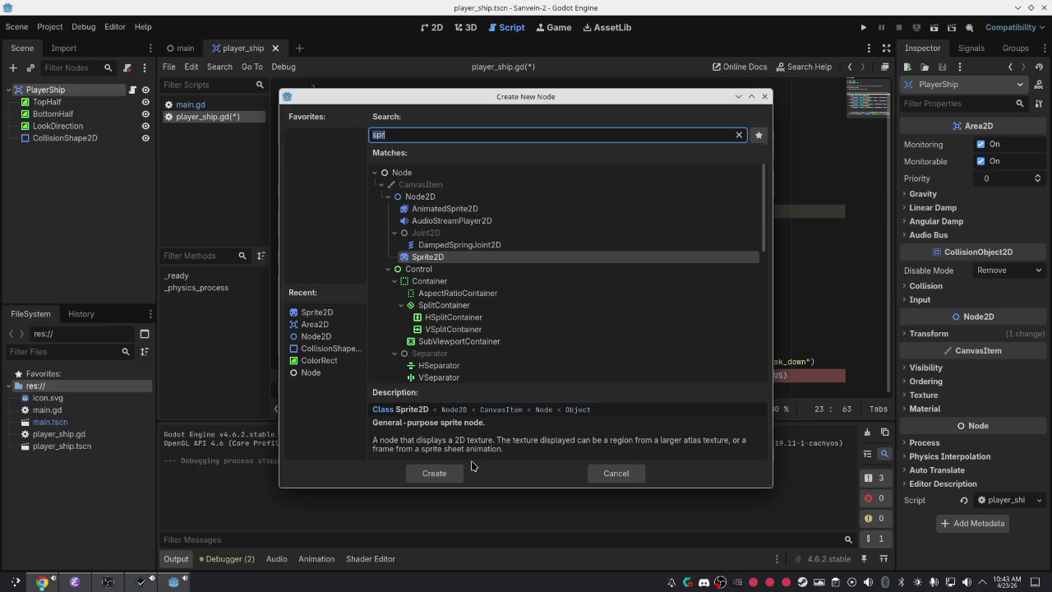
left_click(446, 467)
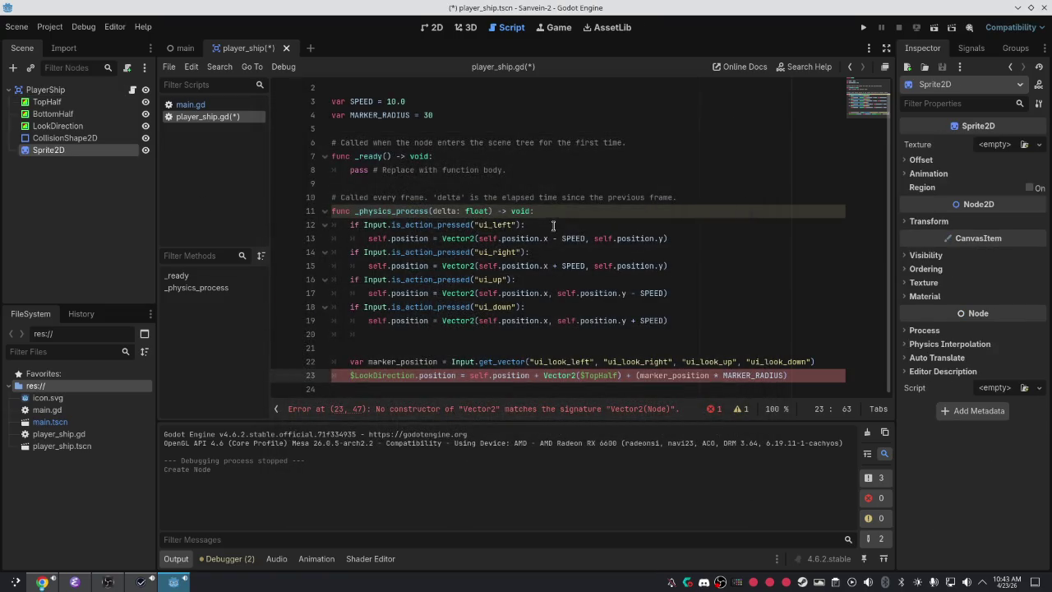
scroll(445, 123, "up", 1)
double_click(397, 90)
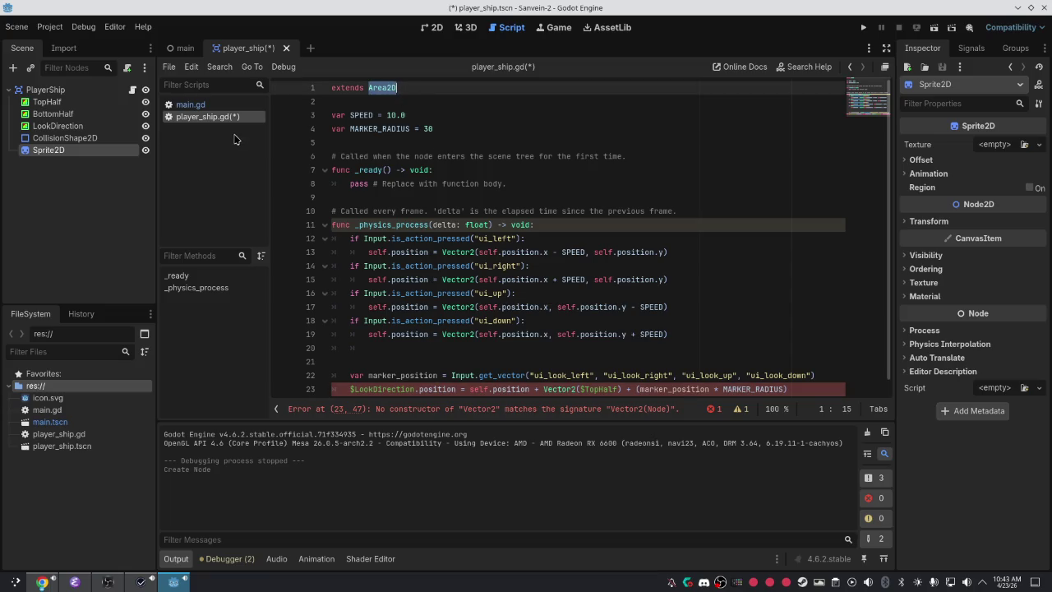
Move Sprite2D above TopHalf and reparent TopHalf, BottomHalf and LookDirection under it.
left_click(53, 181)
left_click_drag(43, 152, 71, 102)
left_click(70, 113)
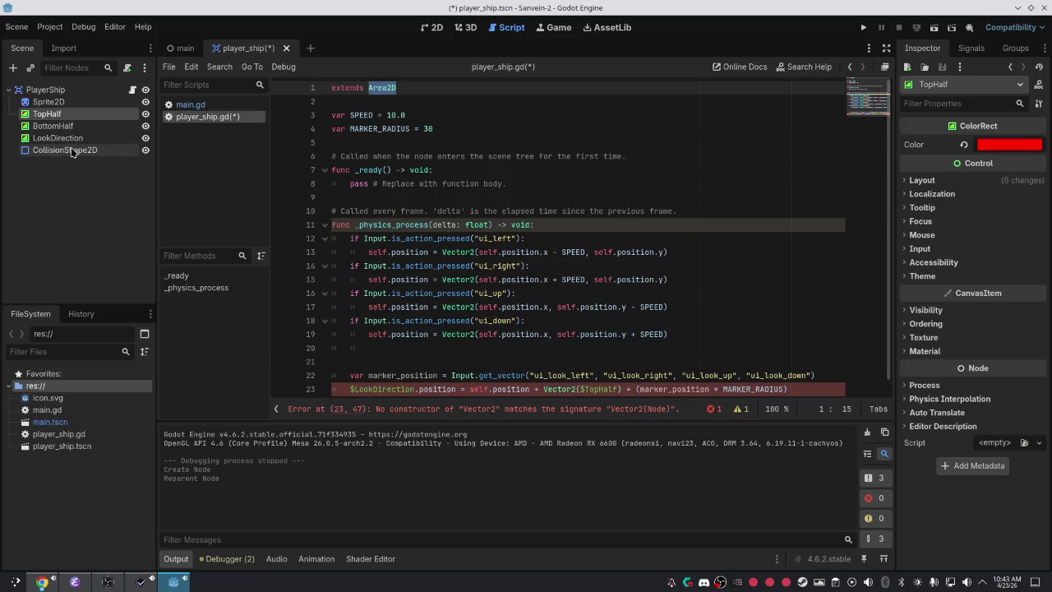
left_click(70, 138, "shift")
left_click_drag(71, 138, 81, 105)
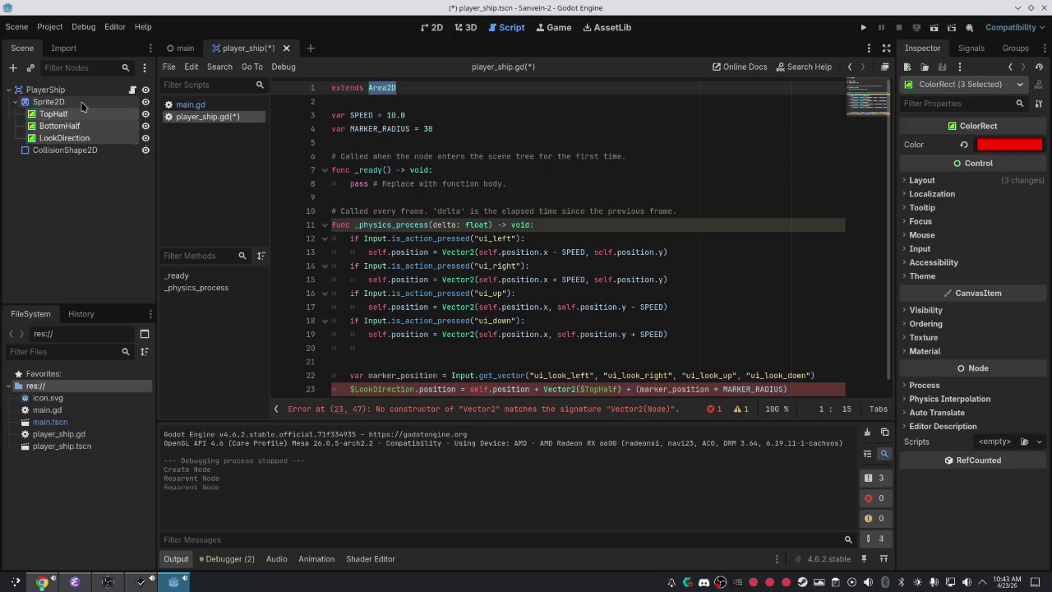
Inspect Sprite2D's Offset and Transform settings, then save.
left_click(54, 104)
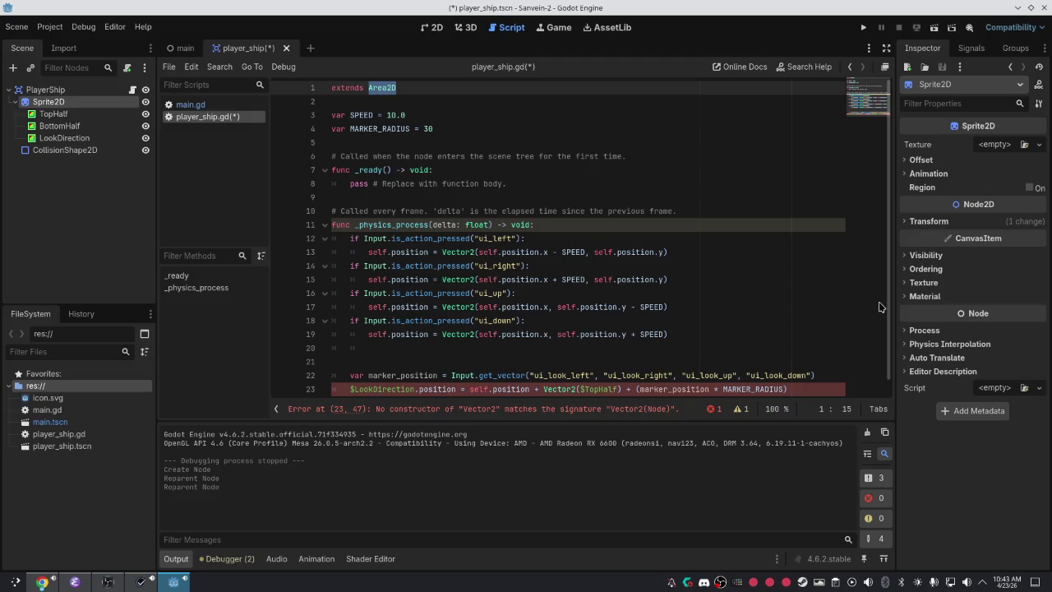
left_click(921, 160)
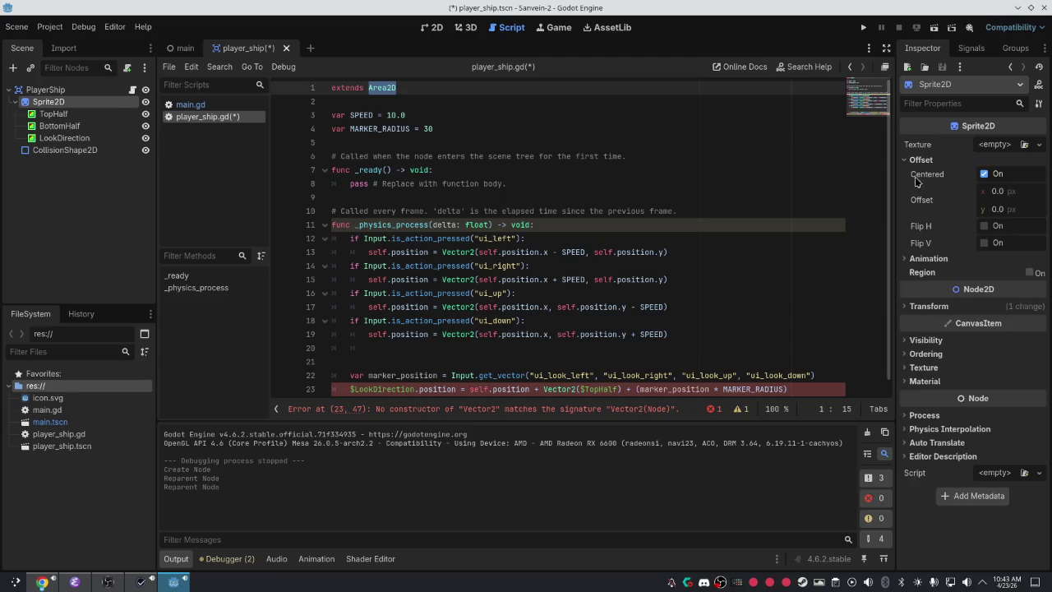
left_click(922, 305)
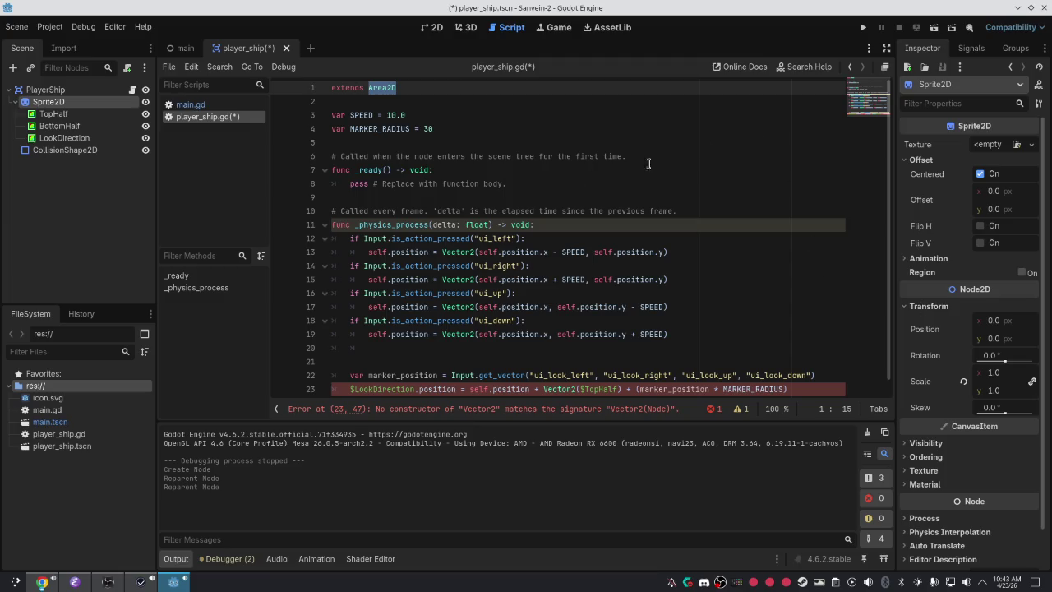
key("ctrl+s")
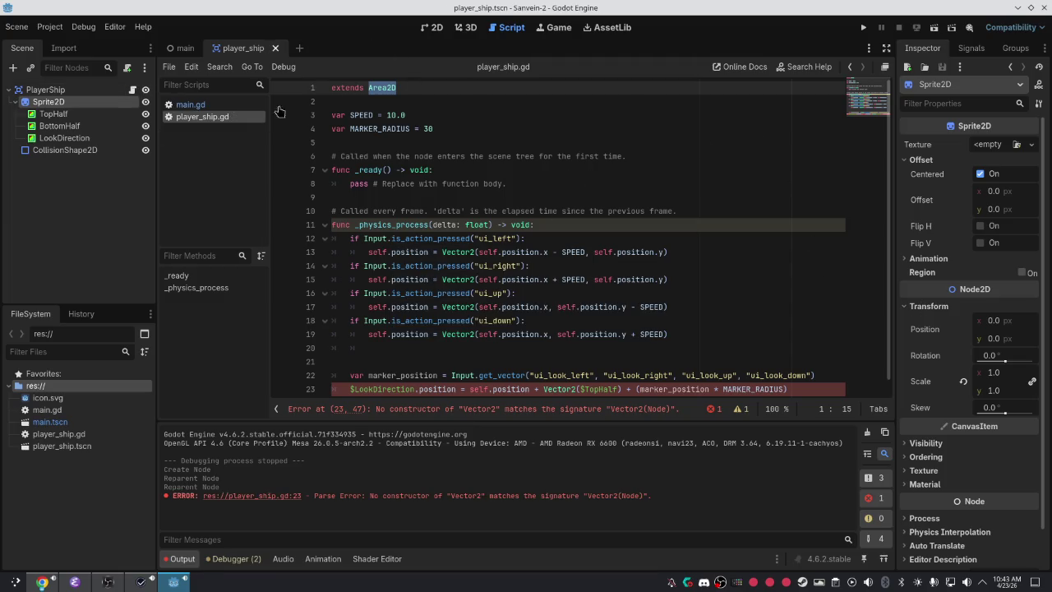
Test-run the game, delete 'Vector2($TopHalf) +' from line 23, and run it again.
key("F5")
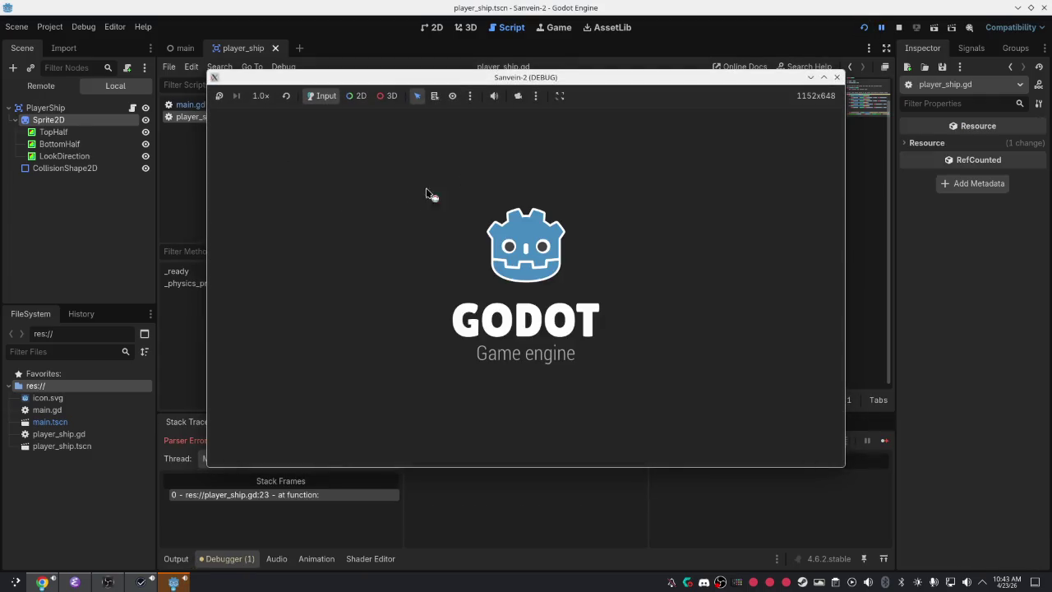
left_click(836, 77)
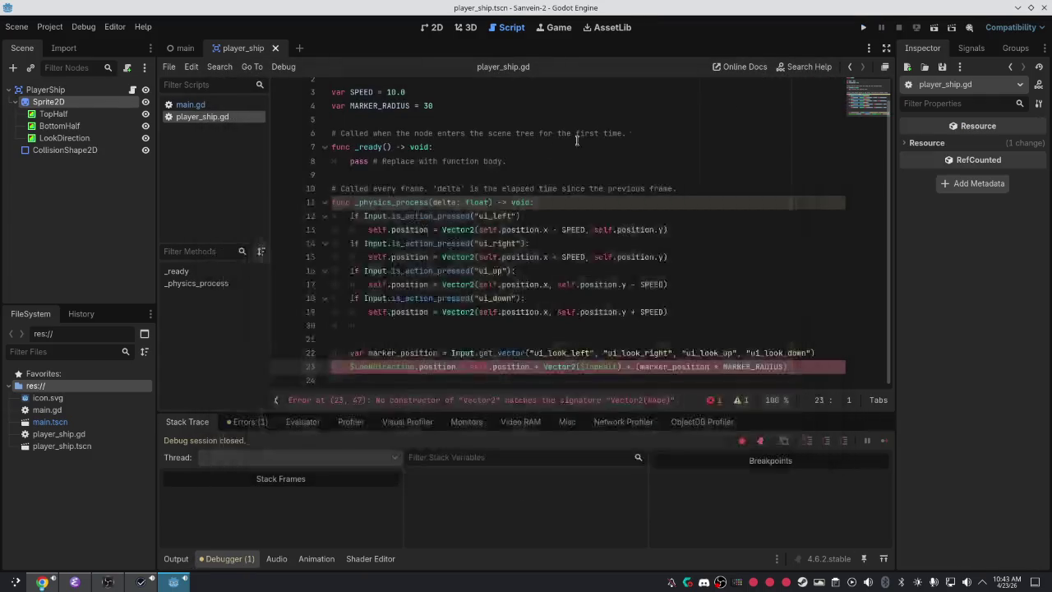
left_click_drag(623, 366, 543, 366)
key("BackSpace")
key("BackSpace")
key("BackSpace")
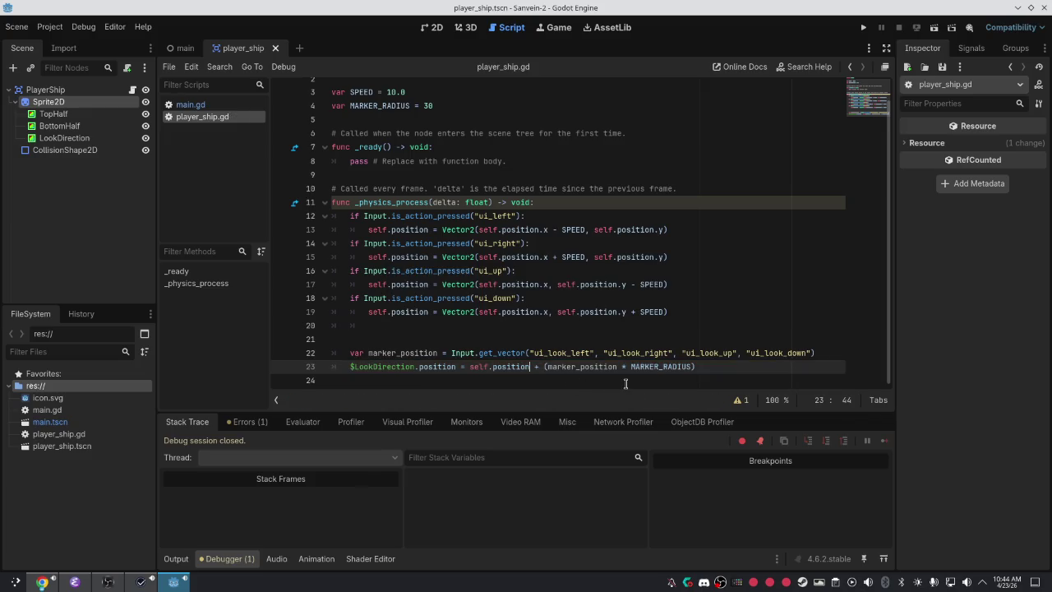
key("F5")
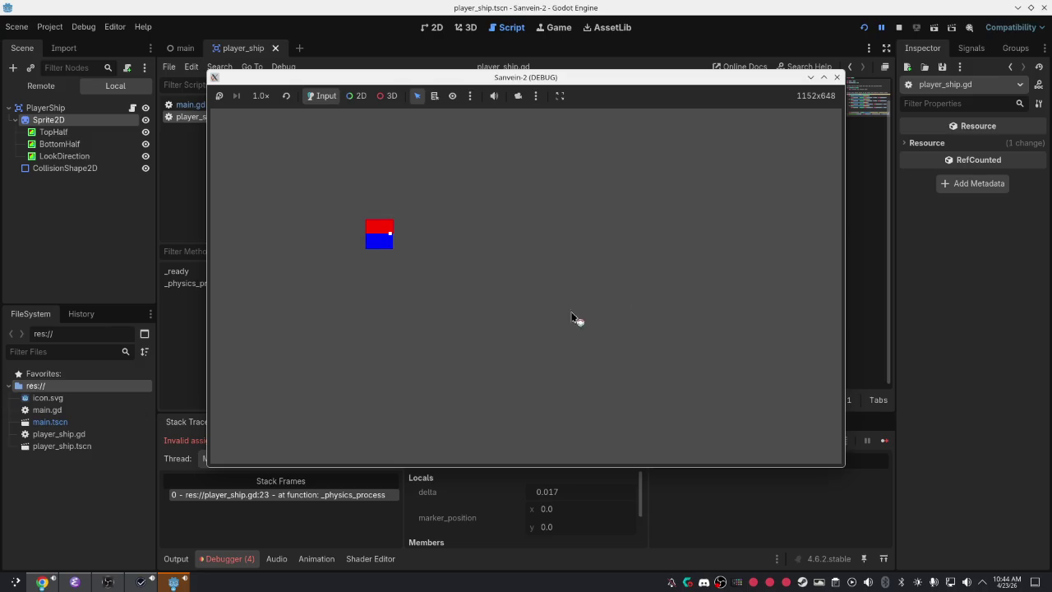
left_click(836, 77)
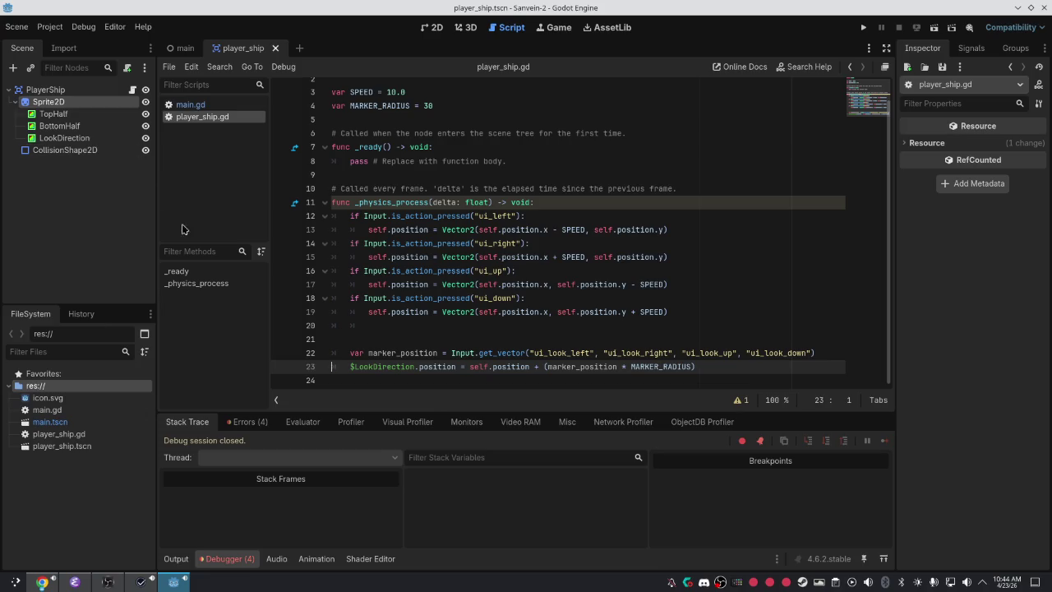
Run the project again and move the game window aside to reveal the null-instance error.
scroll(392, 171, "up", 1)
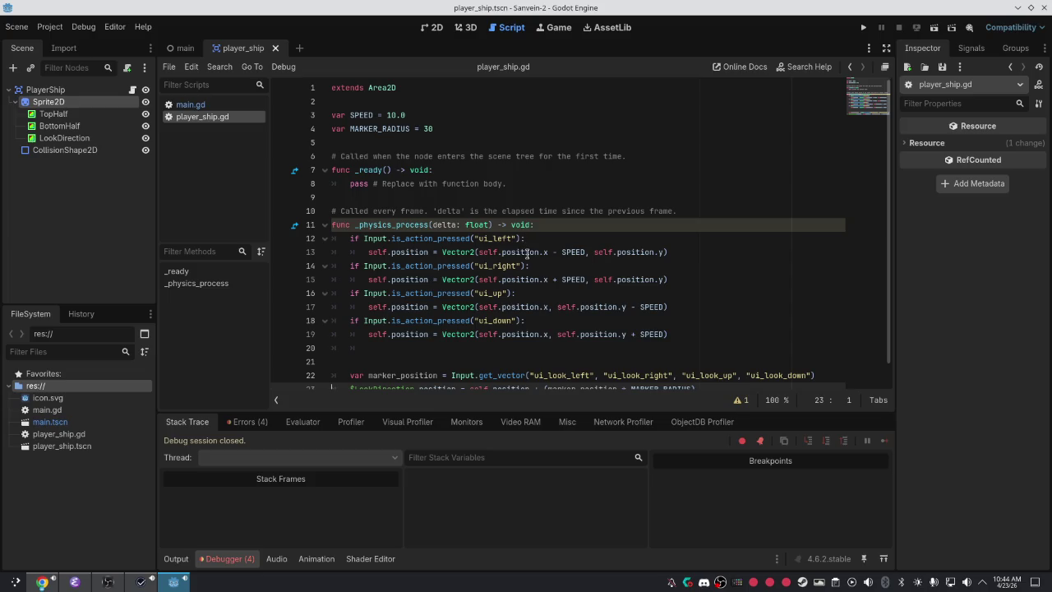
right_click(90, 107)
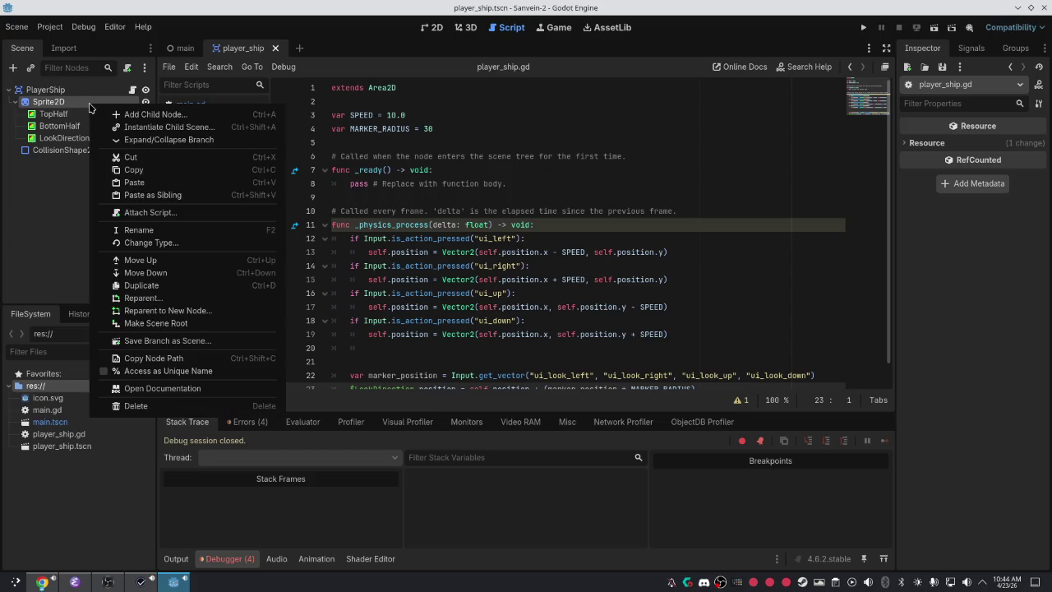
left_click(88, 107)
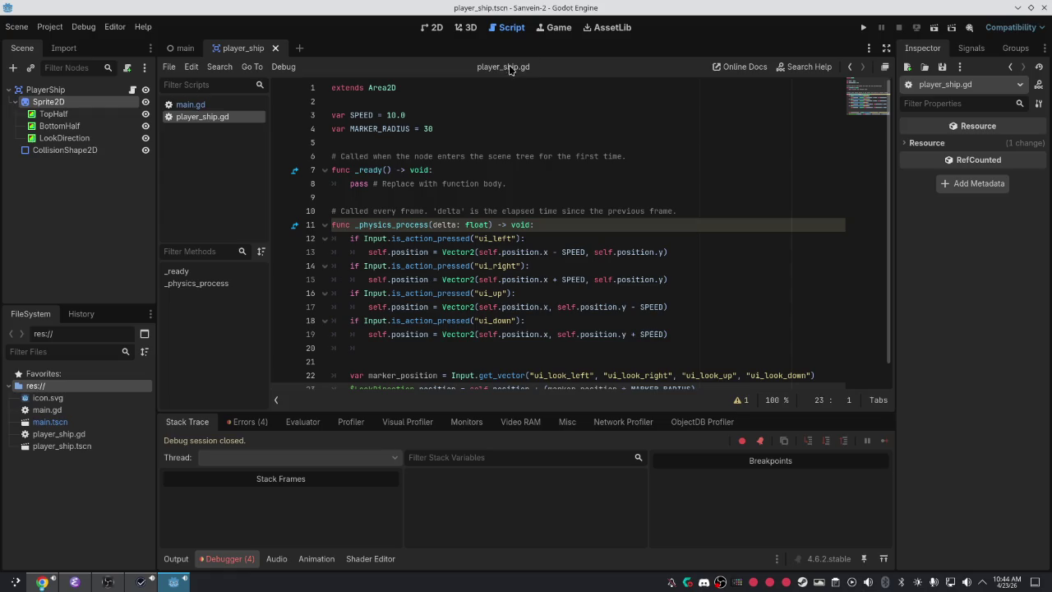
left_click(873, 29)
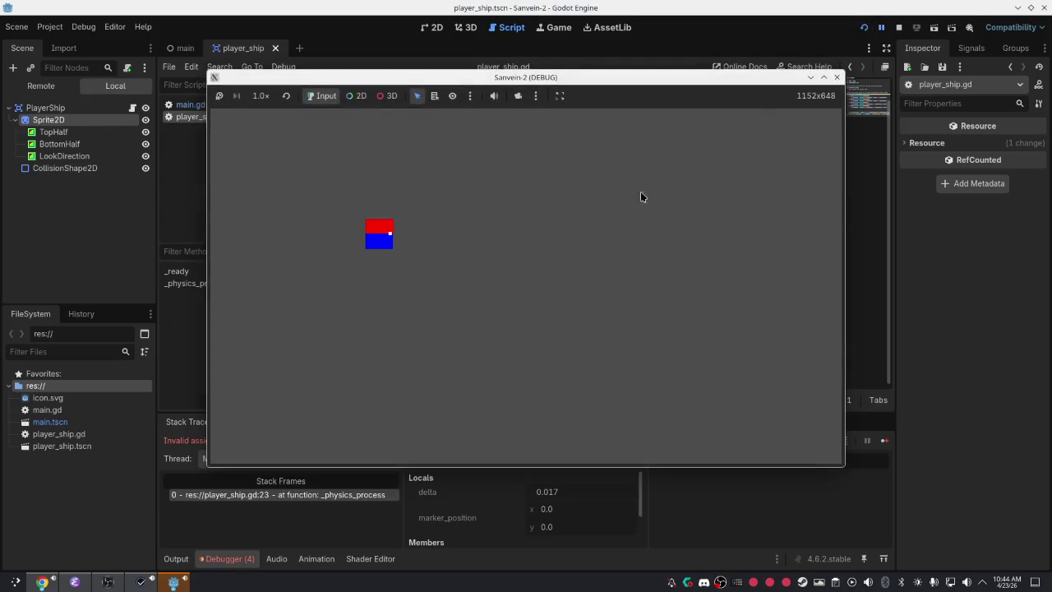
mouse_move(558, 77)
left_mouse_down()
mouse_move(821, 33)
mouse_move(740, 37)
mouse_move(669, 78)
left_mouse_up()
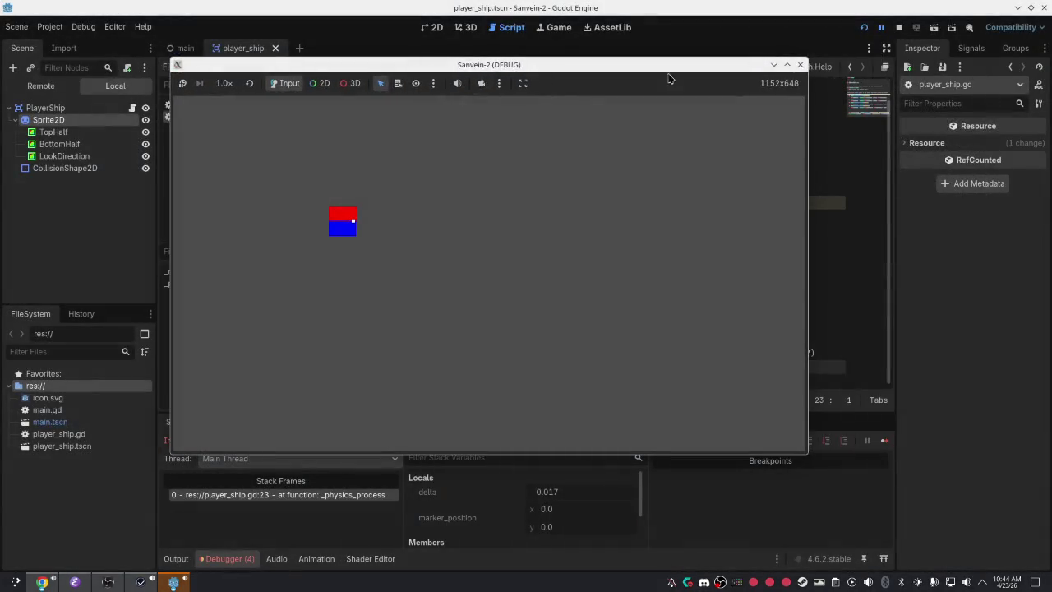
left_click_drag(791, 64, 806, 44)
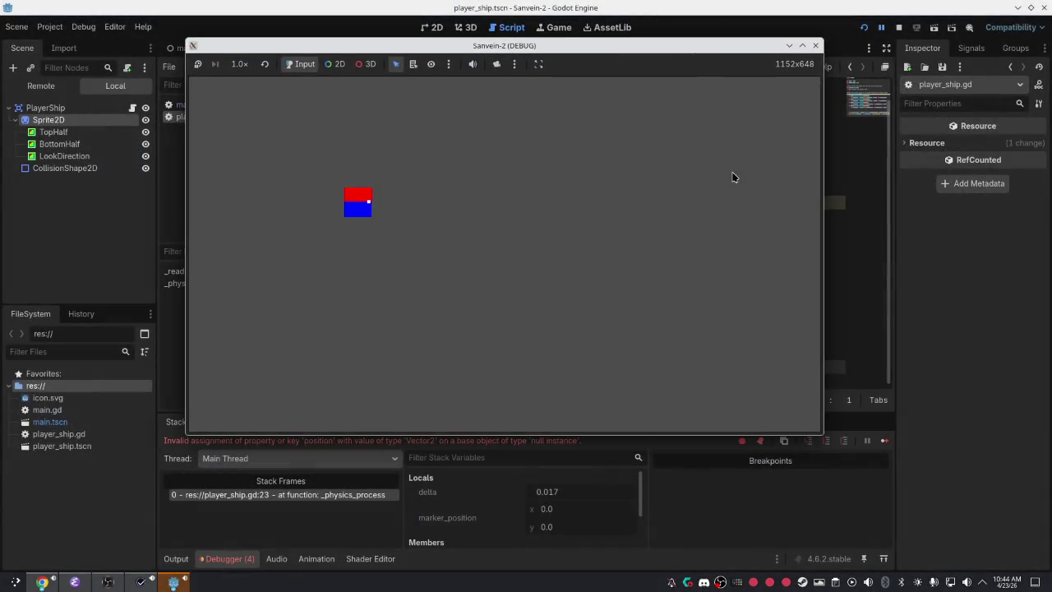
left_click(746, 515)
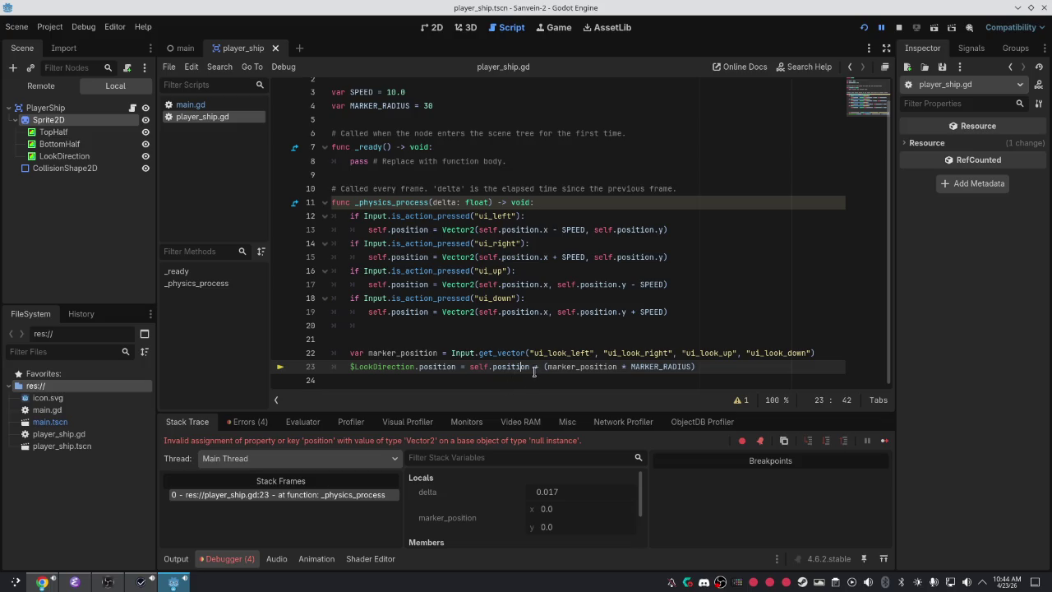
scroll(545, 191, "up", 1)
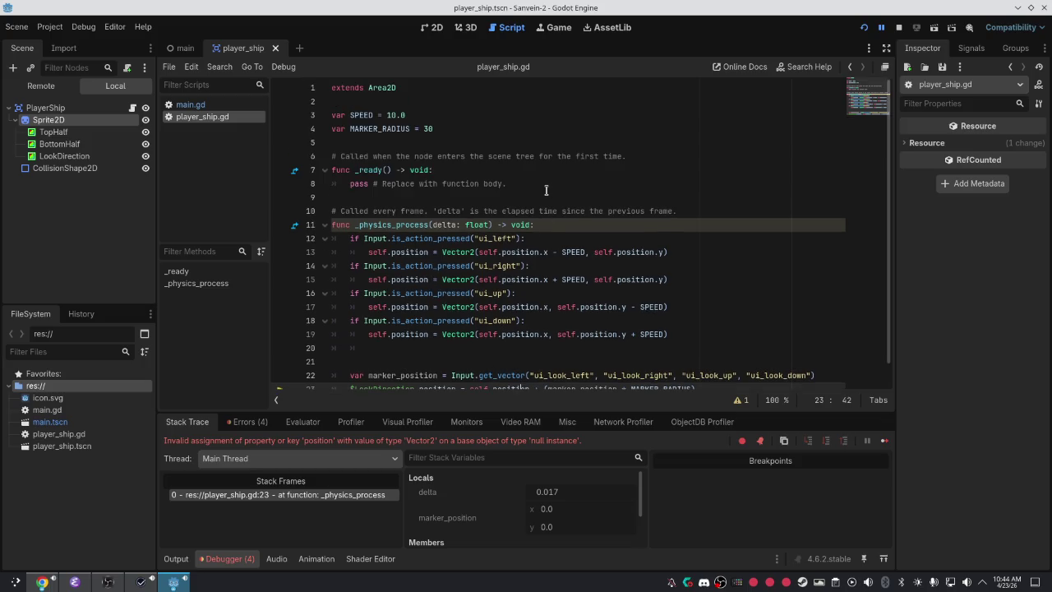
Change line 1 to 'extends Sprite2D' and stop the running game.
double_click(384, 90)
type("Spr")
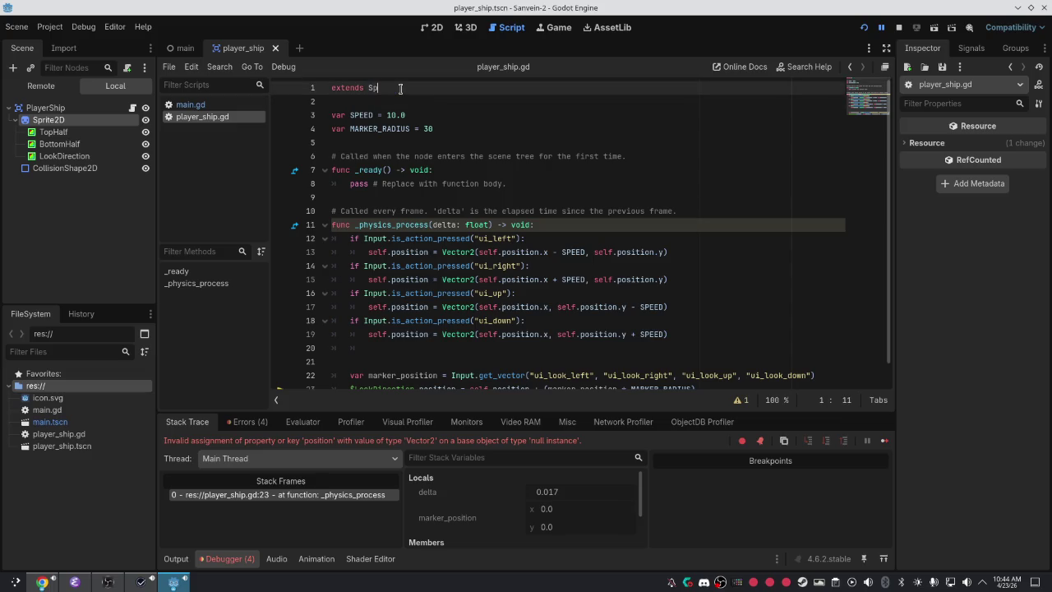
type("ite")
key("Return")
left_click(899, 27)
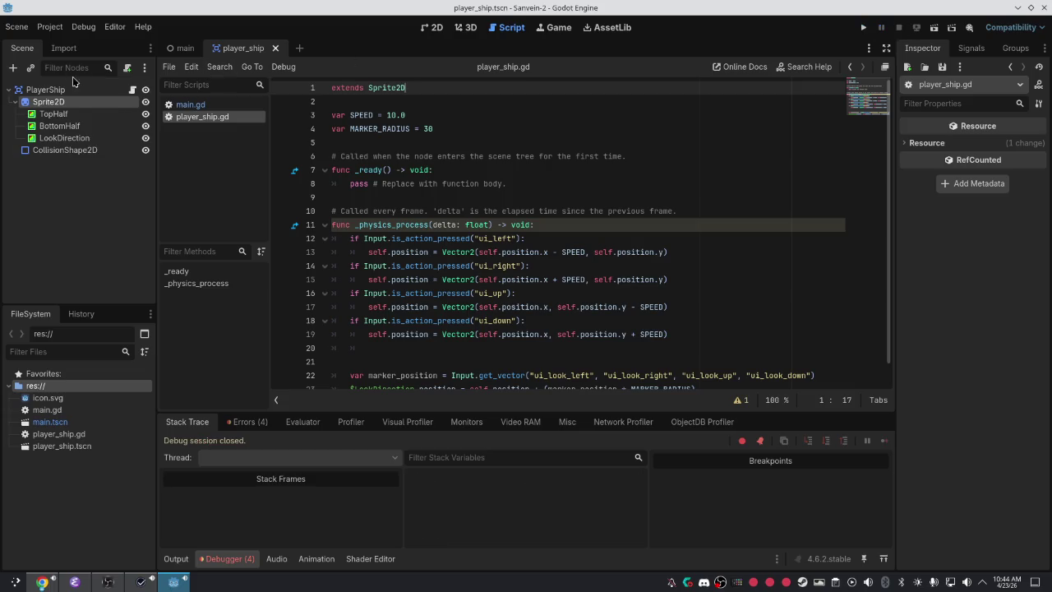
Detach the script from PlayerShip, attach player_ship.gd to Sprite2D, save and run.
right_click(93, 93)
left_click(130, 237)
left_click(71, 102)
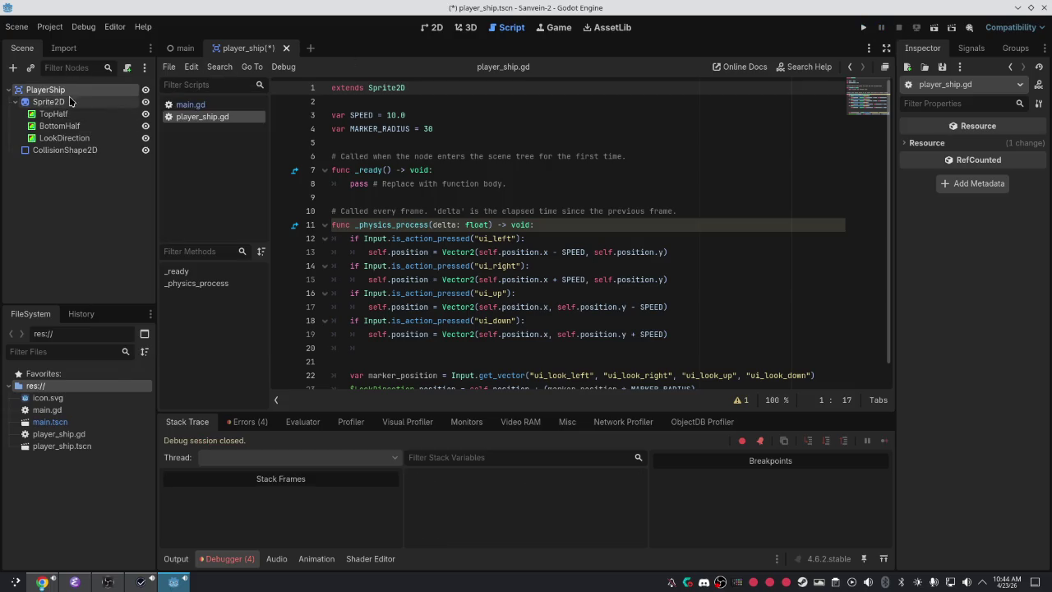
right_click(143, 103)
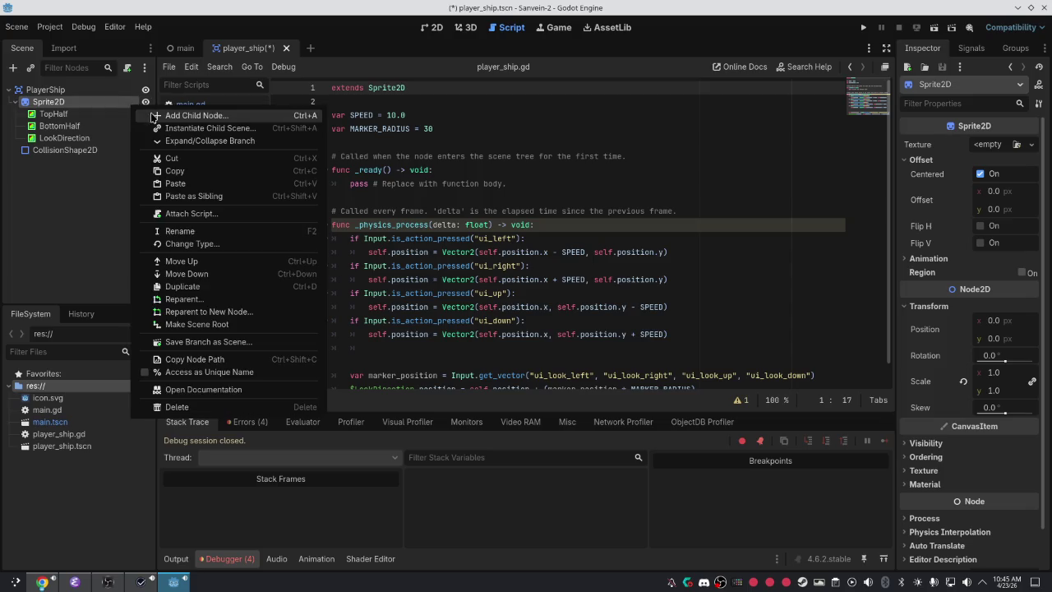
left_click(191, 212)
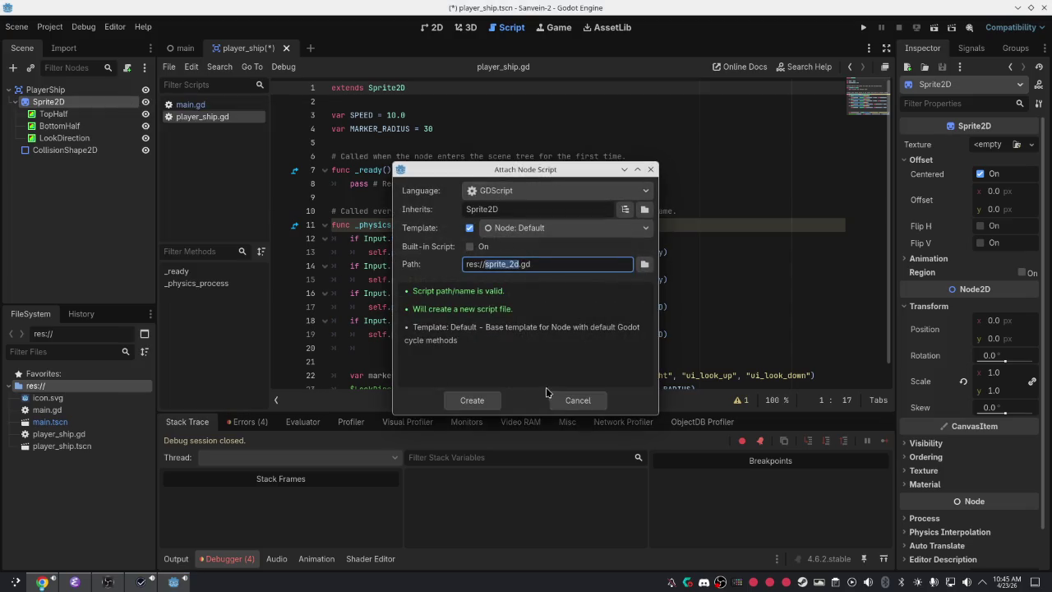
left_click(644, 265)
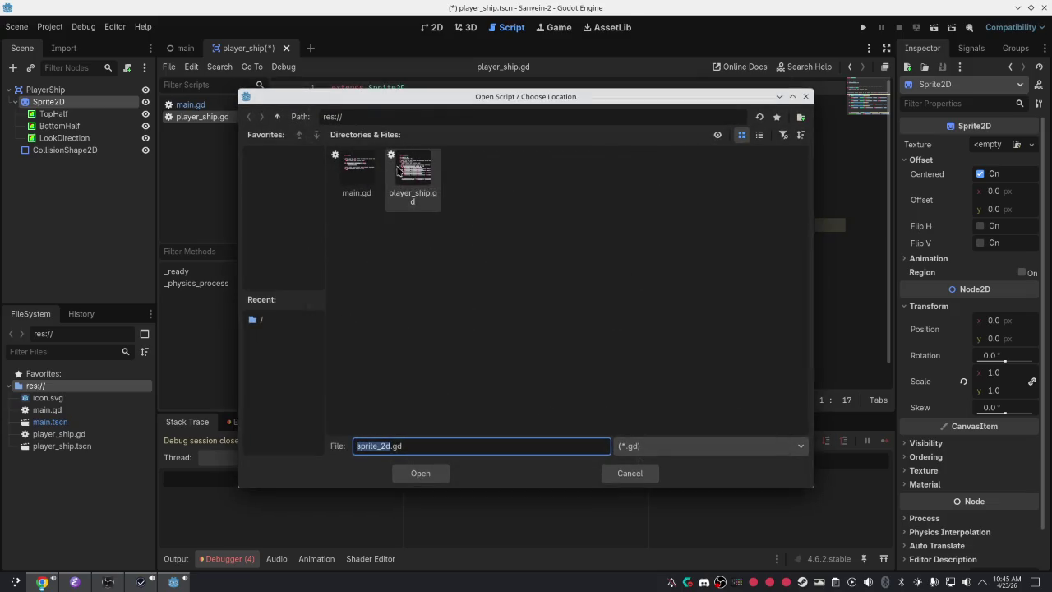
double_click(415, 177)
left_click(486, 400)
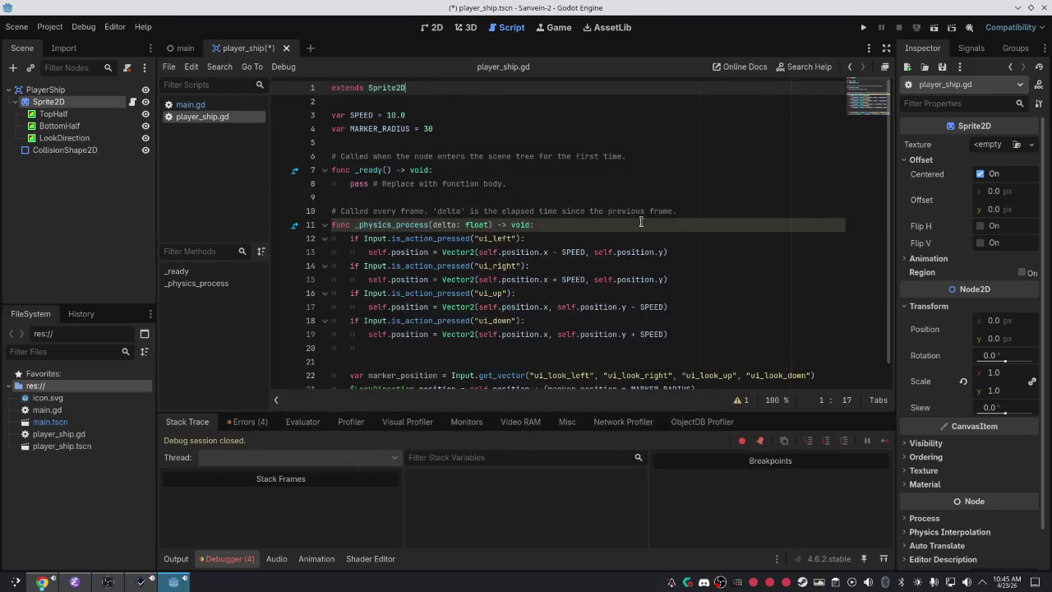
key("ctrl+s")
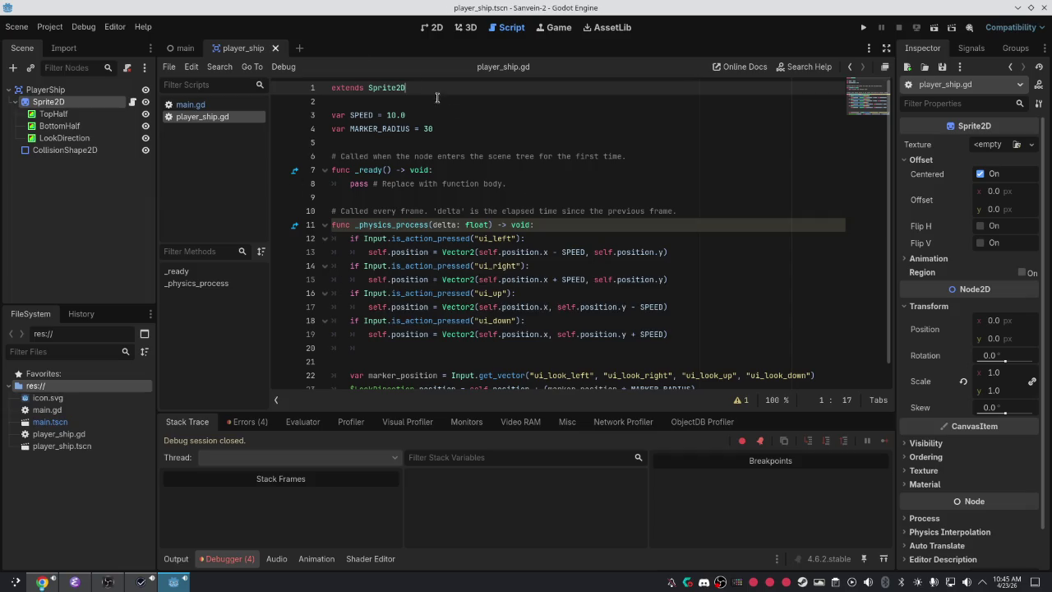
key("F5")
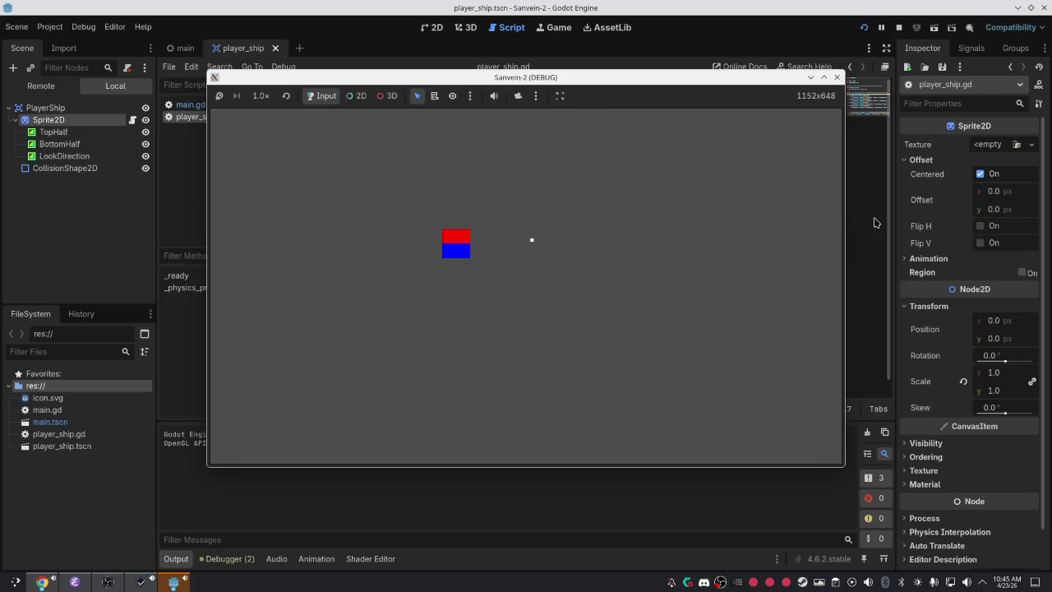
Stop the game, delete 'self.position + ' from line 23, and run again.
key("F8")
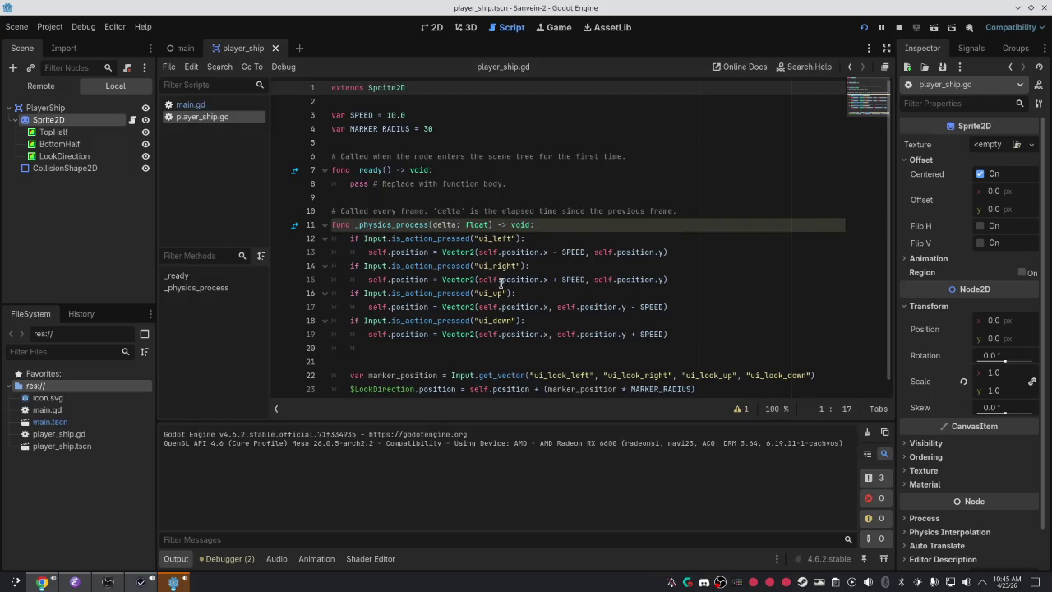
scroll(501, 288, "down", 1)
mouse_move(543, 375)
left_mouse_down()
mouse_move(526, 362)
mouse_move(479, 371)
left_mouse_up()
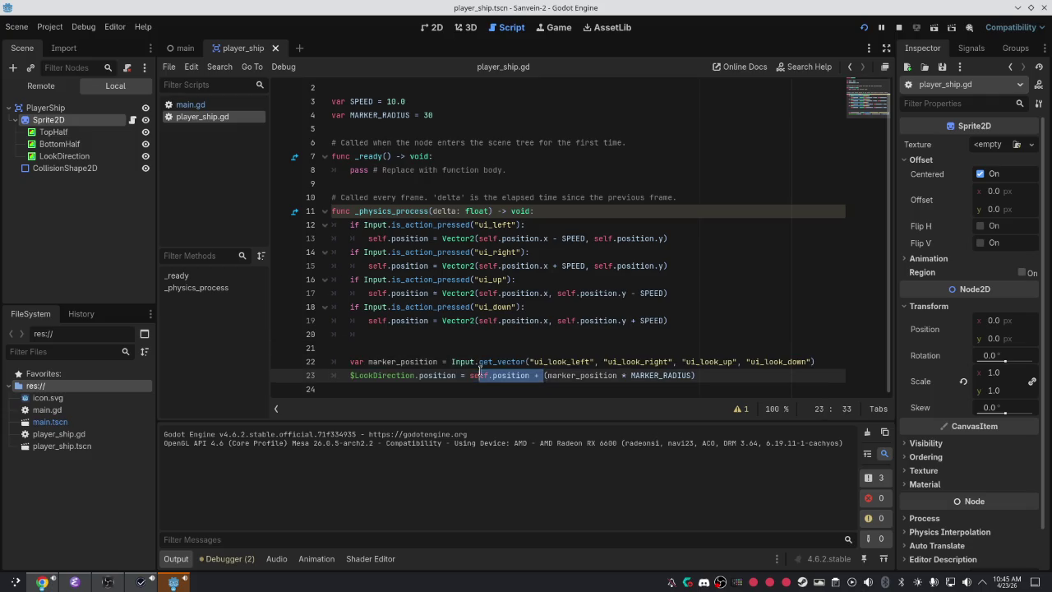
key("BackSpace")
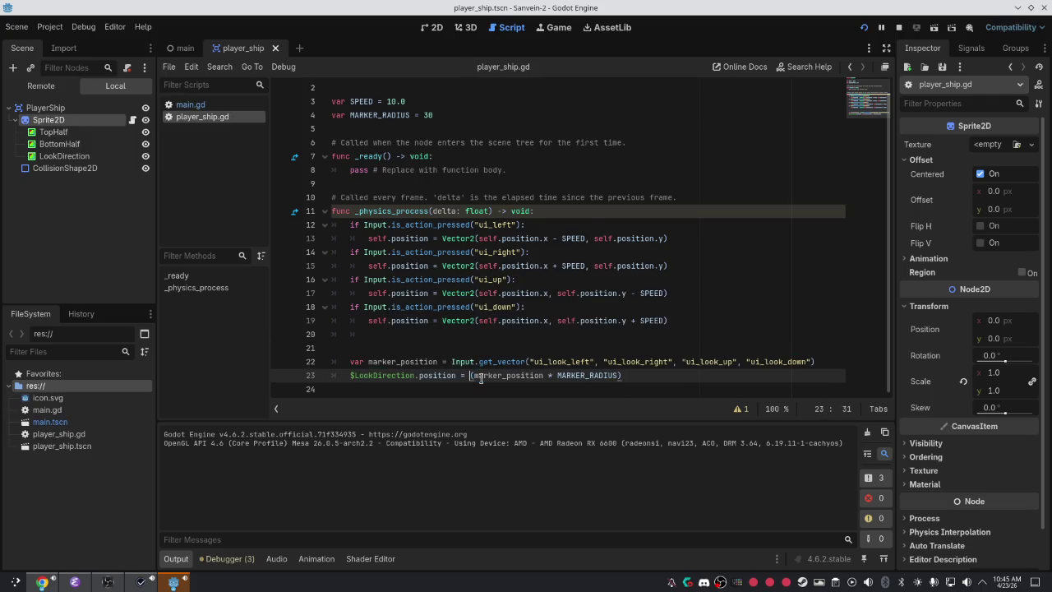
key("F5")
Test the ship's movement in the game with the Left, Up and Down arrow keys.
key("Left")
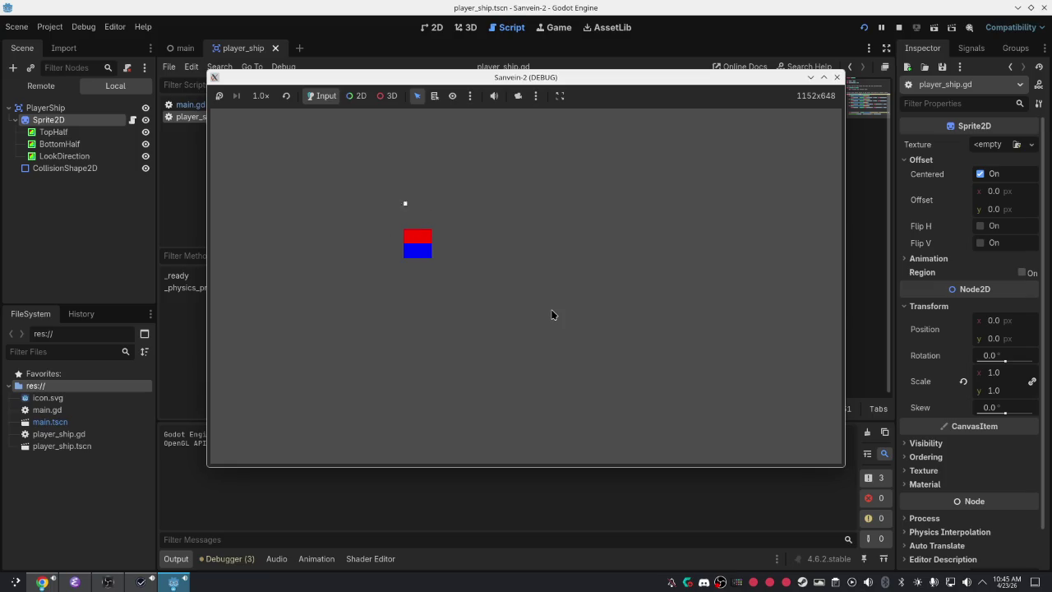
left_click(551, 314)
key("Down")
key("Up")
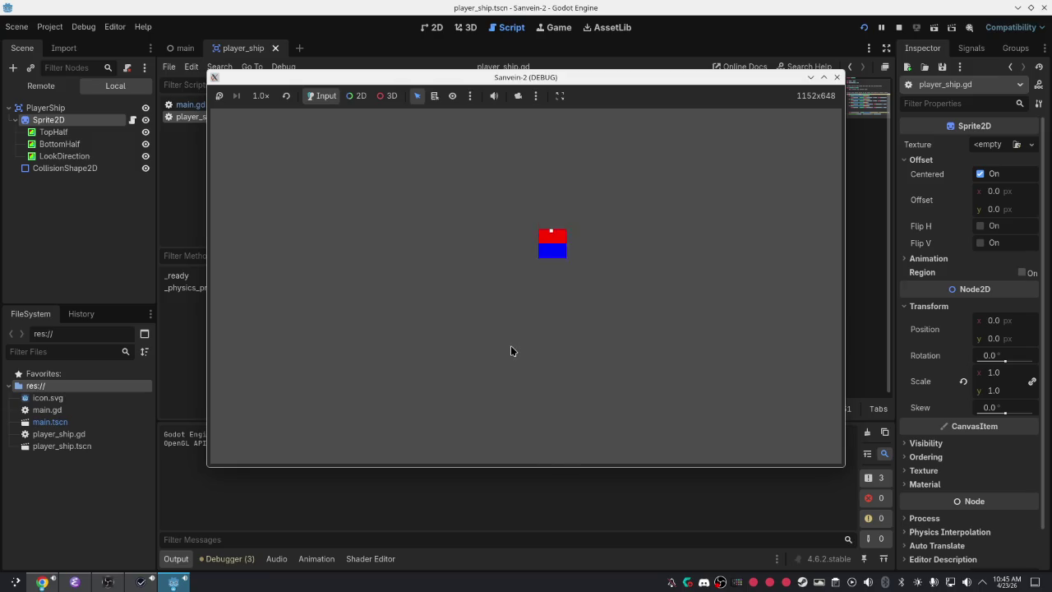
key("Down")
Back in the script, type a parenthesis on line 23 and open the main scene tab's options.
left_click(188, 196)
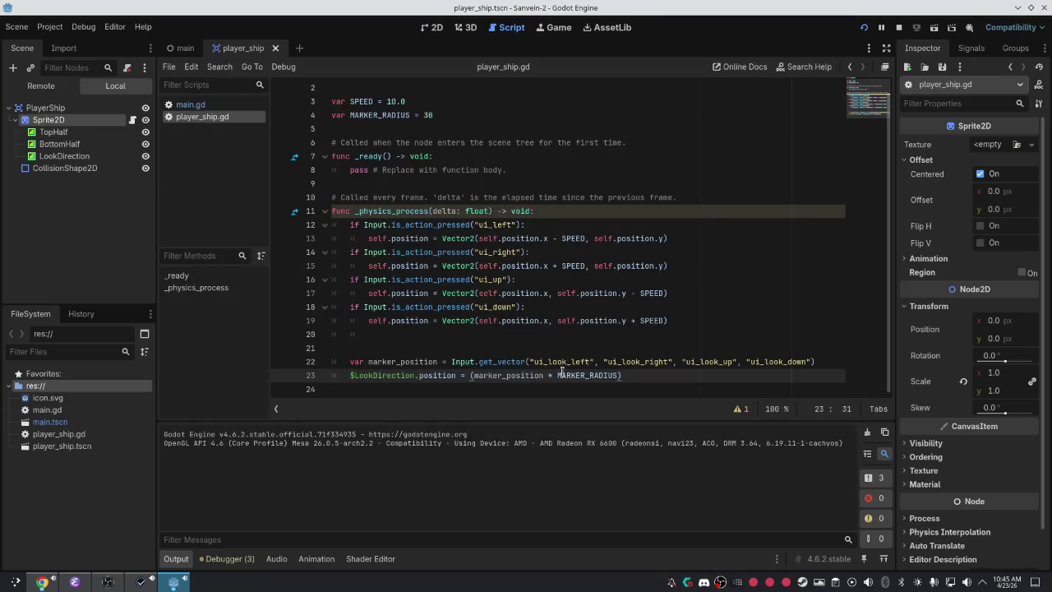
type("(")
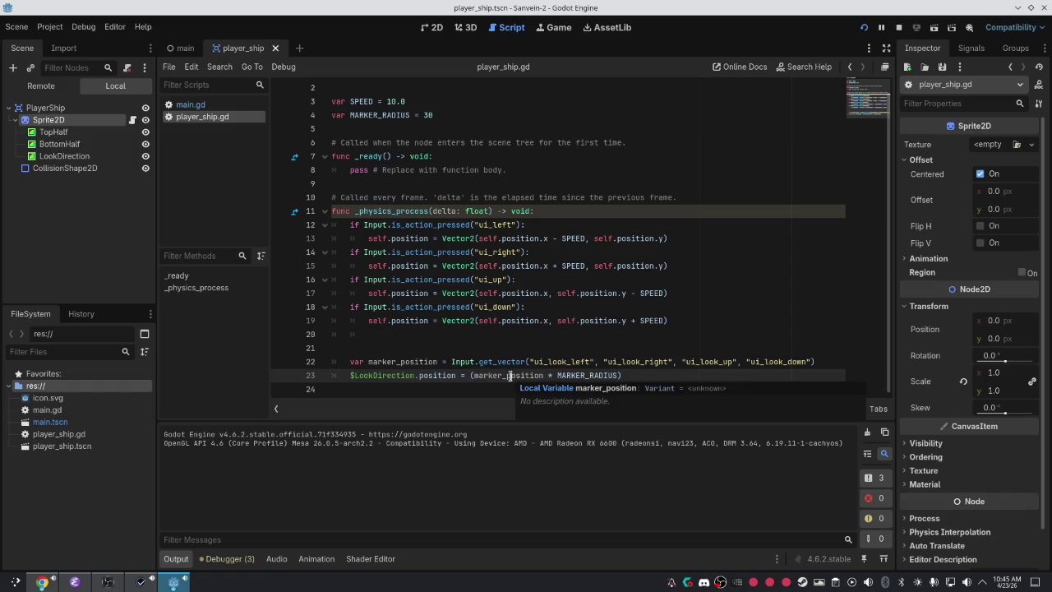
left_click(539, 376)
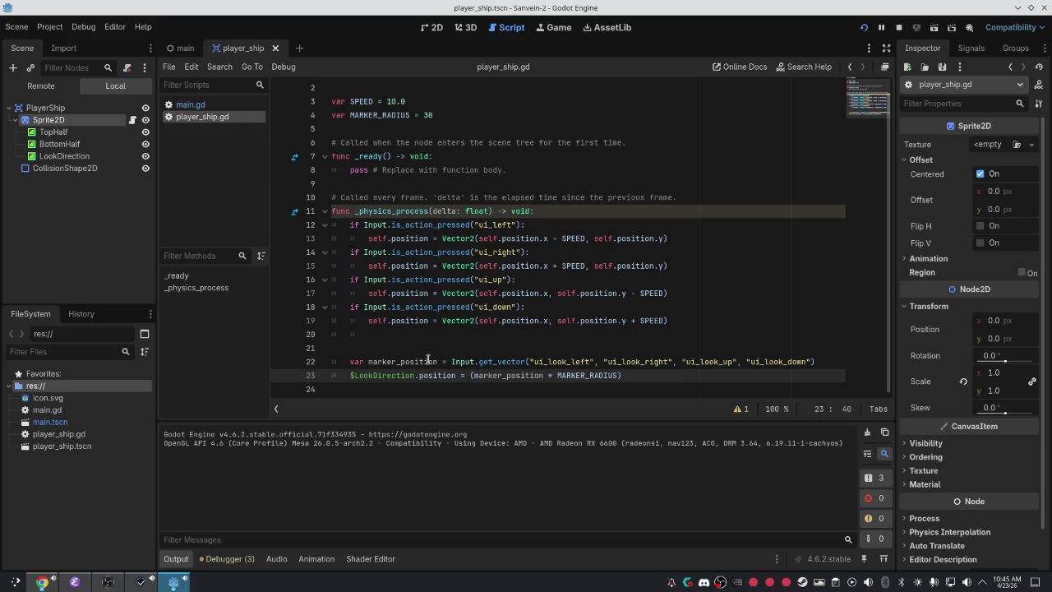
left_click(396, 381)
right_click(167, 51)
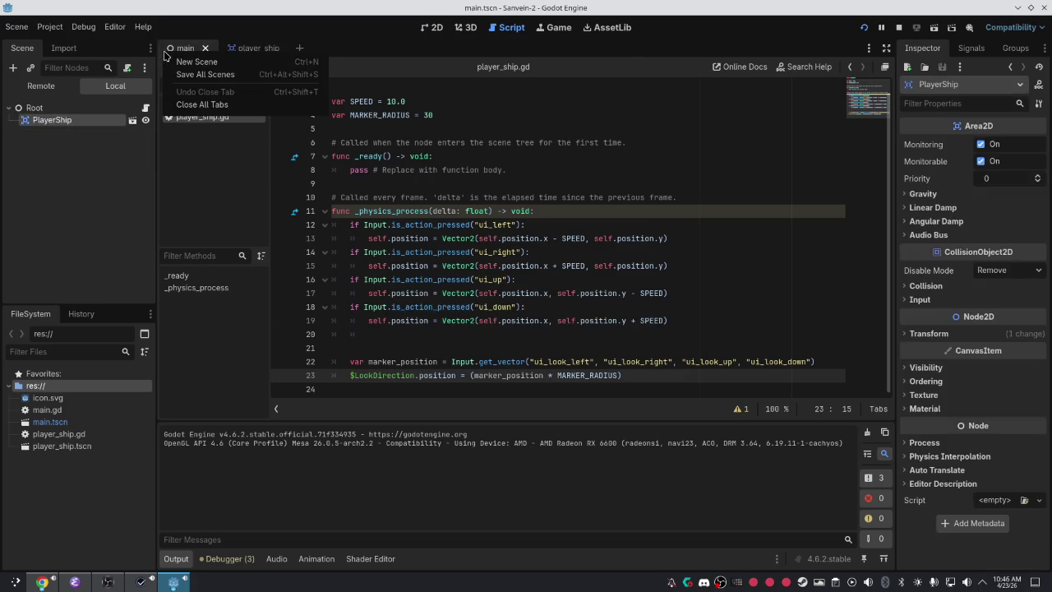
Open the player_ship scene in the 2D view.
left_click(181, 48)
left_click(246, 48)
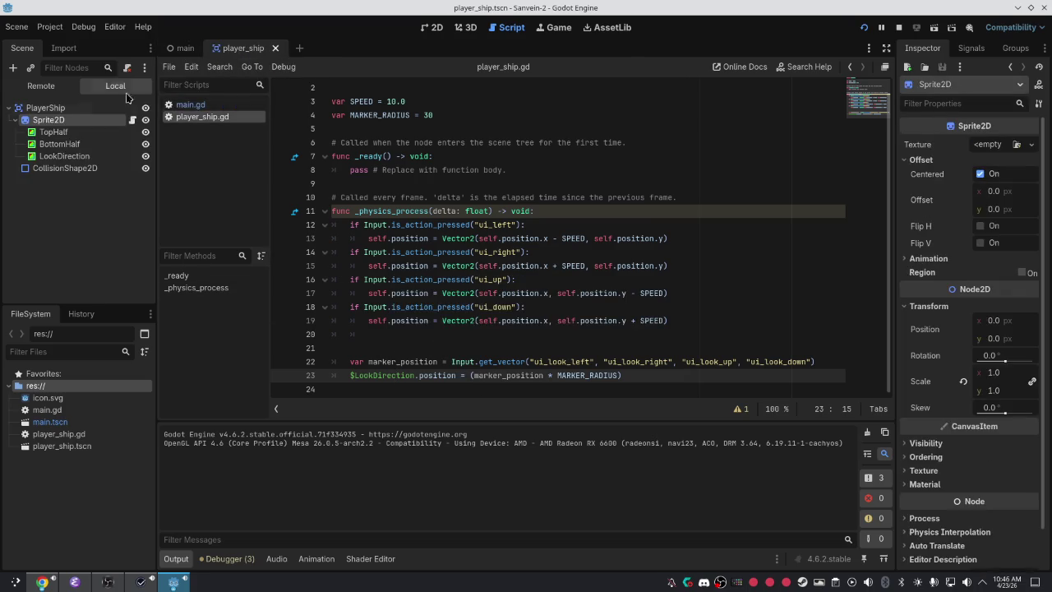
left_click(69, 110)
left_click(435, 31)
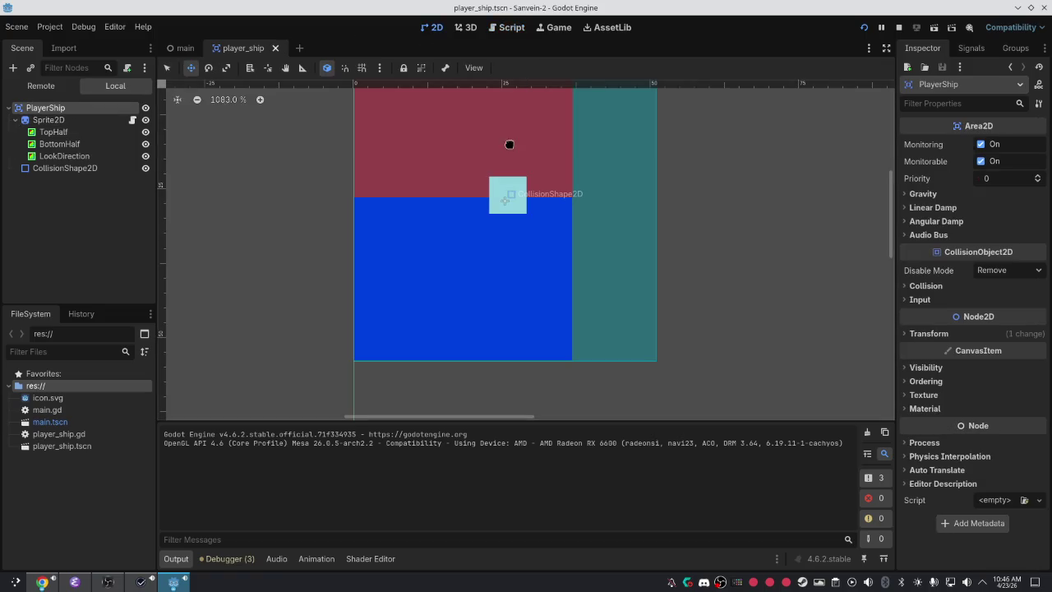
scroll(658, 246, "down", 5)
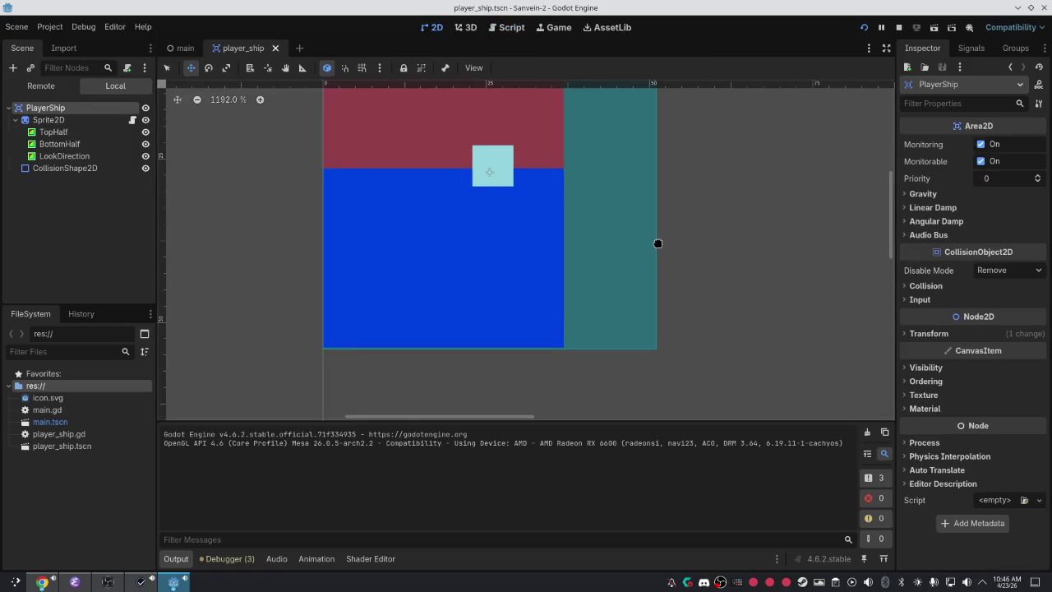
scroll(658, 243, "down", 2)
scroll(756, 244, "left", 3)
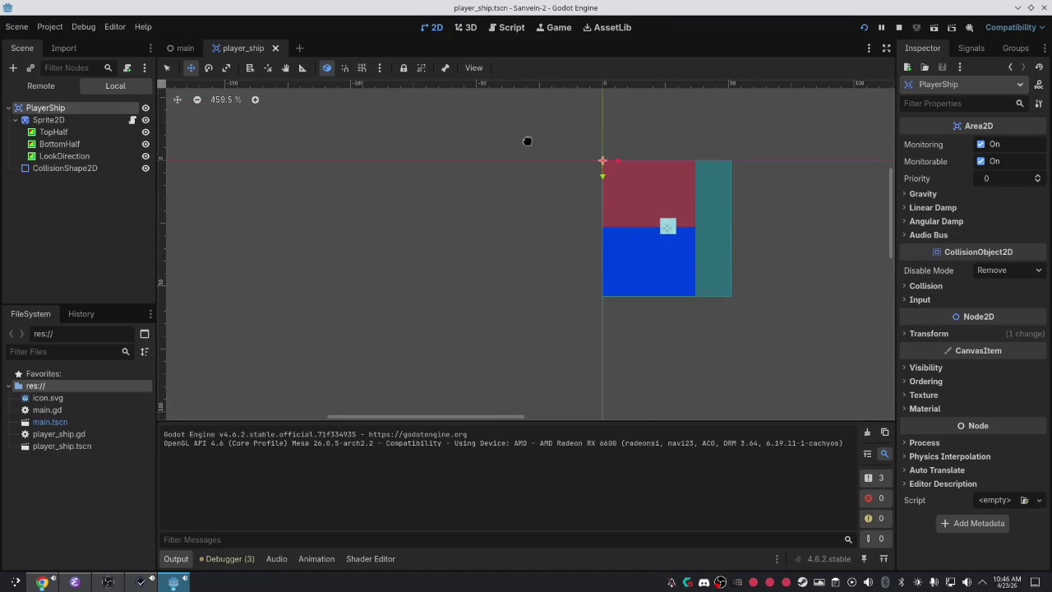
Select Sprite2D and test its Centered, Z as Relative, Visibility and Scale, reverting each to original.
left_click(73, 121)
left_click(979, 175)
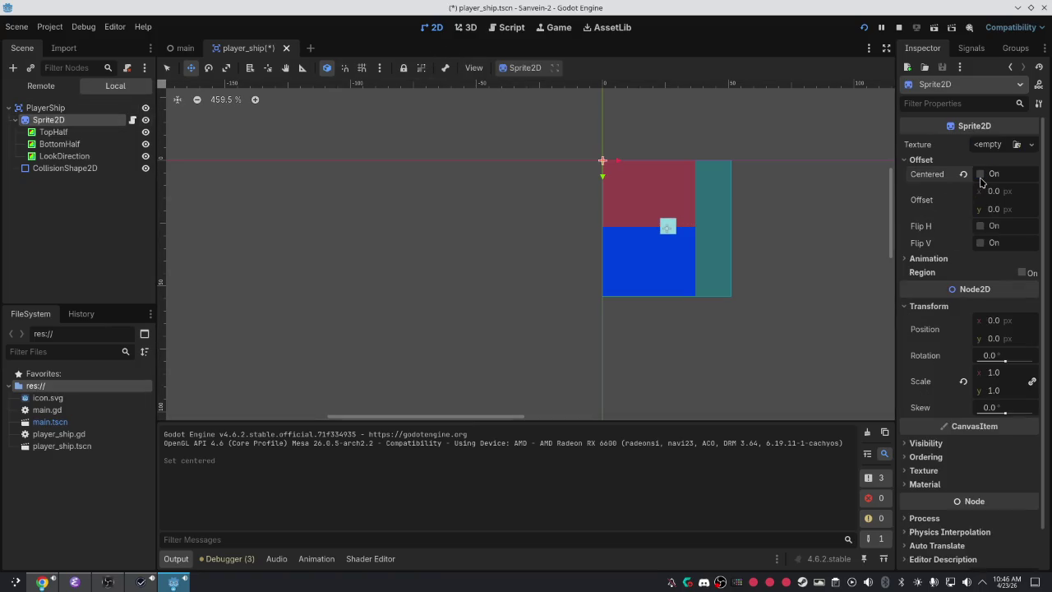
left_click(925, 457)
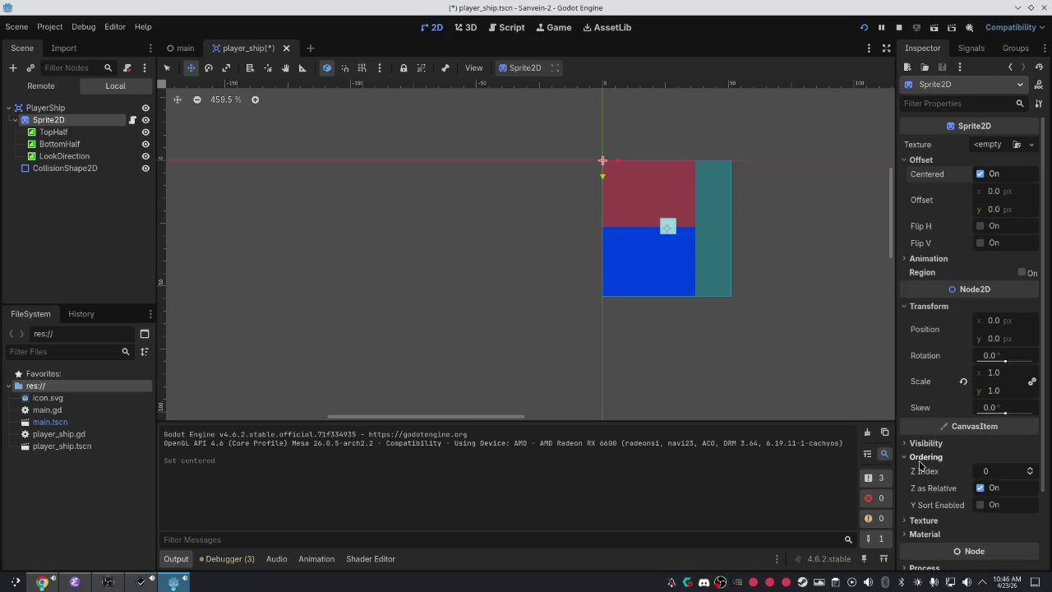
left_click(978, 488)
left_click(978, 488)
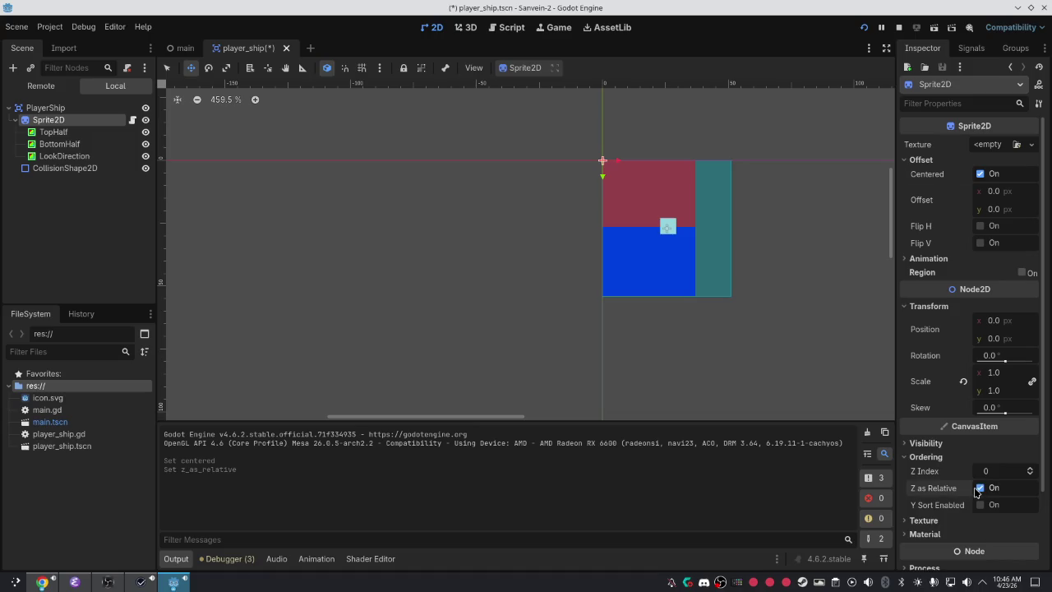
left_click(925, 520)
scroll(959, 510, "down", 3)
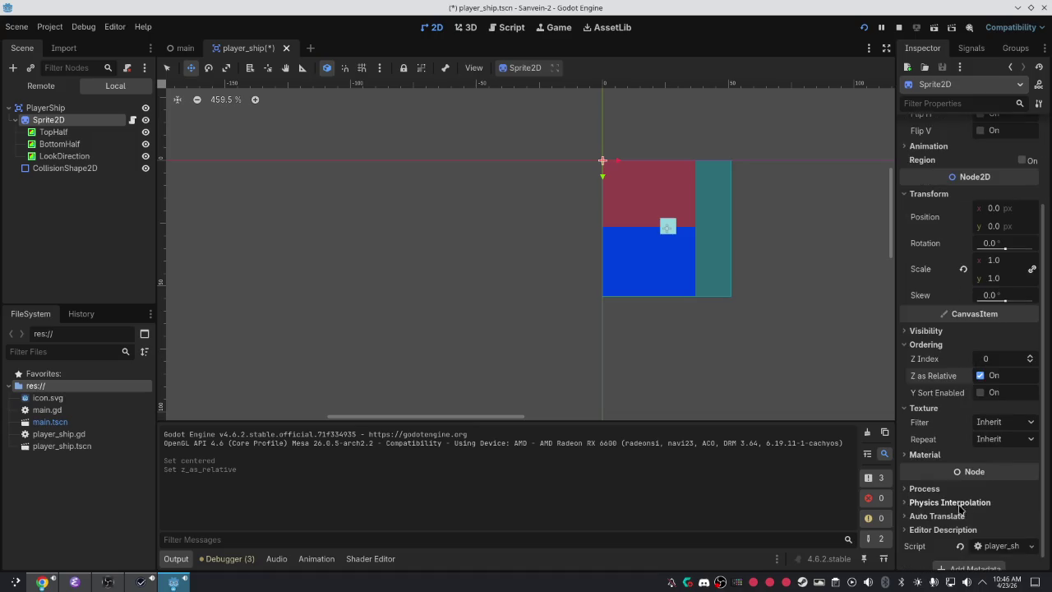
left_click(927, 455)
left_click(956, 331)
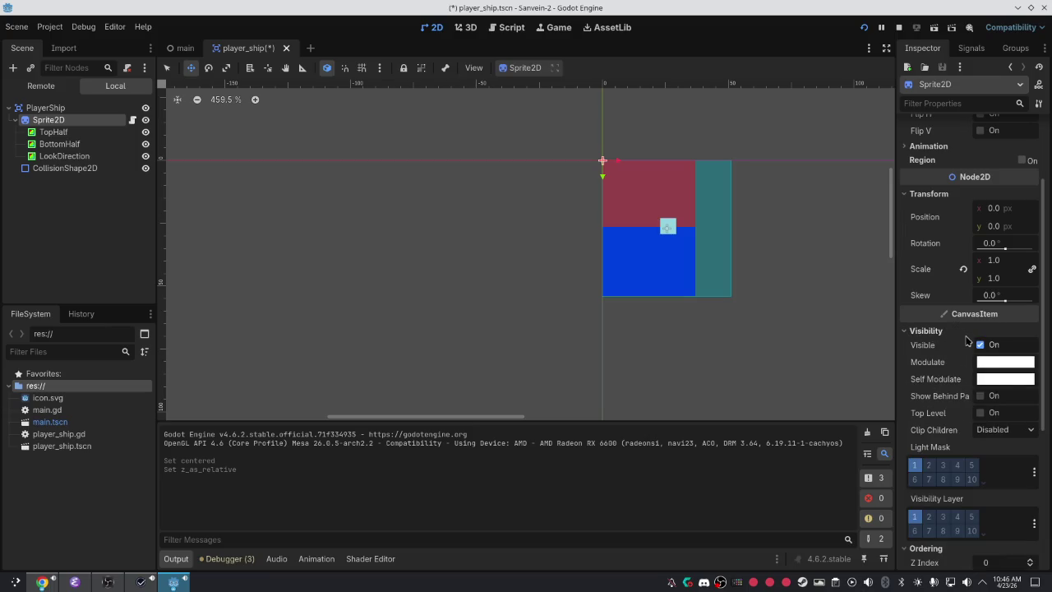
left_click(979, 345)
left_click(979, 345)
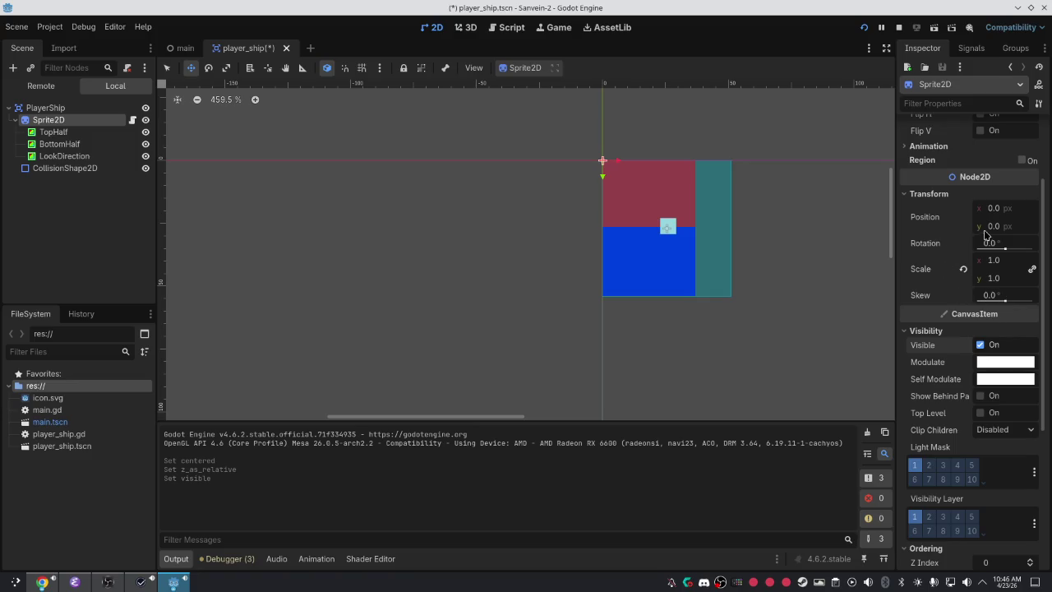
mouse_move(987, 271)
left_mouse_down()
mouse_move(962, 271)
mouse_move(1019, 271)
mouse_move(993, 271)
mouse_move(1001, 266)
left_mouse_up()
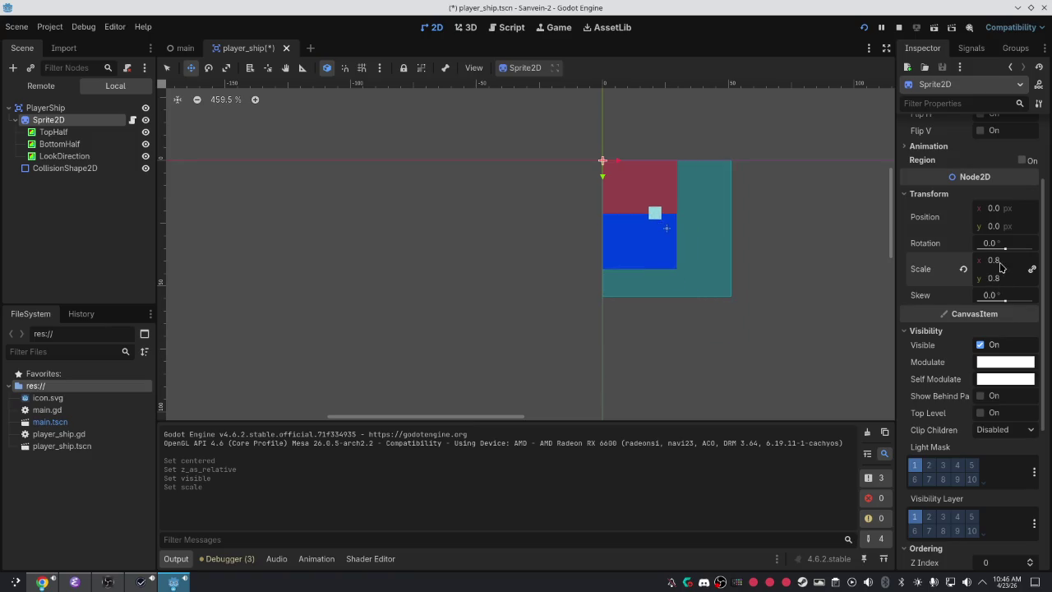
left_click(963, 269)
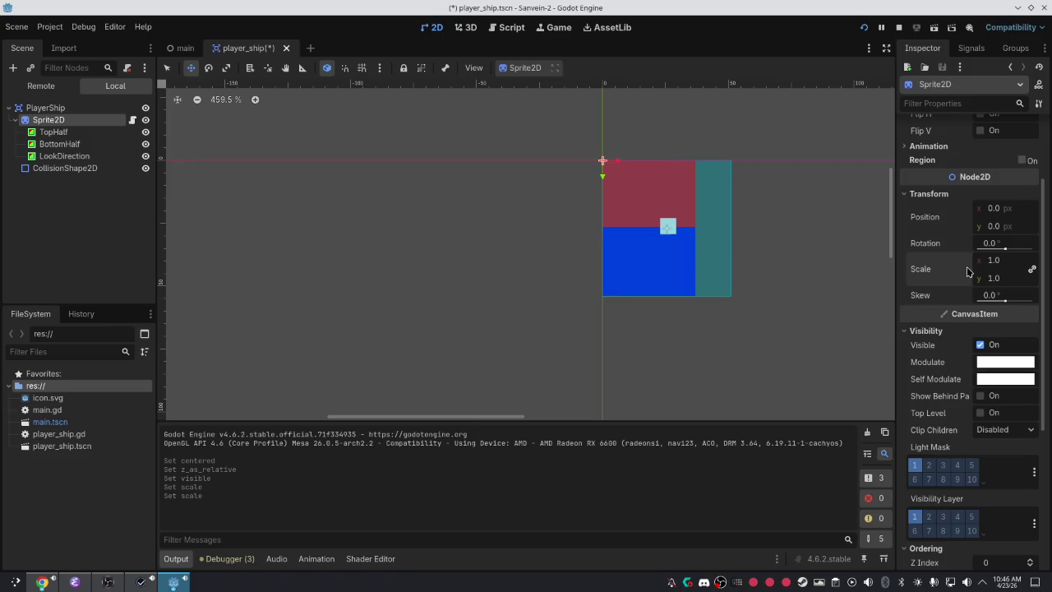
Uncheck the sprite's Offset > Centered, leaving Region and Texture unchanged.
scroll(990, 135, "up", 3)
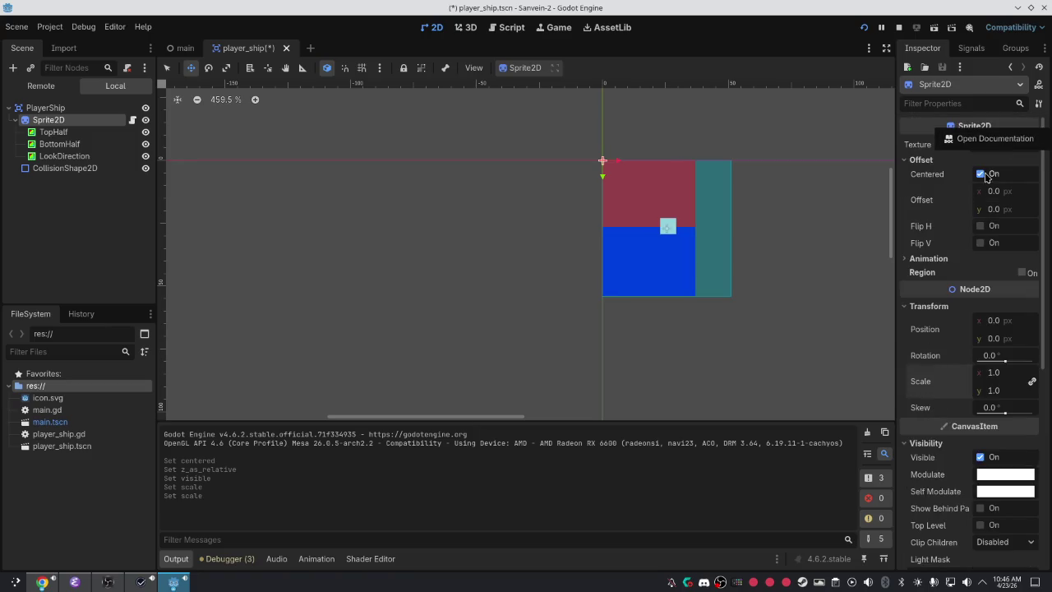
left_click(979, 175)
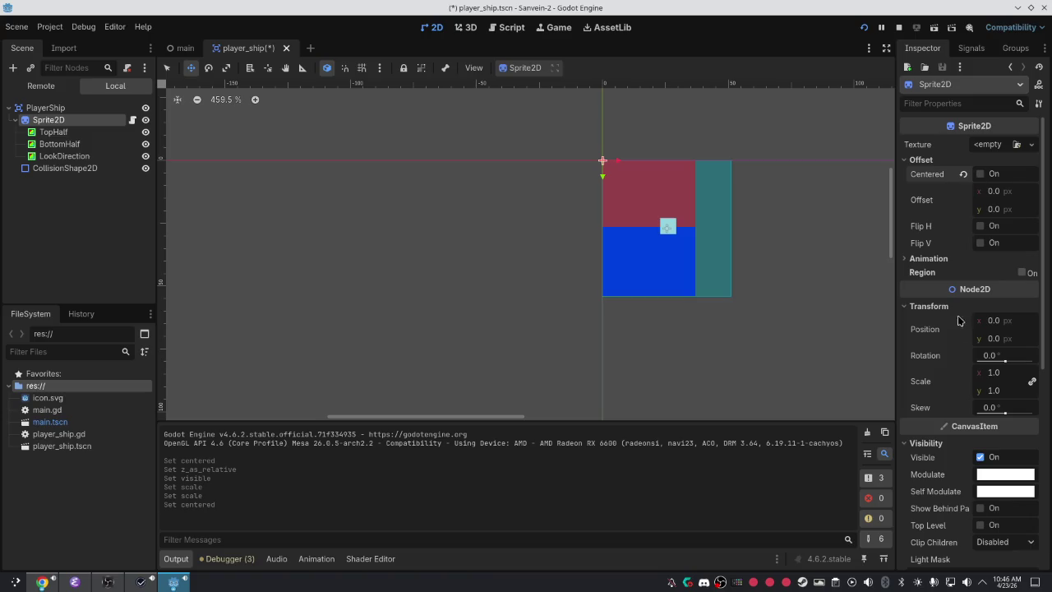
left_click(935, 261)
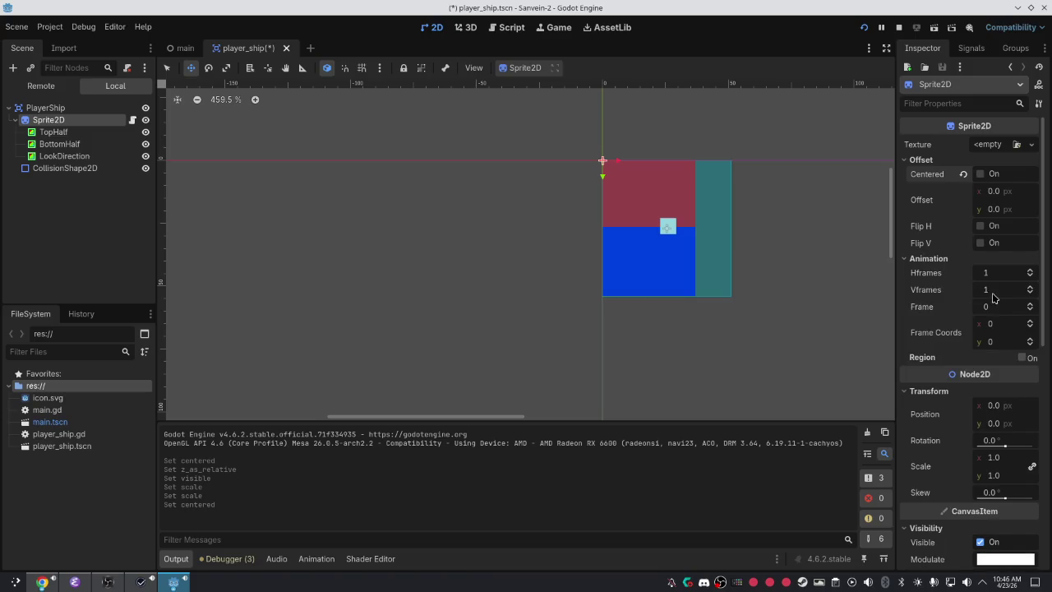
left_click(1020, 358)
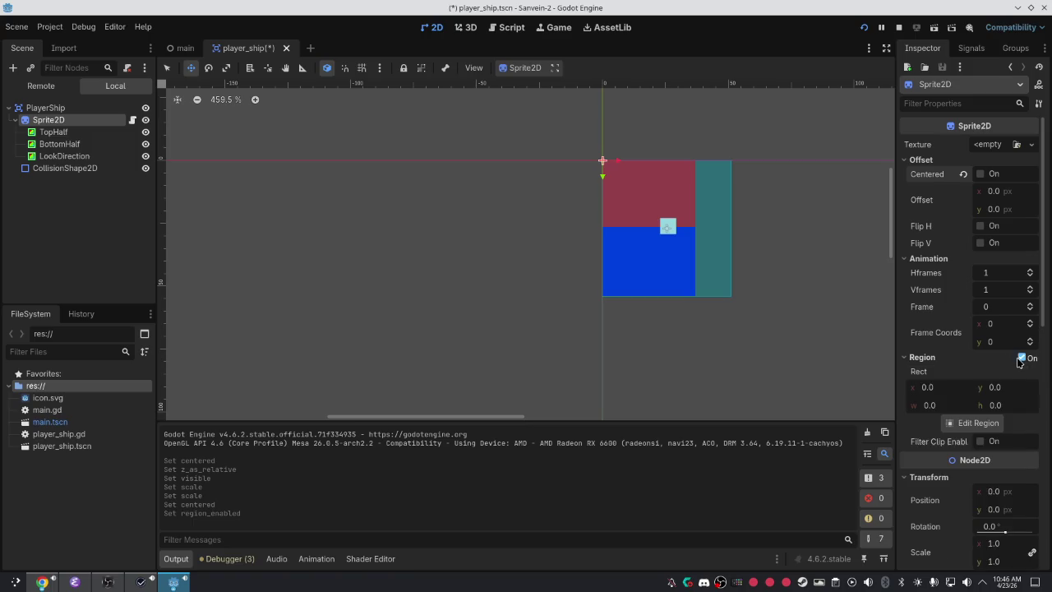
left_click(1021, 358)
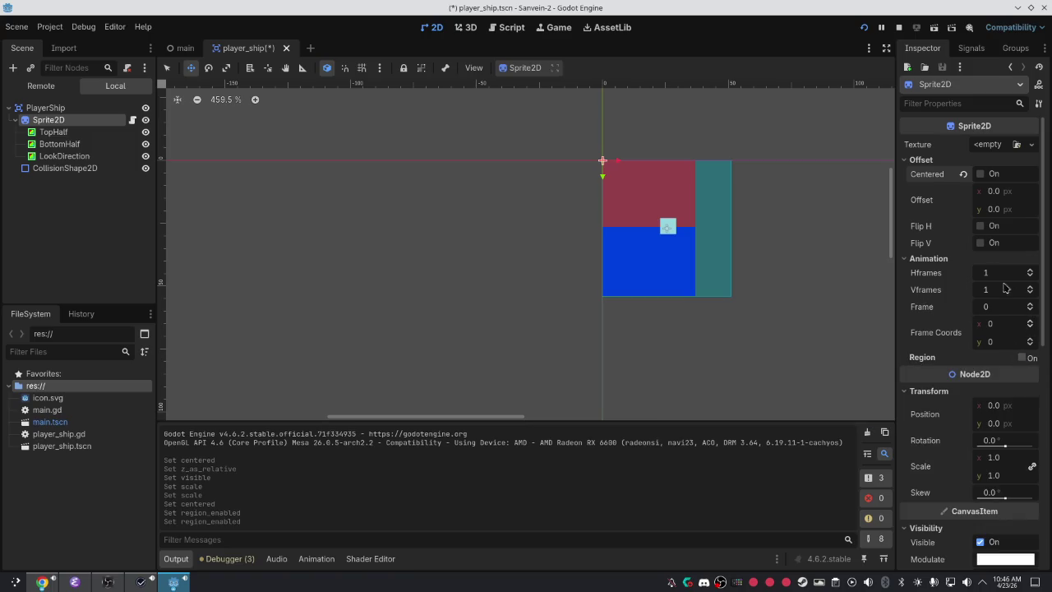
left_click(1030, 144)
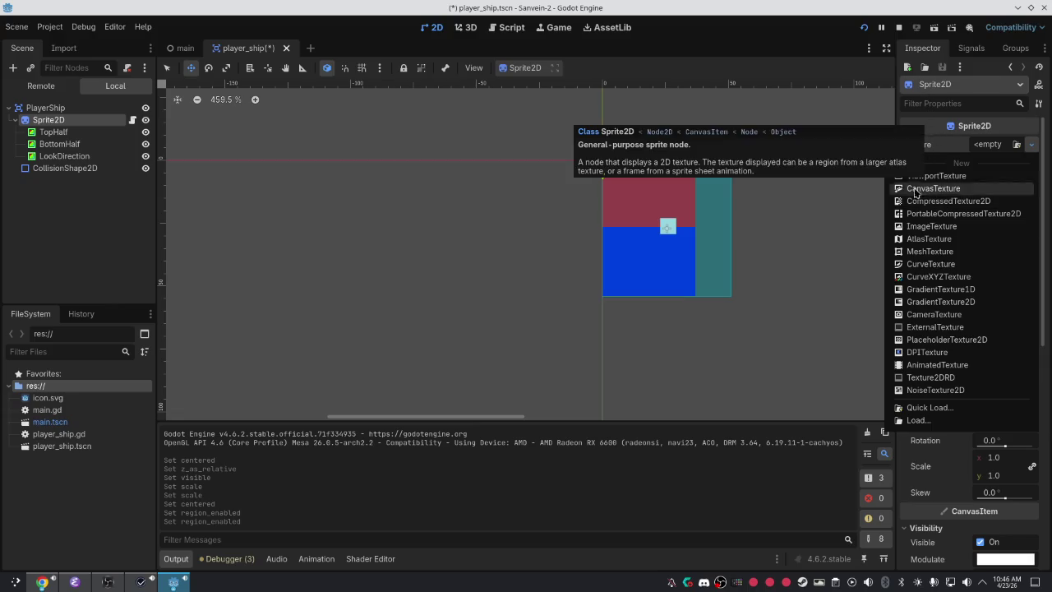
left_click(828, 298)
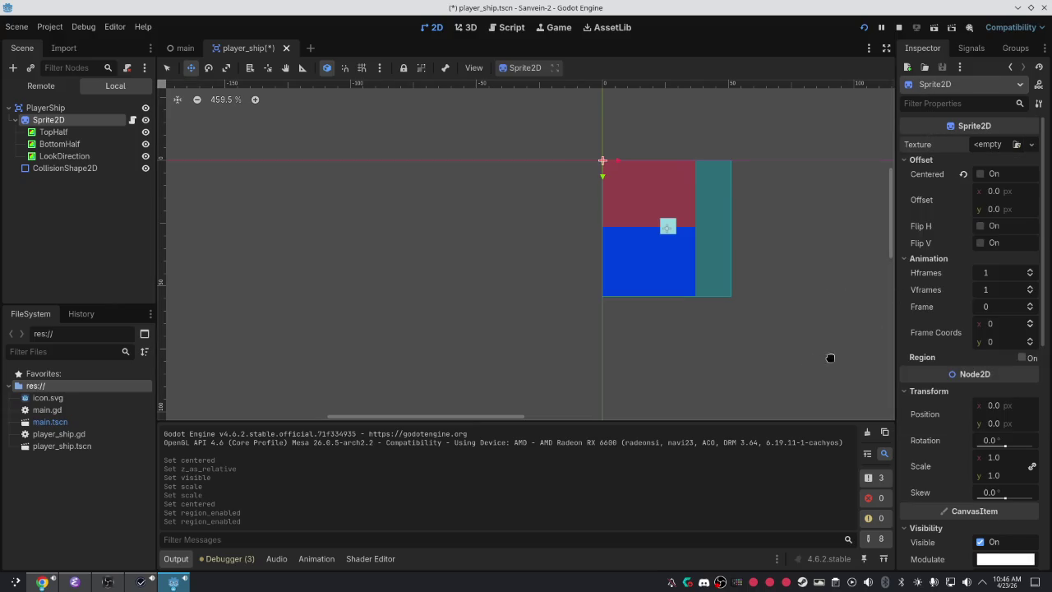
key("alt+Tab")
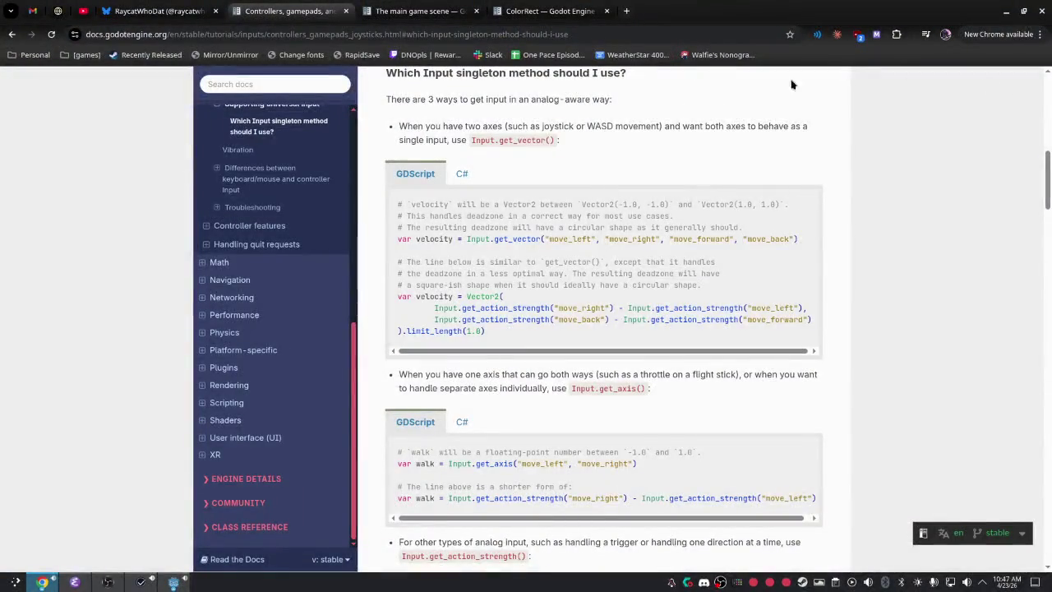
Search the web for 'why does sprite2d fuck up my player' in a new tab.
left_click(625, 13)
type("why does sprite")
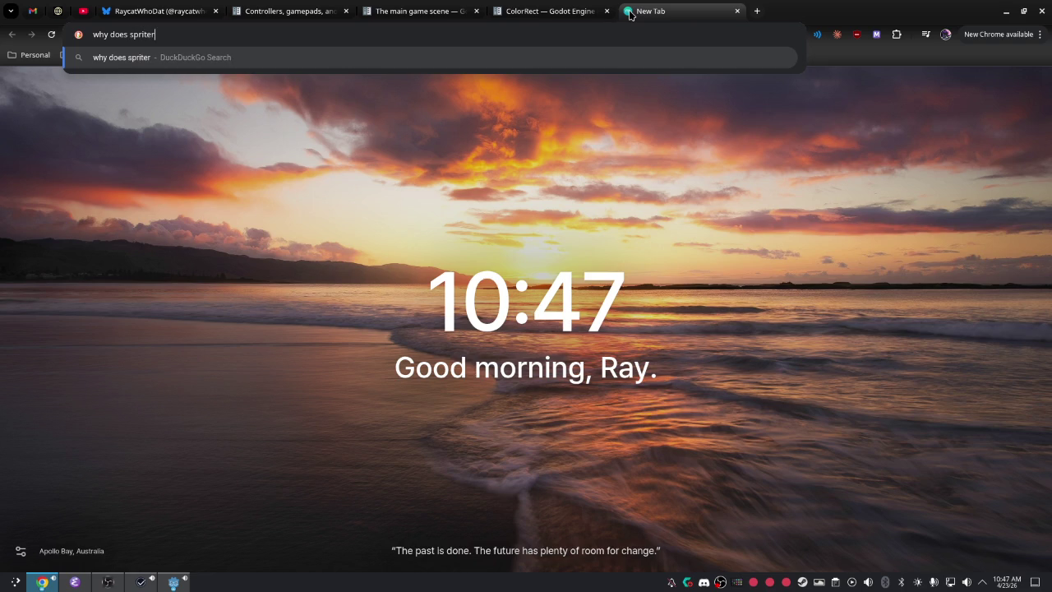
type("2d")
type("fuck up my ")
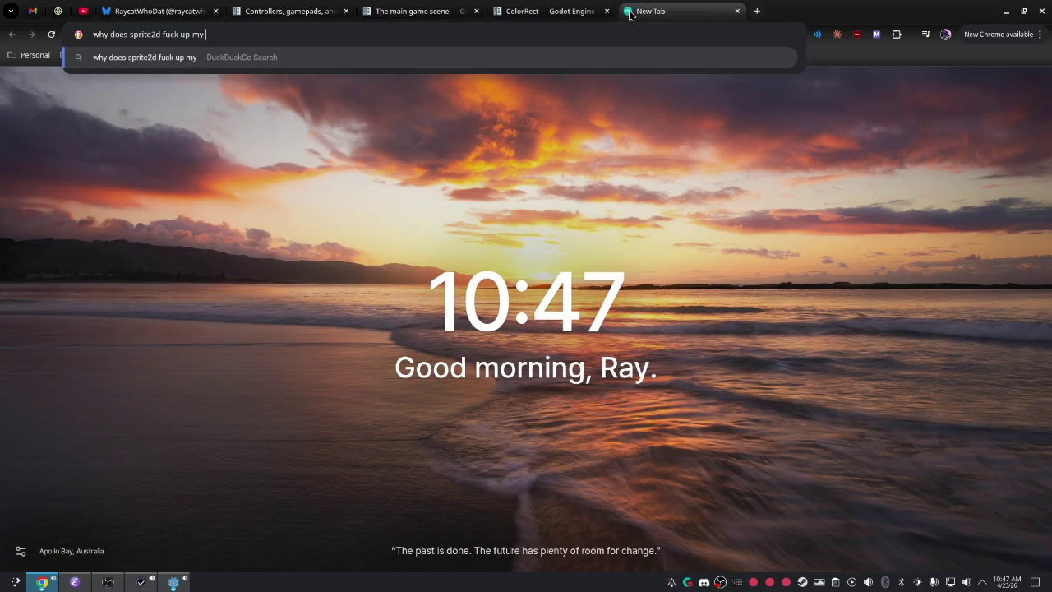
type("play")
type("er")
key("Return")
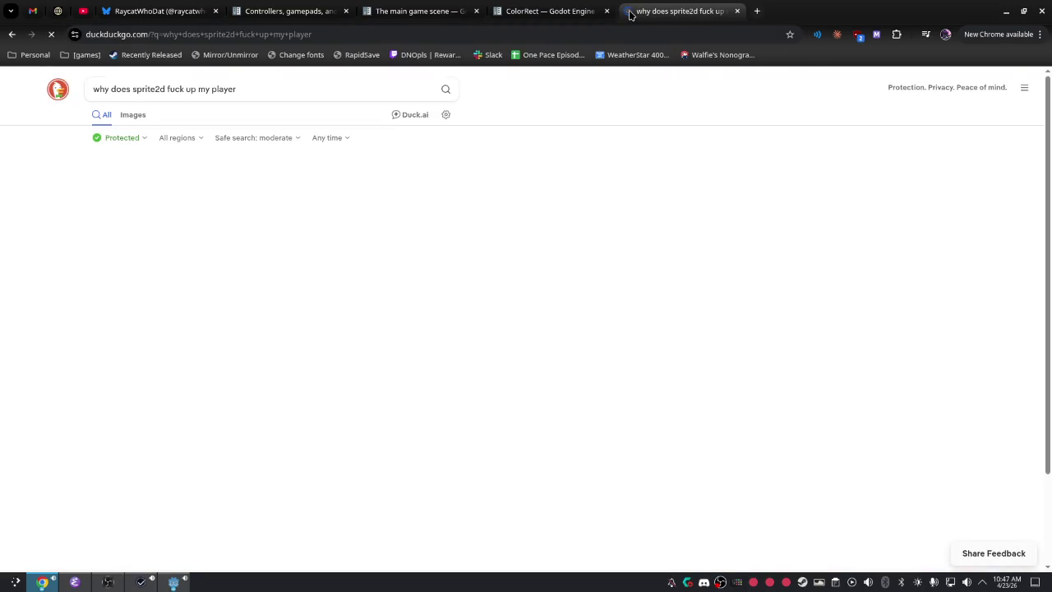
Read the Reddit answer and top_level docs, go back twice, and return to the running game.
left_click(354, 278)
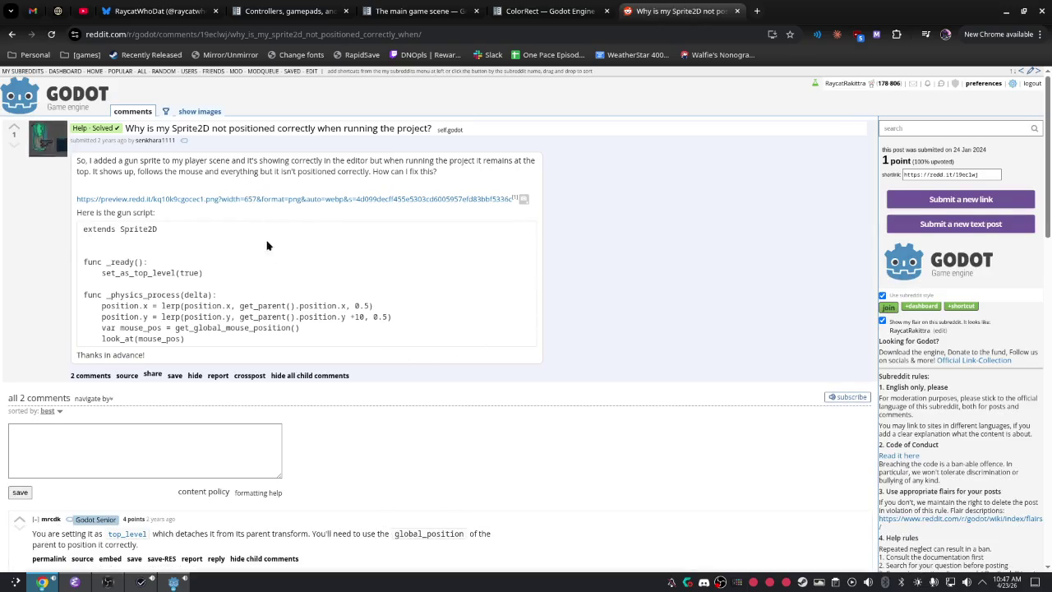
scroll(298, 451, "down", 2)
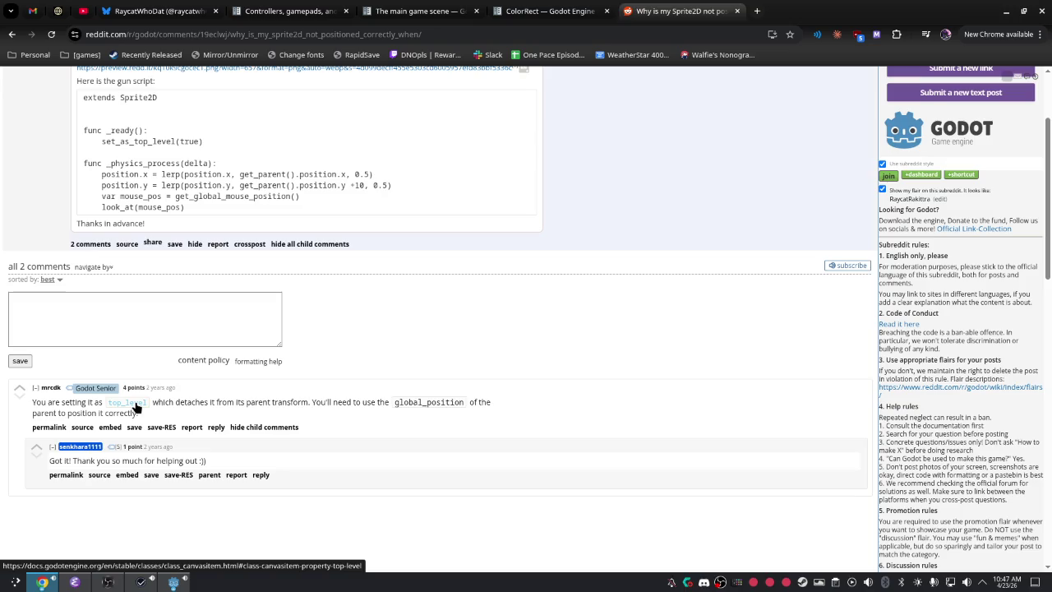
left_click(140, 404)
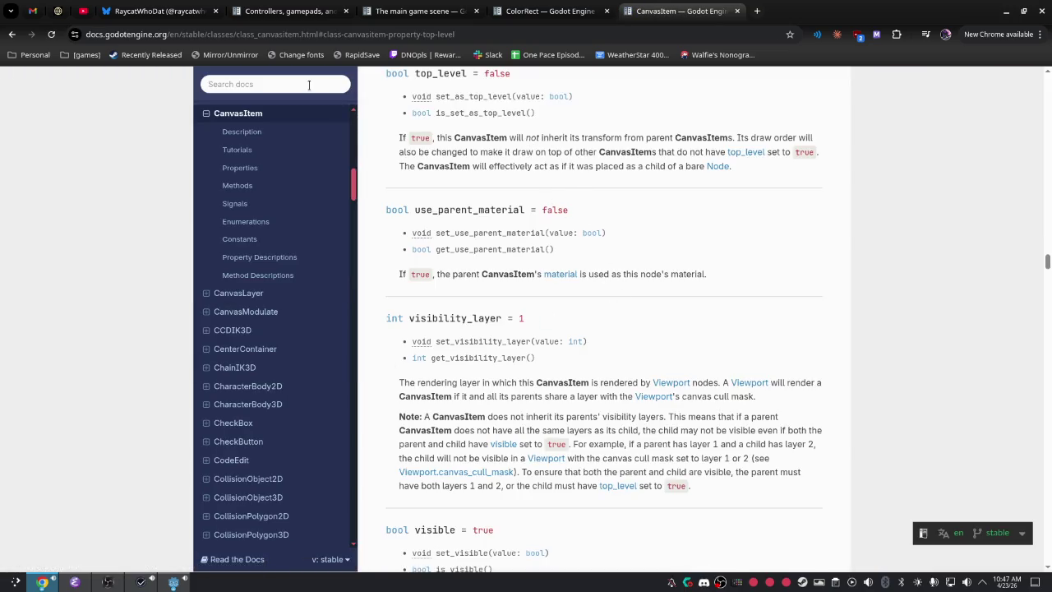
left_click(11, 33)
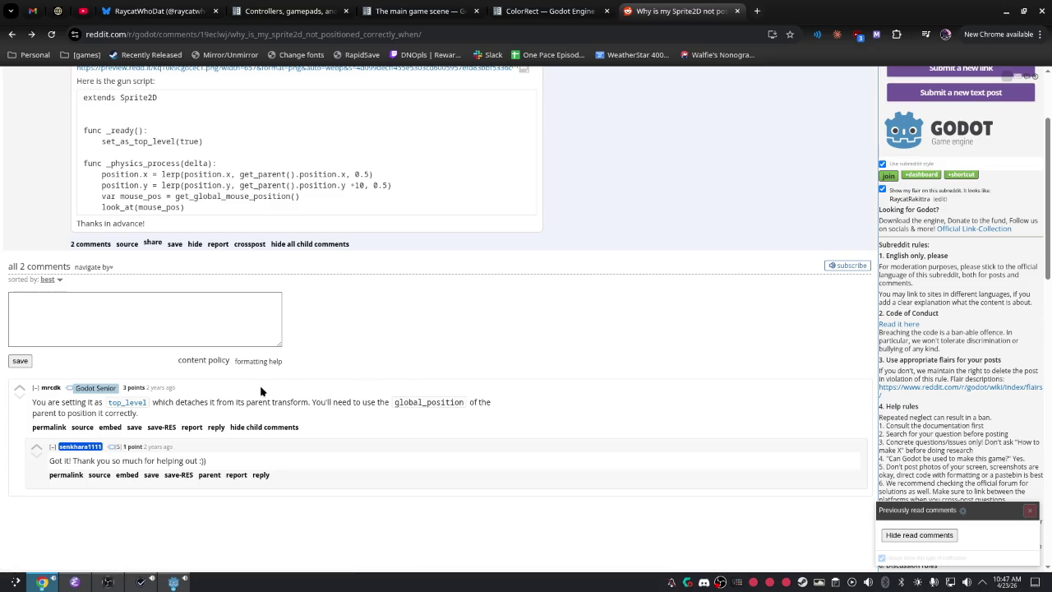
scroll(277, 217, "up", 1)
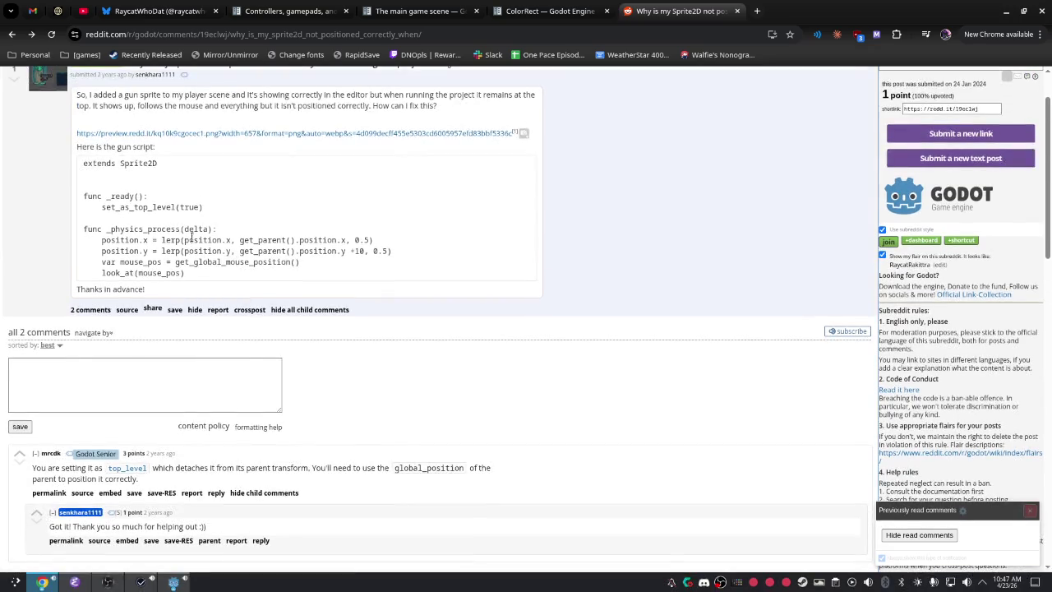
left_click(12, 34)
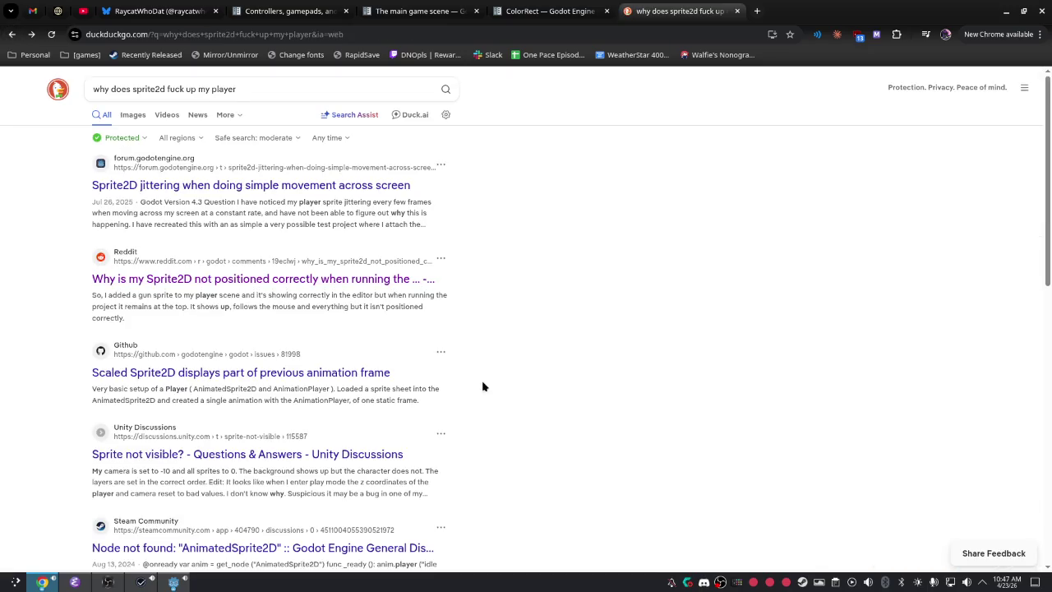
key("alt+Tab")
key("alt+Tab")
key("alt+Tab")
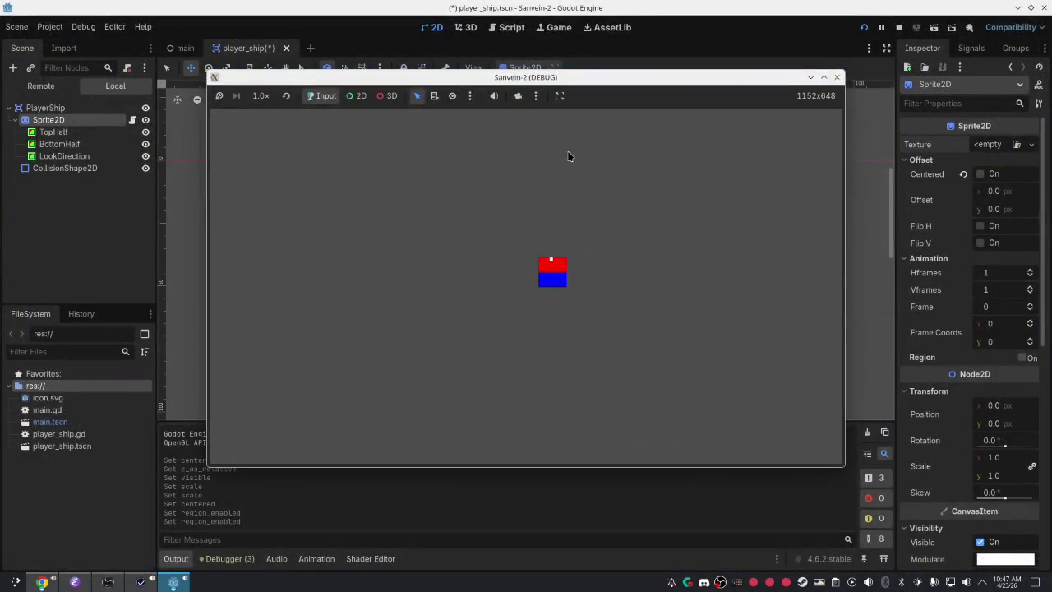
Stop the running game and try prefixing line 23's position with get_parent().position.
key("F8")
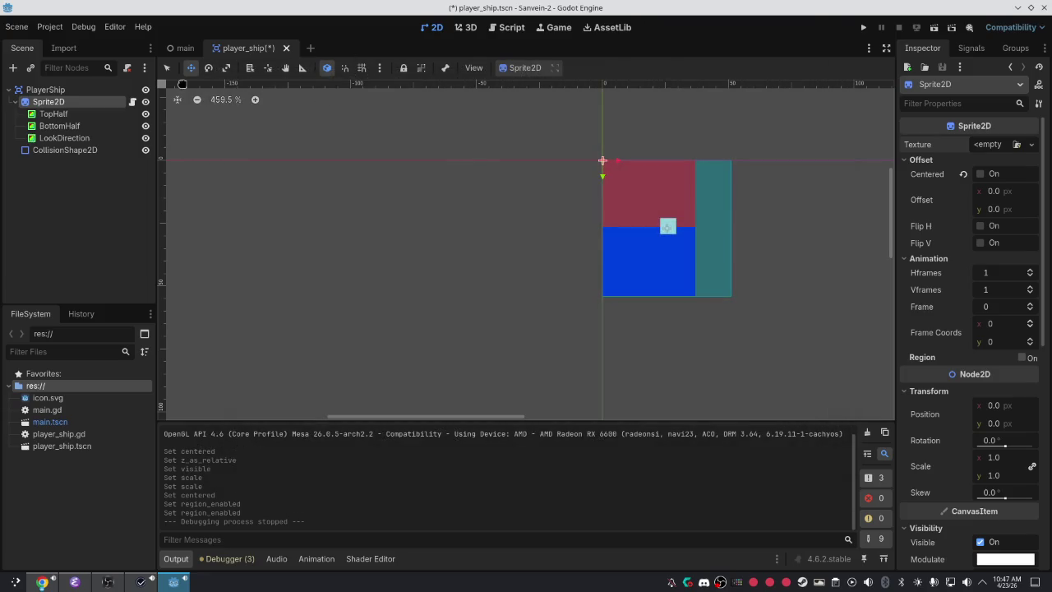
left_click(132, 101)
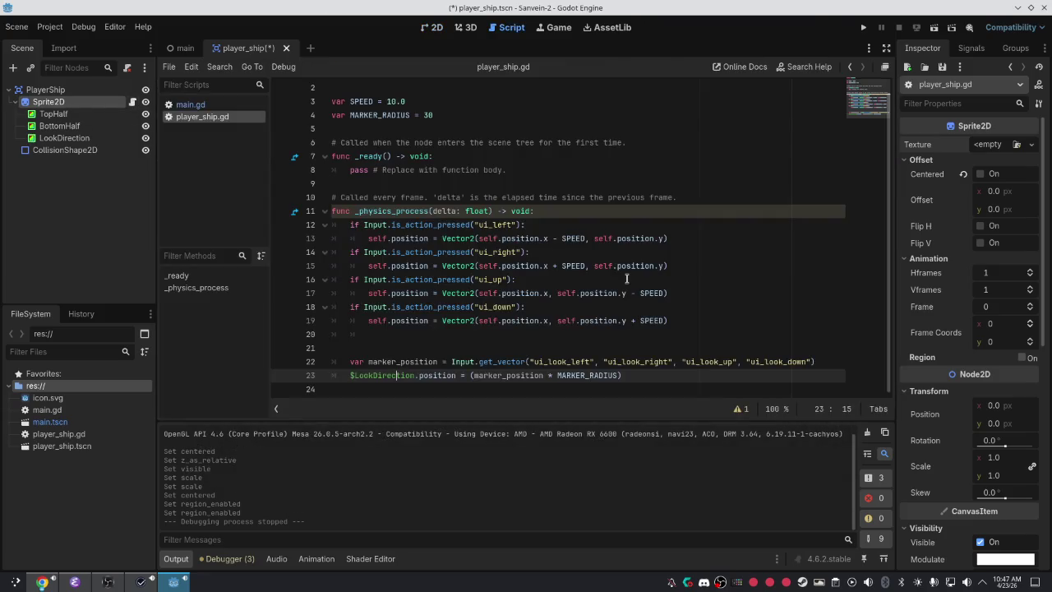
left_click(468, 250)
left_click(409, 238)
type("get-")
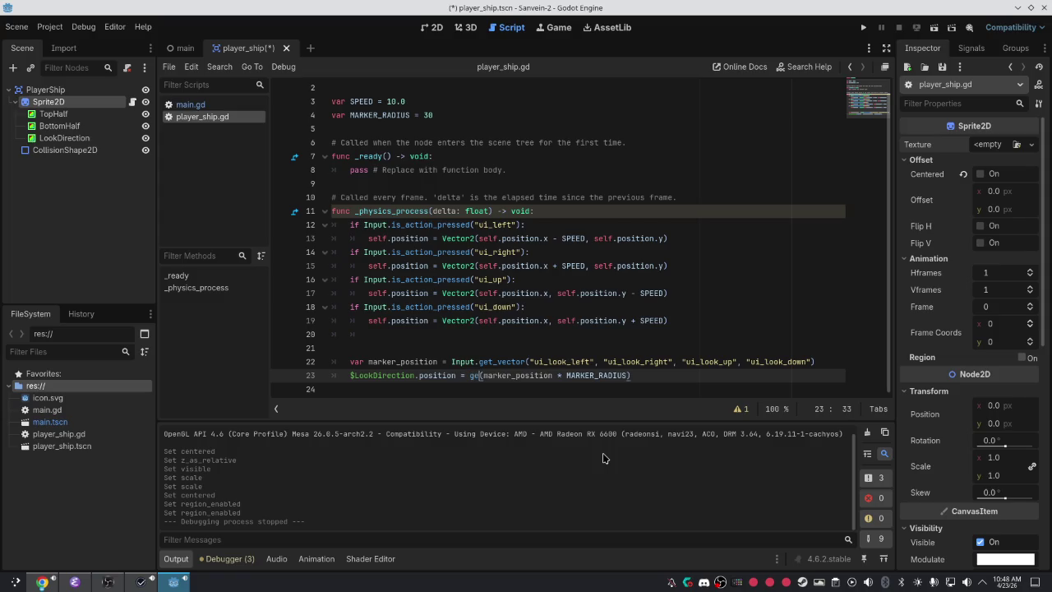
type("partent()")
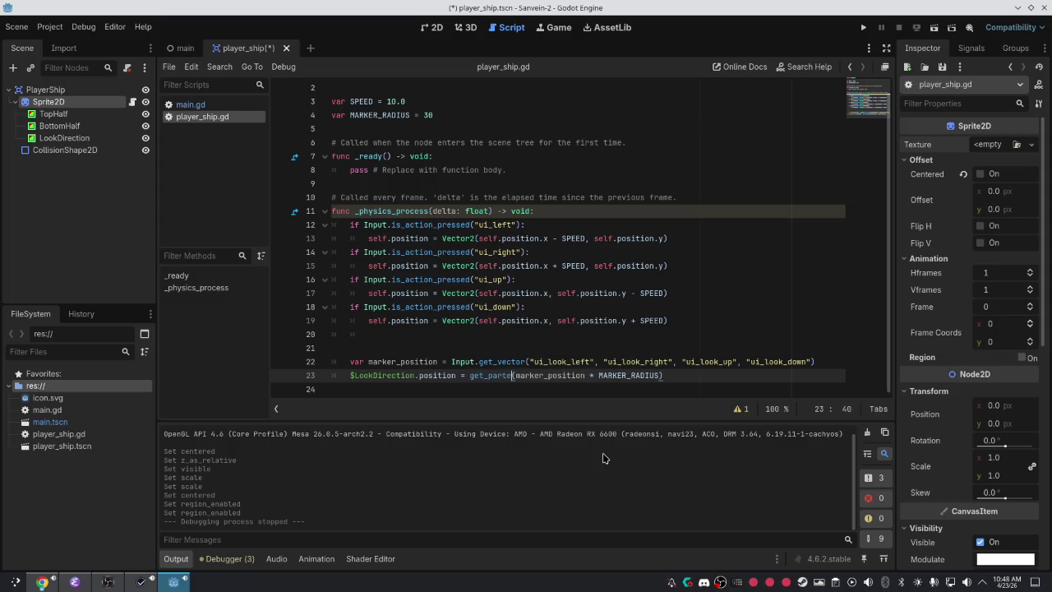
key("BackSpace")
key("BackSpace")
key("BackSpace")
type("ent")
type("().po")
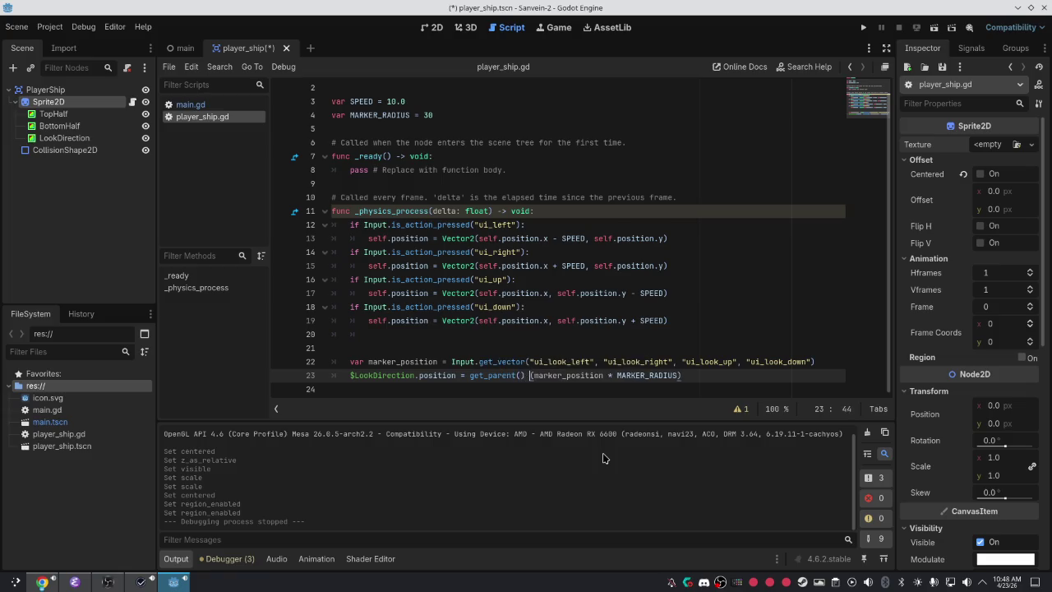
type("si")
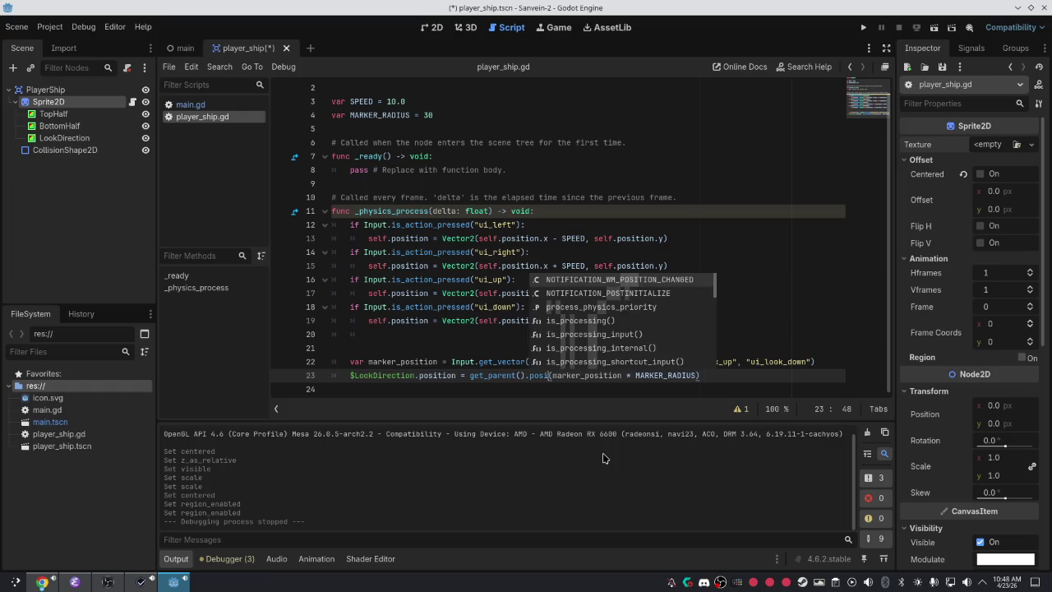
type("tion")
key("ctrl+space")
key("Escape")
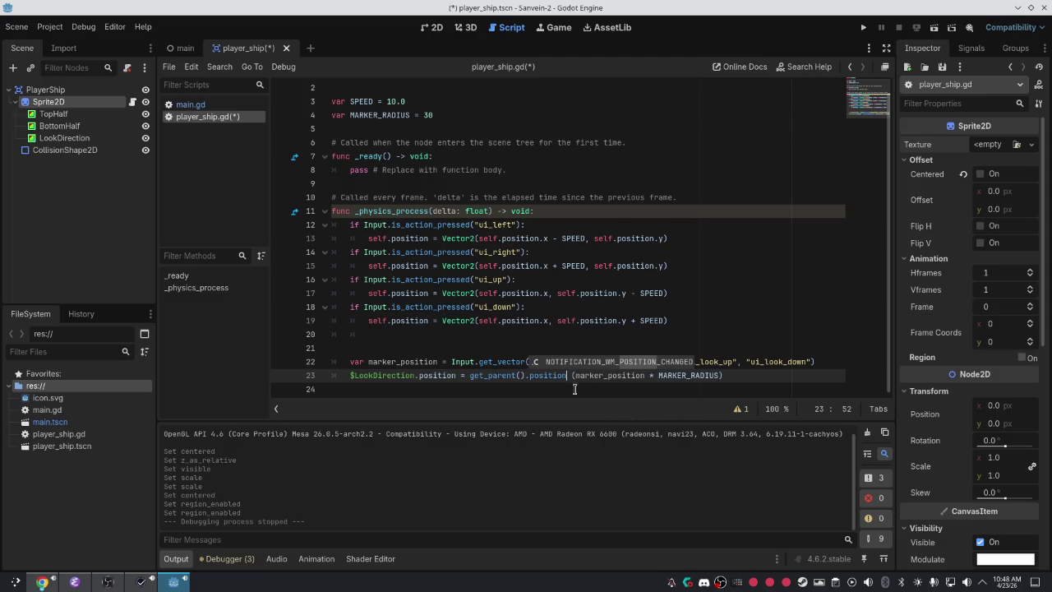
Remove the get_parent().position prefix from line 23 and save player_ship.gd.
left_click(72, 92)
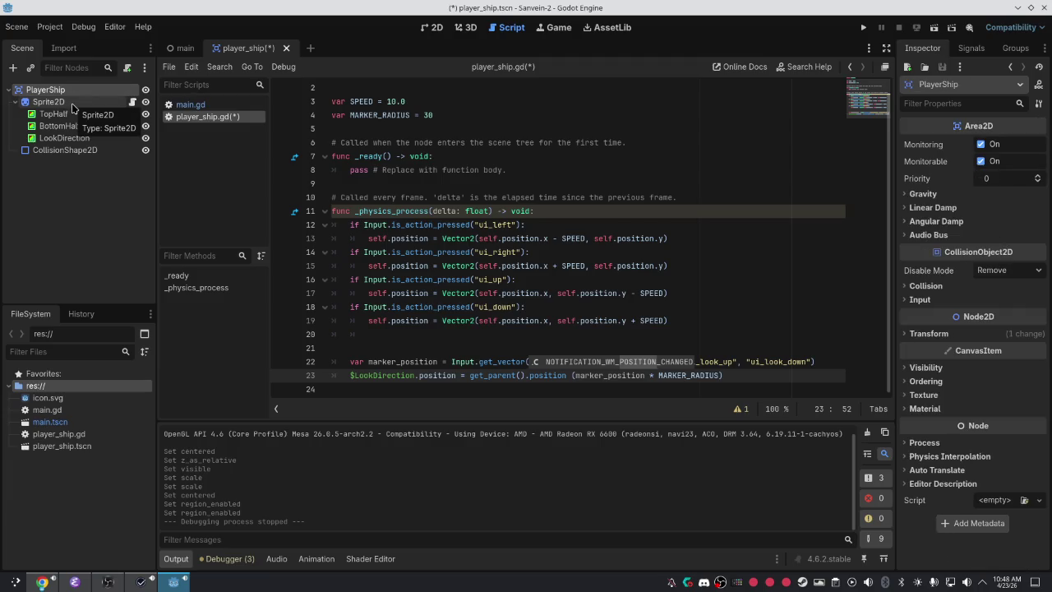
left_click(71, 103)
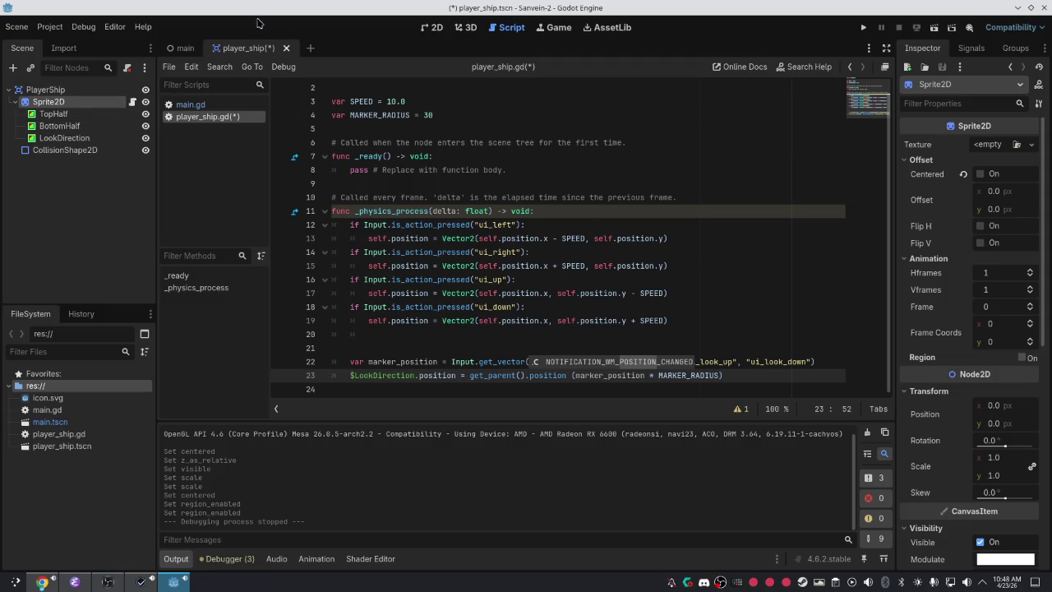
left_click(182, 49)
left_click(259, 47)
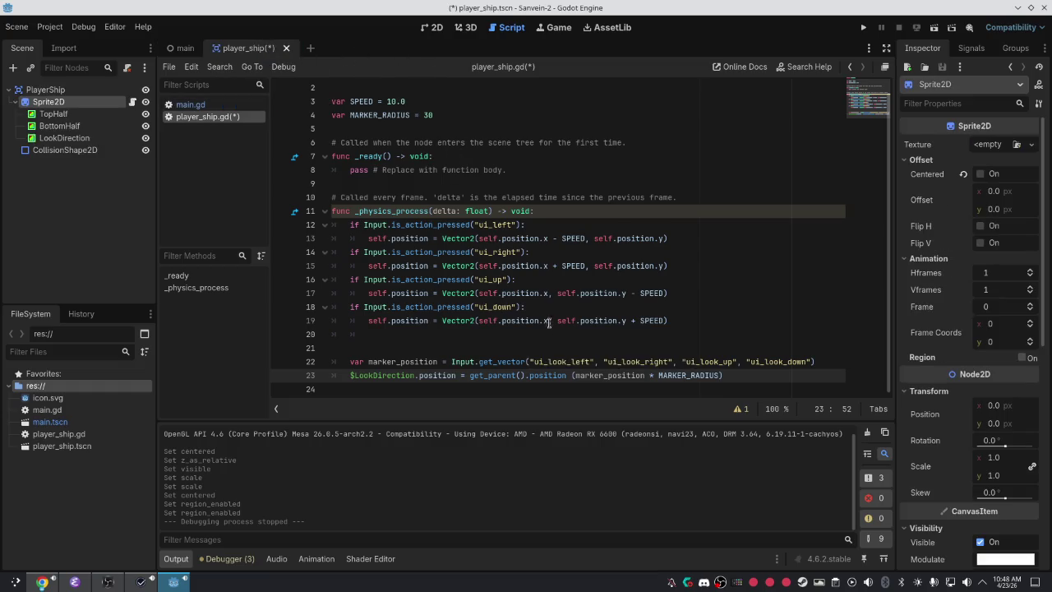
mouse_move(568, 377)
left_mouse_down()
mouse_move(354, 347)
mouse_move(469, 376)
mouse_move(481, 367)
mouse_move(566, 374)
left_mouse_up()
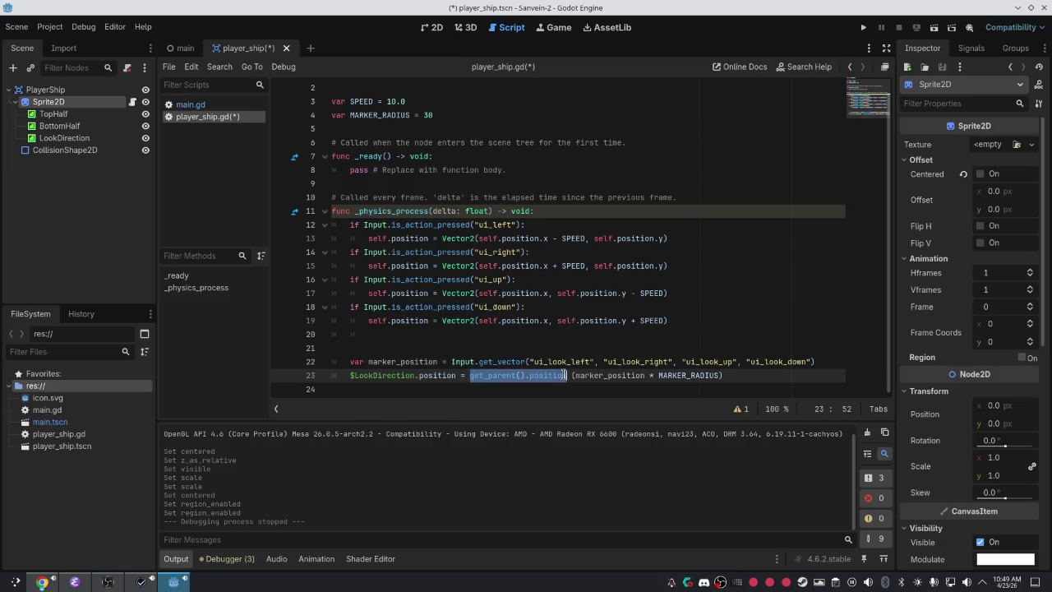
key("BackSpace")
key("ctrl+s")
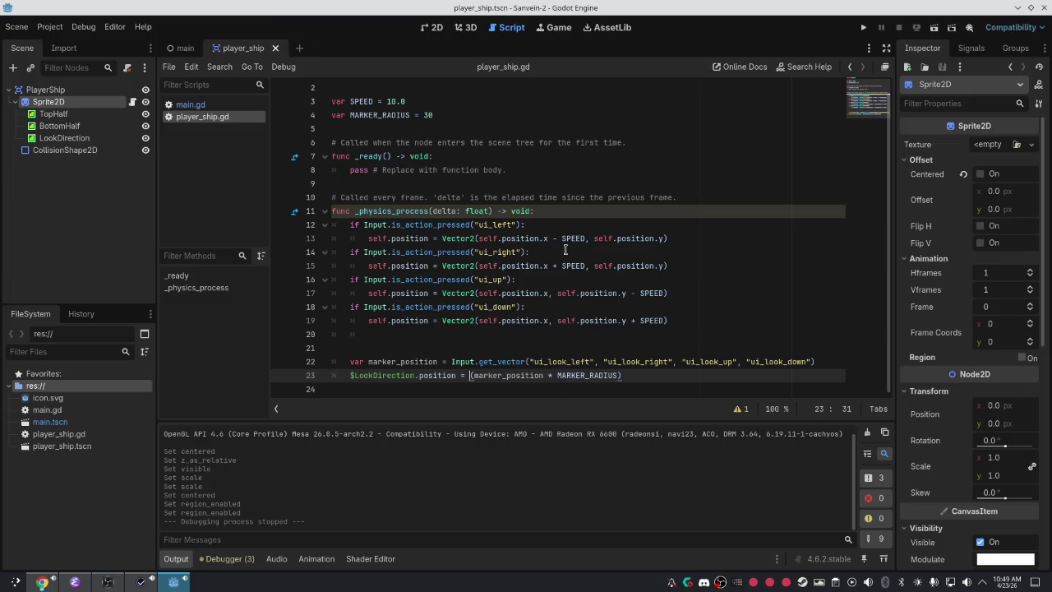
In the 2D view, trial-rename Sprite2D to Sprite2Dr, then undo the rename.
left_click(425, 28)
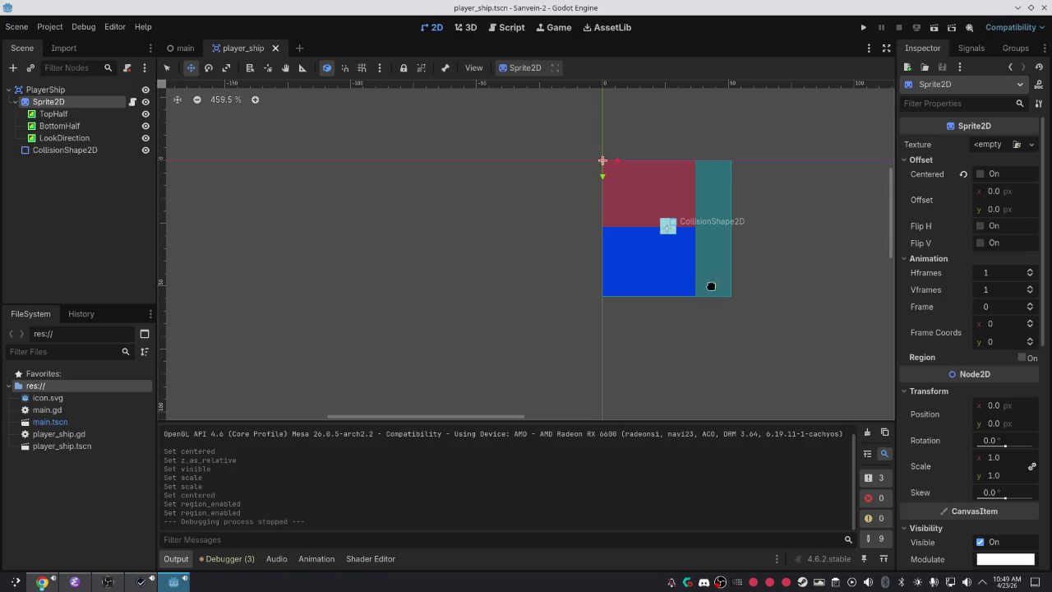
right_click(600, 230)
left_click(244, 231)
left_click(102, 155)
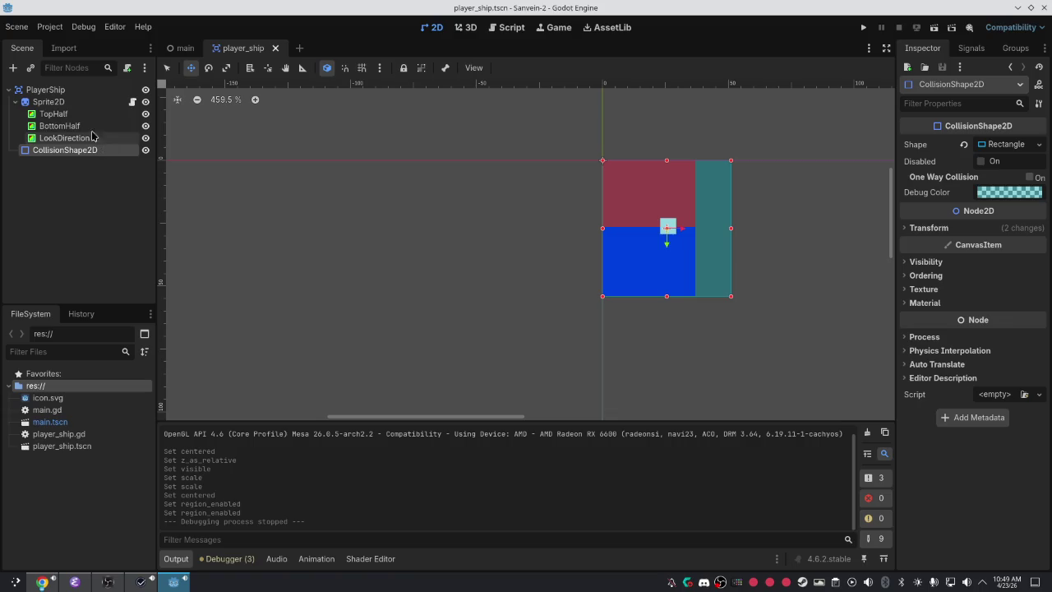
left_click(87, 101)
left_click(86, 99)
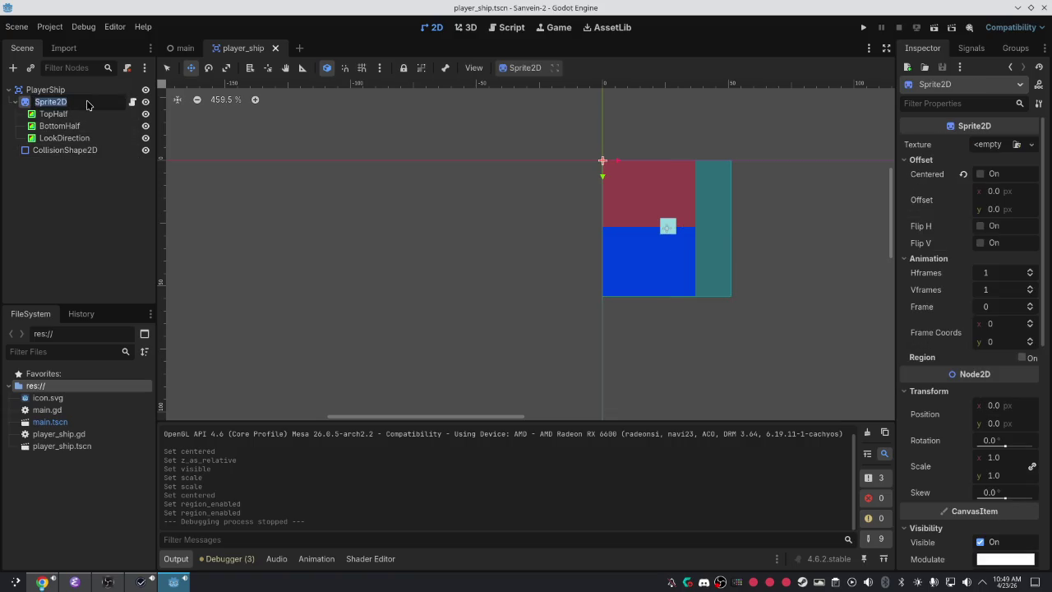
type("s")
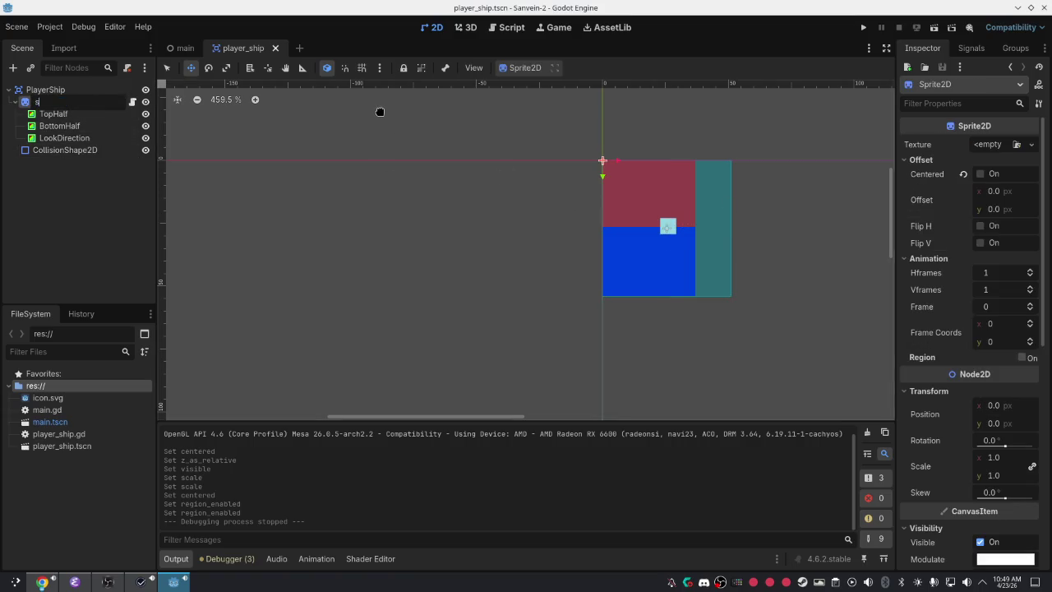
key("ctrl+z")
type("rite2Dr")
key("Return")
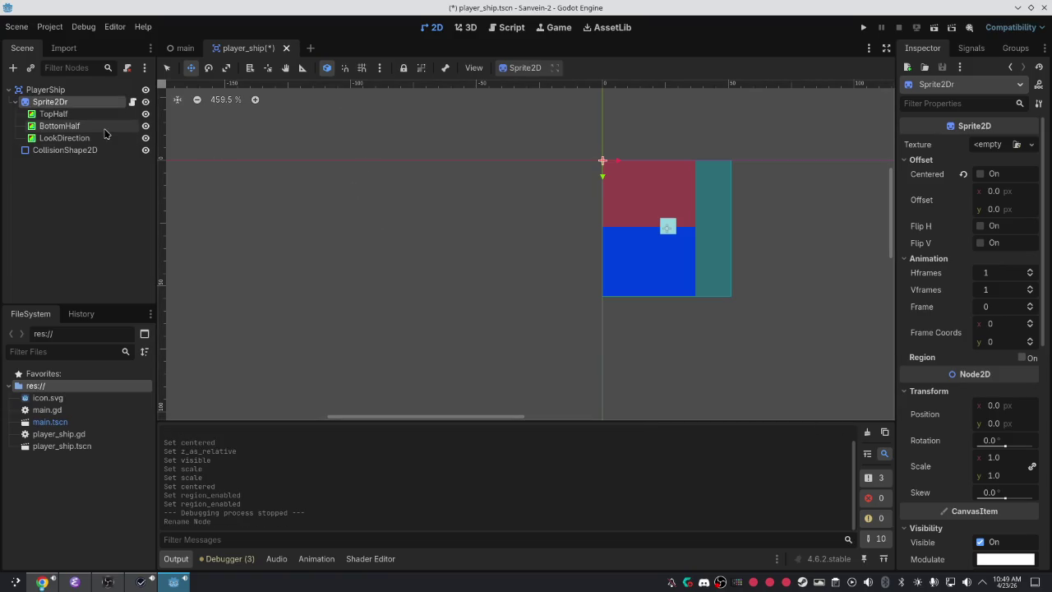
right_click(88, 100)
left_click(383, 266)
key("ctrl+z")
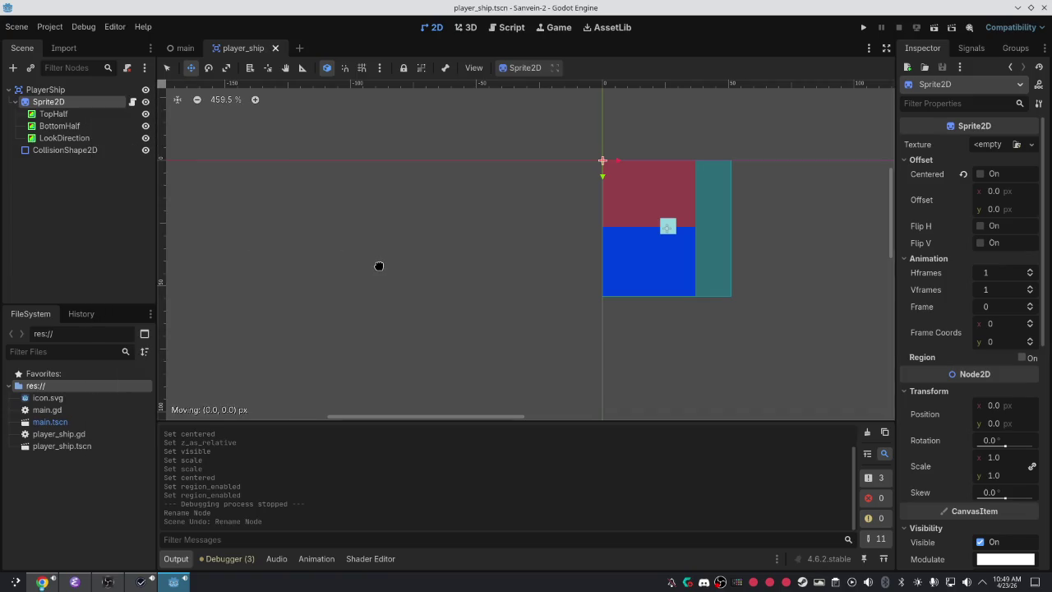
Enlarge the Sprite2D ship with the Scale tool, undo it, and return to the browser.
key("e")
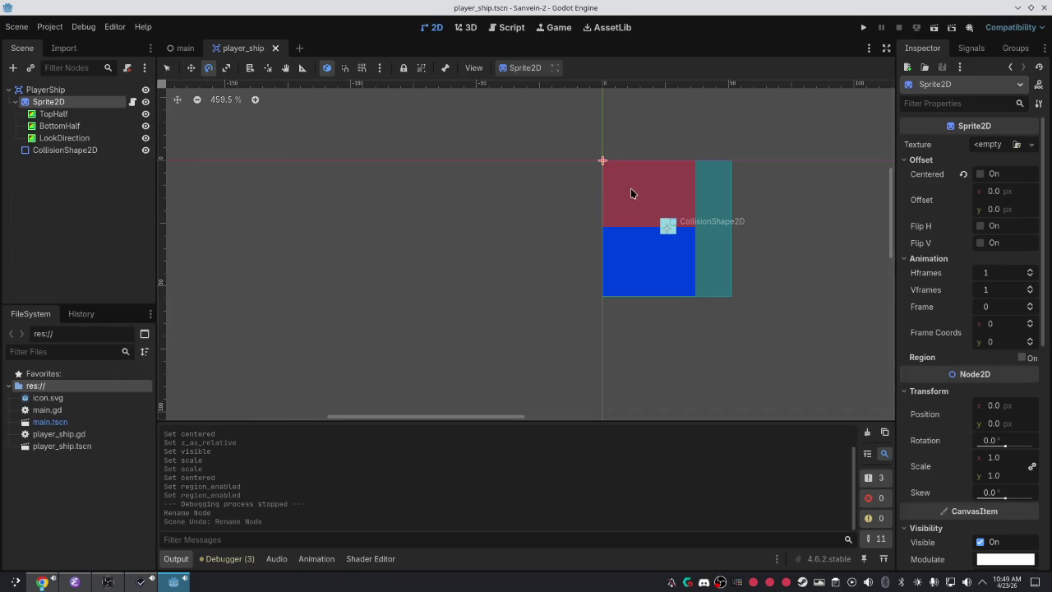
key("s")
left_click_drag(667, 247, 706, 285)
key("ctrl+z")
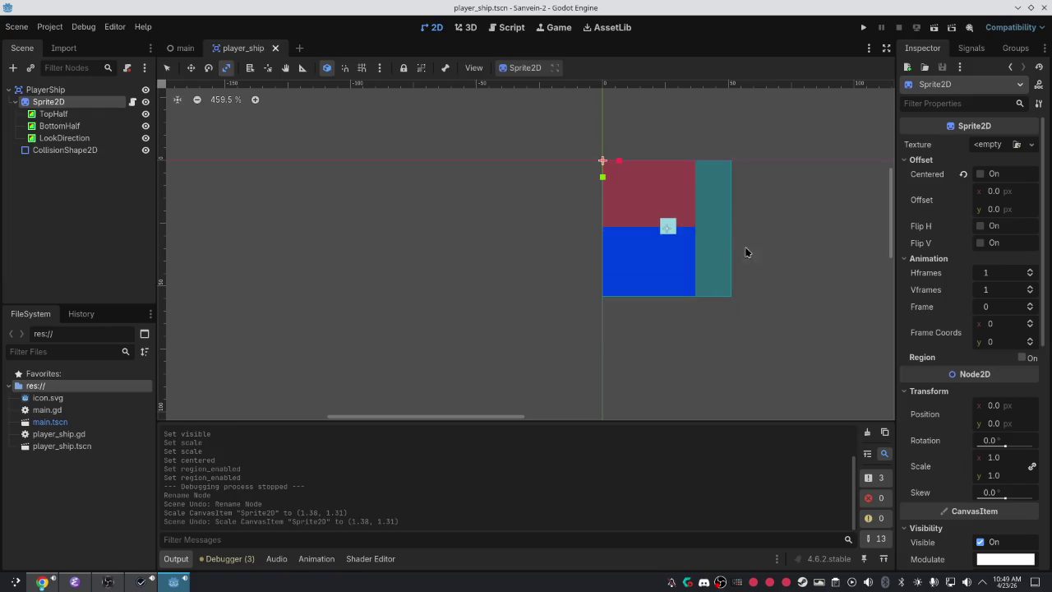
key("ctrl+z")
key("ctrl+shift+z")
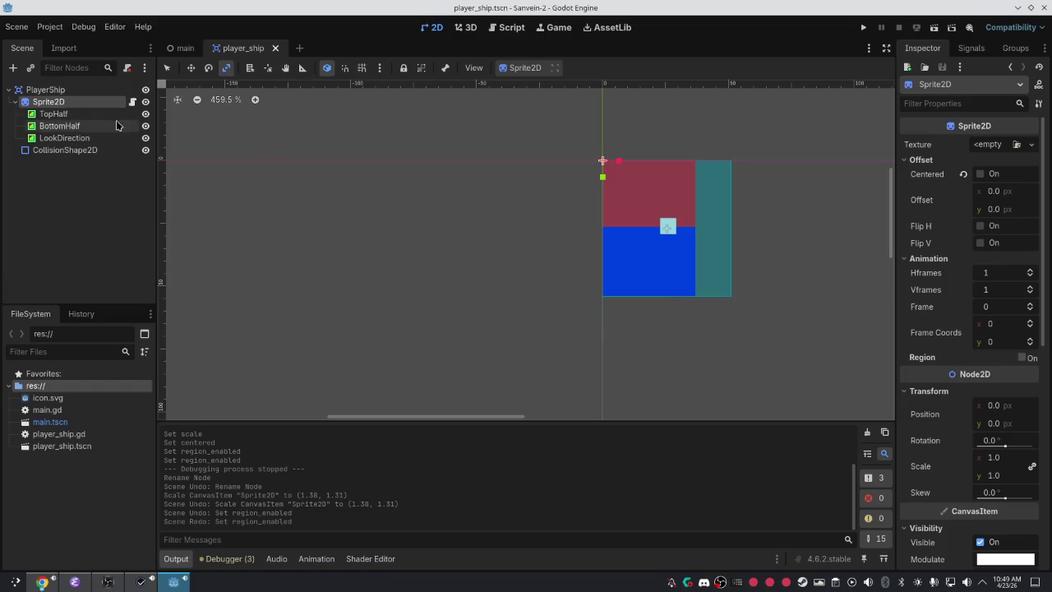
left_click(51, 586)
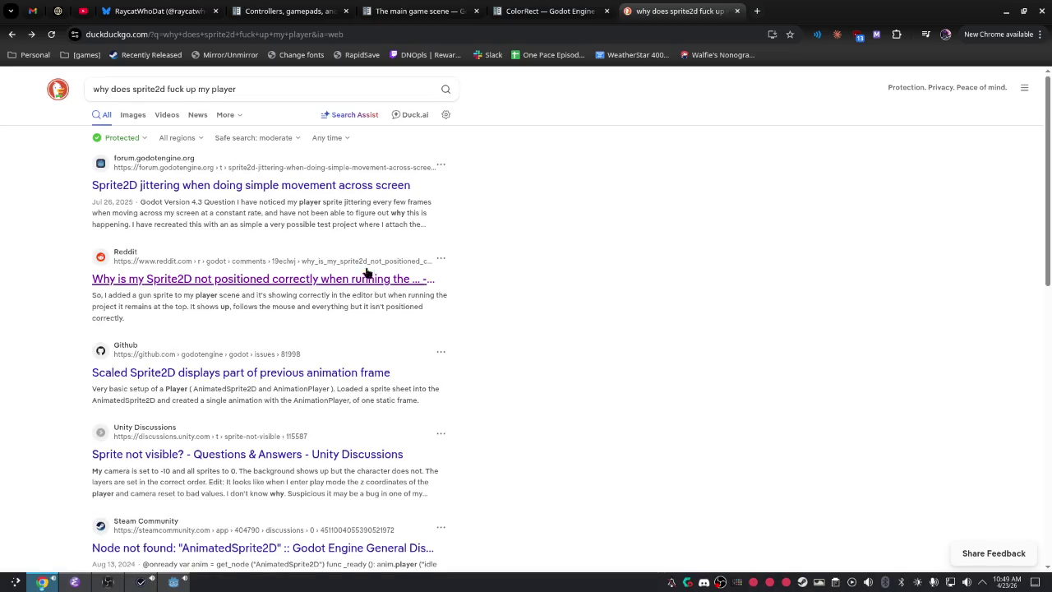
Search Google for 'crop my colorrect' and open the Masking problems forum thread in a background tab.
left_click_drag(165, 89, 383, 109)
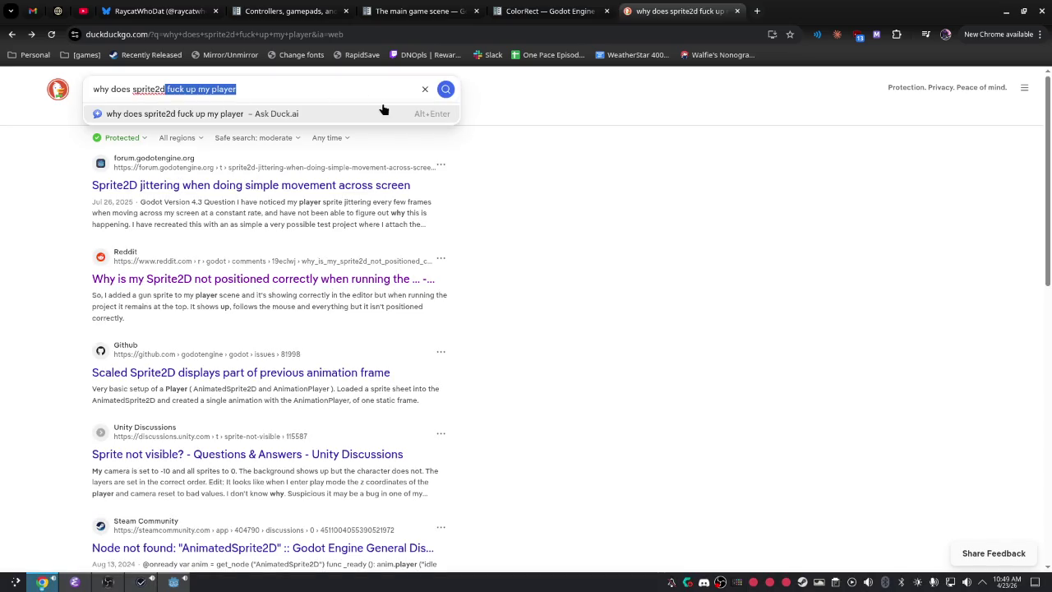
type("crop my ")
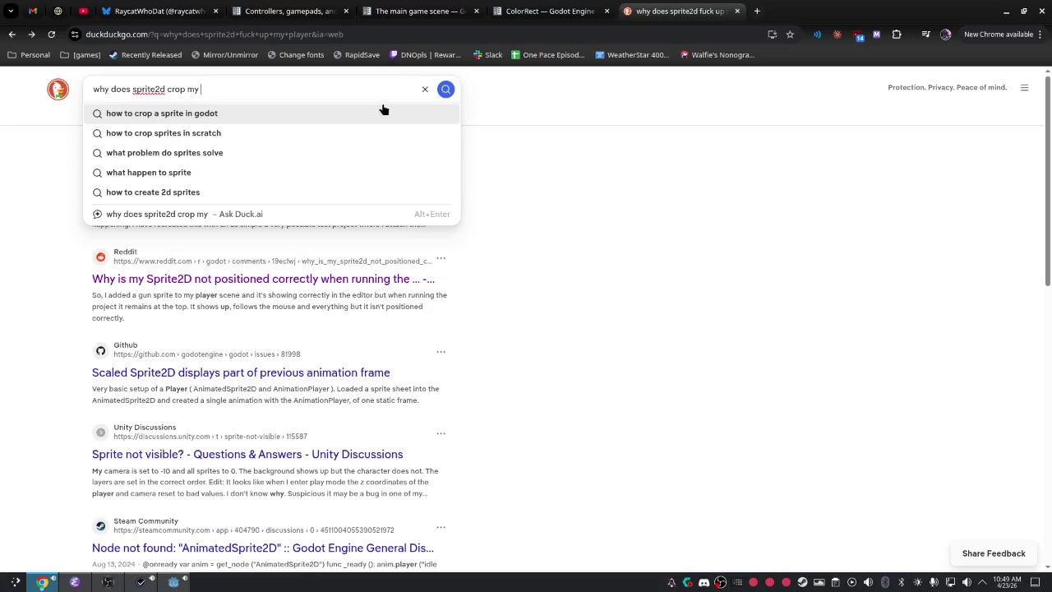
type("colorrect")
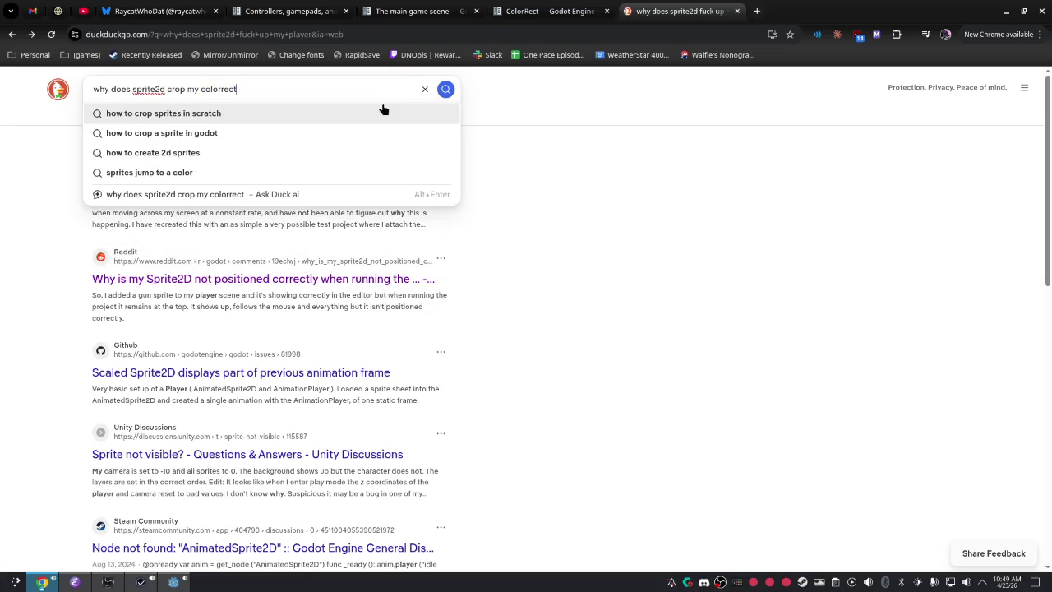
type(" !g")
key("Return")
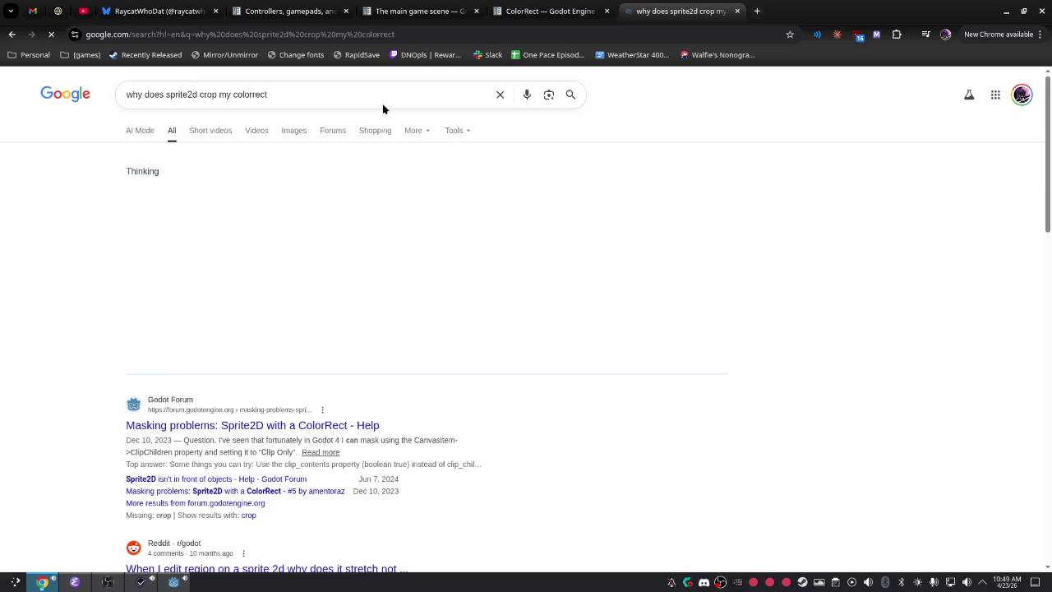
middle_click(326, 426)
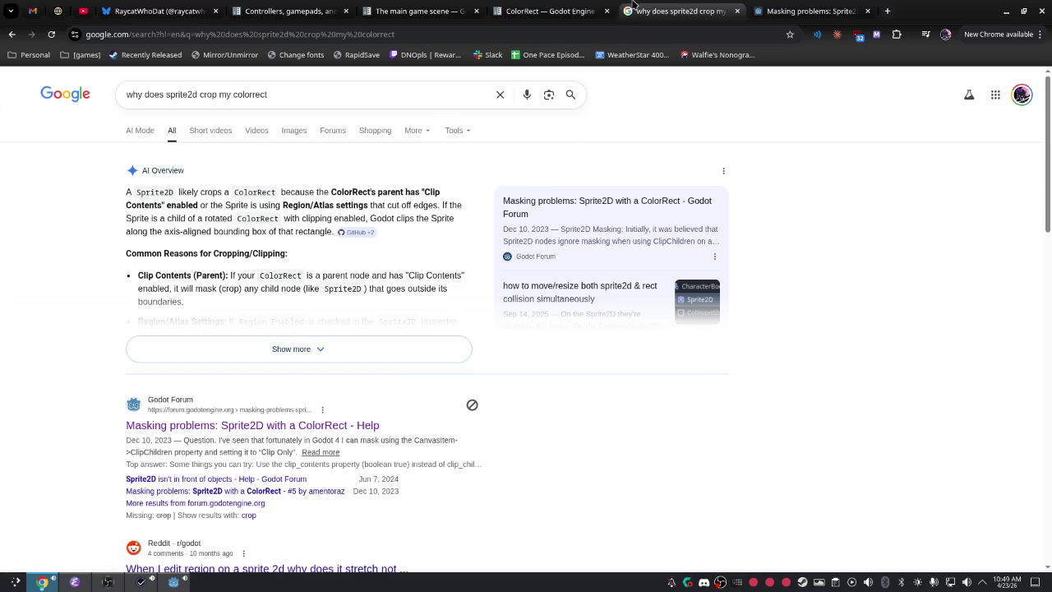
Move through the open docs tabs to the masking forum thread, then return to the Godot editor.
left_click(553, 7)
left_click(427, 6)
left_click(321, 5)
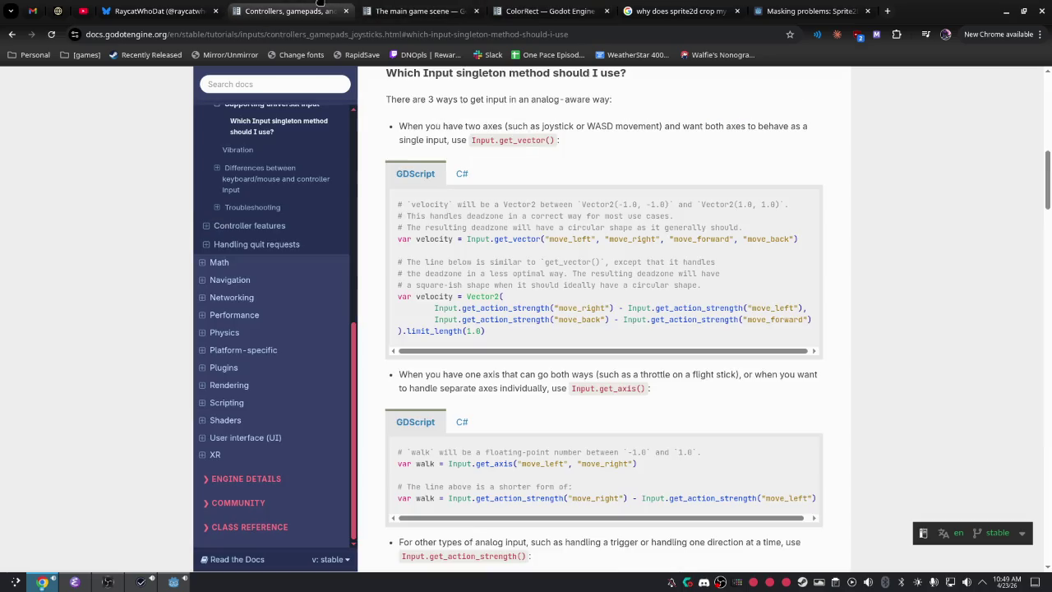
left_click(189, 11)
left_click(558, 11)
left_click(785, 10)
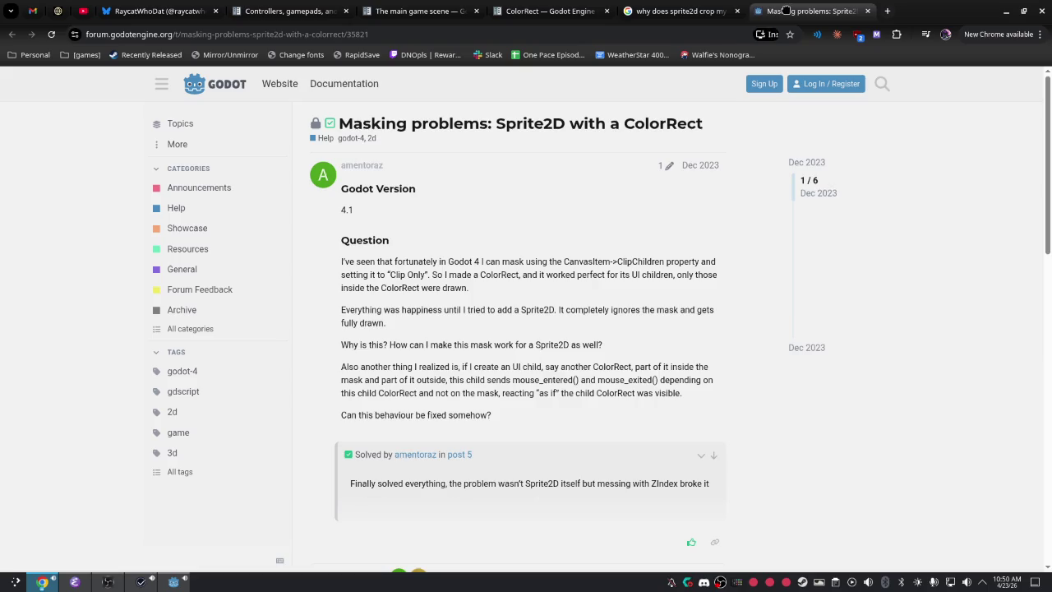
key("alt+Tab")
key("alt+Tab")
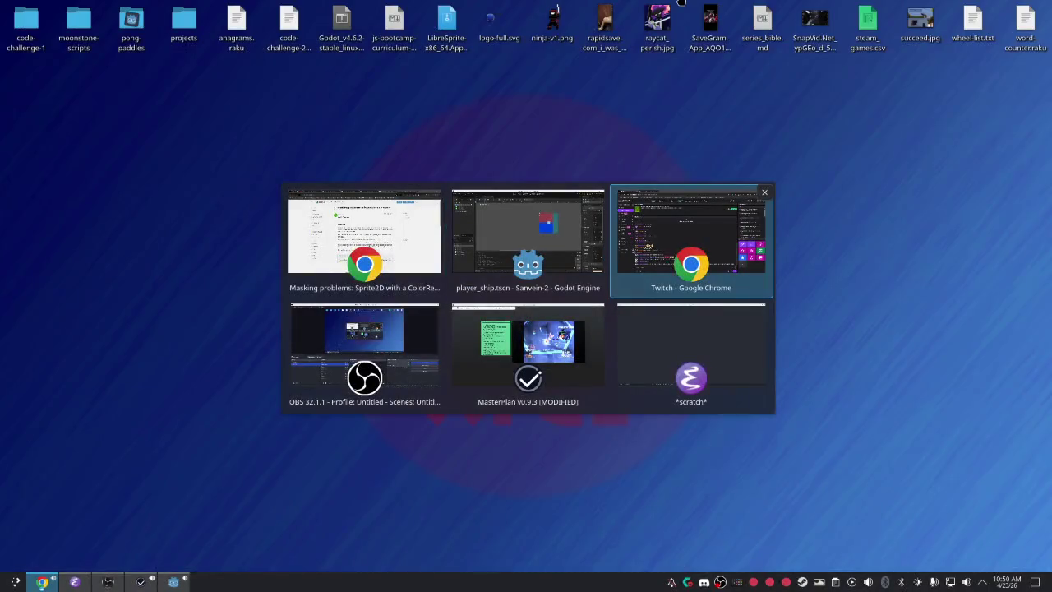
key("alt+shift+Tab")
key("alt+Tab")
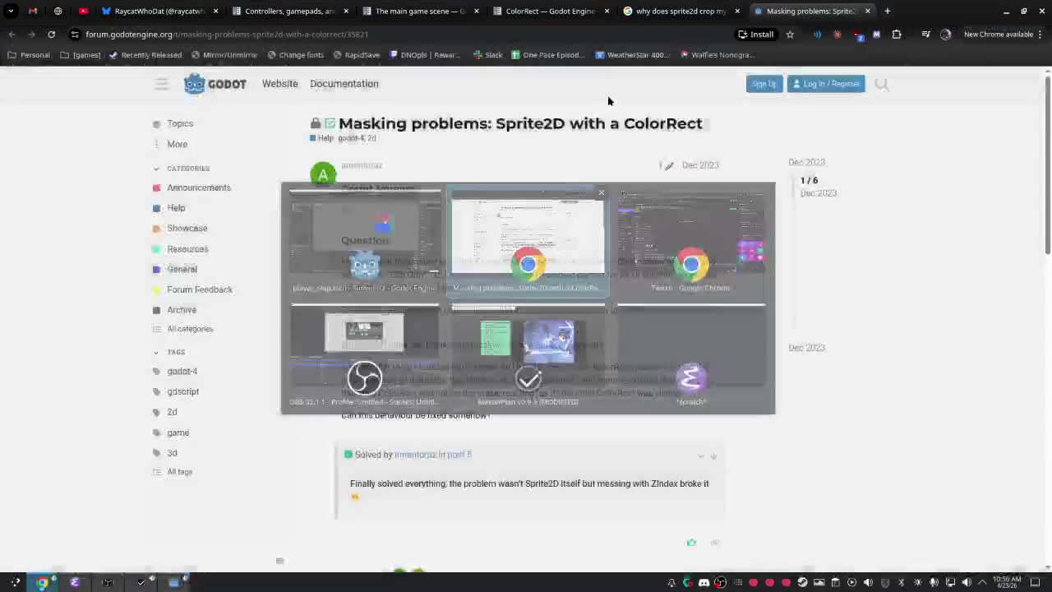
key("alt+Tab")
left_click(107, 126)
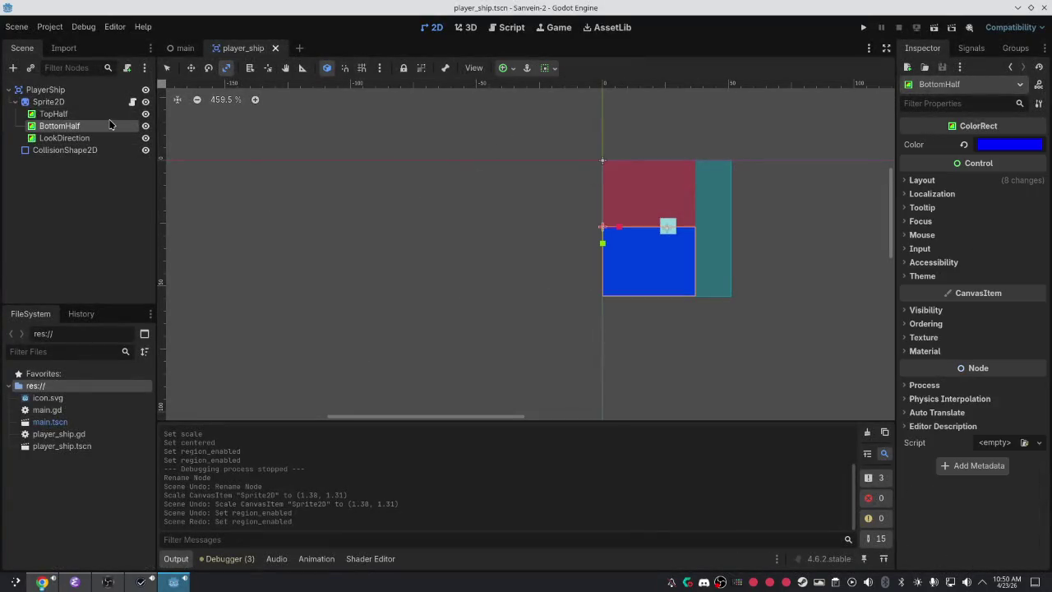
Filter TopHalf's Inspector by 'clip', enable Clip Contents, and leave Clip Children unchanged.
left_click(110, 115)
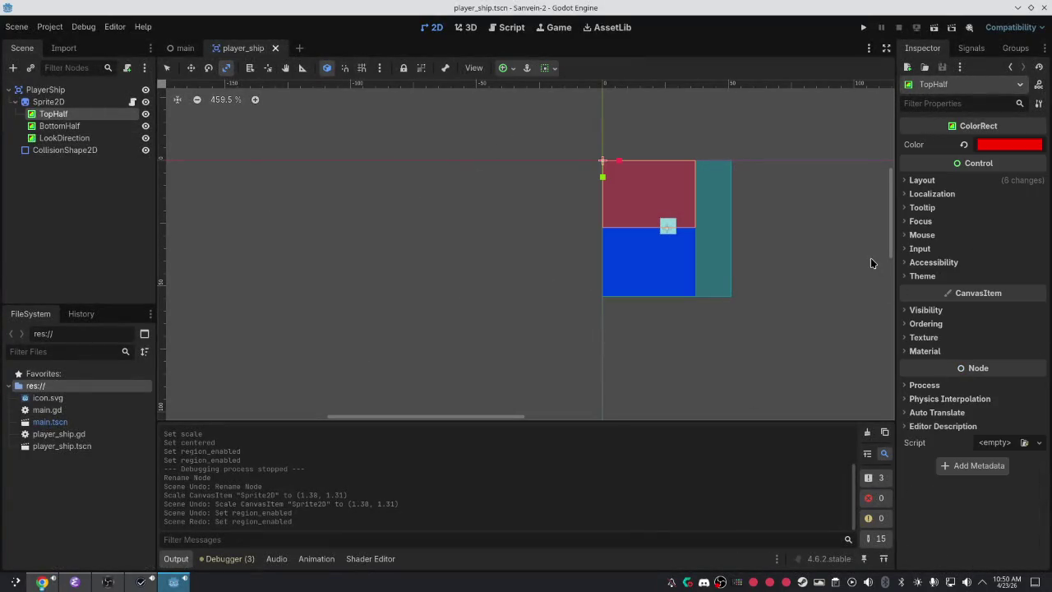
left_click(907, 181)
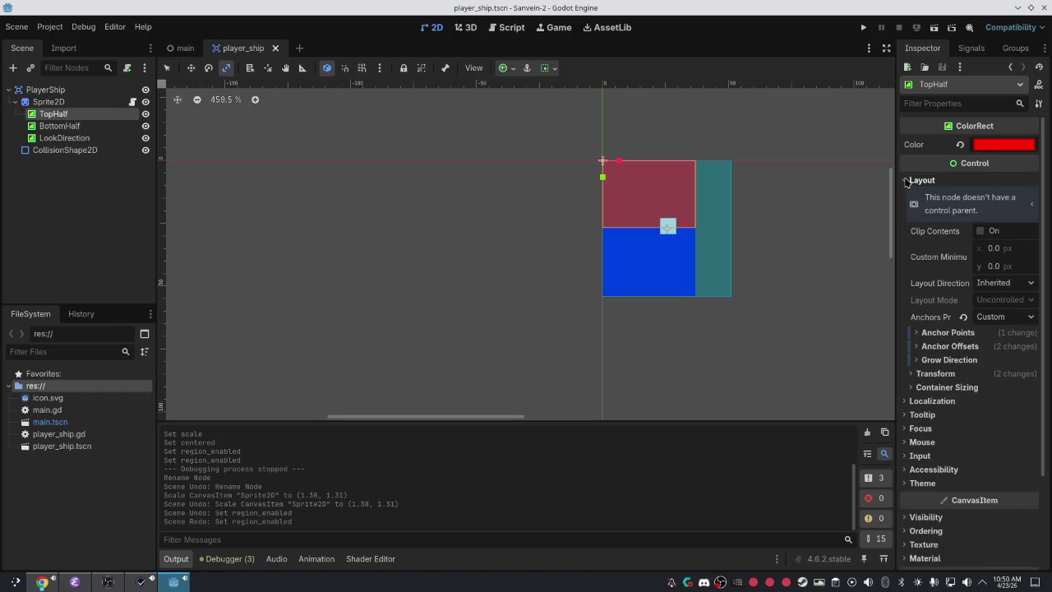
left_click(907, 181)
type("clip")
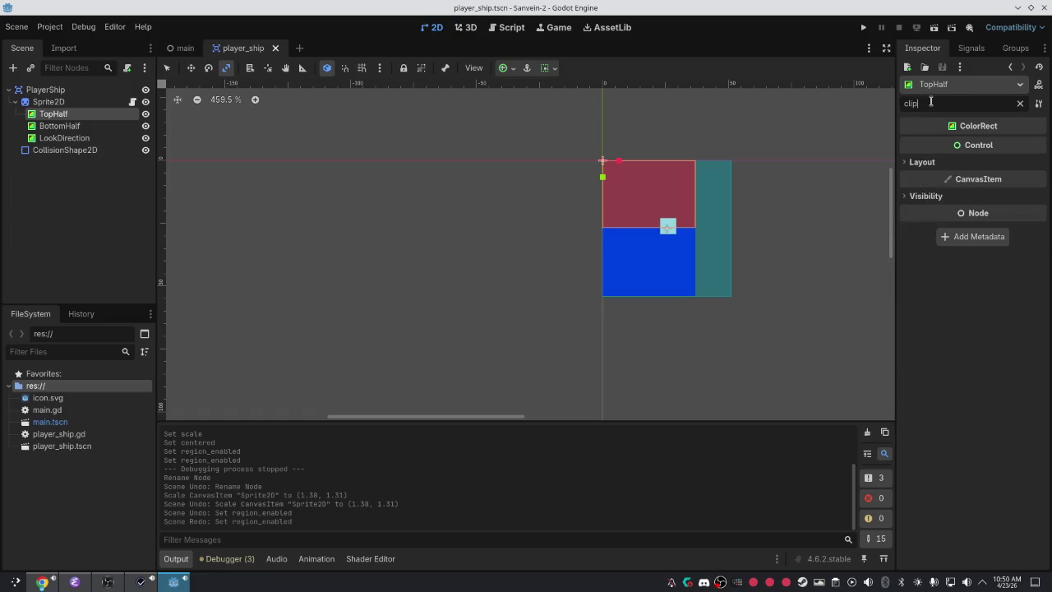
left_click(906, 163)
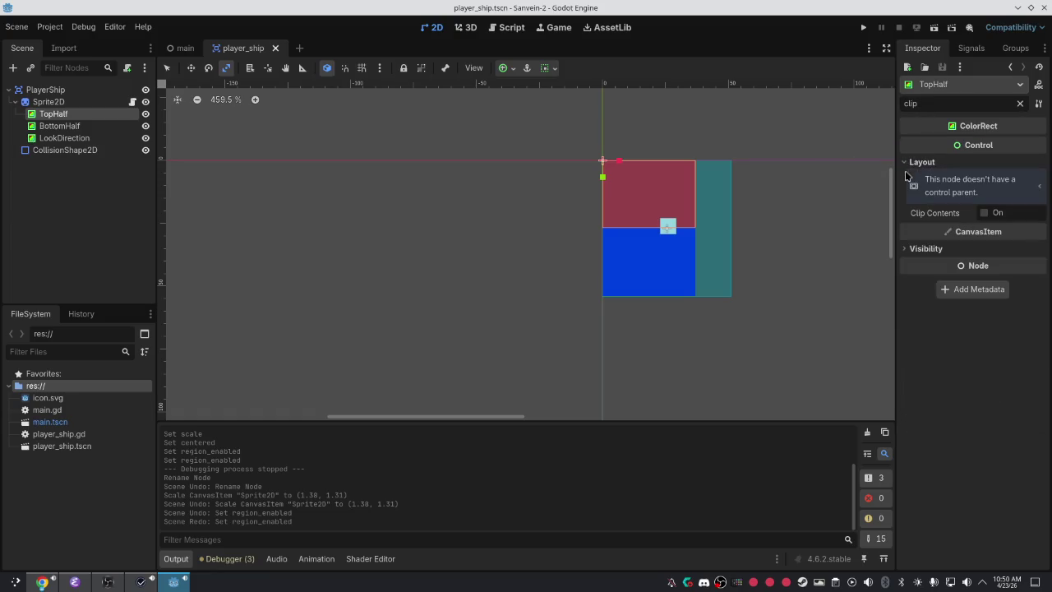
left_click(984, 212)
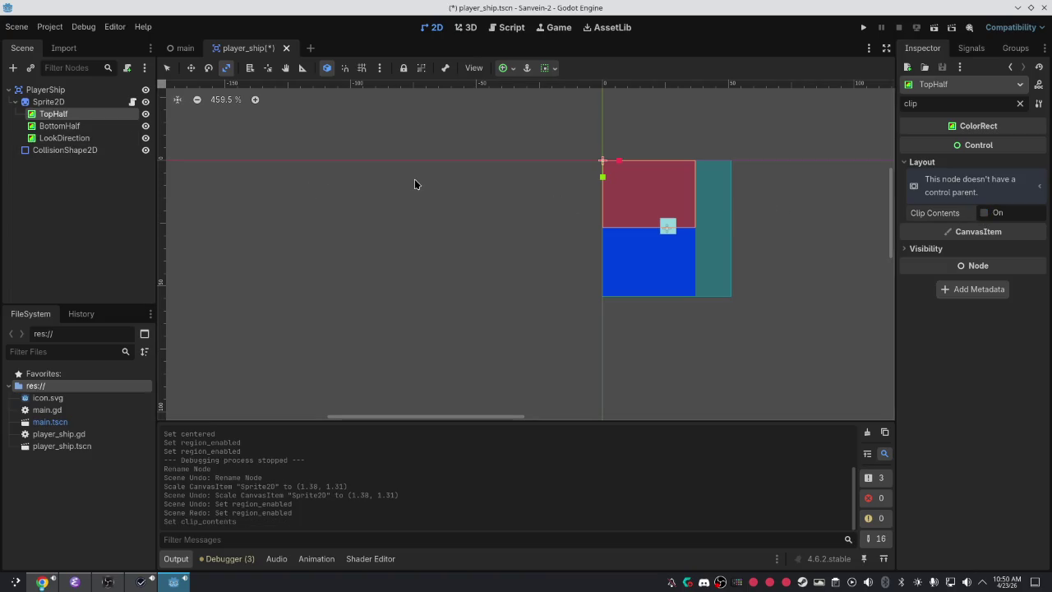
left_click(924, 248)
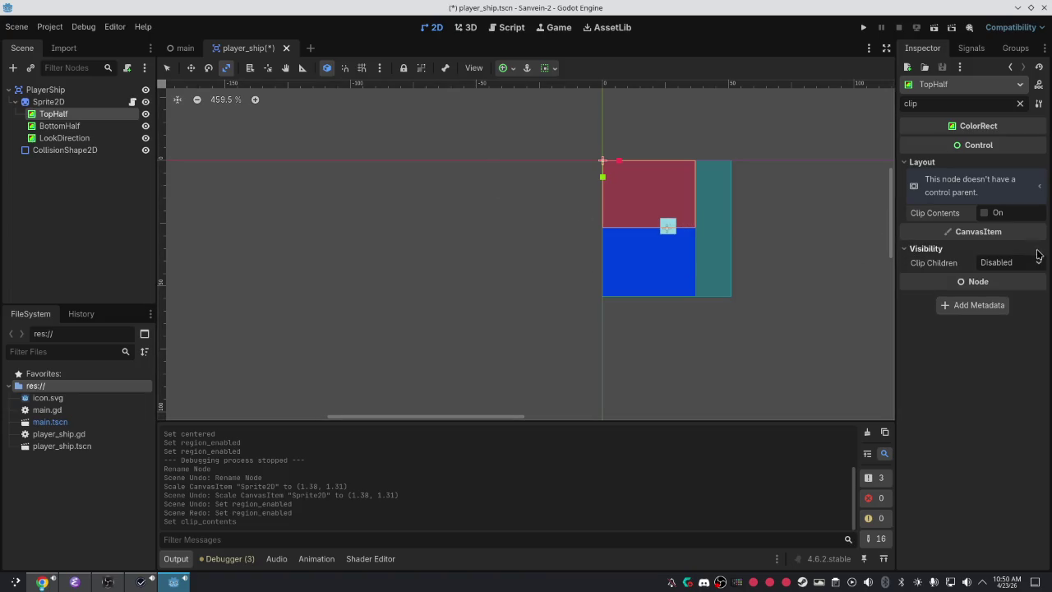
left_click(1010, 262)
left_click(752, 273)
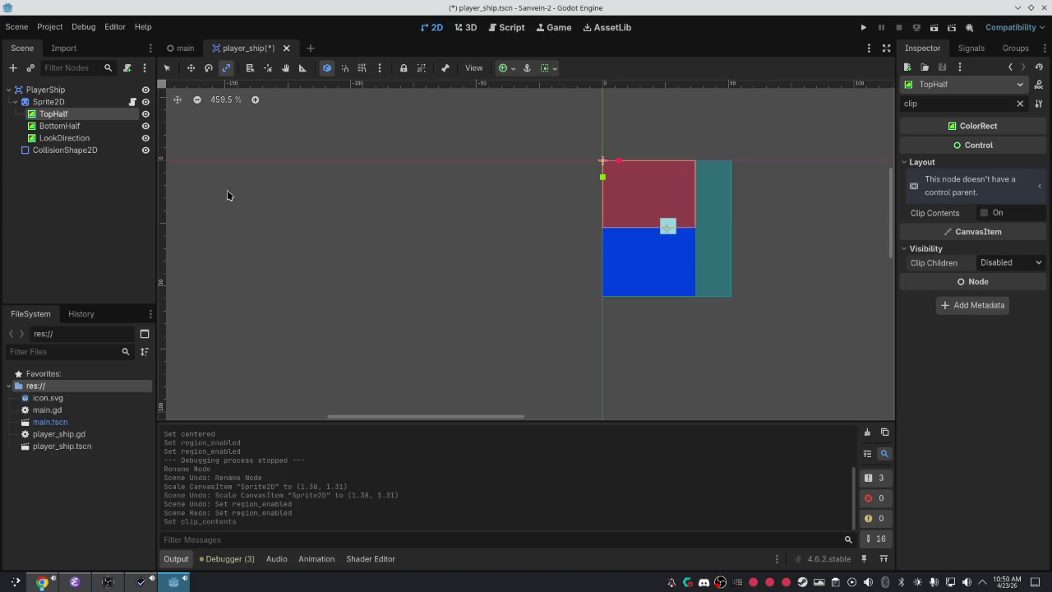
Reread the forum thread's suggestions, then bring up the Sprite2D node's actions in Godot.
left_click(49, 101)
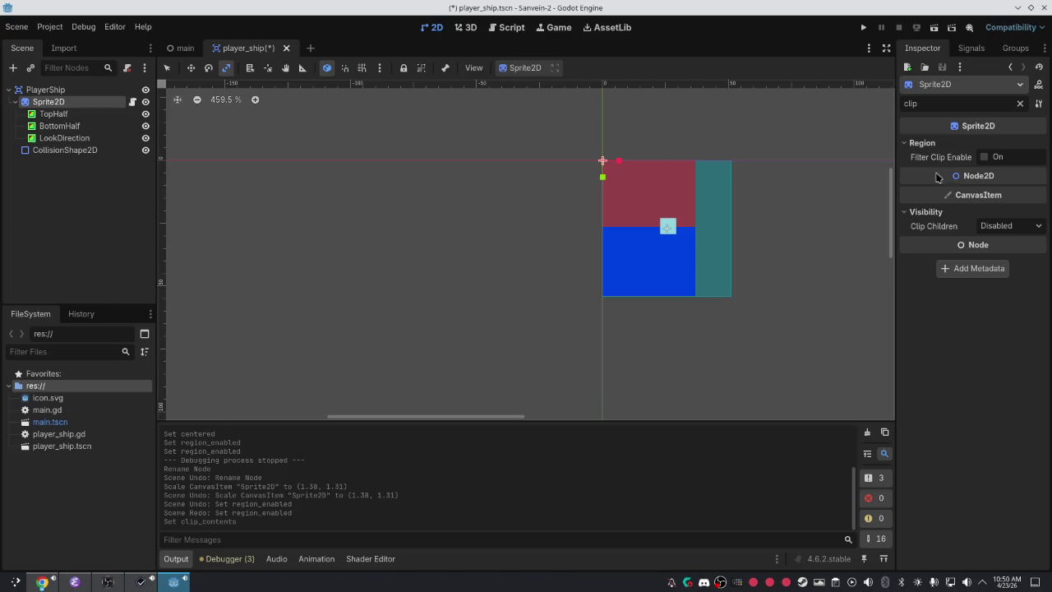
left_click(46, 89)
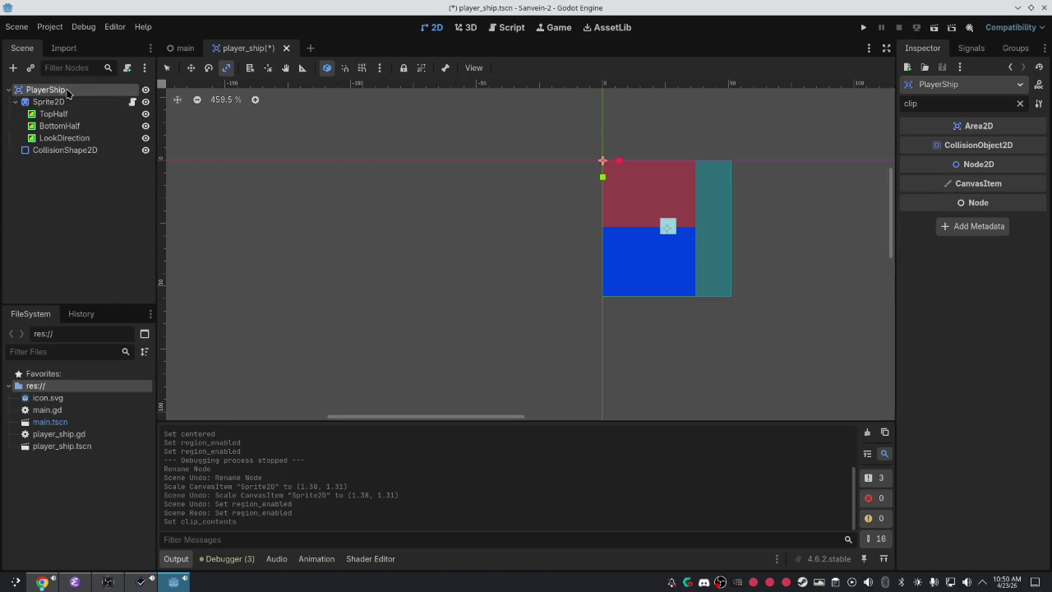
left_click(50, 150)
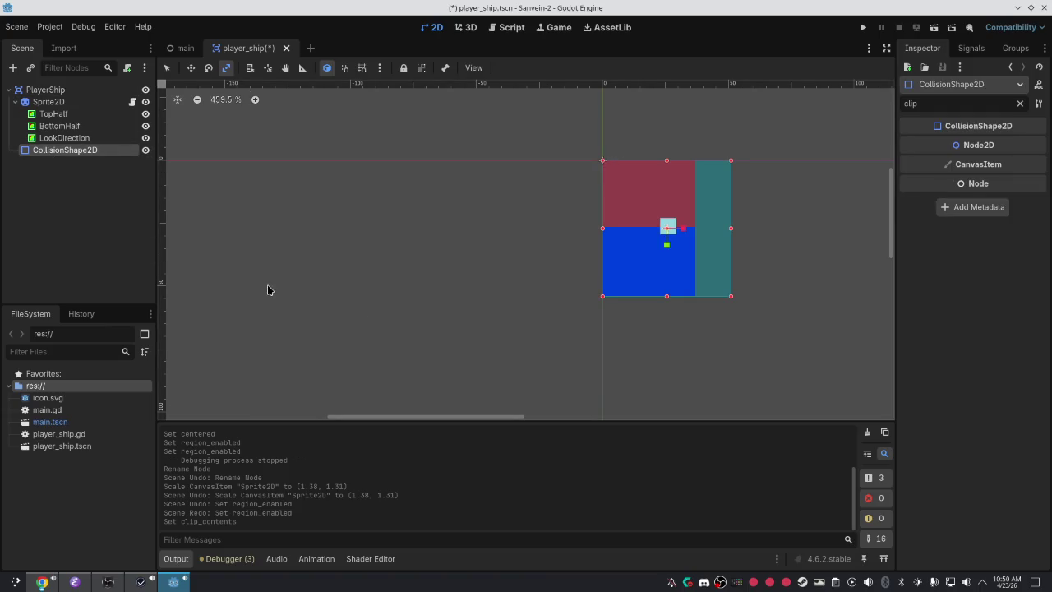
key("alt+Tab")
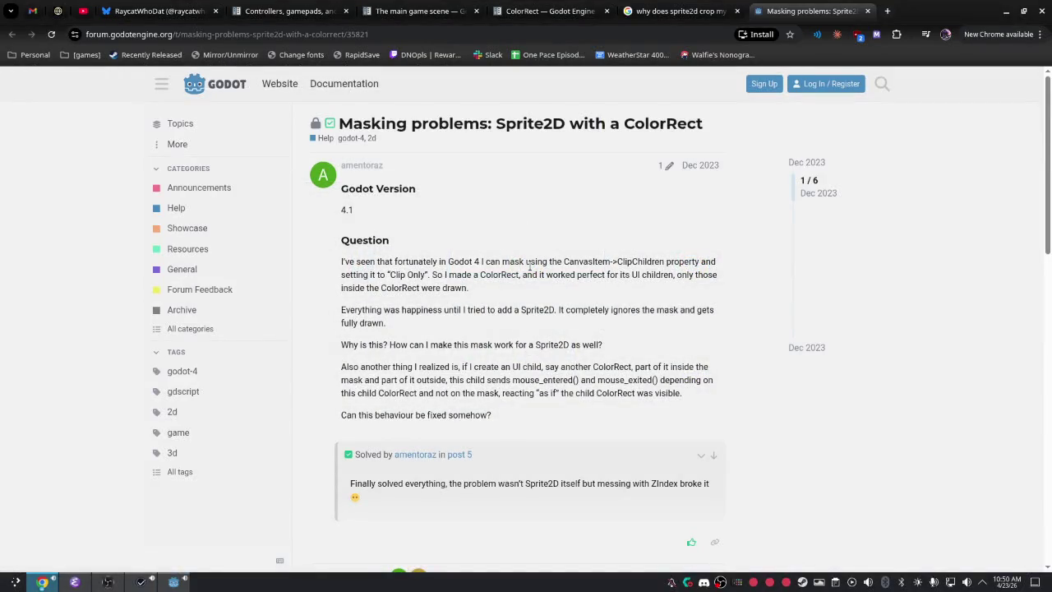
scroll(529, 264, "down", 2)
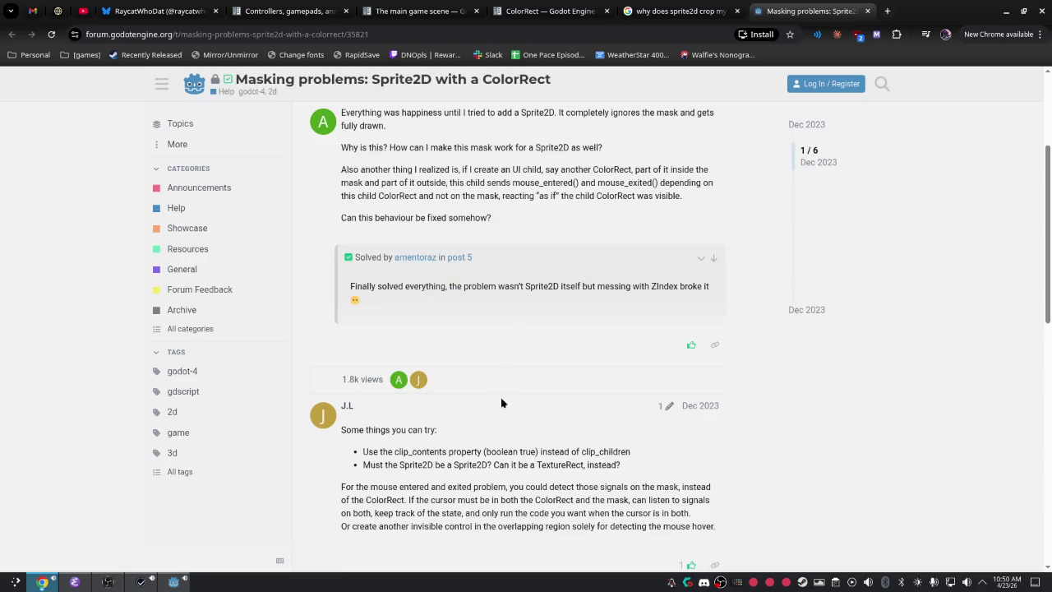
scroll(513, 477, "down", 1)
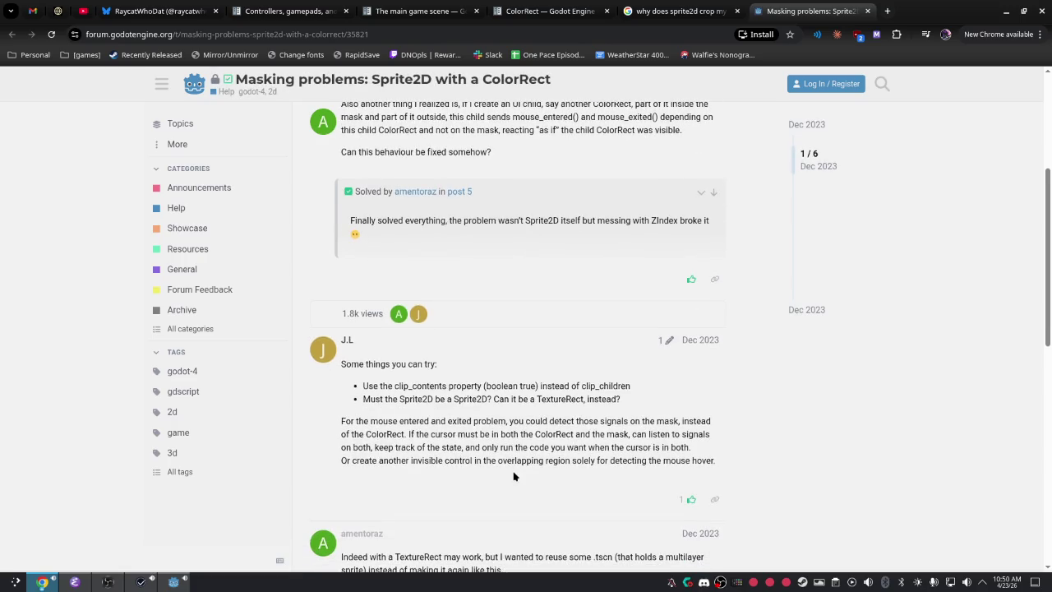
key("alt+Tab")
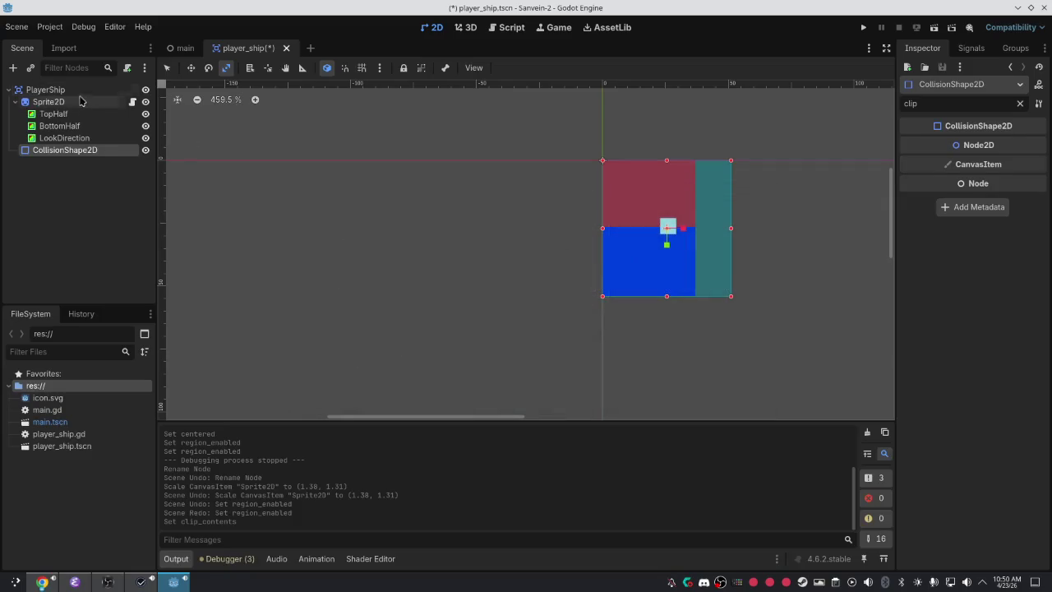
left_click(78, 101)
right_click(78, 100)
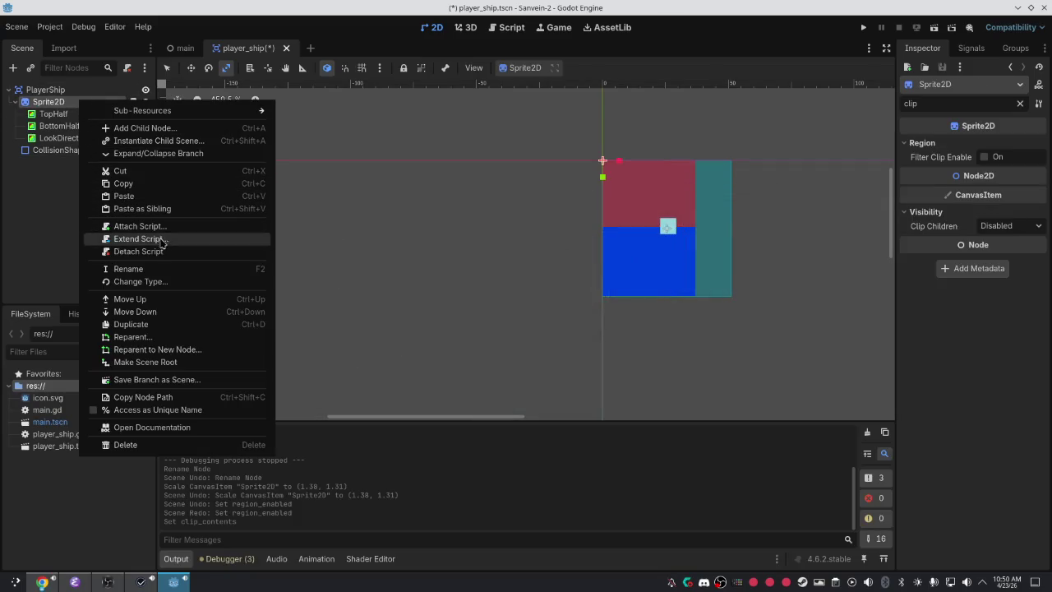
Change the Sprite2D node's type to TextureRect and save the player_ship scene.
left_click(163, 281)
type("text")
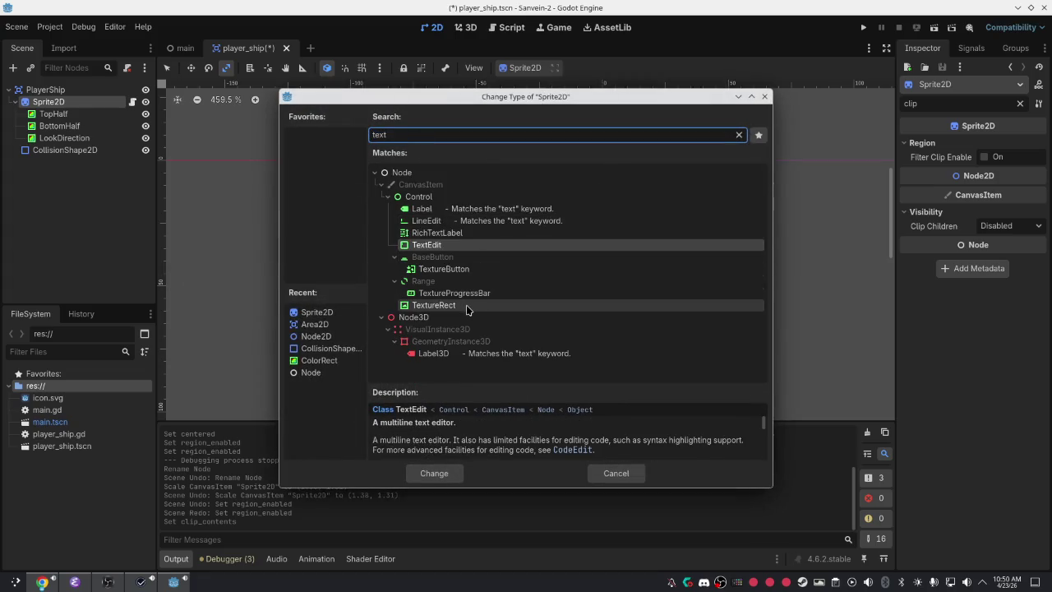
left_click(466, 305)
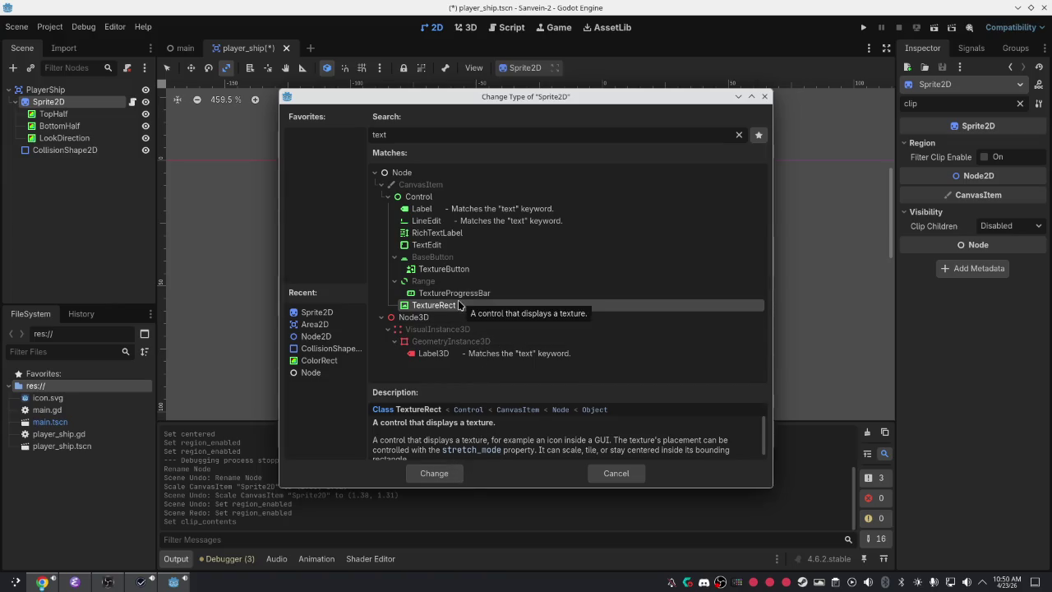
left_click(440, 471)
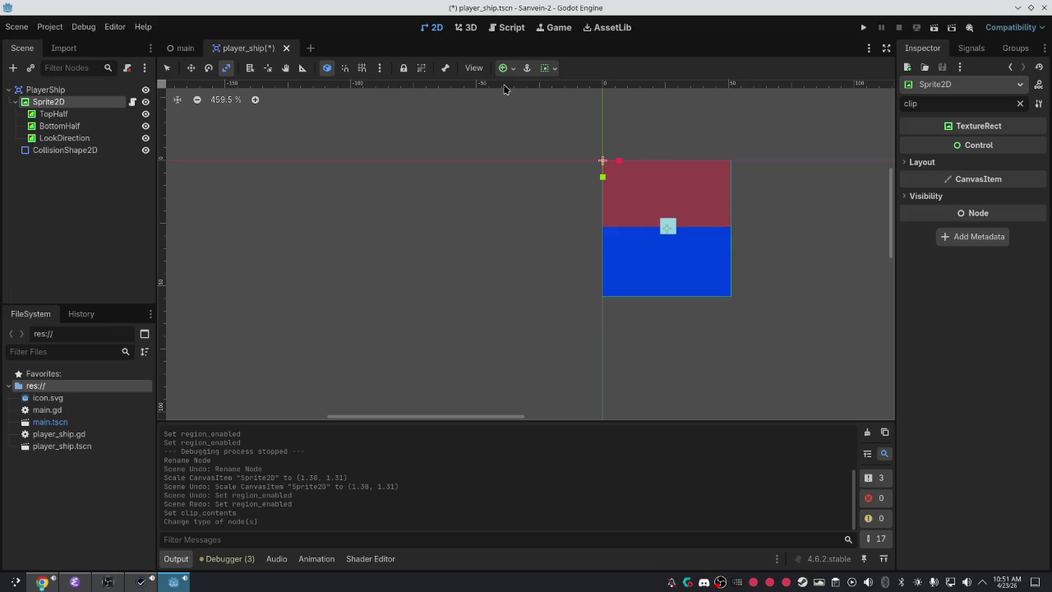
key("ctrl+s")
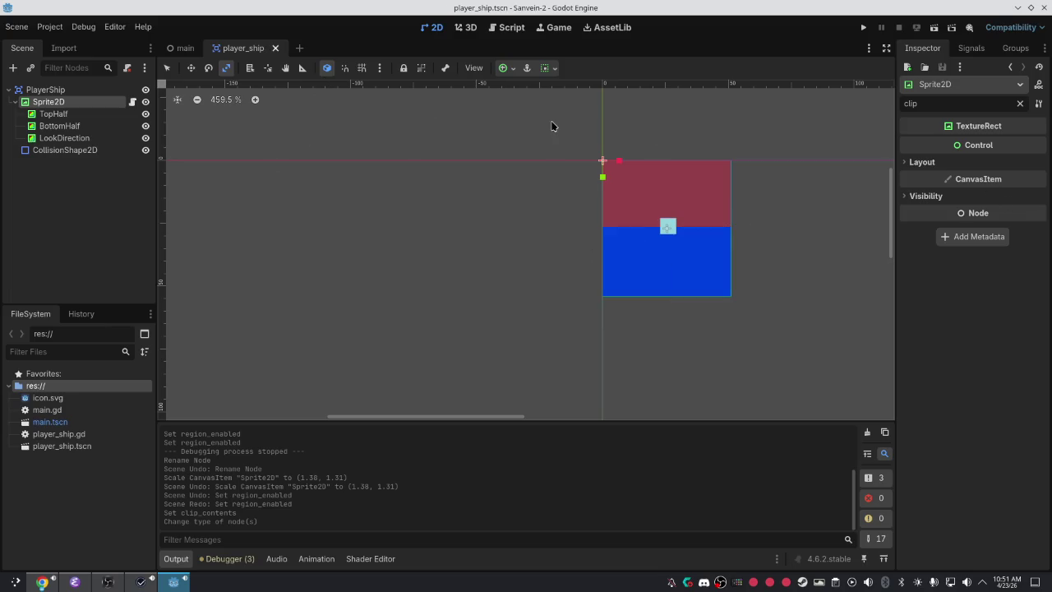
Clear the 'clip' property filter in the Inspector.
left_click(928, 161)
left_click(927, 162)
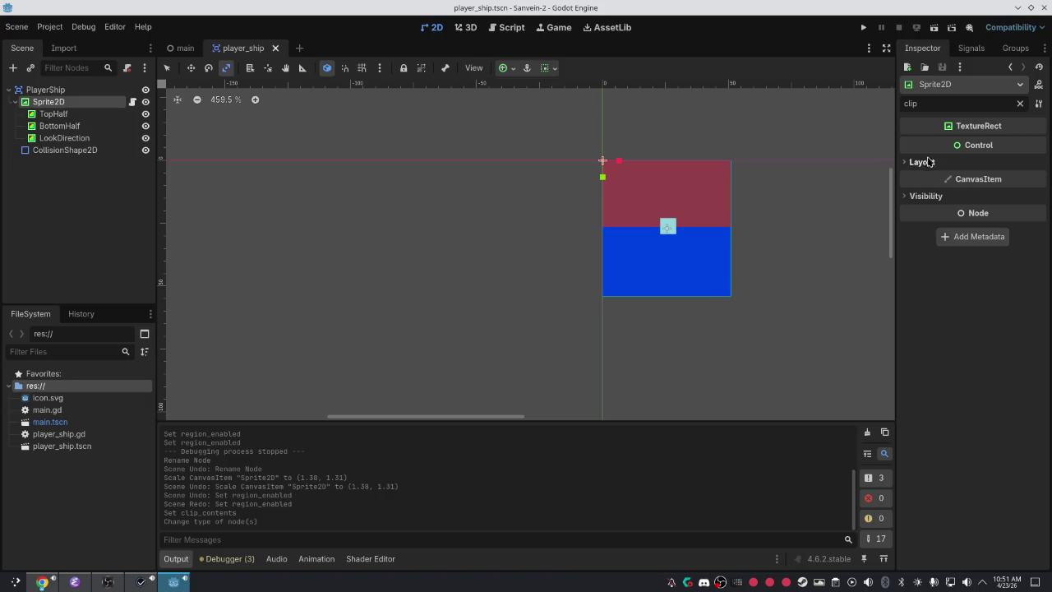
left_click(1019, 103)
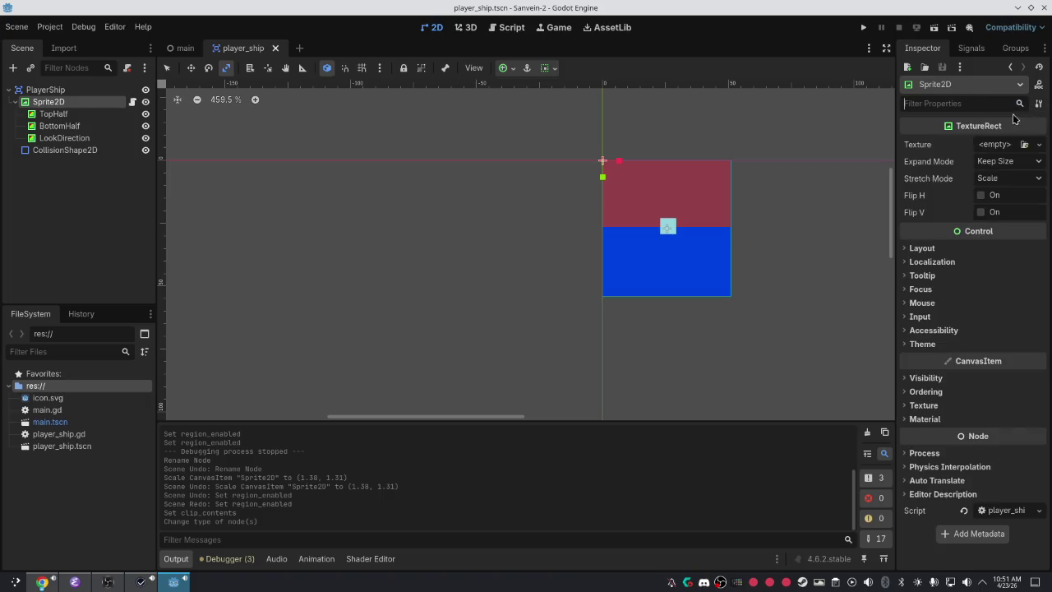
left_click(931, 248)
left_click(930, 248)
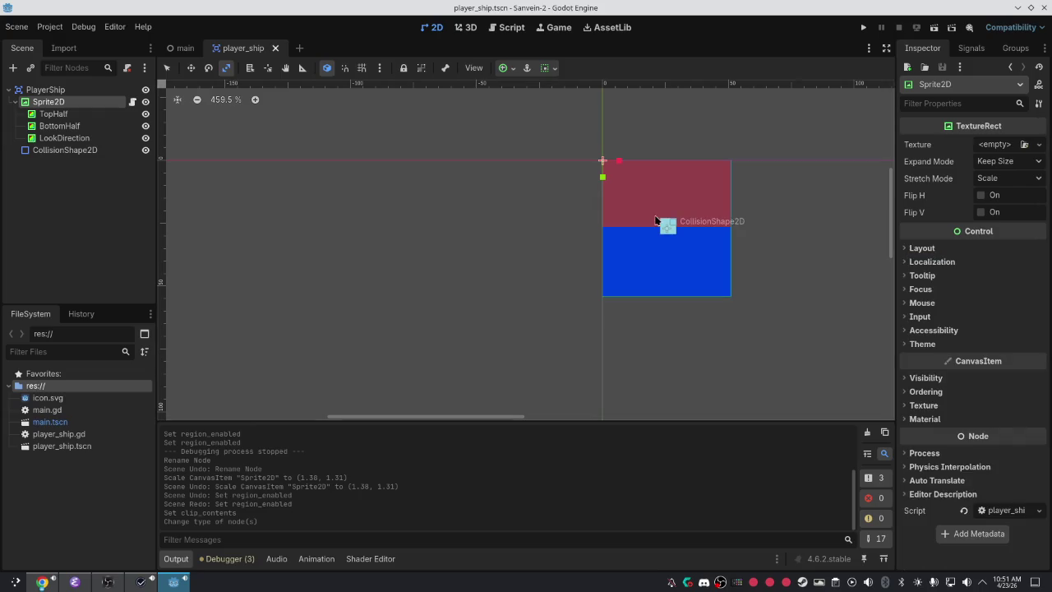
Undo the last Sprite2D scaling, switch to the Move tool, and run the project.
left_click(359, 254)
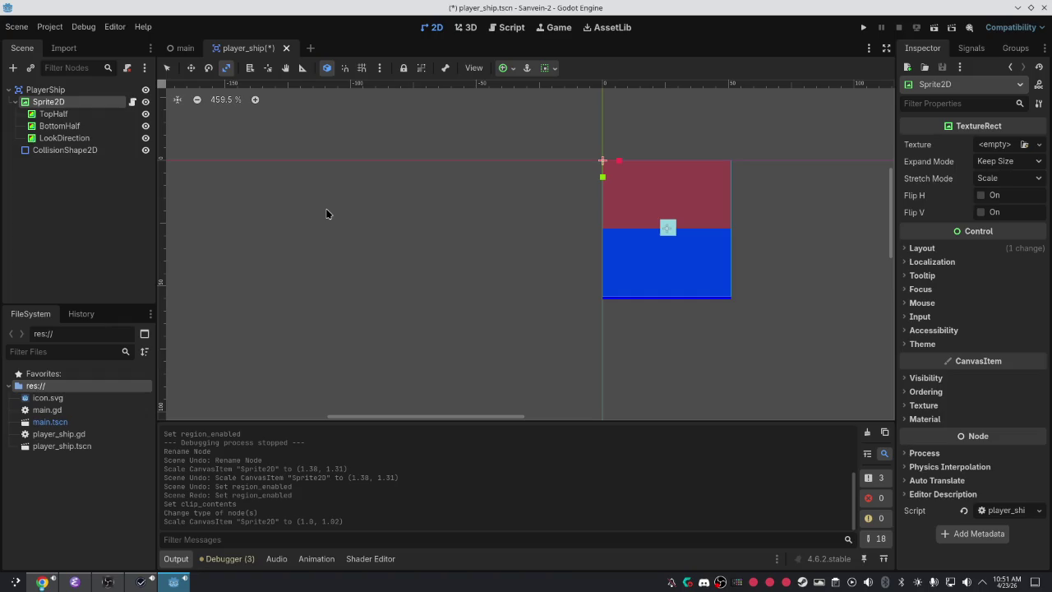
key("ctrl+z")
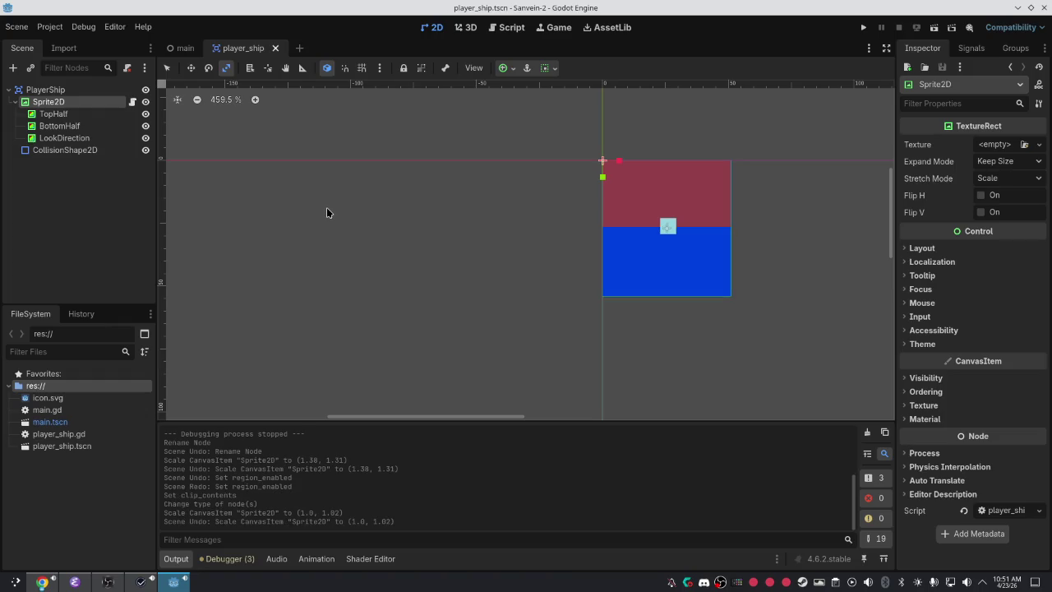
key("q")
key("w")
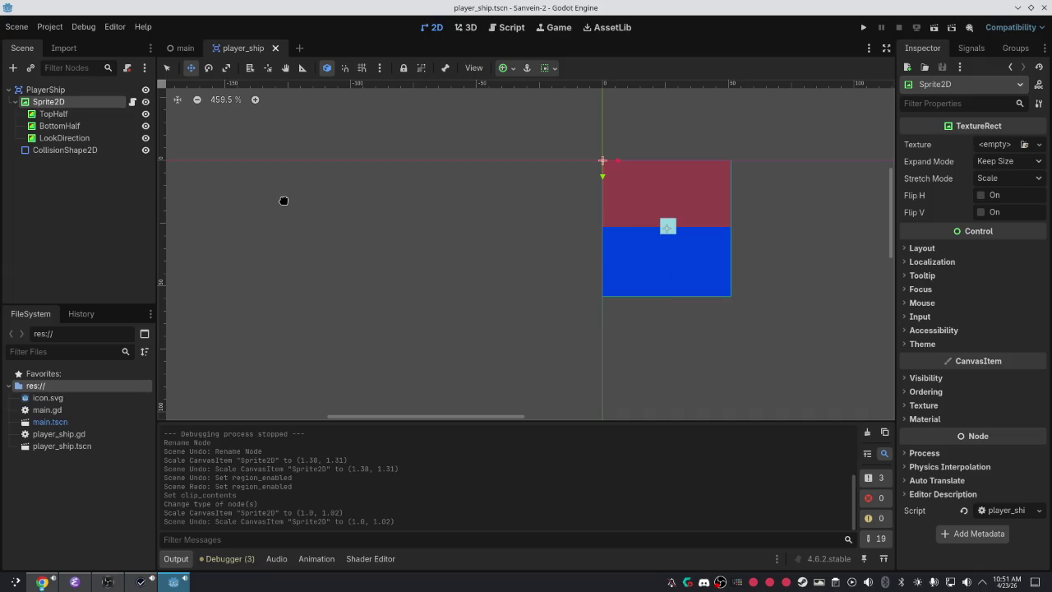
key("F5")
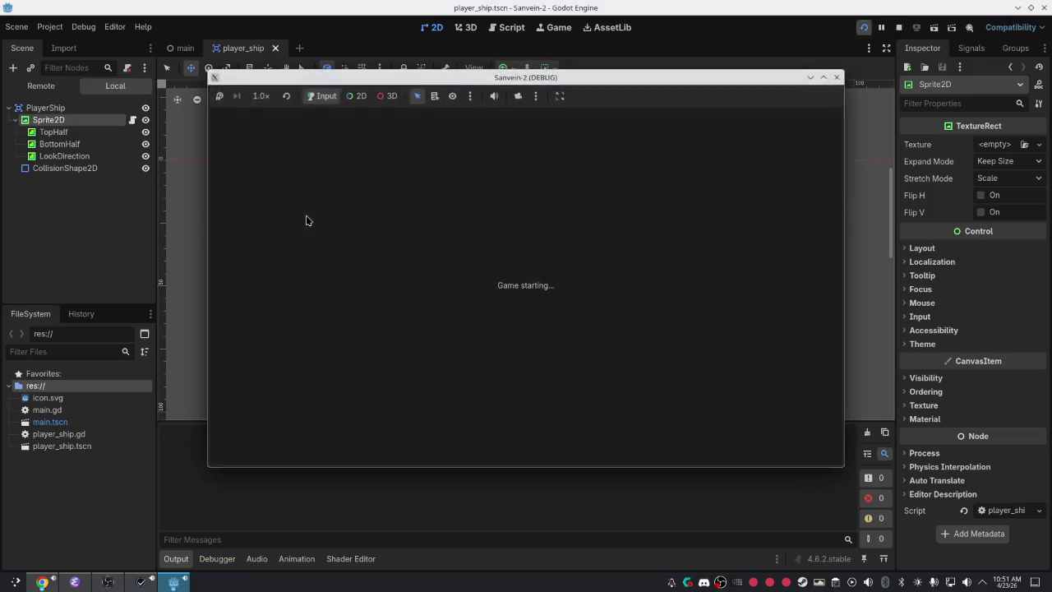
Make player_ship.gd extend TextureRect instead of Sprite2D and run the game to see the ship.
double_click(380, 86)
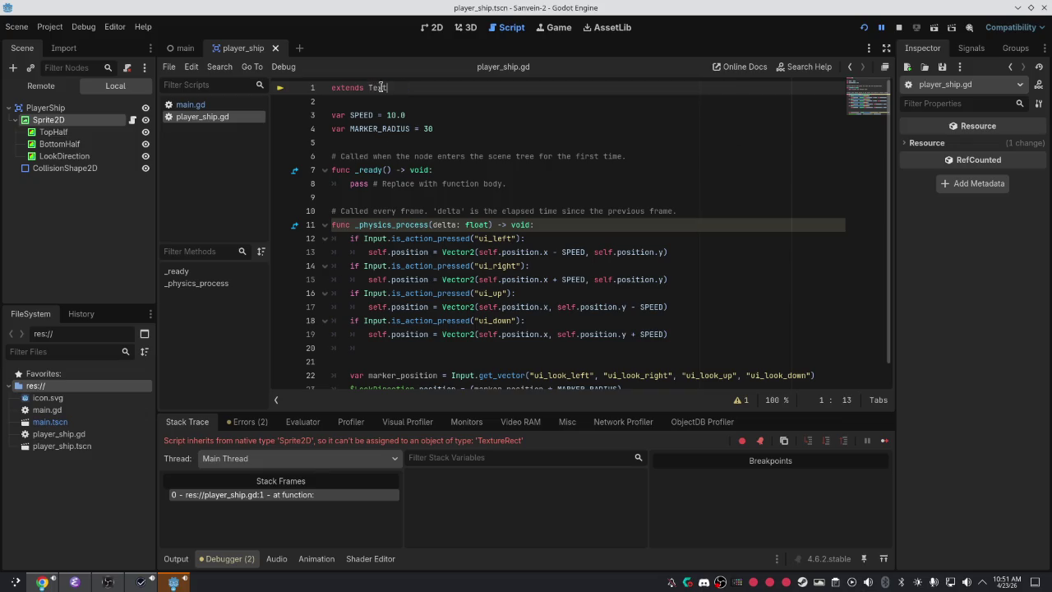
type("reR")
key("Return")
left_click(863, 27)
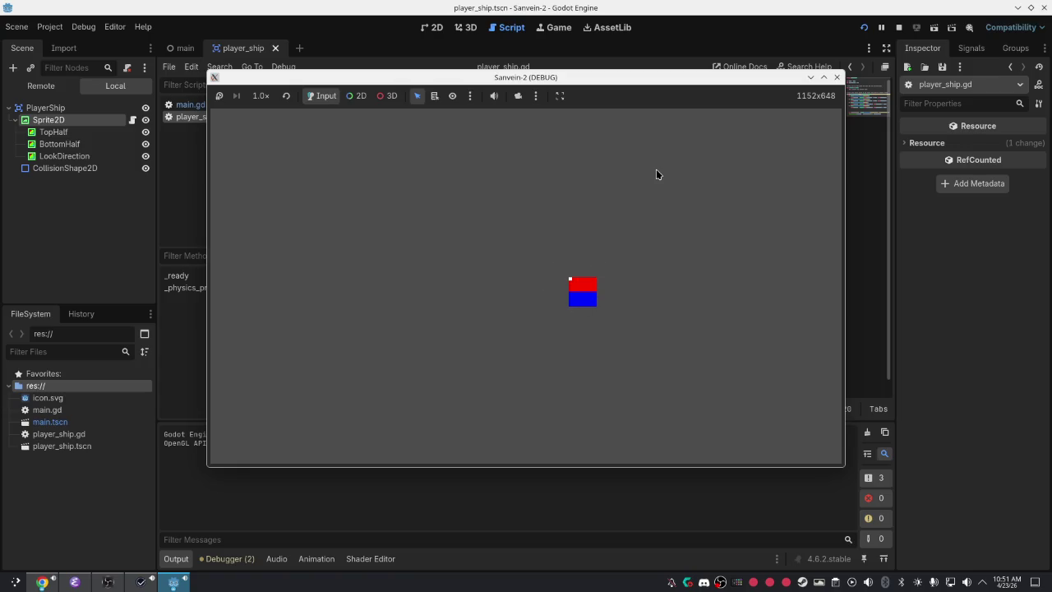
left_click(192, 239)
left_click(467, 389)
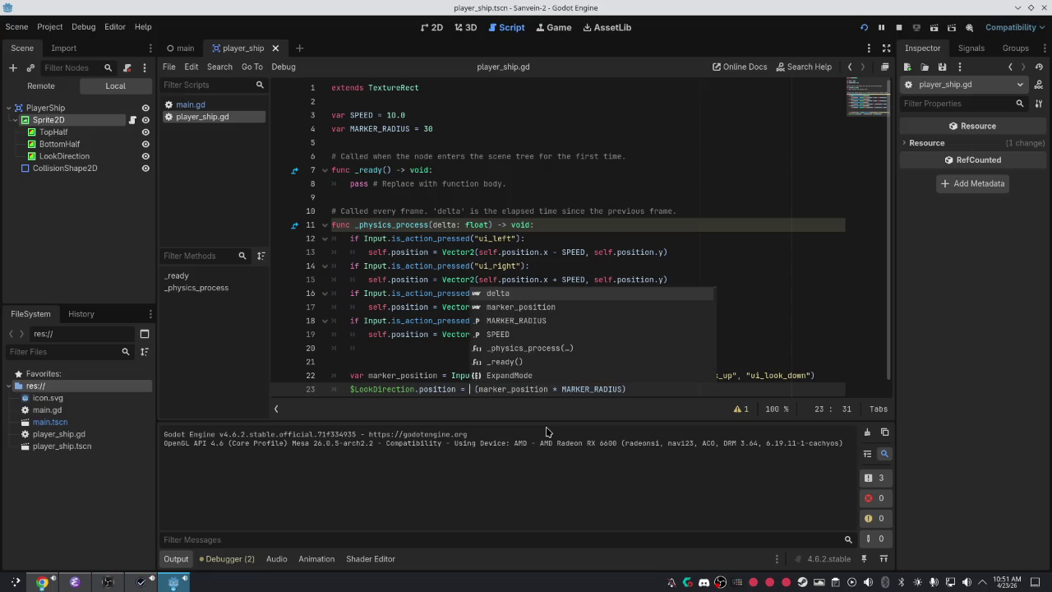
Start line 23's value with self and rename the Sprite2D node to TextureRect.
type("self")
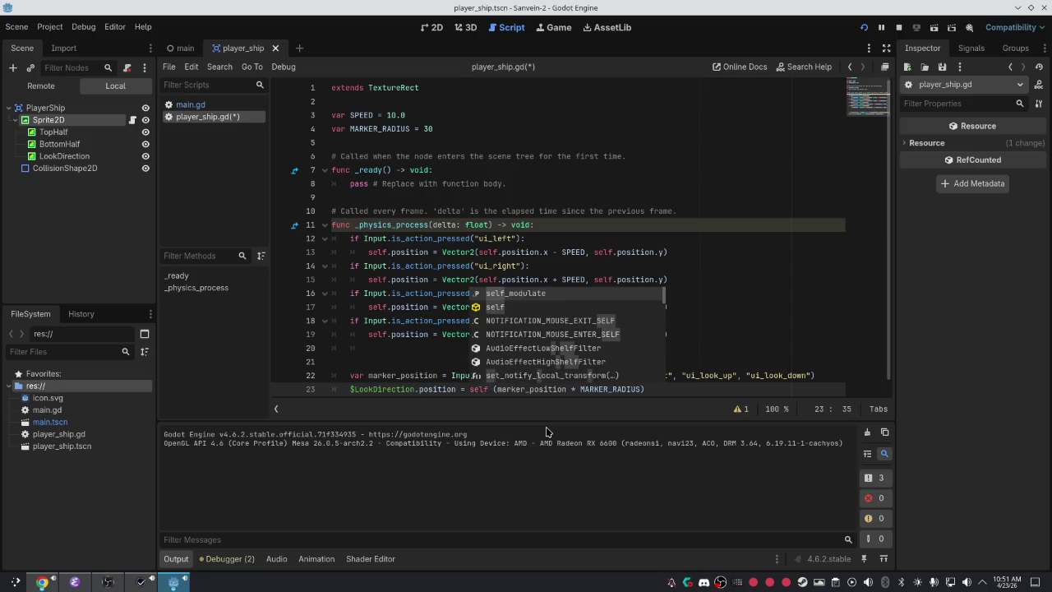
left_click(38, 120)
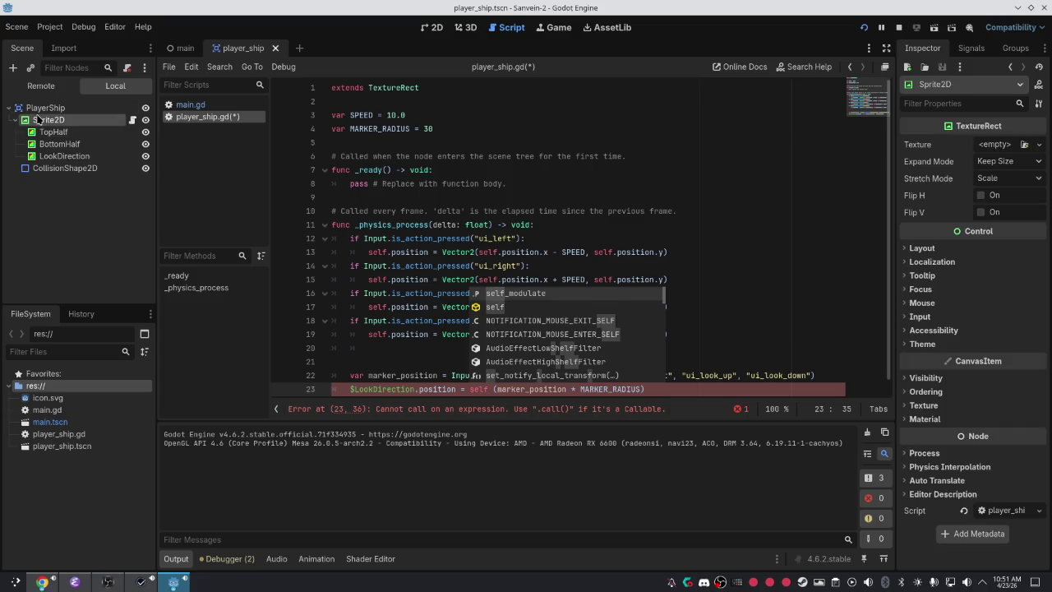
left_click(38, 119)
type("TextureRect")
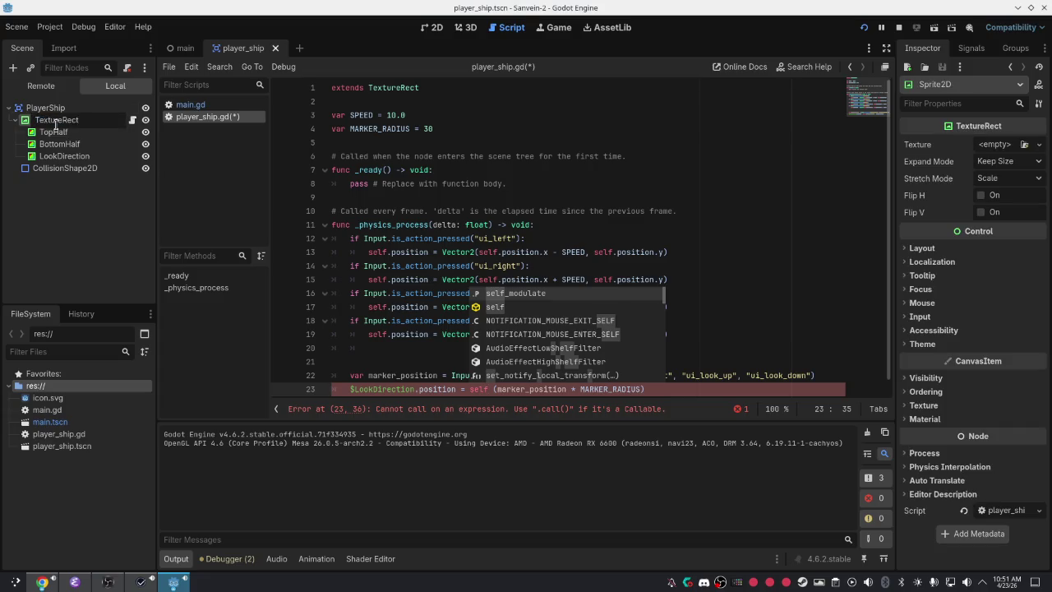
key("Return")
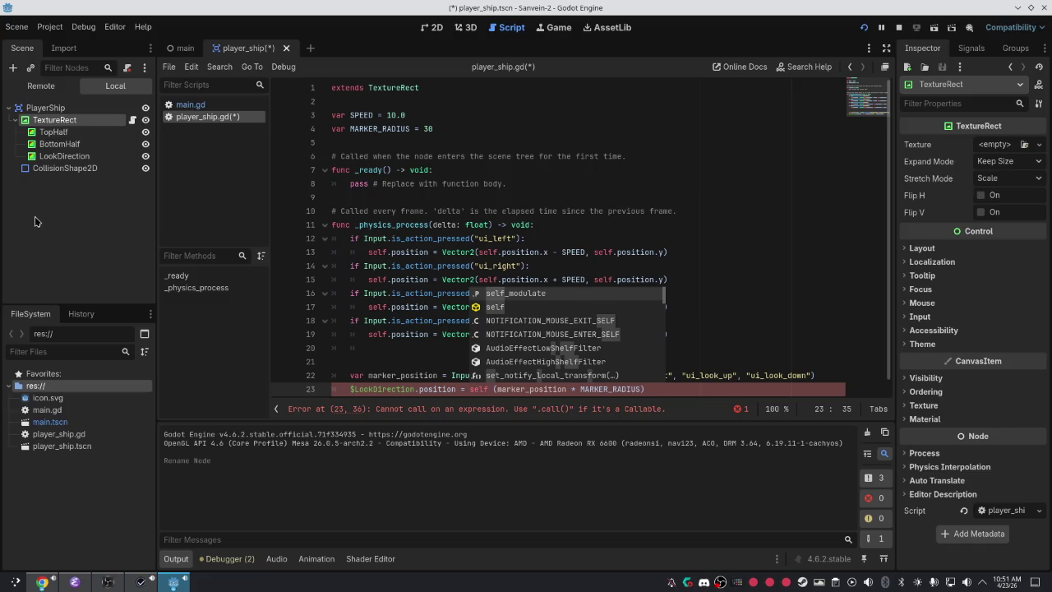
Try width getter names like get_wi after self on line 23, then delete the failed attempt.
left_click(547, 215)
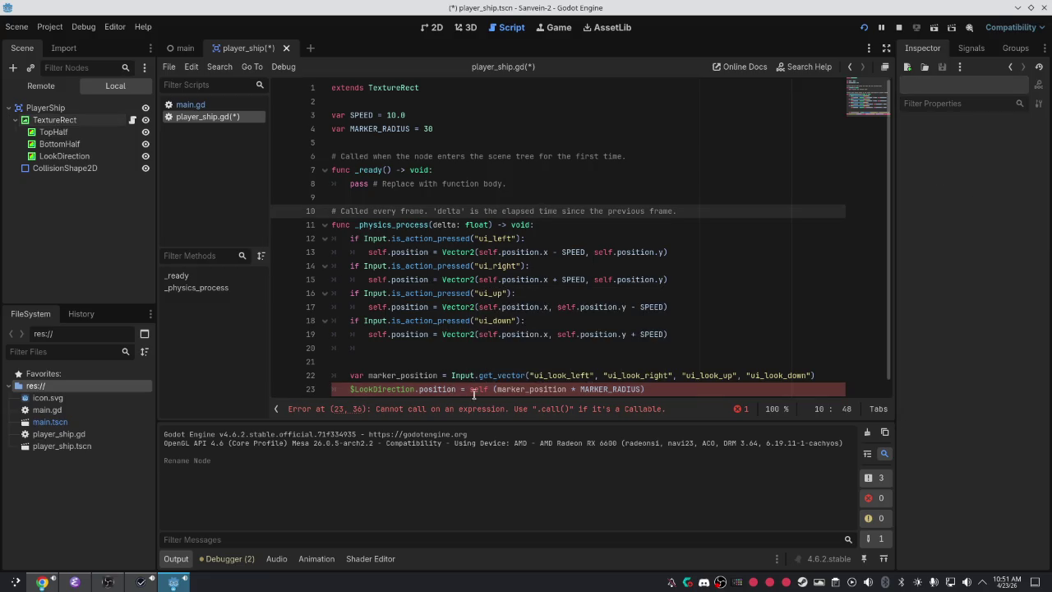
left_click(483, 389)
type(".wid")
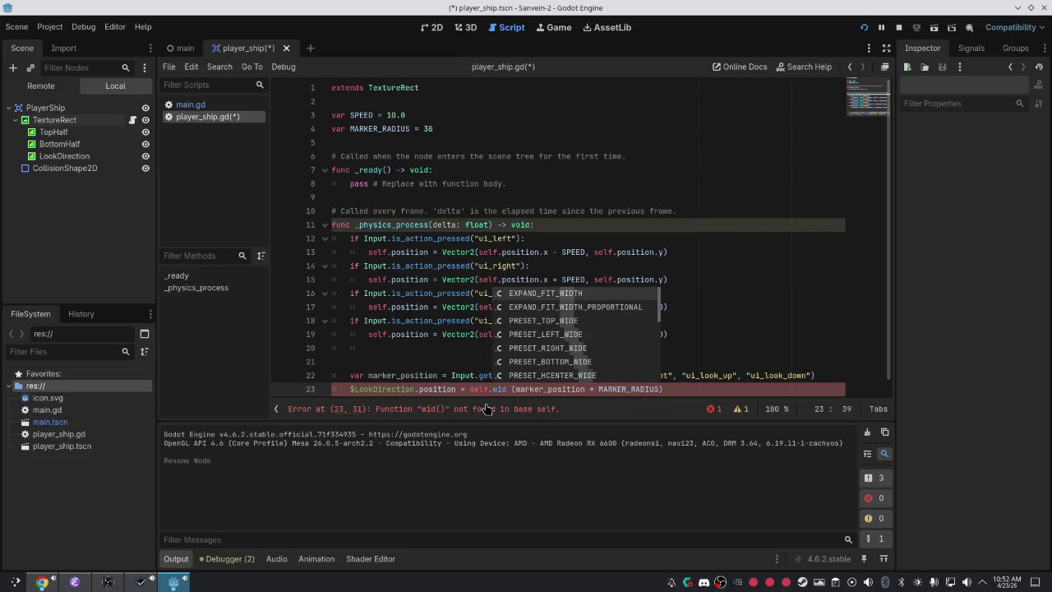
key("BackSpace")
key("BackSpace")
key("BackSpace")
type("get_wi")
key("BackSpace")
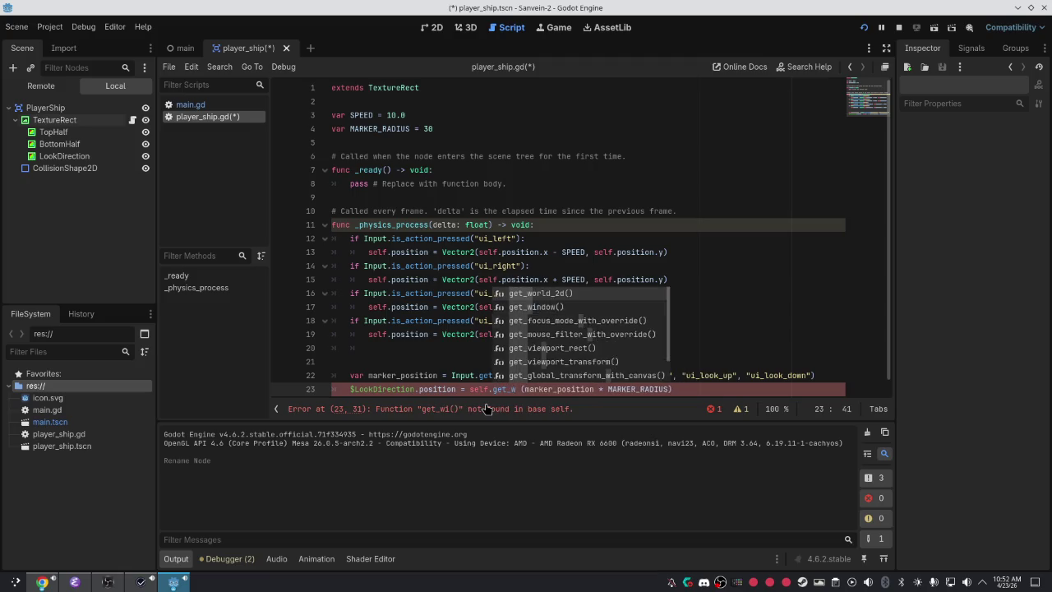
key("BackSpace")
type("dem")
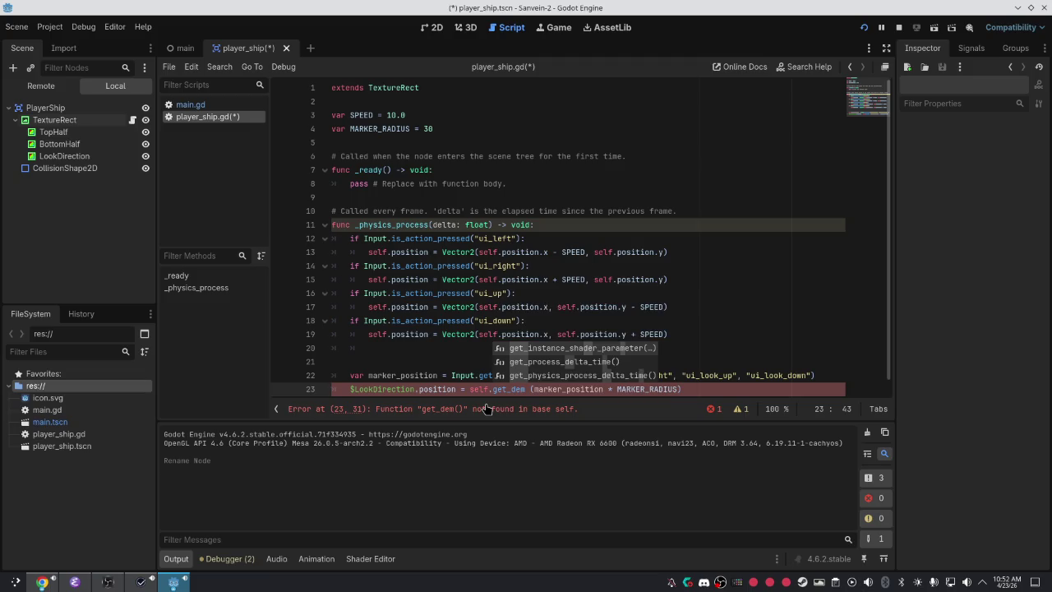
key("BackSpace")
key("BackSpace")
key("BackSpace")
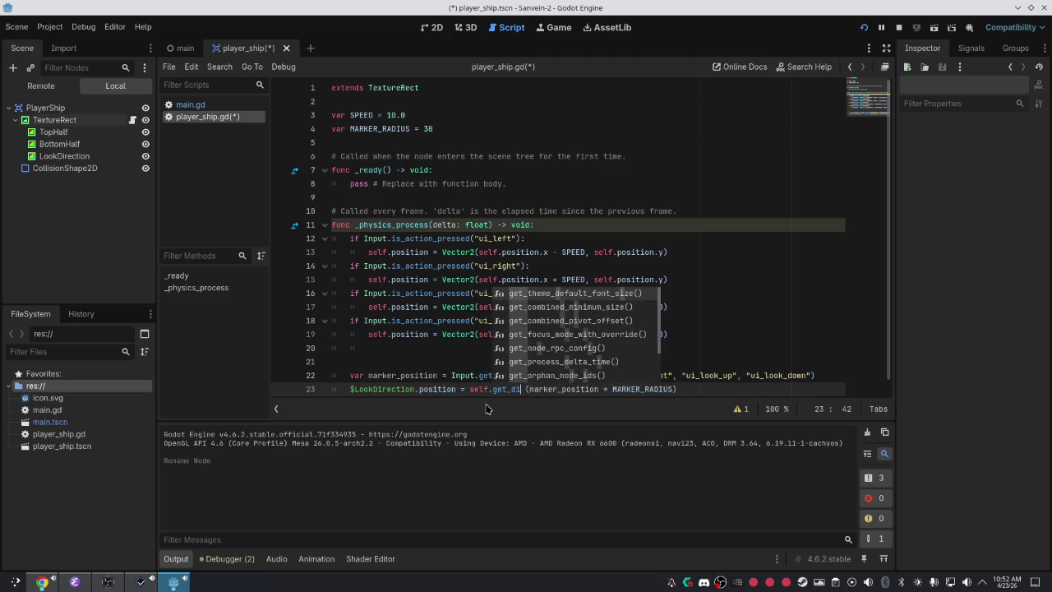
key("BackSpace")
key("BackSpace")
key("BackSpace")
key("BackSpace")
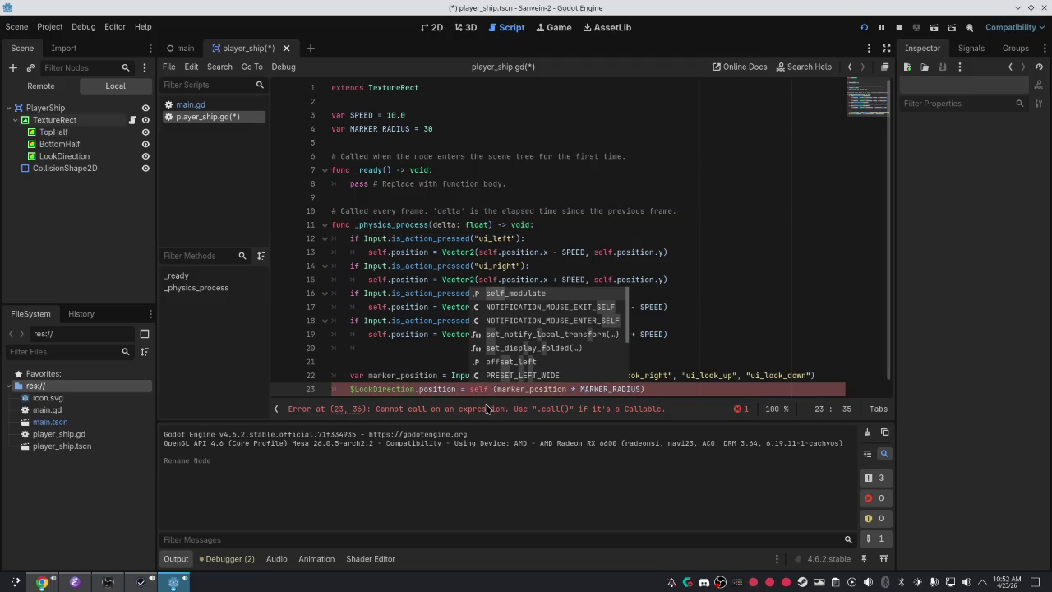
Run and close the game, then switch to Chrome to begin a new search.
key("F5")
key("alt+F4")
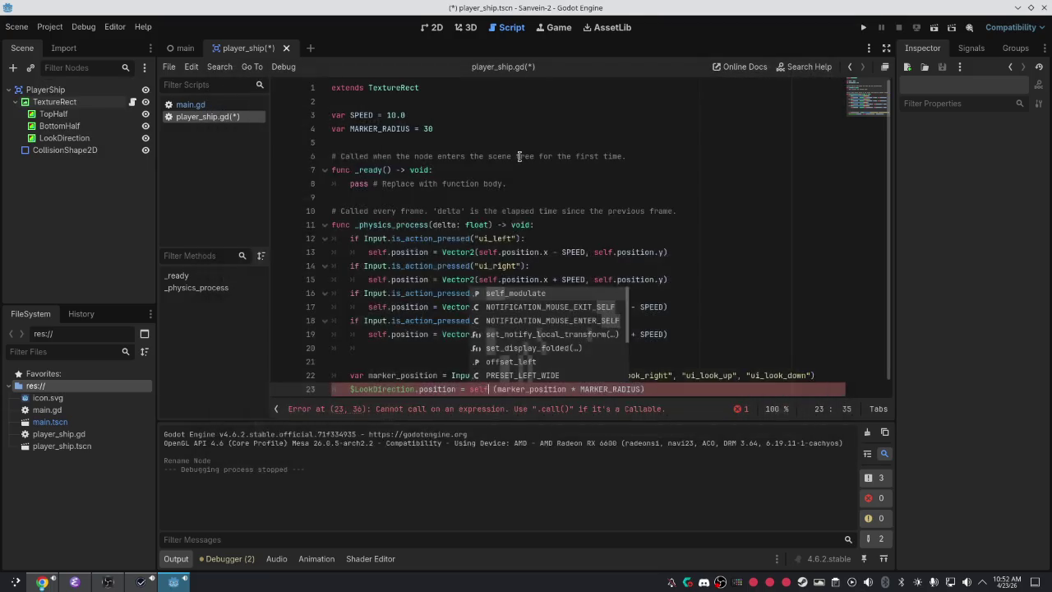
key("alt+Tab")
key("alt+Tab")
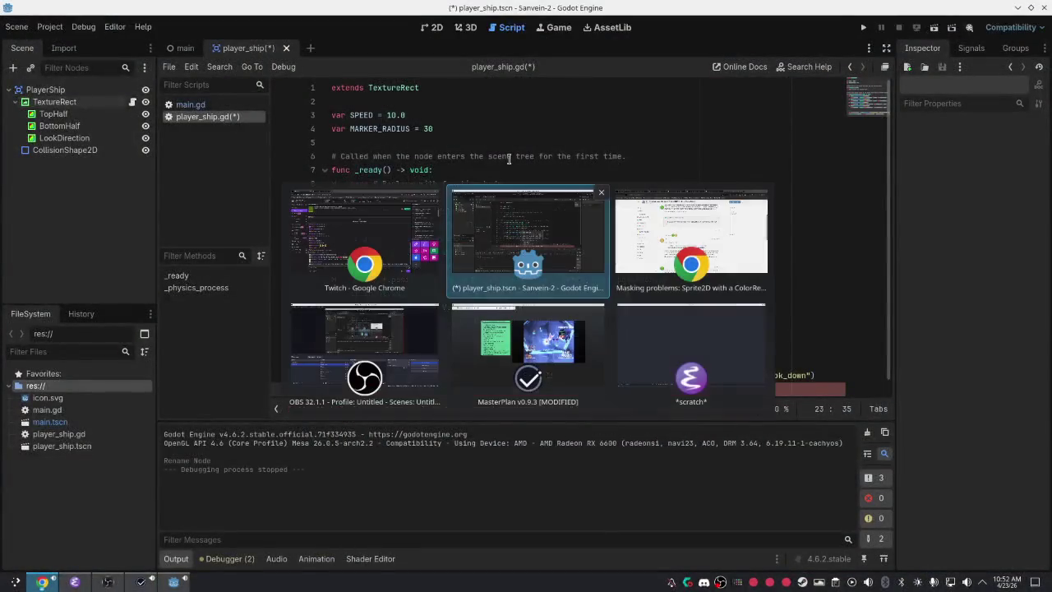
left_click(705, 36)
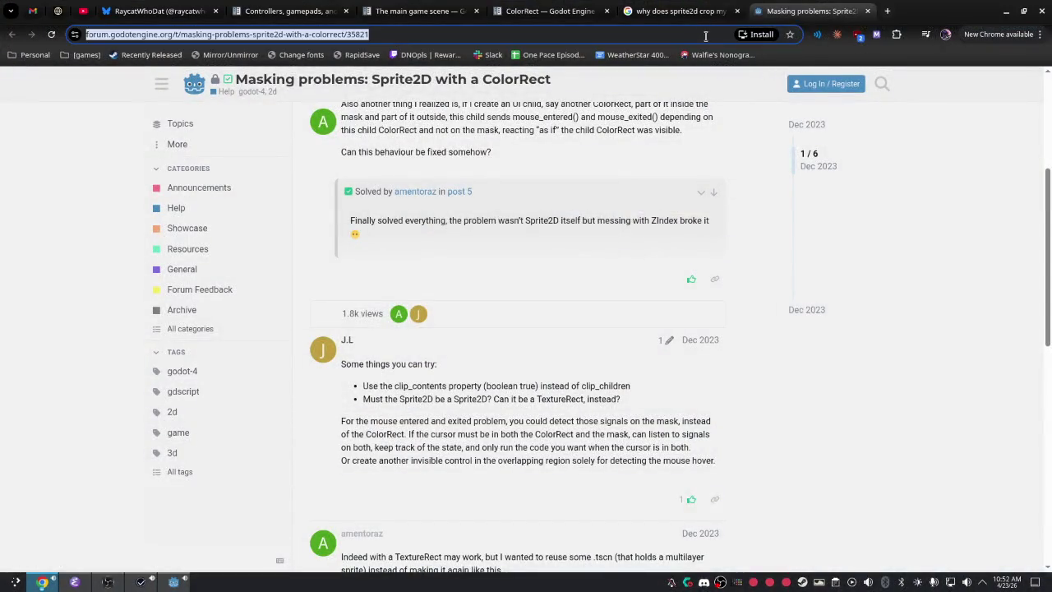
Search for 'get width texturerect godot' and return to the Godot editor.
type("get width ")
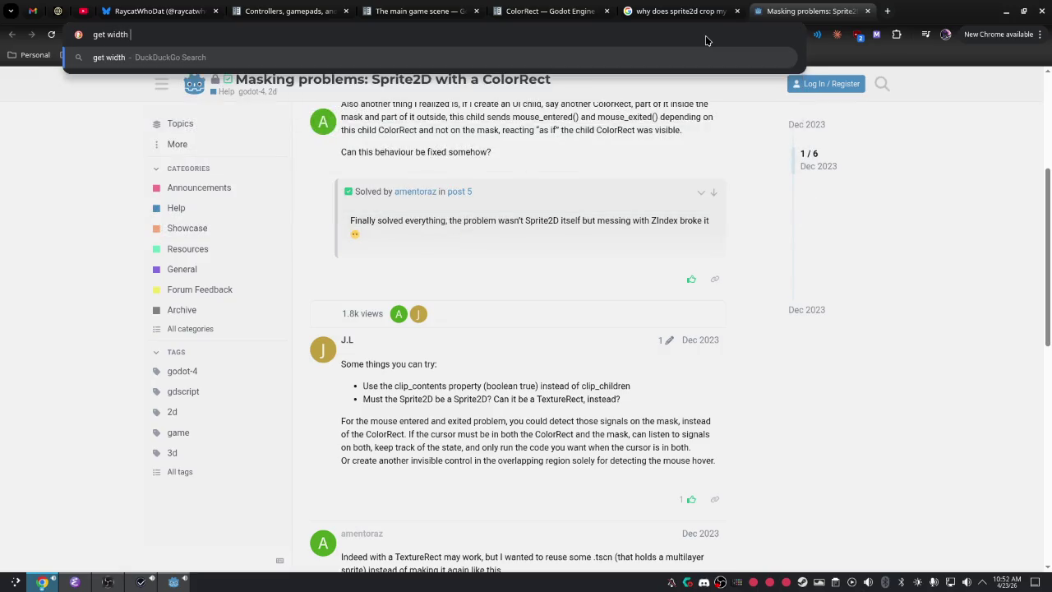
type("texturere")
type("ct godot")
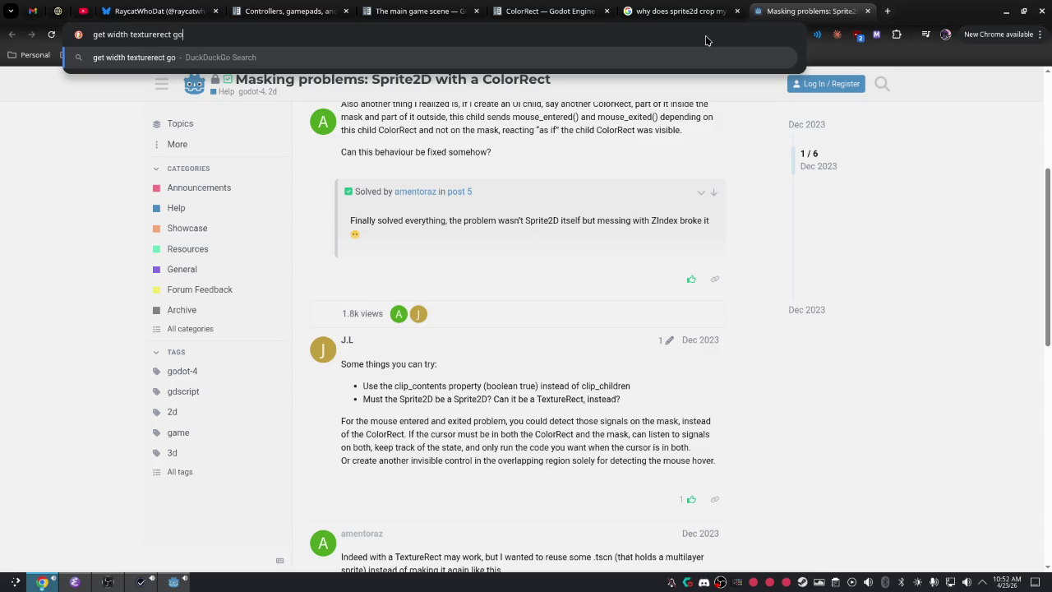
key("Return")
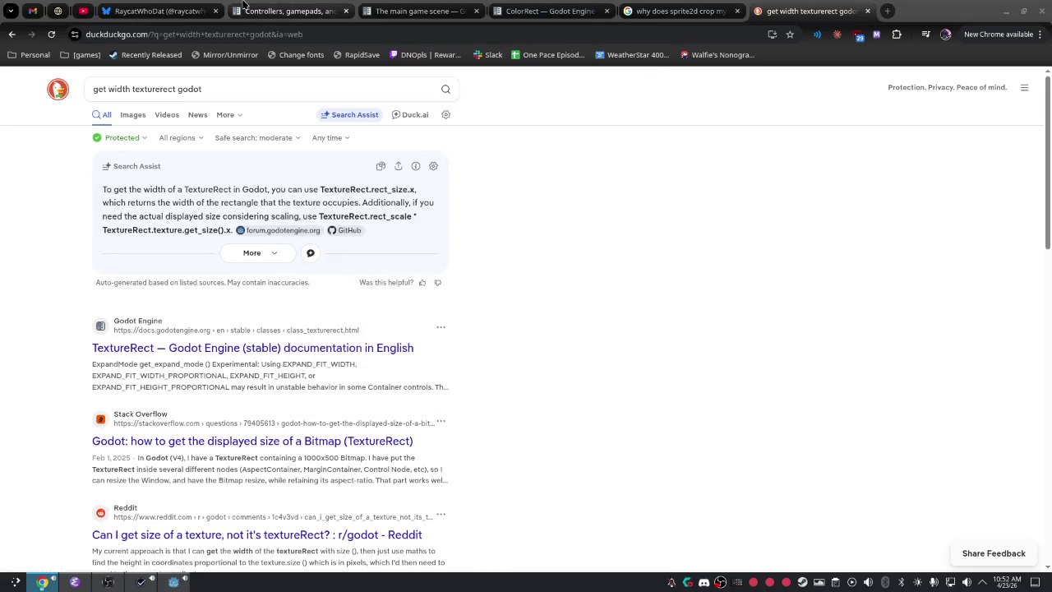
key("alt+Tab")
key("alt+Tab")
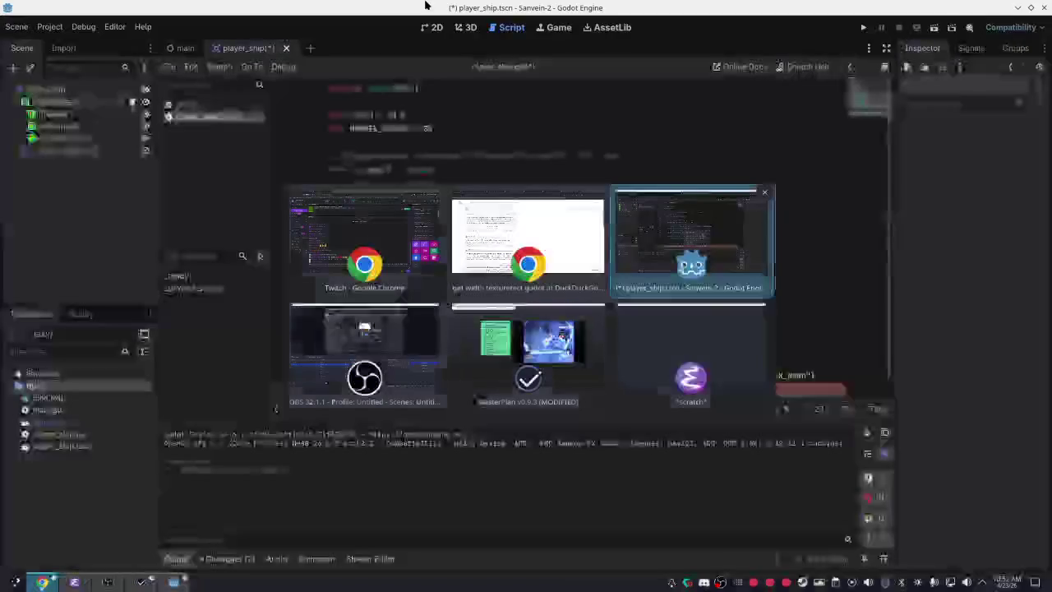
Set line 23 to (self.rect_size / 2) + (marker_position * MARKER_RADIUS), save, and run the game.
type(".rection.position = self. (marker_position * MARKER_RADIUS")
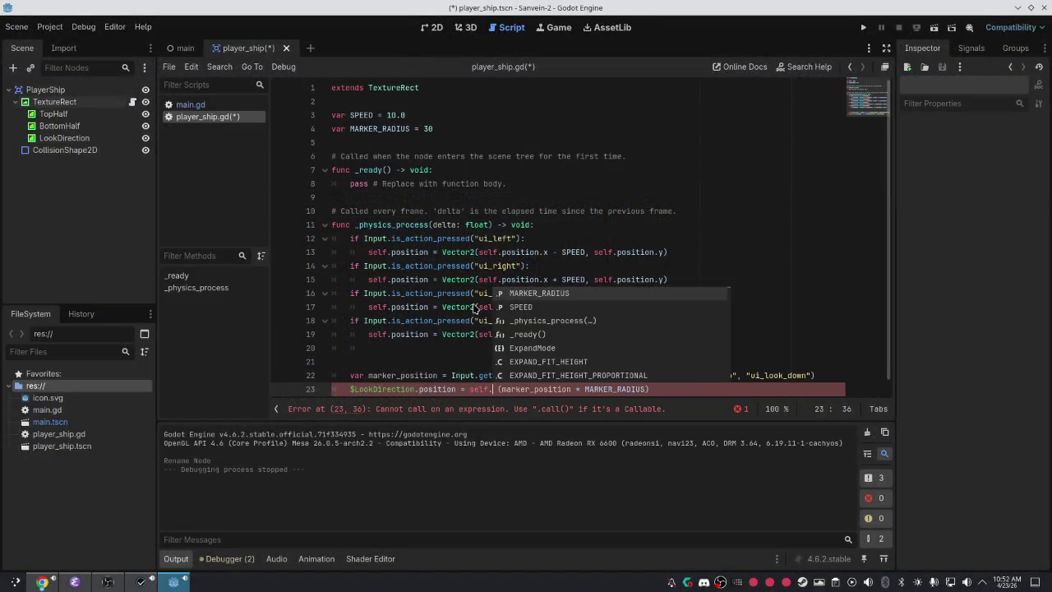
type("_size.l")
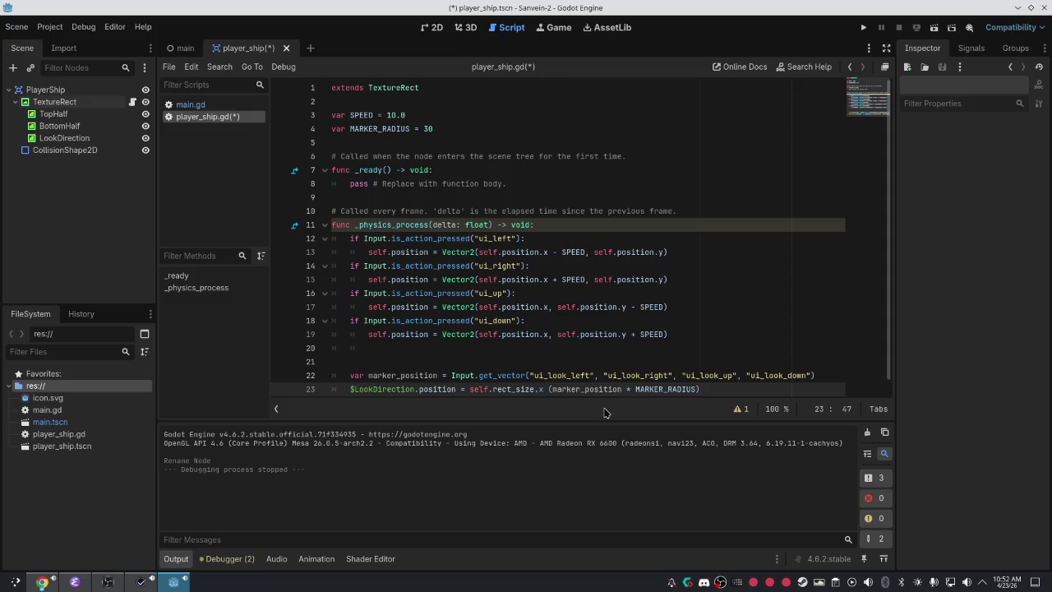
key("BackSpace")
key("BackSpace")
type("/ 2 ")
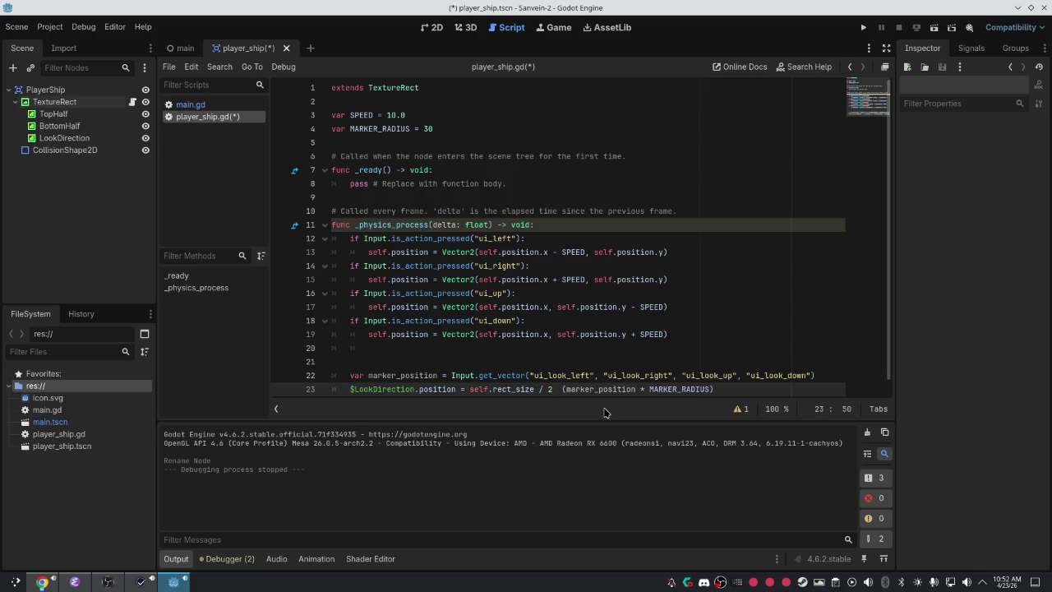
type("+ ")
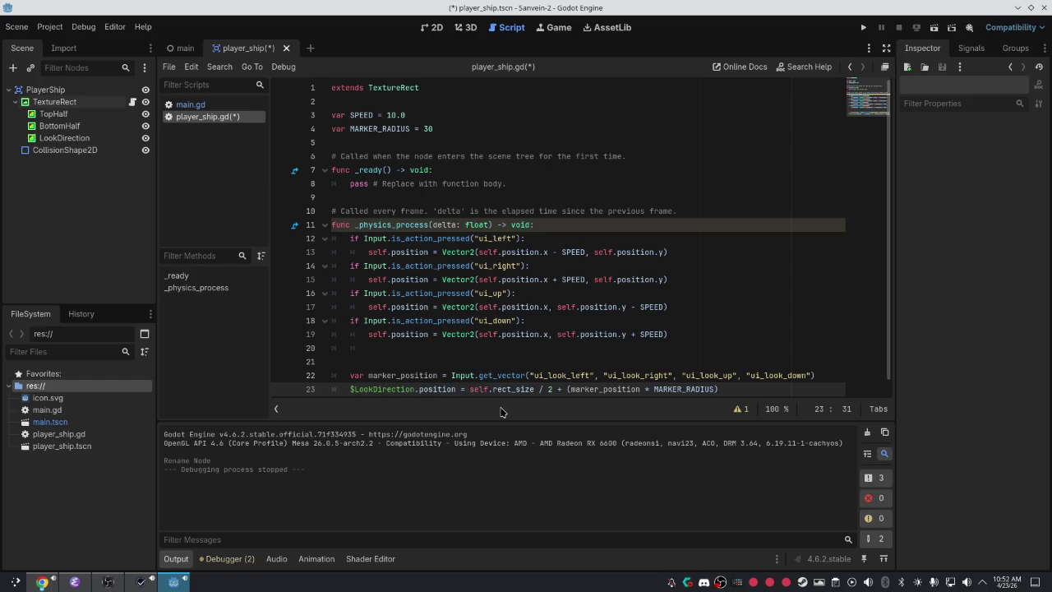
type("(")
key("Right")
key("Right")
key("Right")
key("Right")
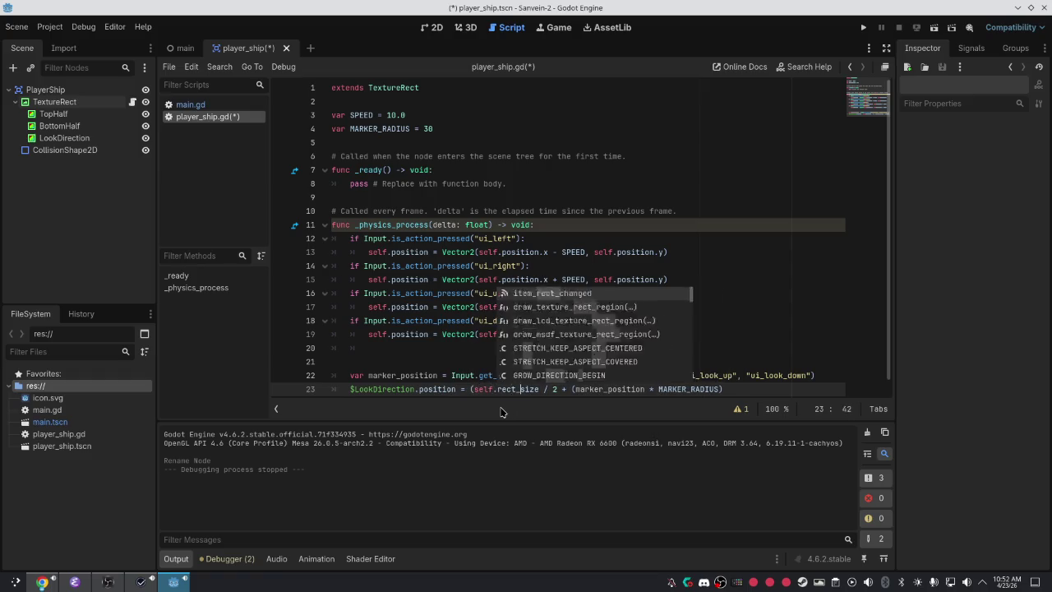
type(")")
key("ctrl+s")
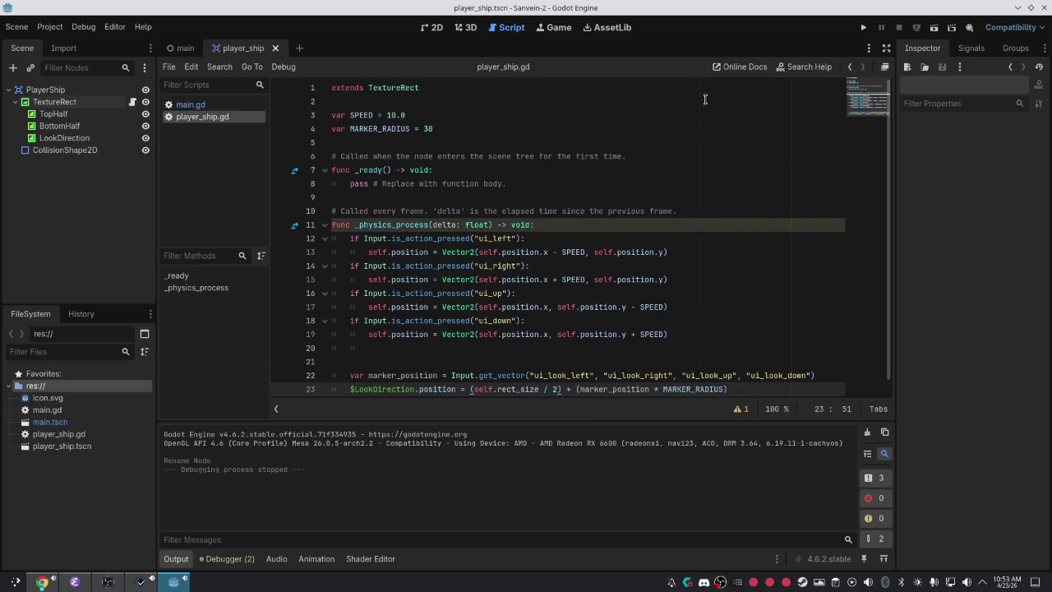
key("F5")
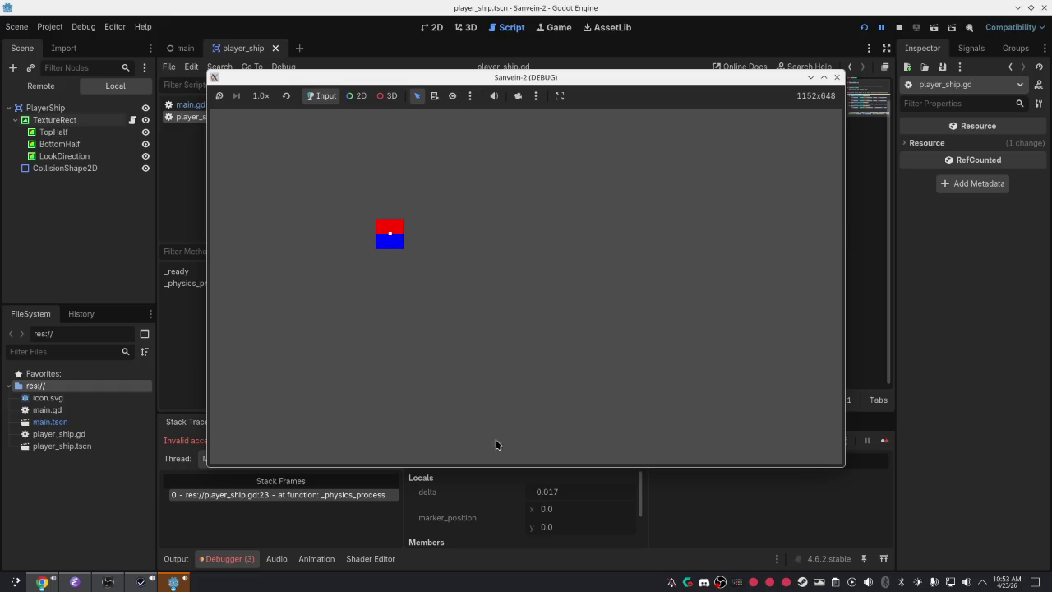
Return to the editor and show the warning list with line 11's unused delta parameter.
left_click(725, 482)
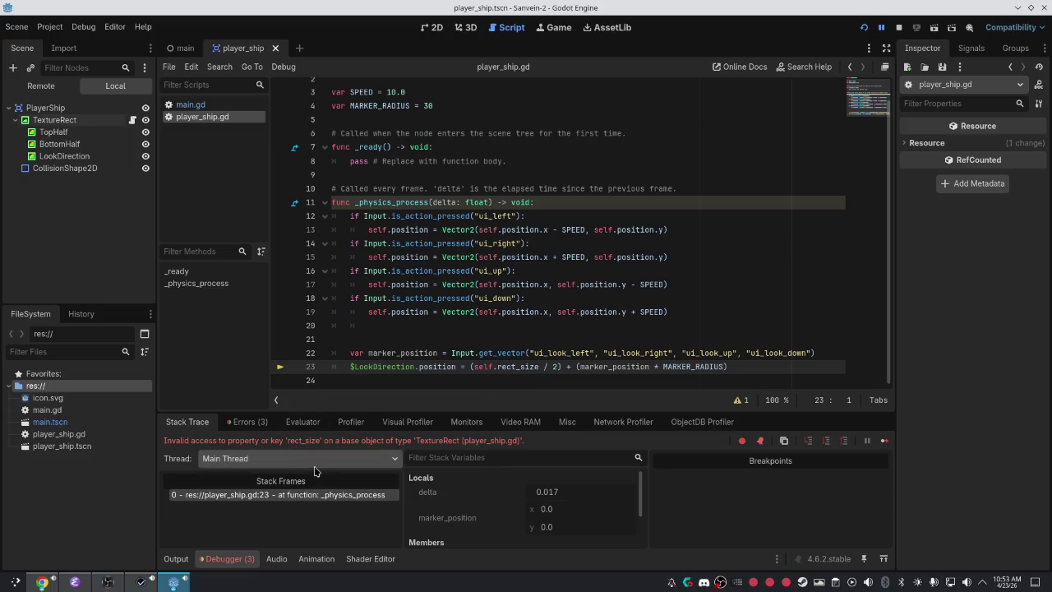
left_click(536, 366)
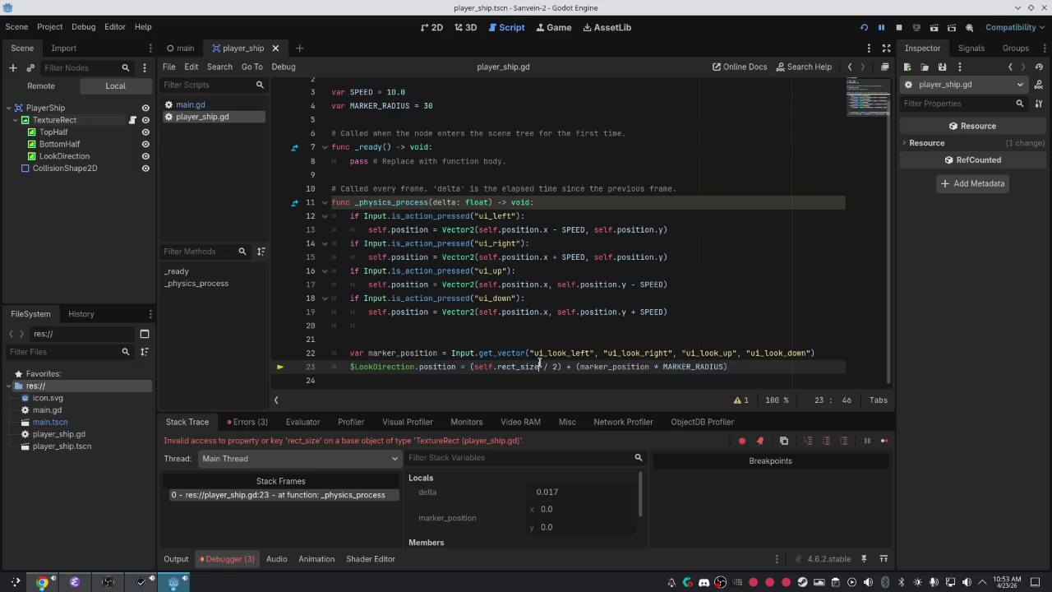
left_click(739, 399)
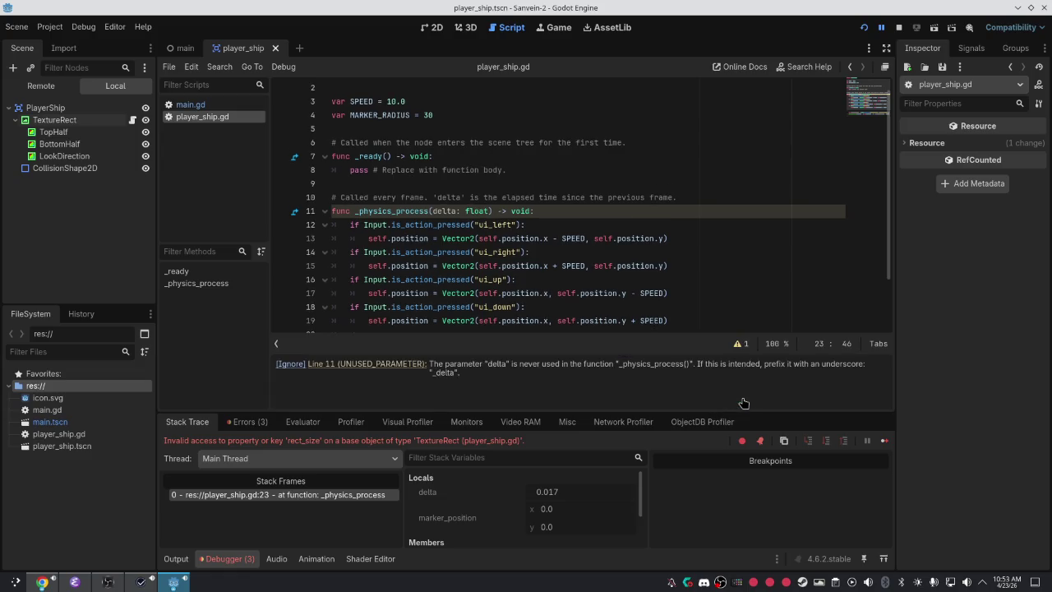
Stop the game, change self.rect_size on line 23 to self.get_rect().size, then save and run.
left_click(739, 343)
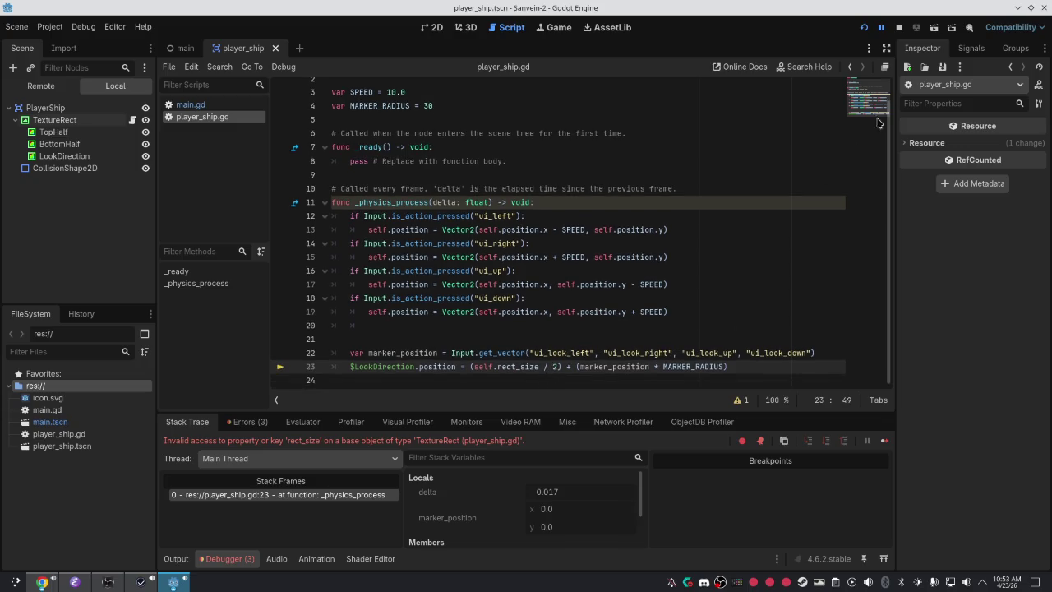
left_click(898, 27)
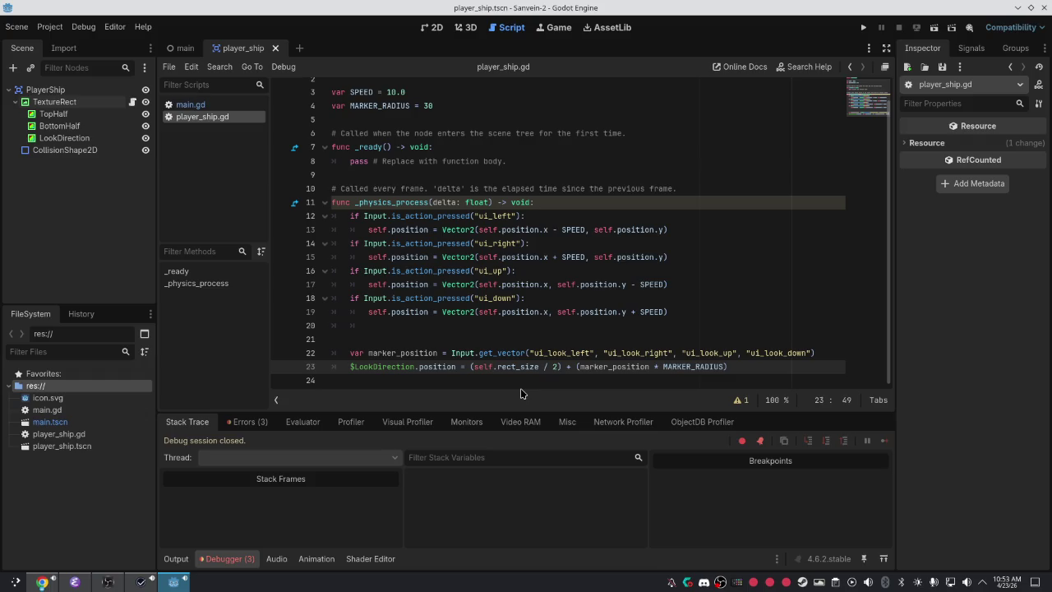
type(".x")
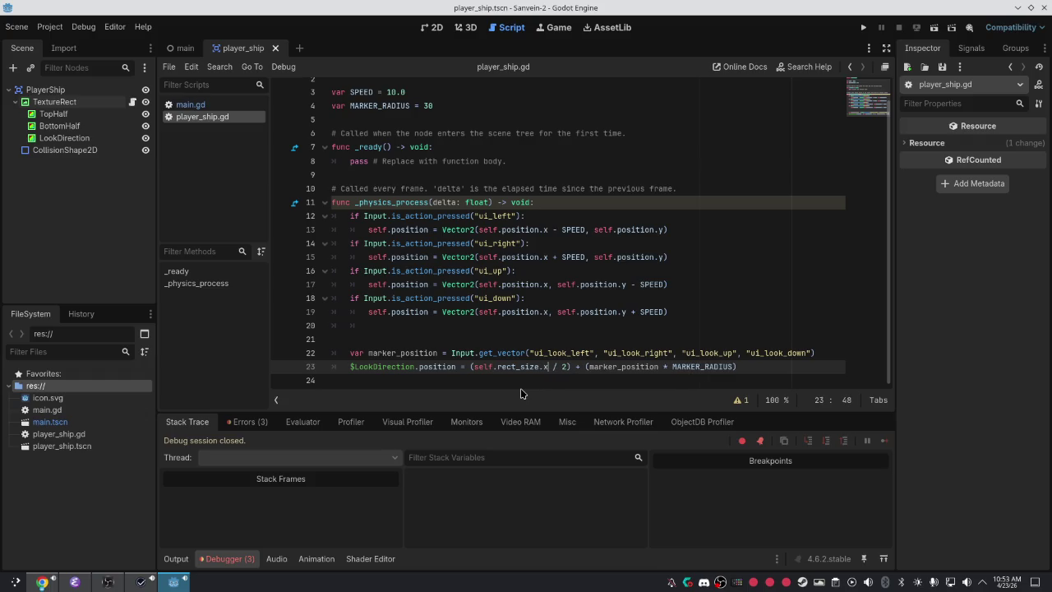
key("BackSpace")
key("BackSpace")
key("BackSpace")
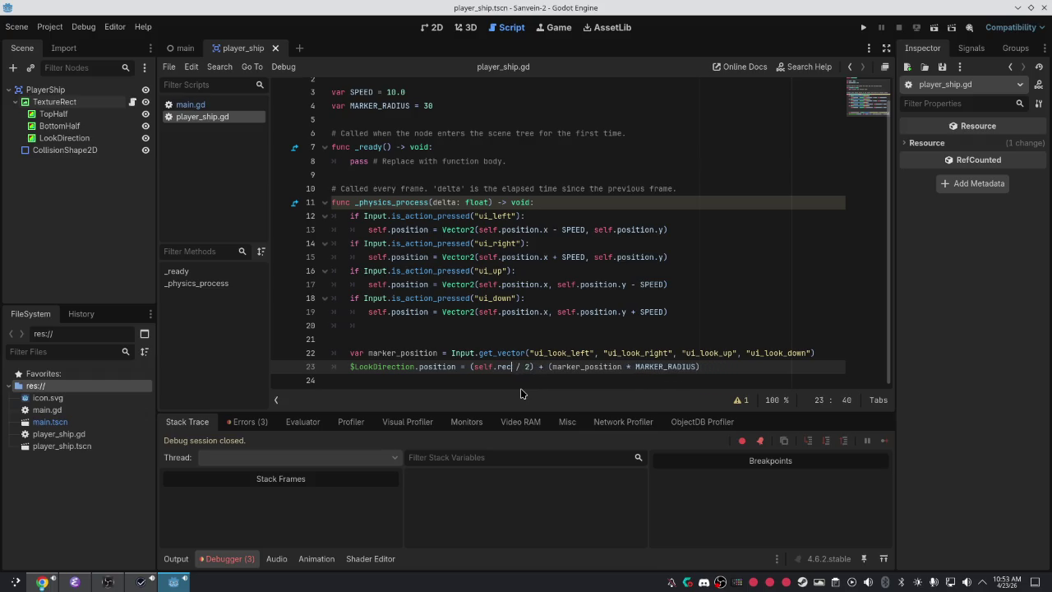
type("rec")
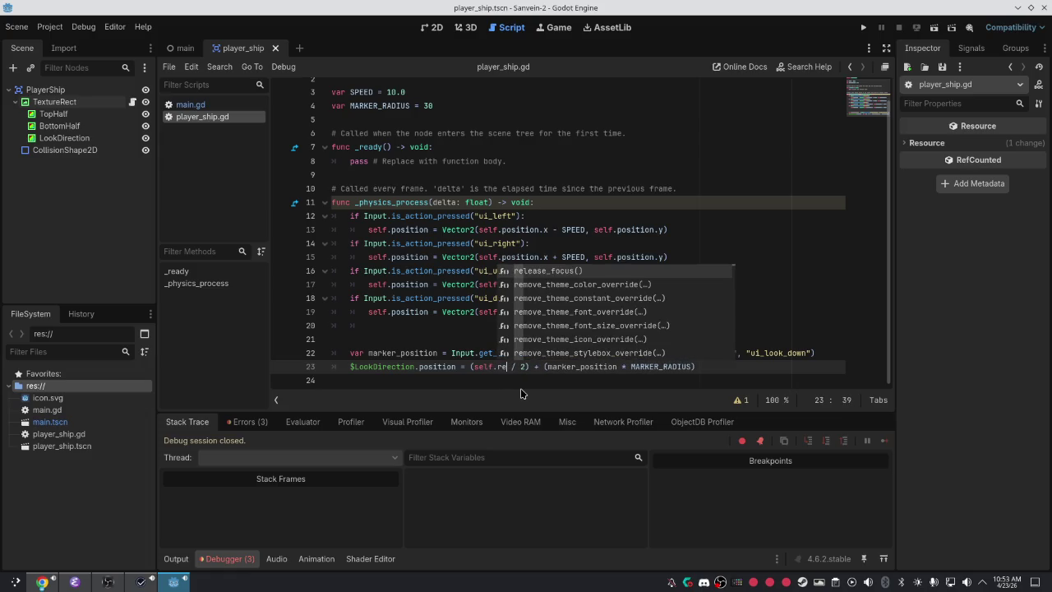
type("t")
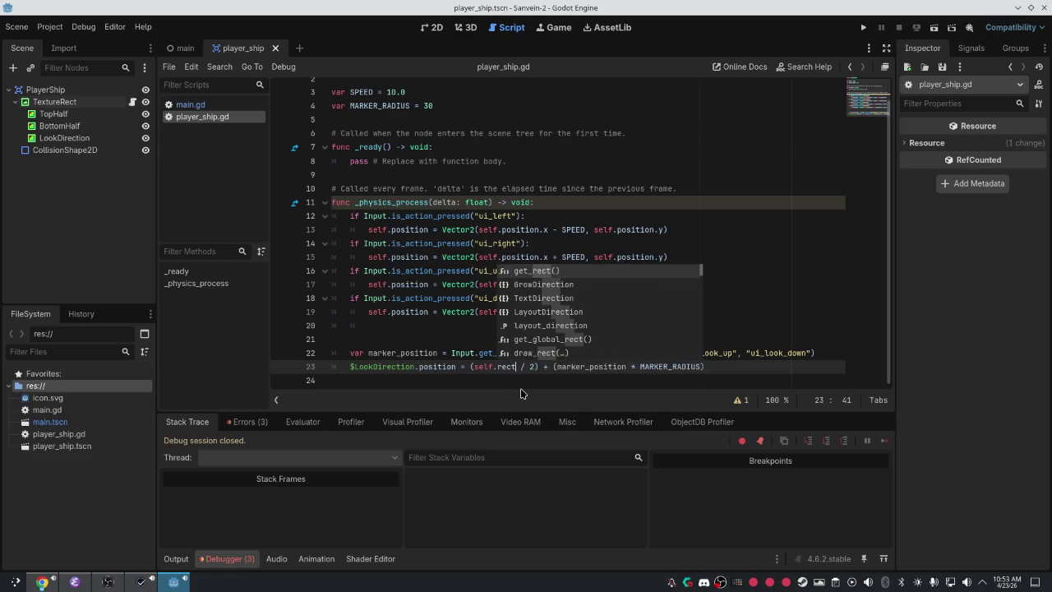
key("Return")
type(".size")
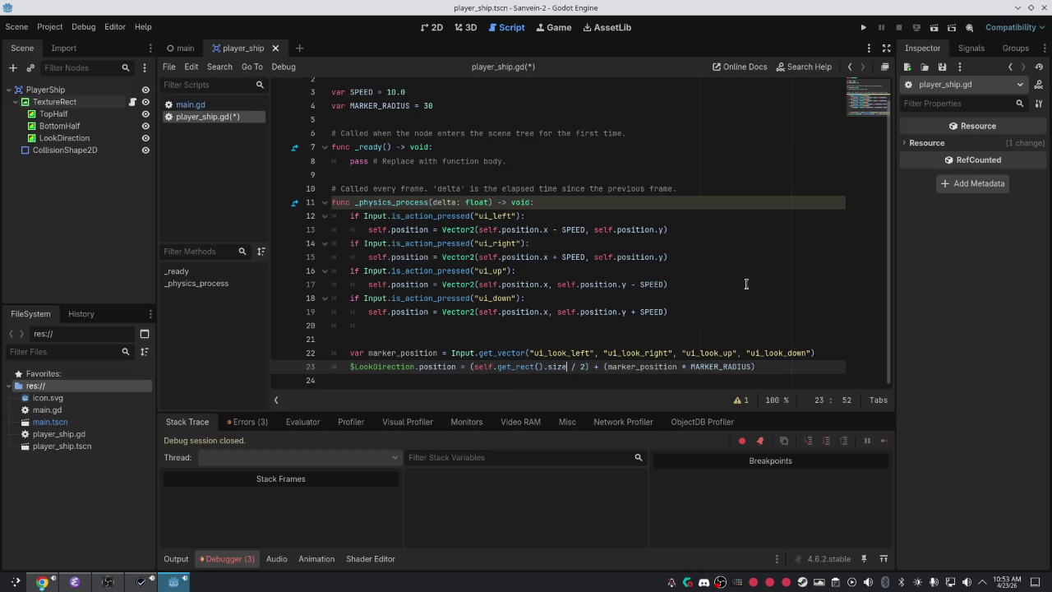
left_click(861, 28)
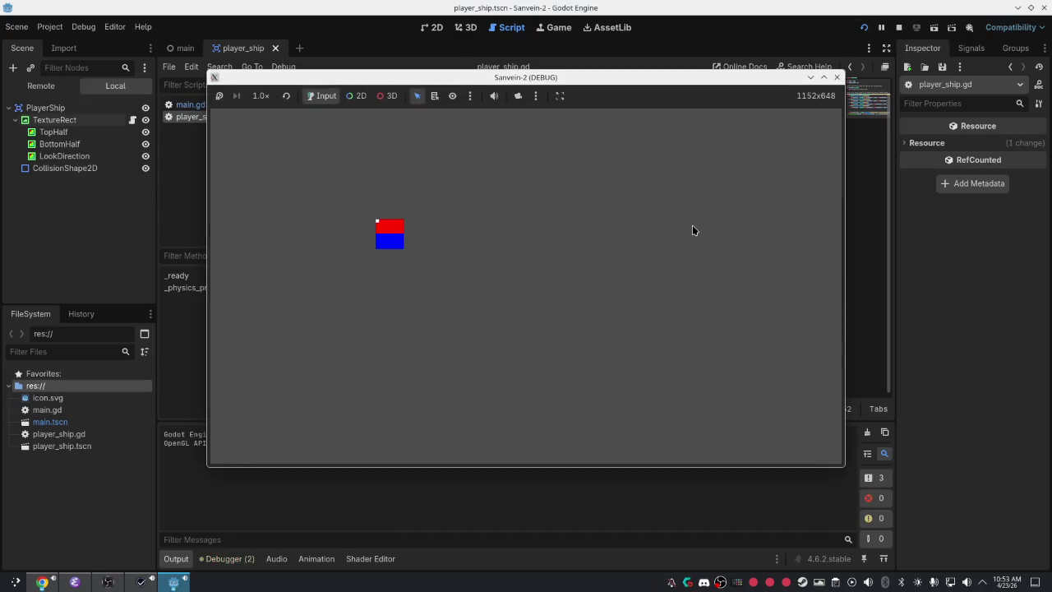
Close the game window, run the project again, then close the game once more.
left_click(836, 77)
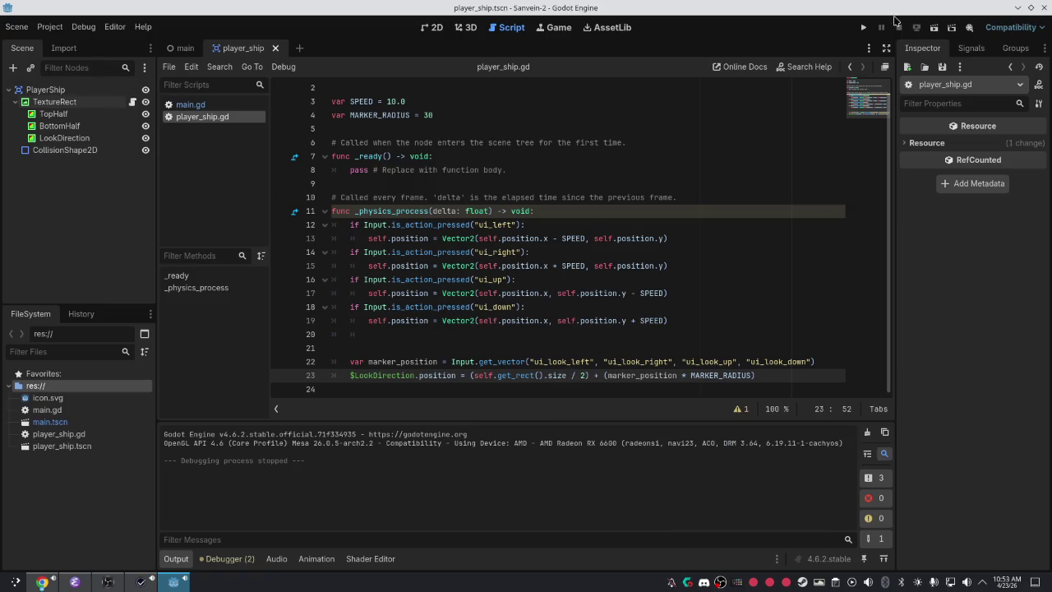
left_click(862, 27)
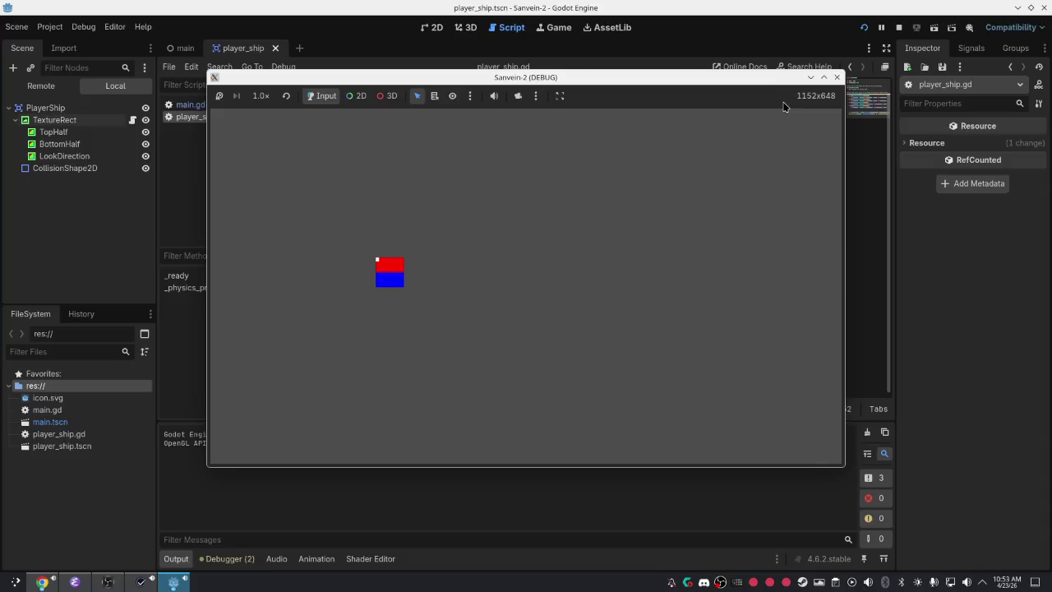
left_click(836, 77)
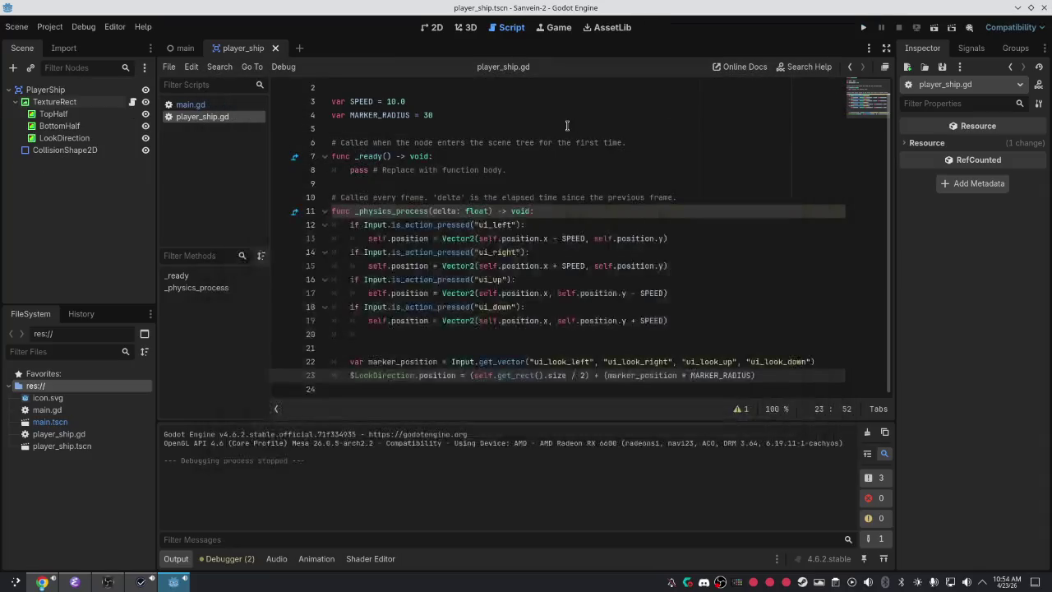
Set SPEED to 4.0 and move to line 23, dismissing the get_rect documentation popup.
left_click(412, 106)
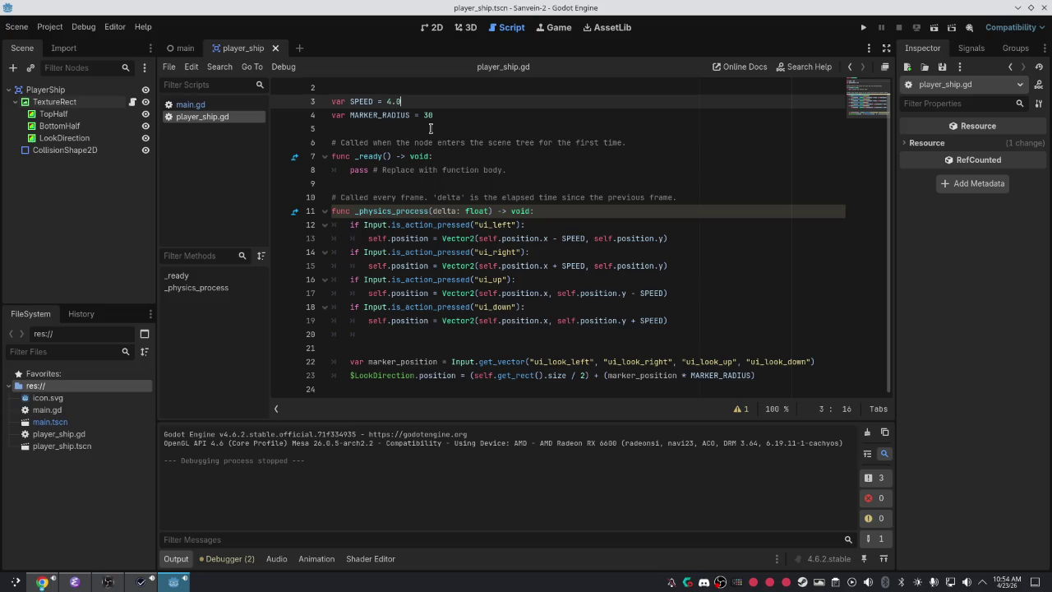
left_click(653, 308)
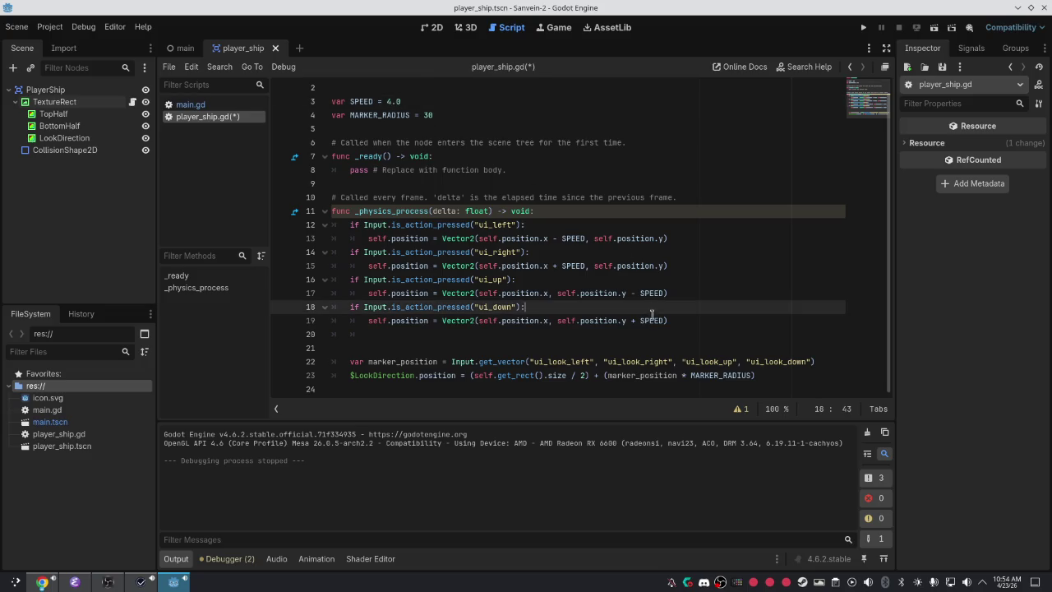
left_click(549, 375)
mouse_move(526, 374)
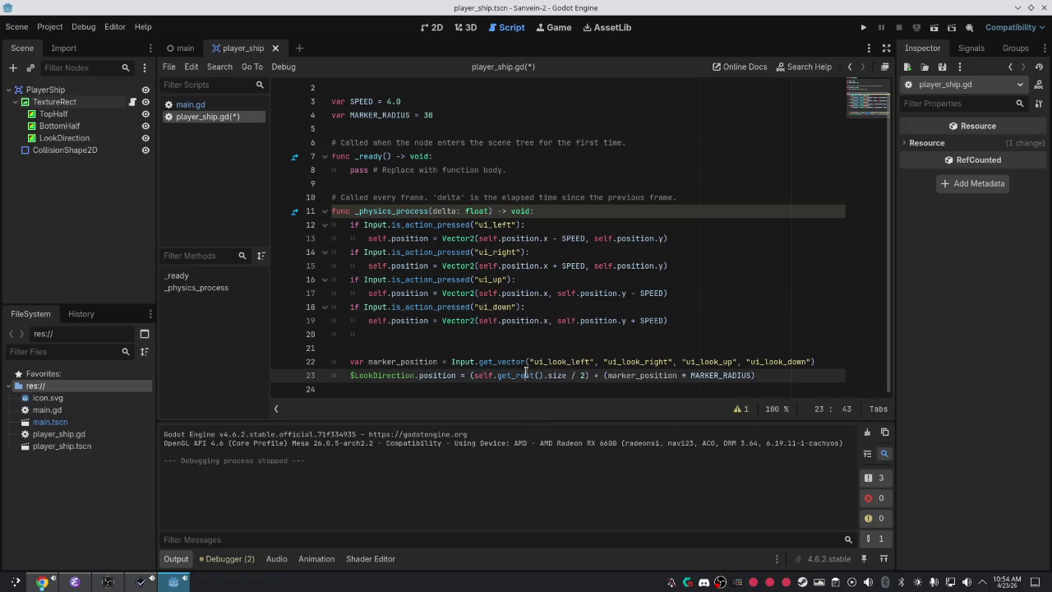
left_click(525, 374)
Remove the parentheses and '/ 2' from line 23's LookDirection offset.
right_click(583, 374)
key("Escape")
key("BackSpace")
key("BackSpace")
key("BackSpace")
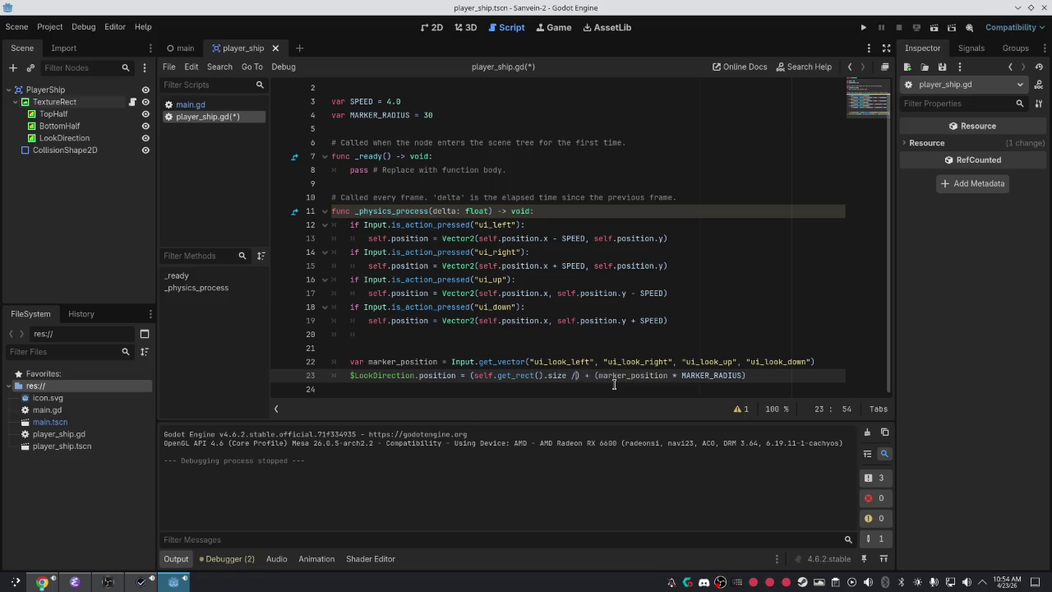
key("BackSpace")
key("End")
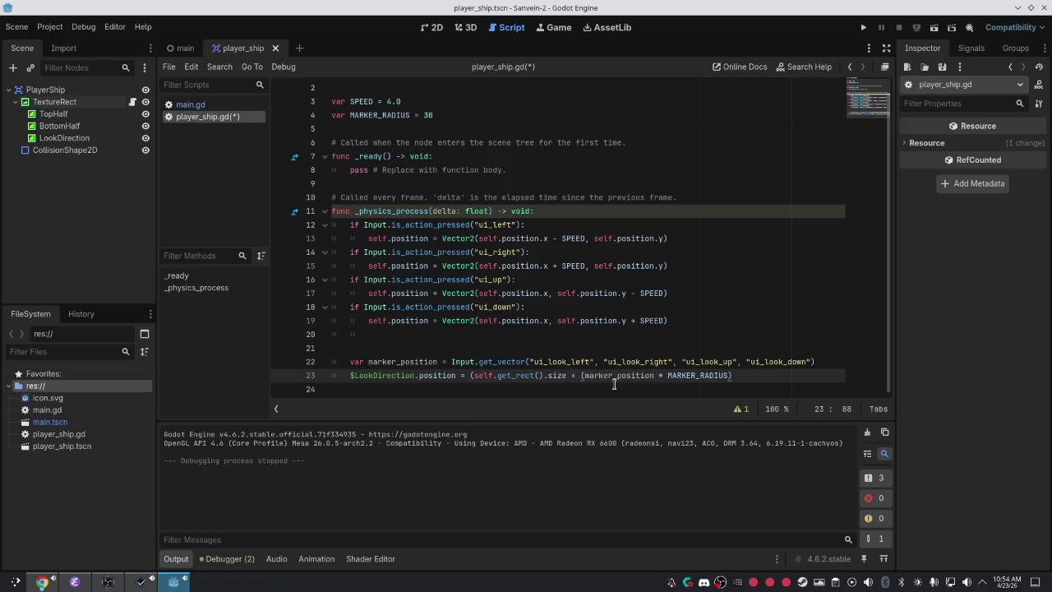
left_click(472, 375)
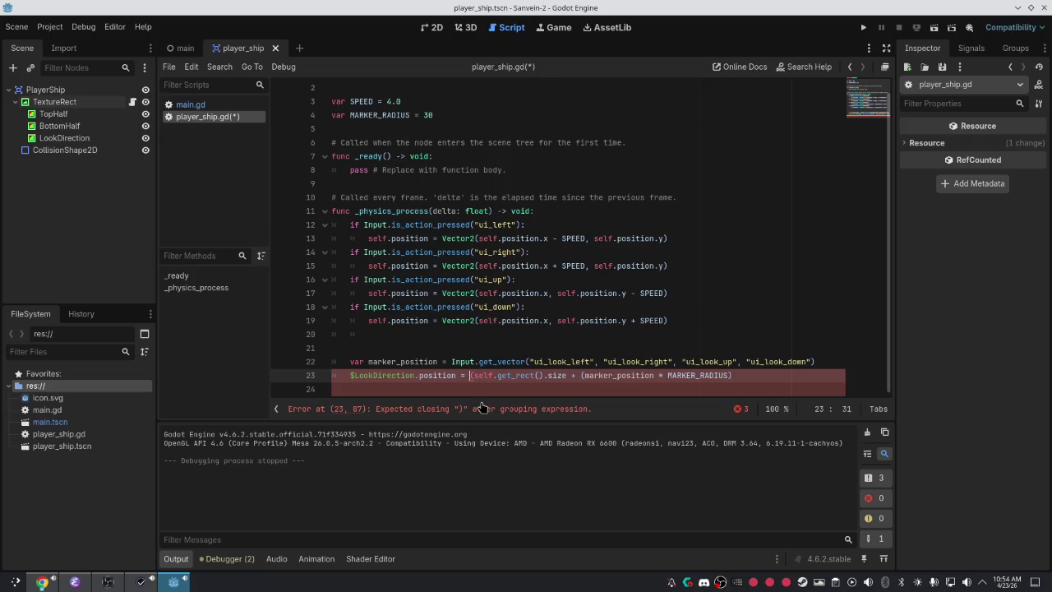
key("BackSpace")
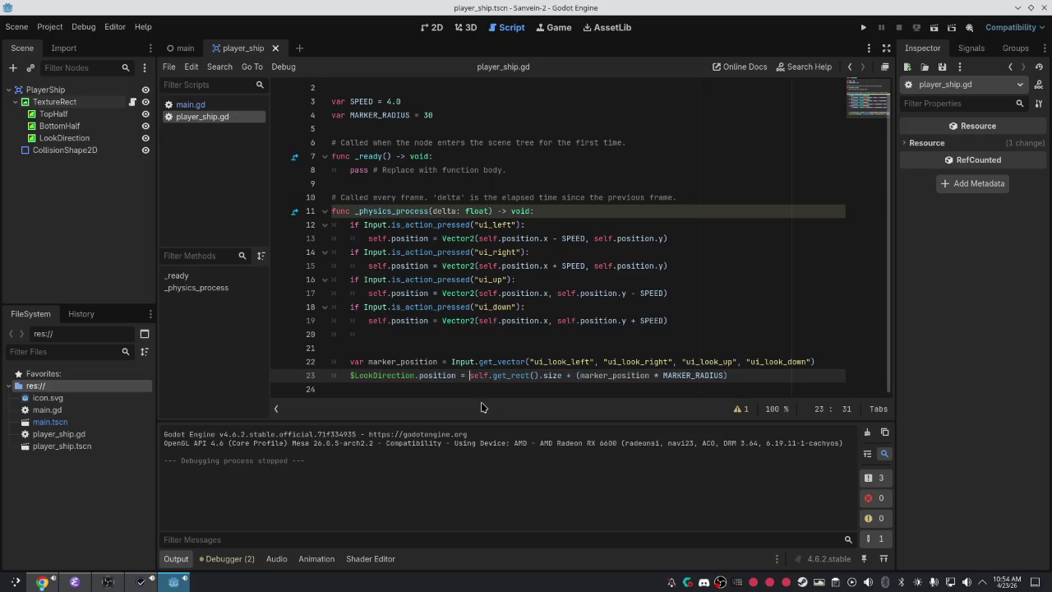
Run the game with F5 to test the unhalved offset, then close it.
left_click(694, 352)
key("F5")
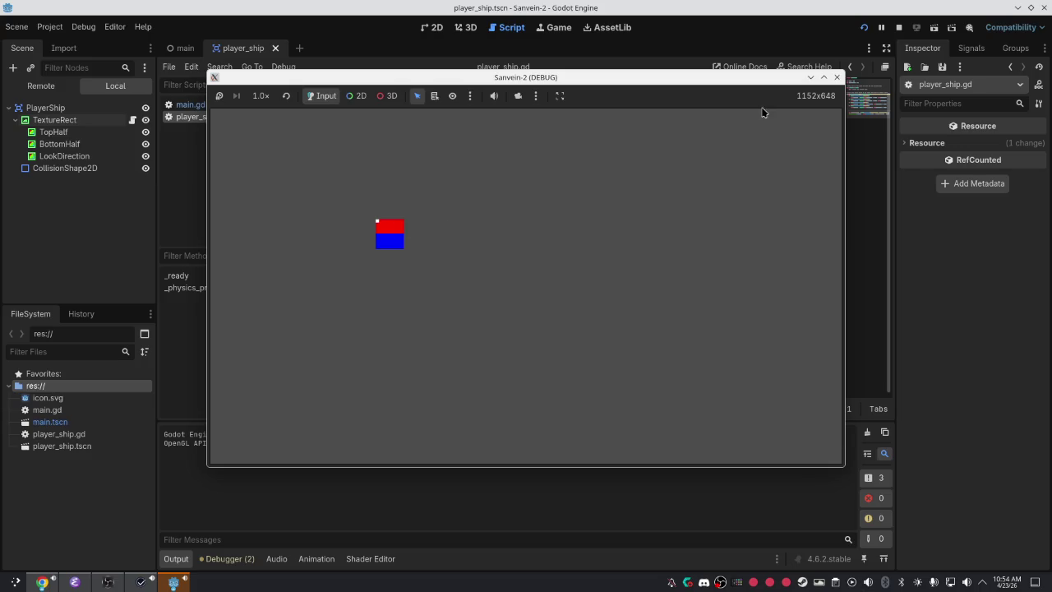
left_click(837, 77)
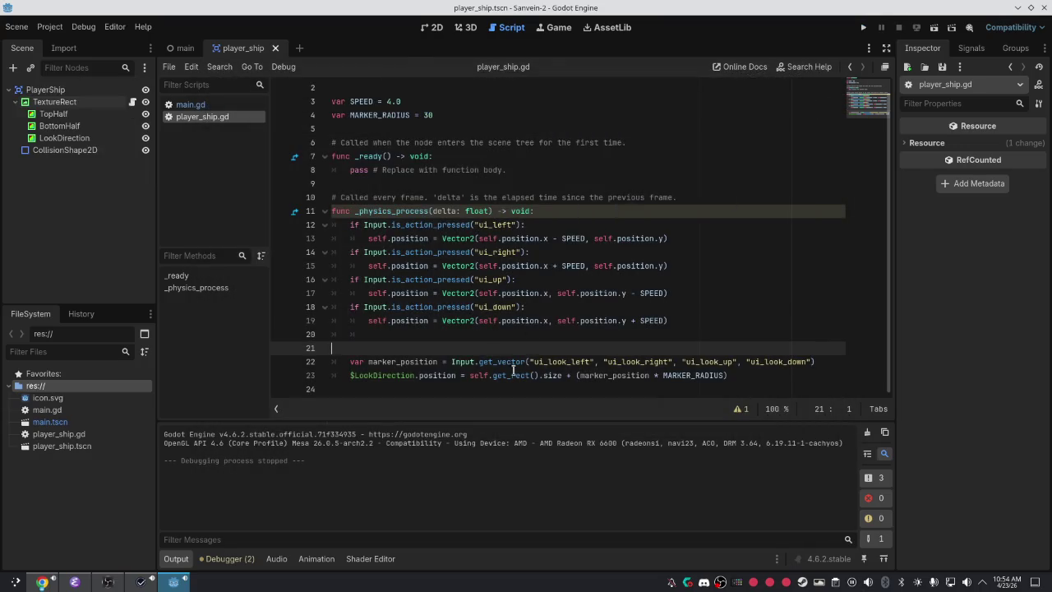
Add a breakpoint on line 23, save the script, and run until it halts there.
left_click(831, 362)
key("Return")
key("BackSpace")
key("BackSpace")
key("BackSpace")
key("BackSpace")
key("BackSpace")
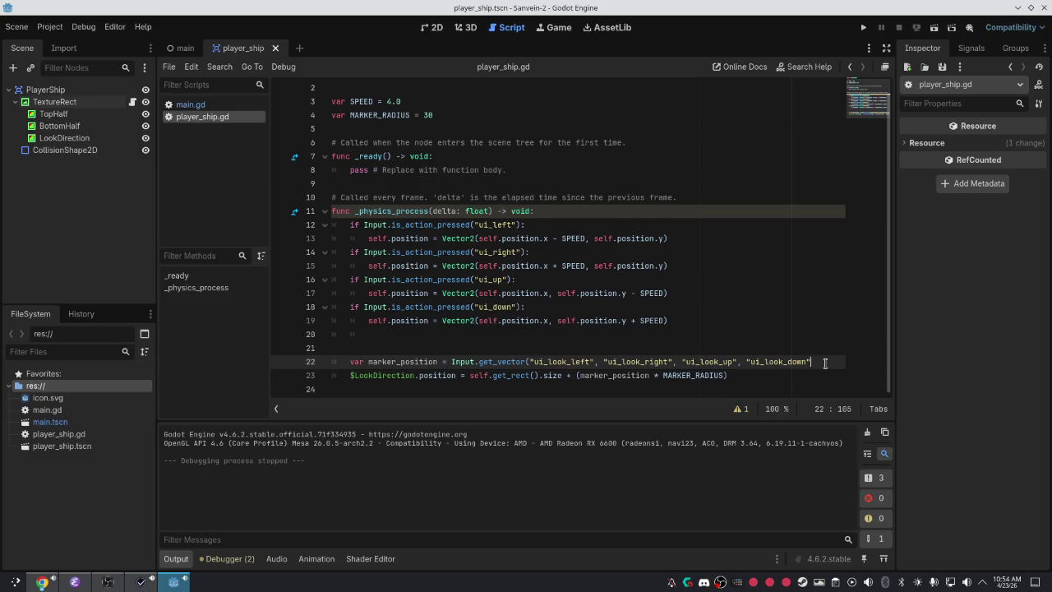
left_click(306, 377)
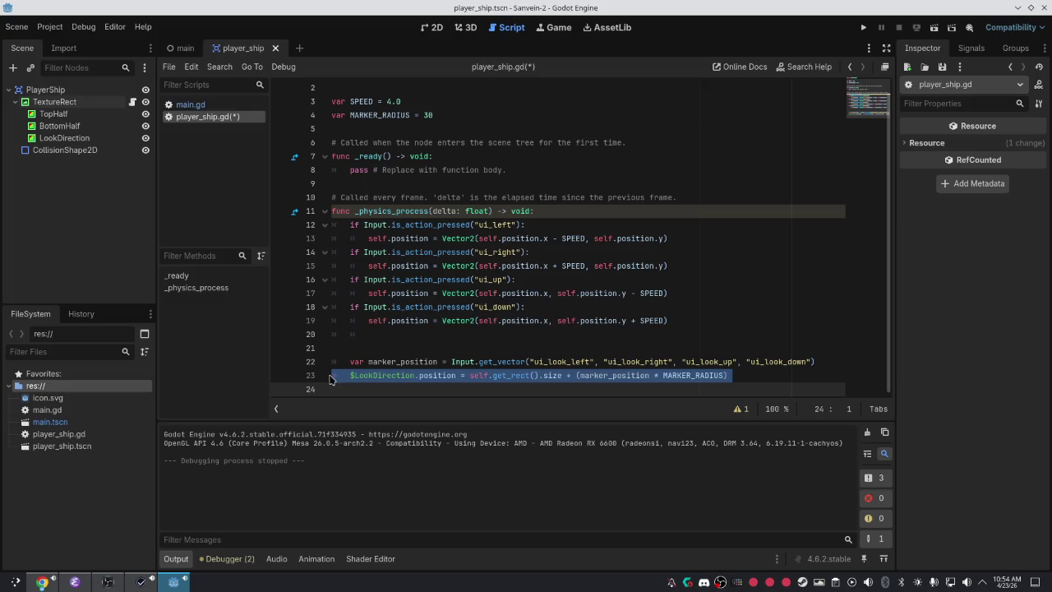
triple_click(332, 376)
left_click(280, 376)
left_click(581, 390)
key("ctrl+s")
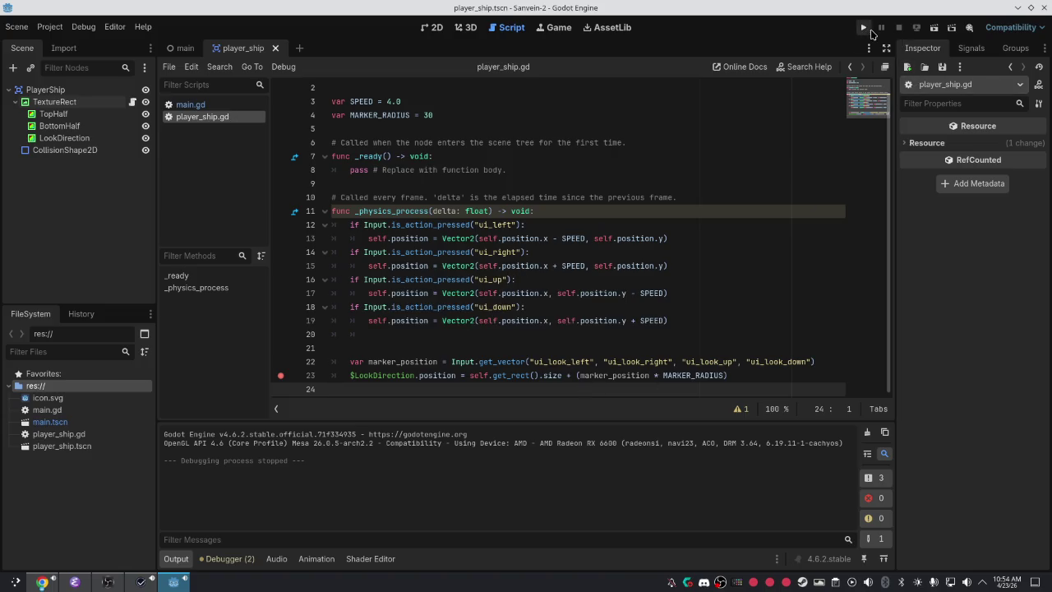
left_click(863, 30)
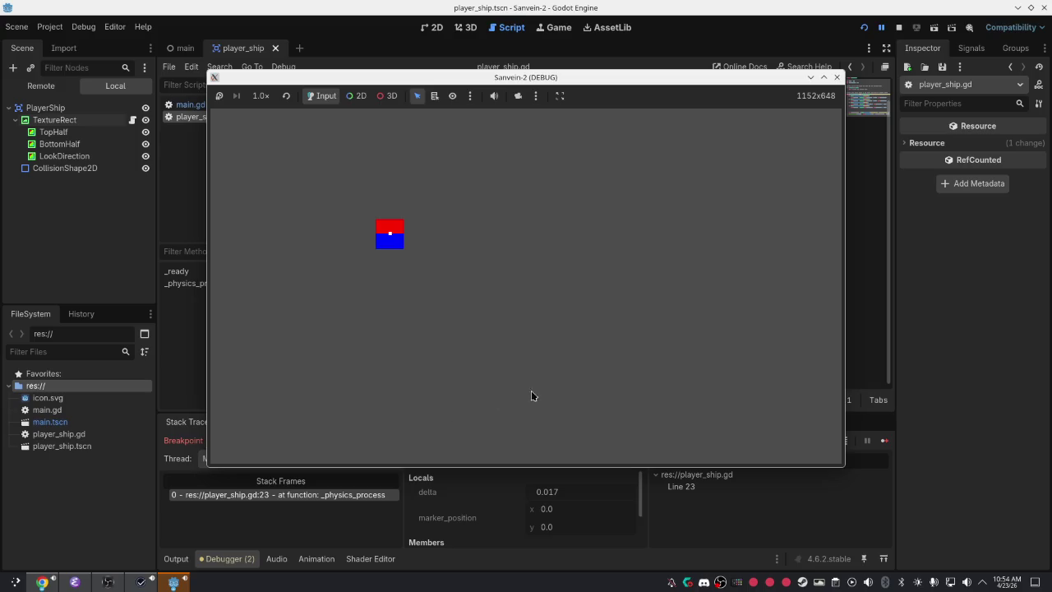
With the game paused at line 23, open the Debugger's Evaluator tab.
scroll(544, 501, "down", 1)
scroll(554, 510, "down", 3)
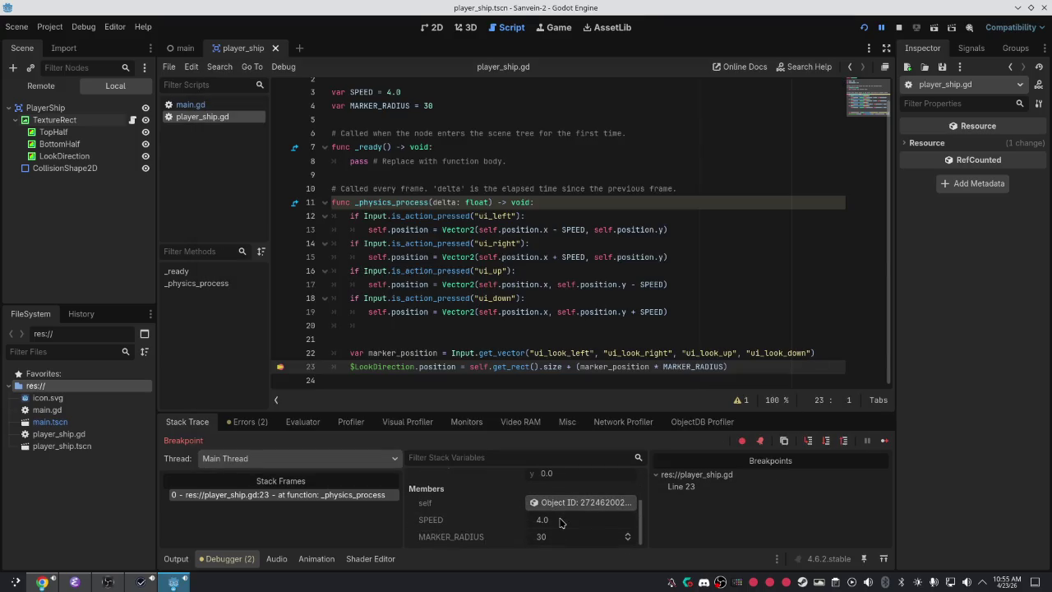
scroll(535, 503, "up", 2)
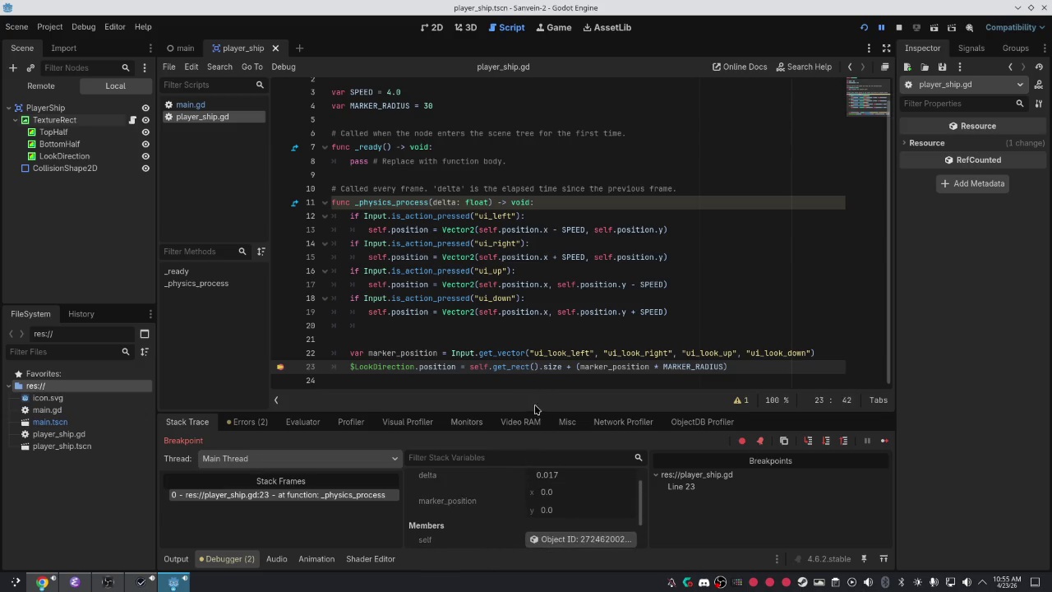
left_click(499, 381)
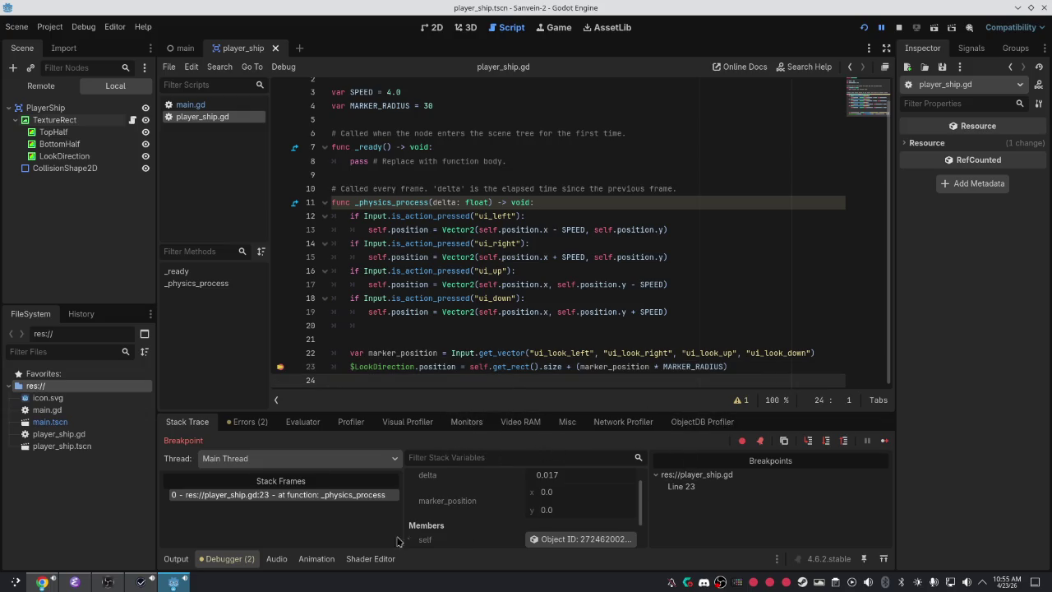
left_click(180, 558)
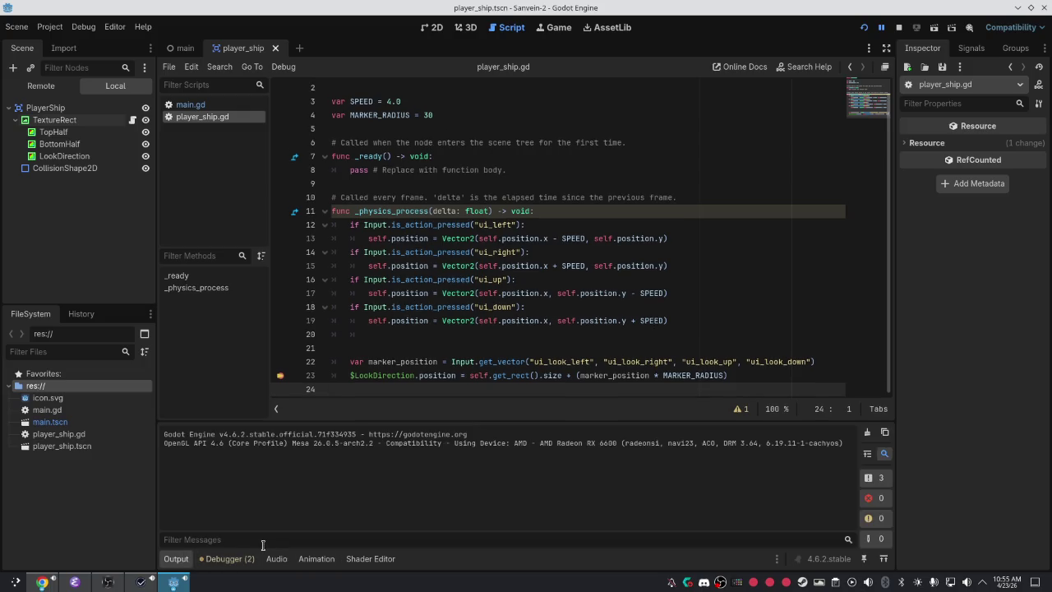
left_click(235, 559)
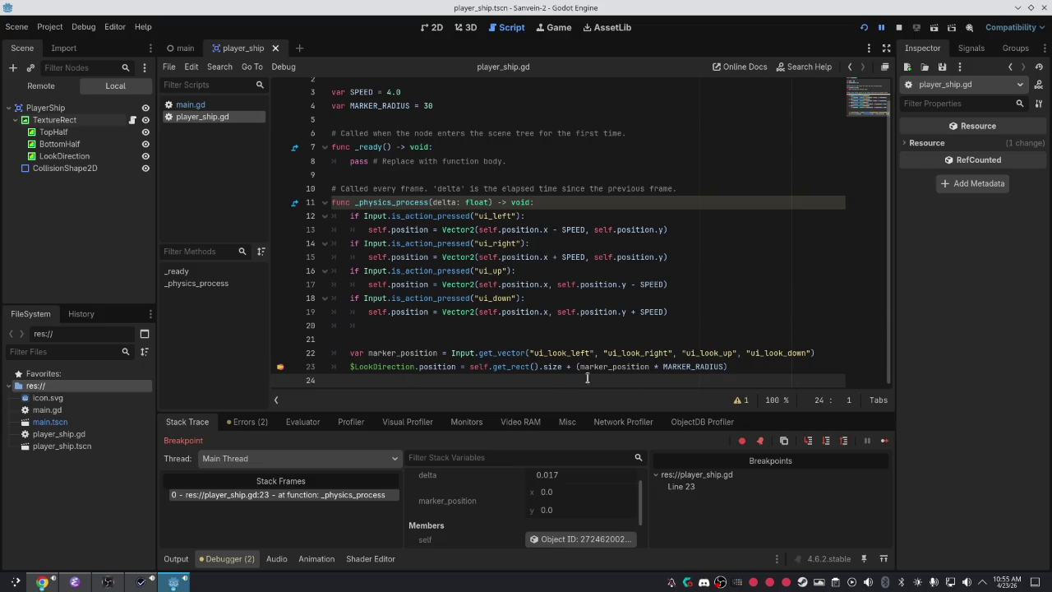
left_click(302, 421)
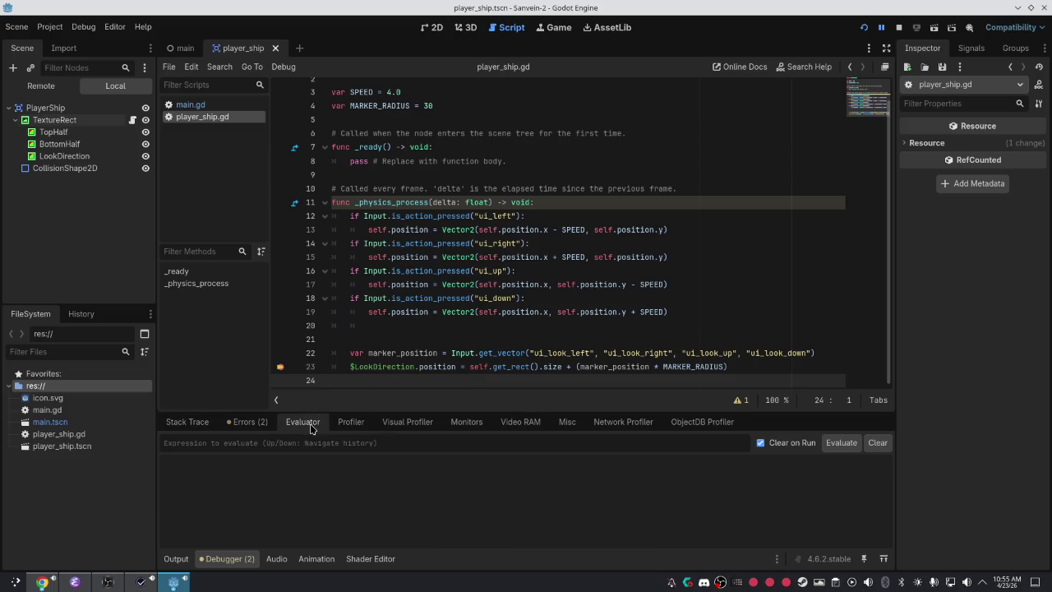
Evaluate self in the Evaluator and inspect the ship node's live properties.
type("sel")
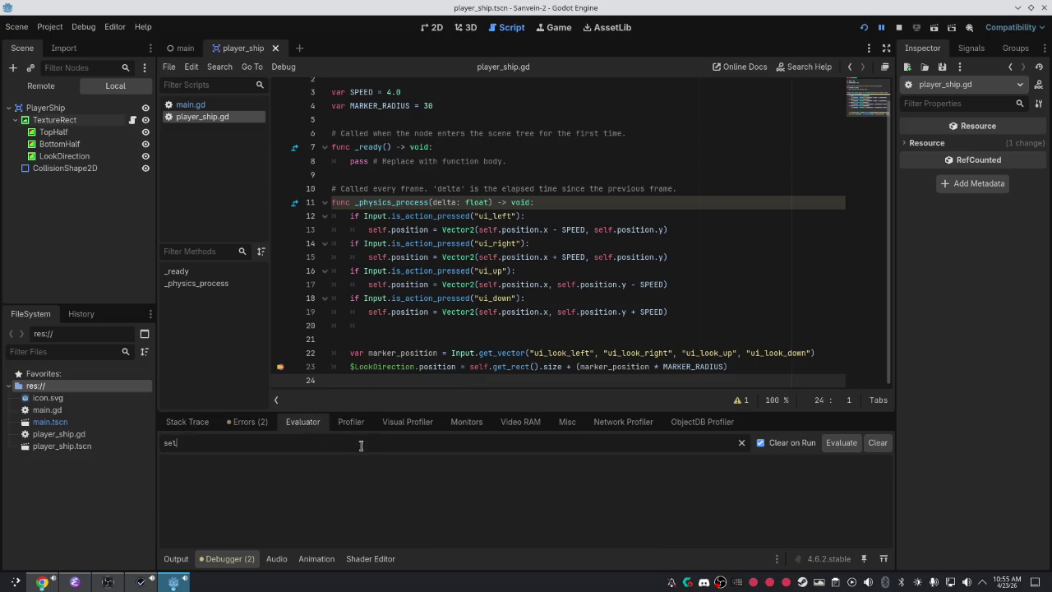
key("Return")
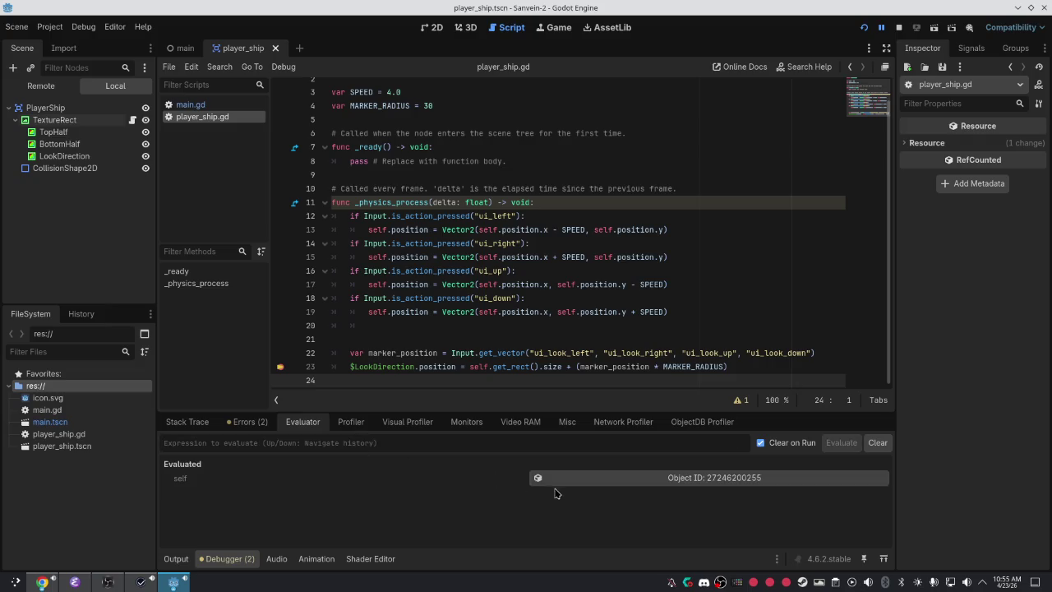
left_click(558, 479)
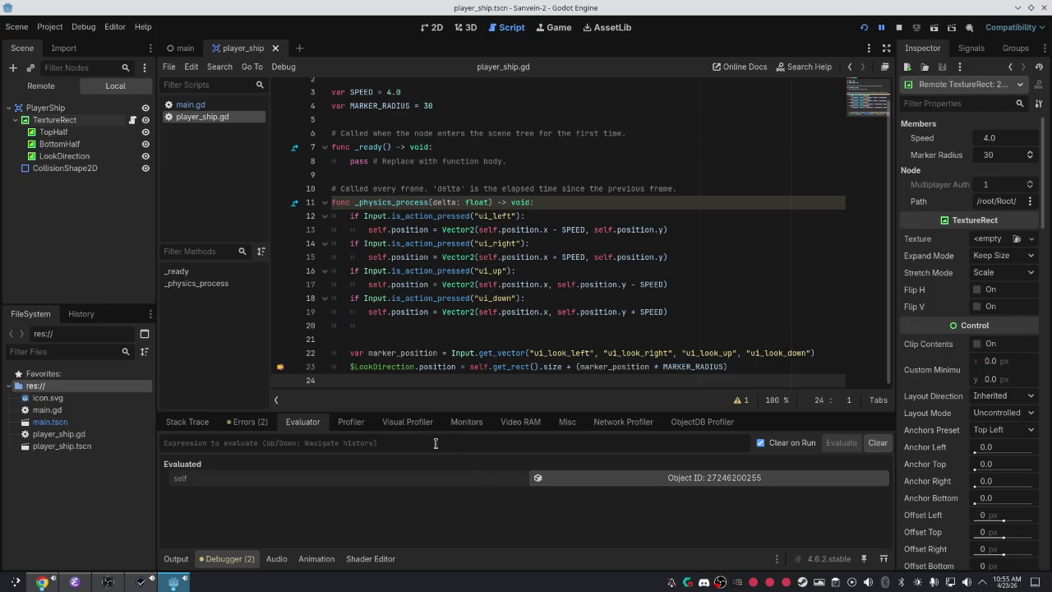
Evaluate self.get_rect() and self.rect_size, getting a zero-size rect and null.
type("self.get_rect")
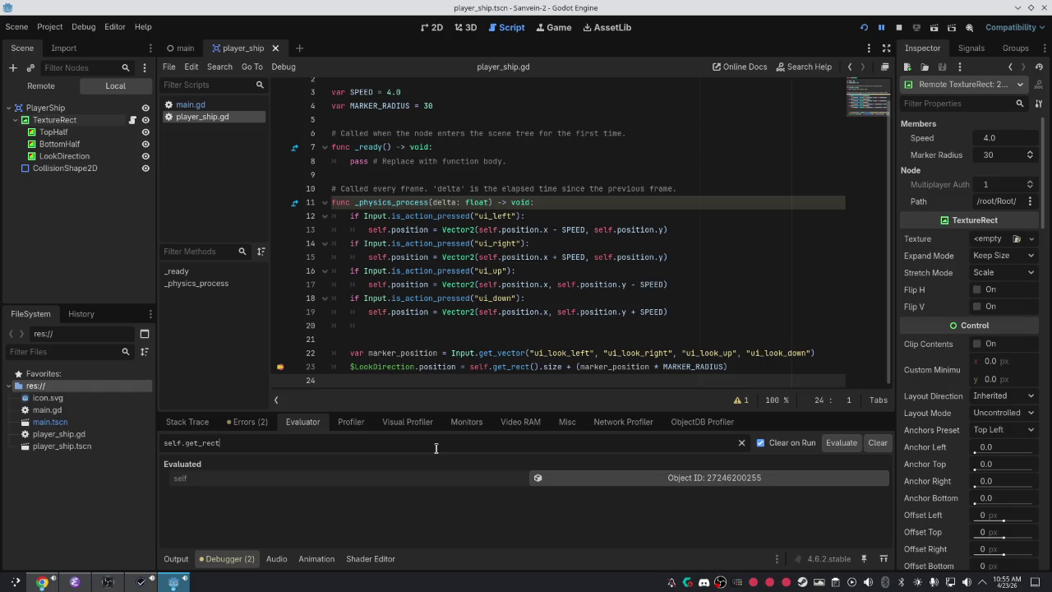
type(")")
key("Return")
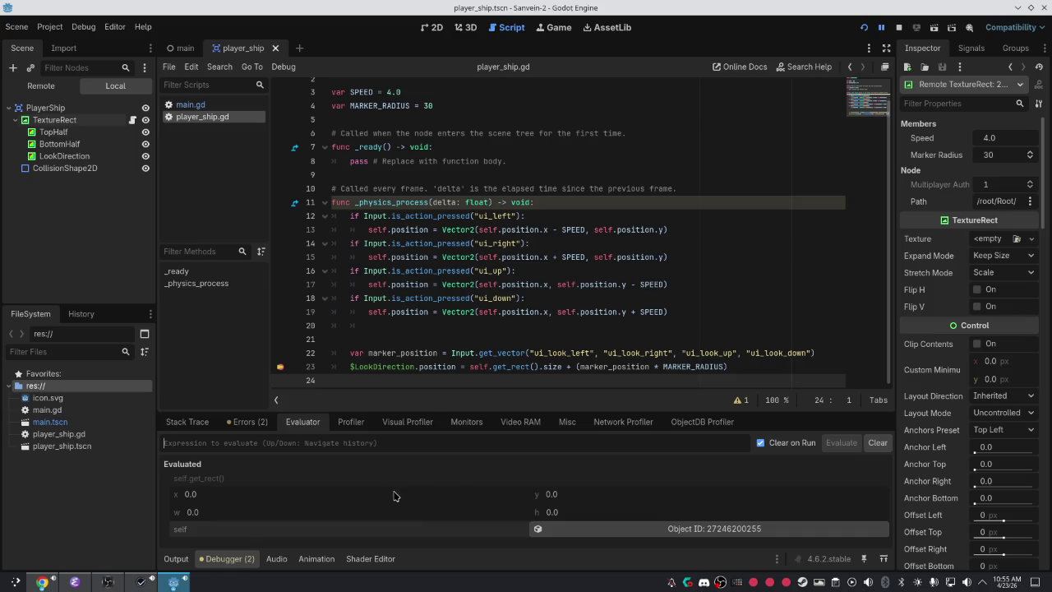
type("si")
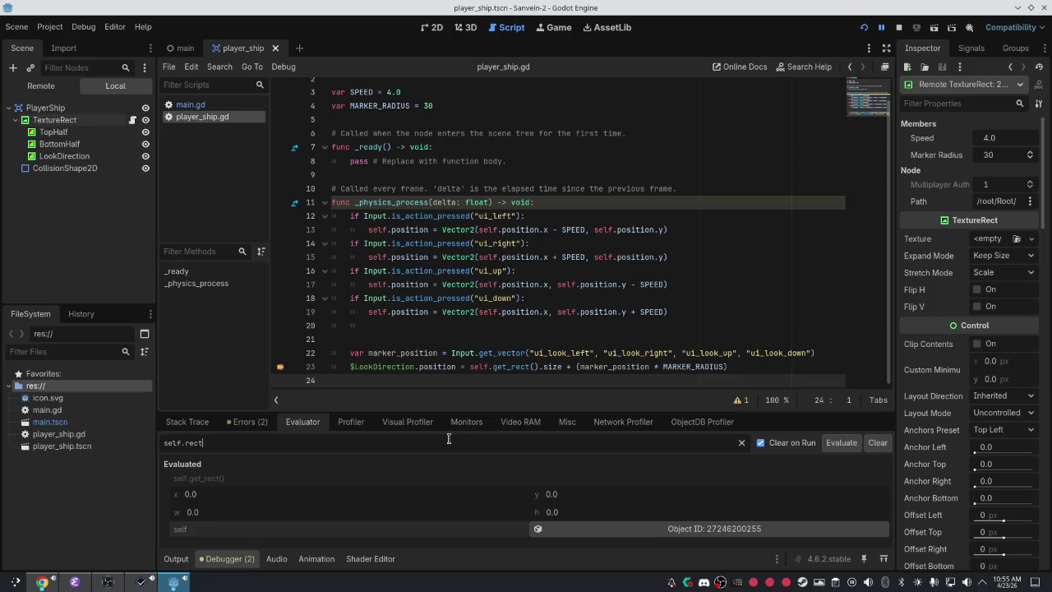
type("ze")
key("Return")
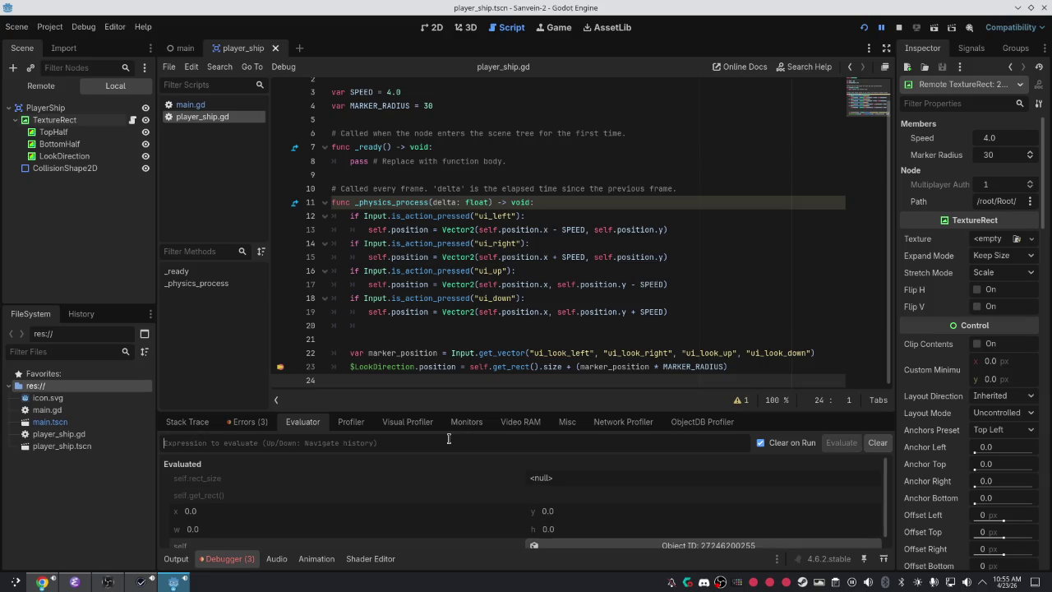
Switch between the running game and the script editor windows.
key("alt+Tab")
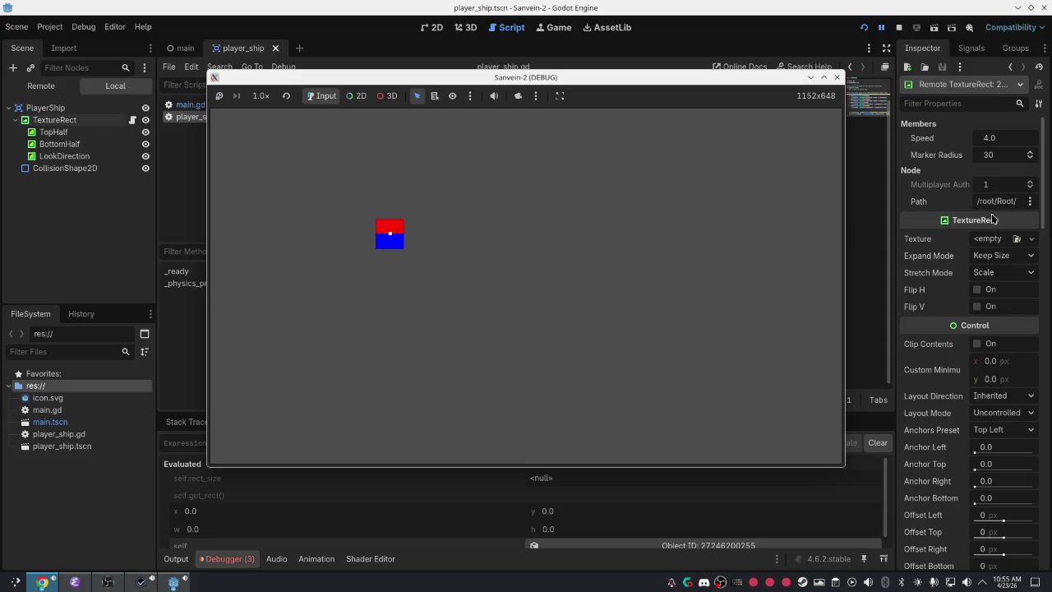
key("alt+Tab")
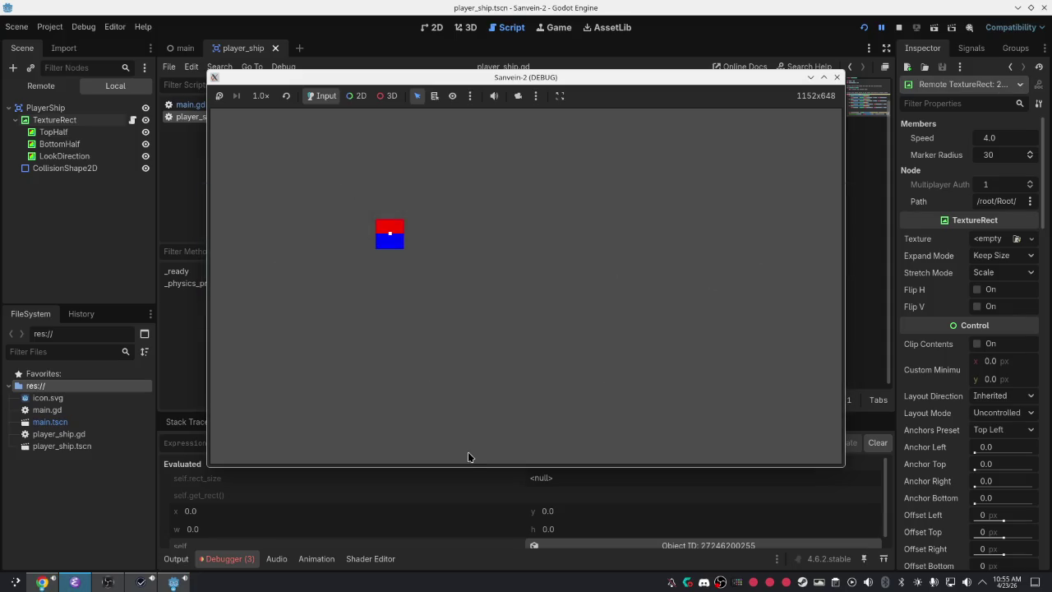
key("alt+Tab")
left_click(414, 476)
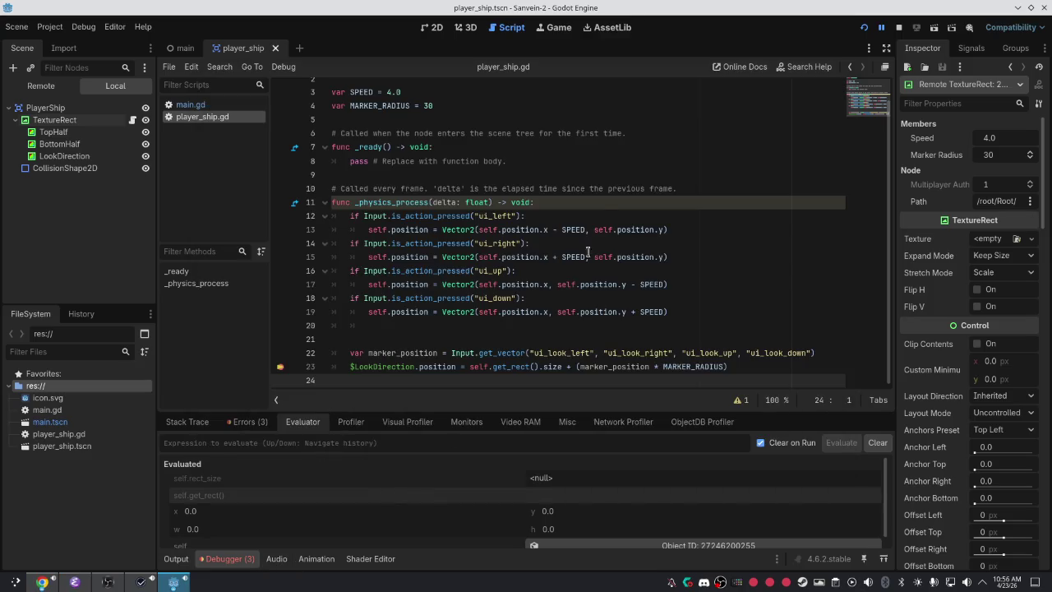
key("alt+Tab")
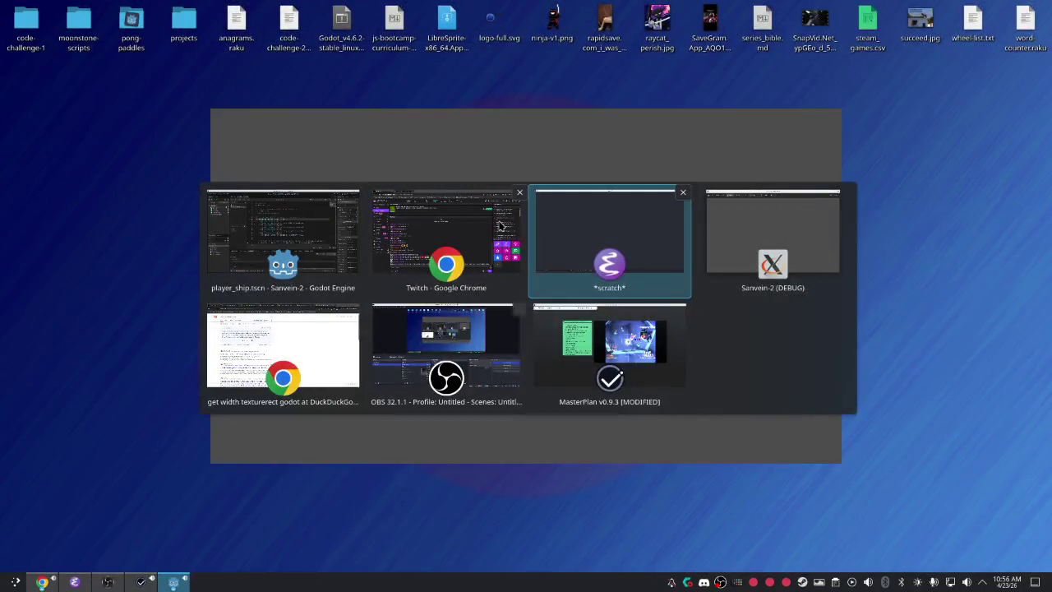
Change the DuckDuckGo query to 'get width colorrect godot' and search.
left_click(291, 355)
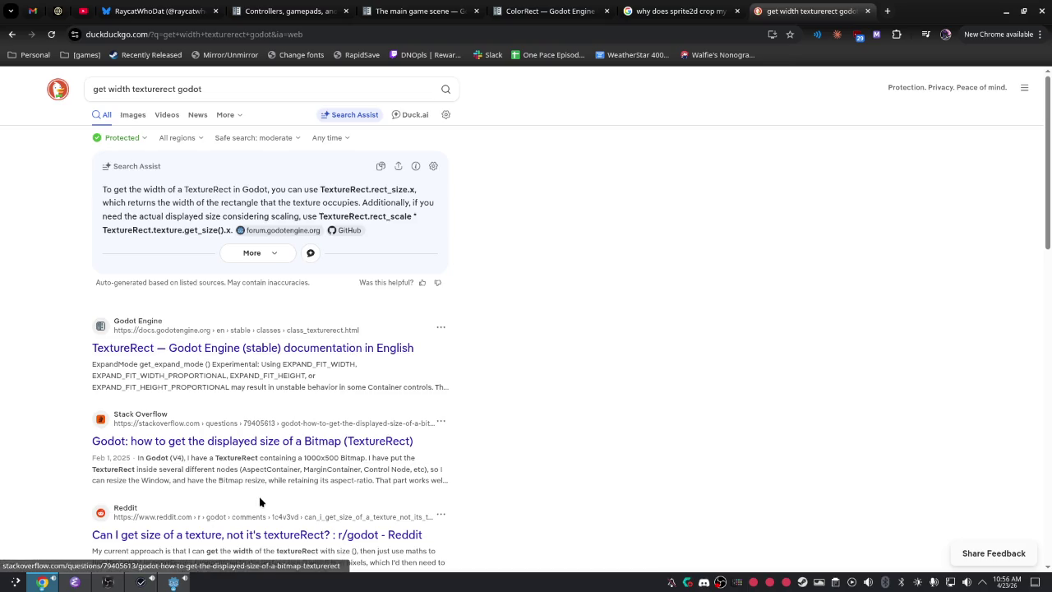
scroll(258, 497, "down", 5)
scroll(266, 270, "up", 5)
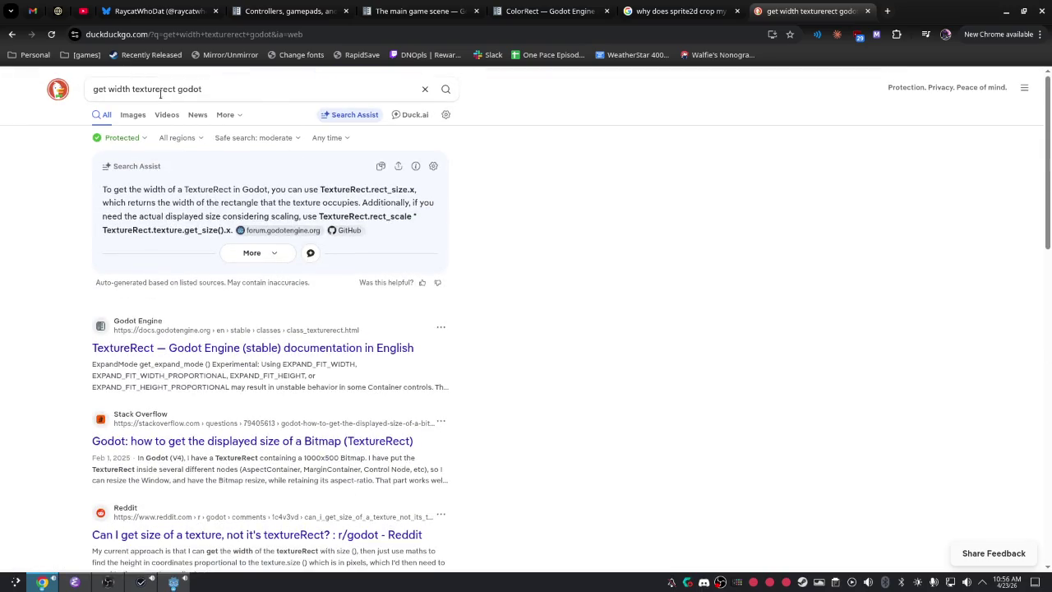
double_click(160, 93)
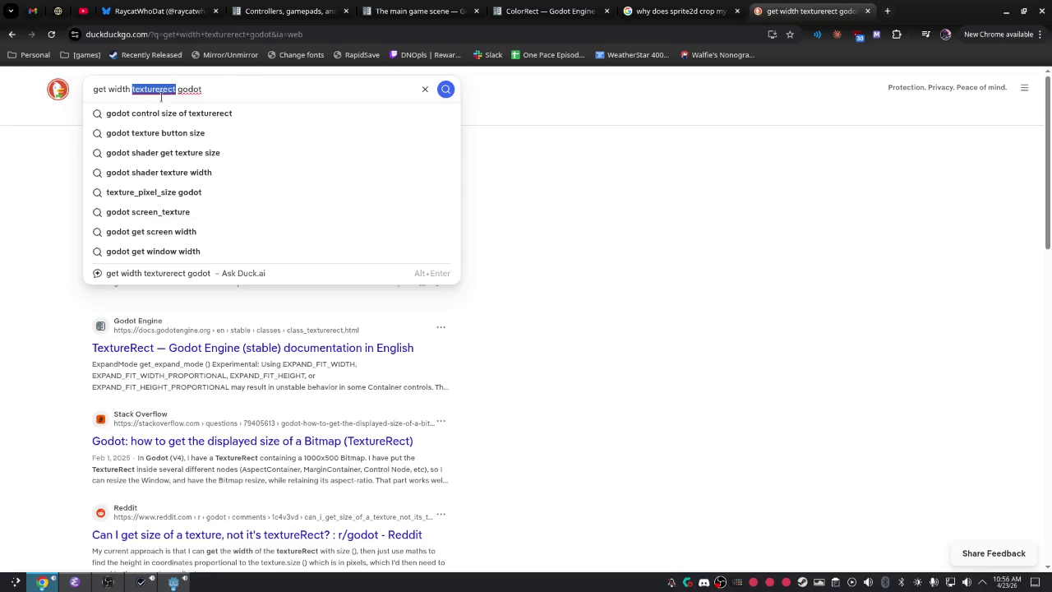
left_click(266, 94)
double_click(152, 93)
type("colorr")
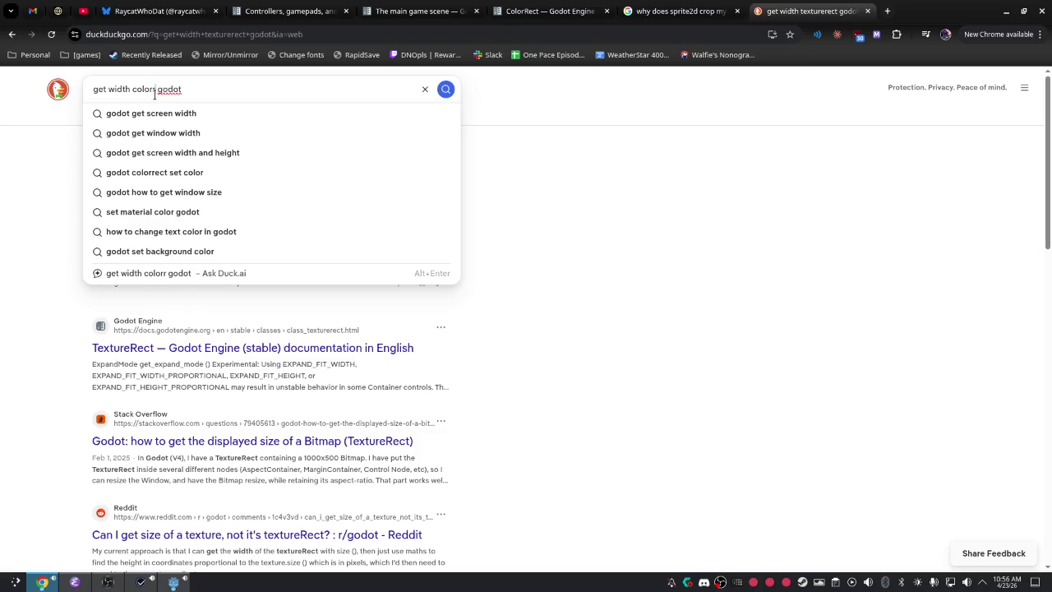
type("ect")
key("Return")
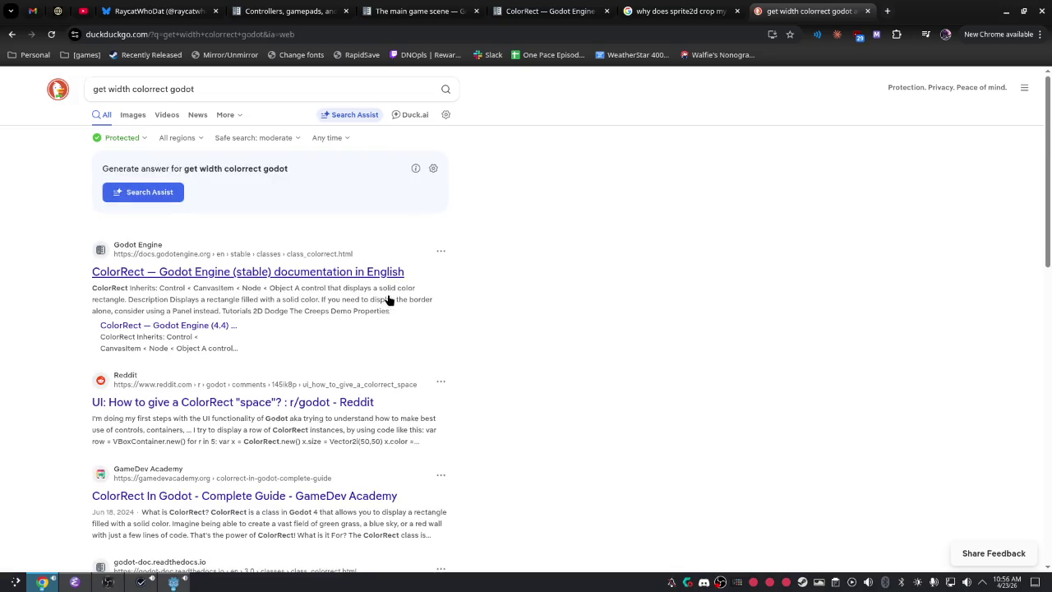
Open the ColorRect documentation and the Reddit ColorRect thread from the results.
left_click(385, 272)
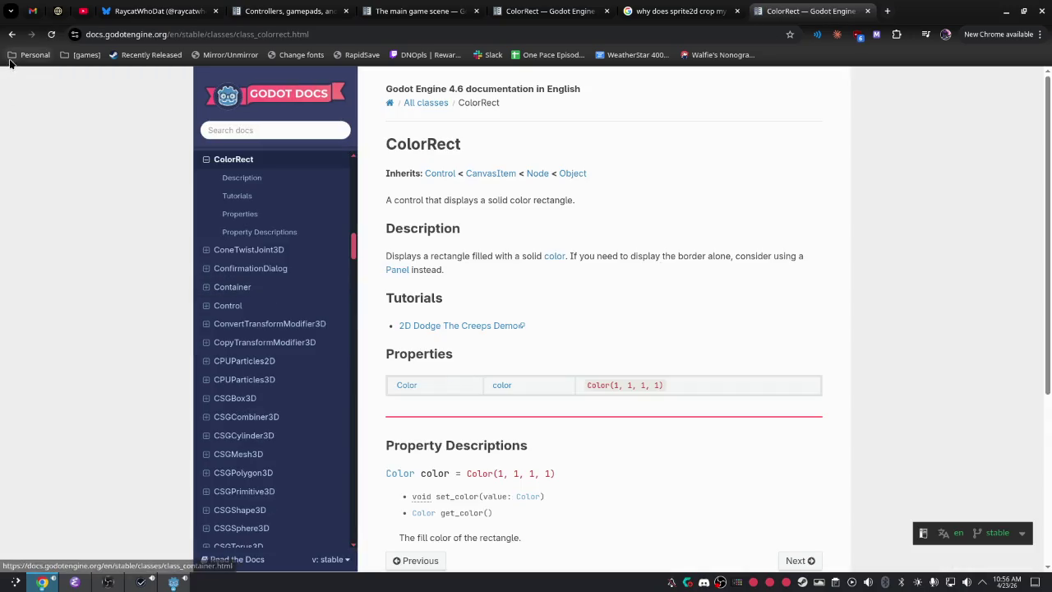
left_click(12, 33)
left_click(271, 403)
right_click(275, 409)
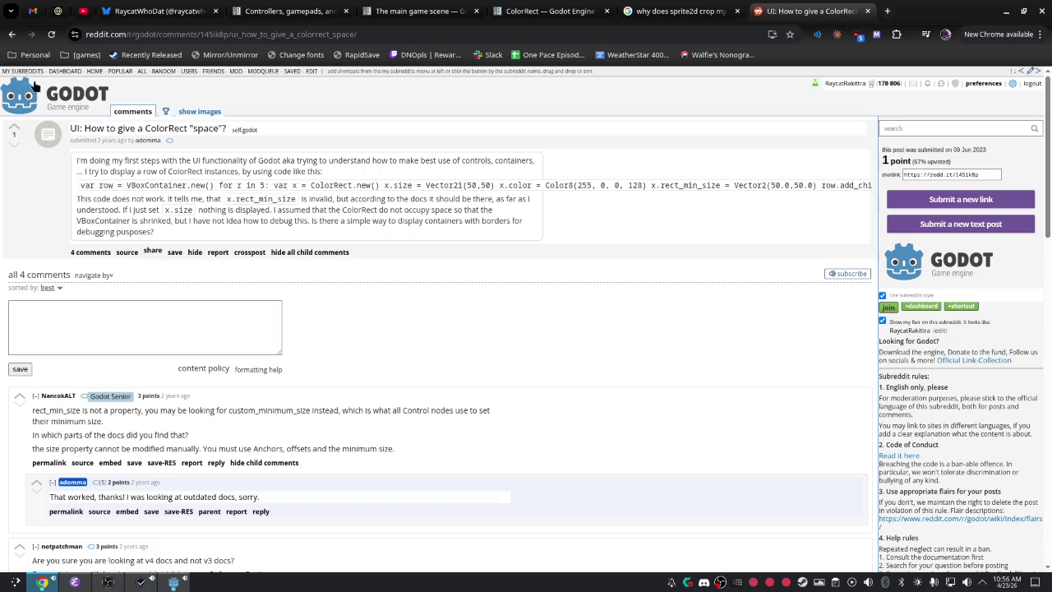
left_click(12, 34)
Open and read the Godot Forum thread 'Color rect size not changing'.
scroll(386, 305, "down", 3)
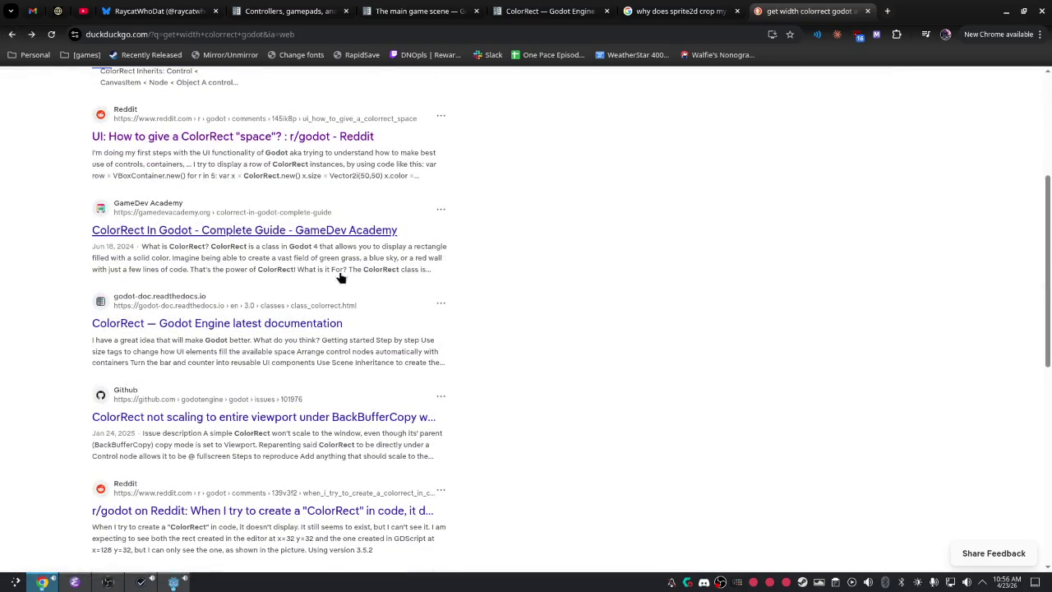
scroll(352, 454, "down", 1)
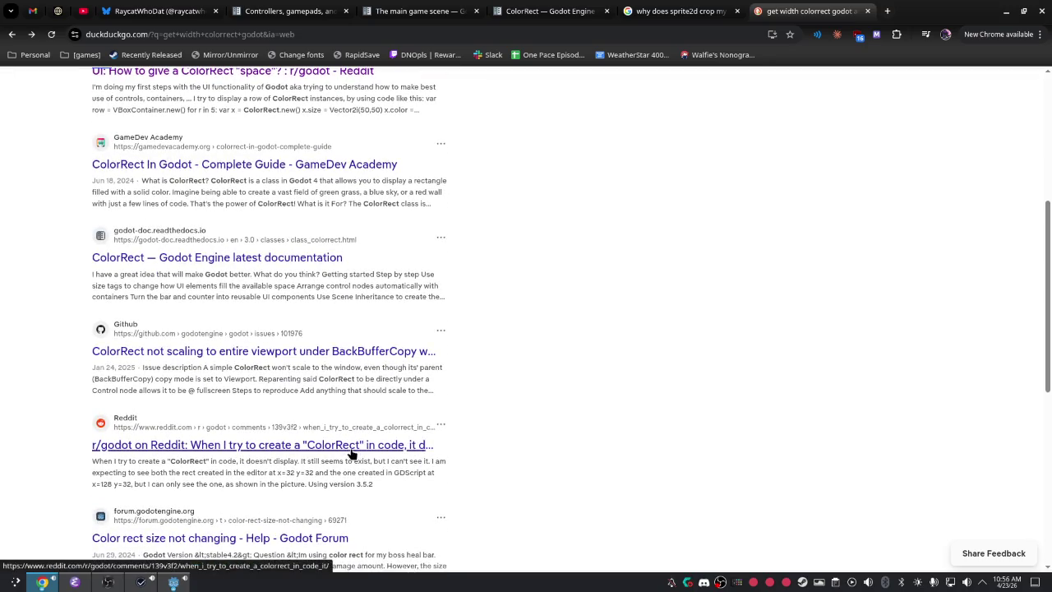
scroll(361, 454, "down", 2)
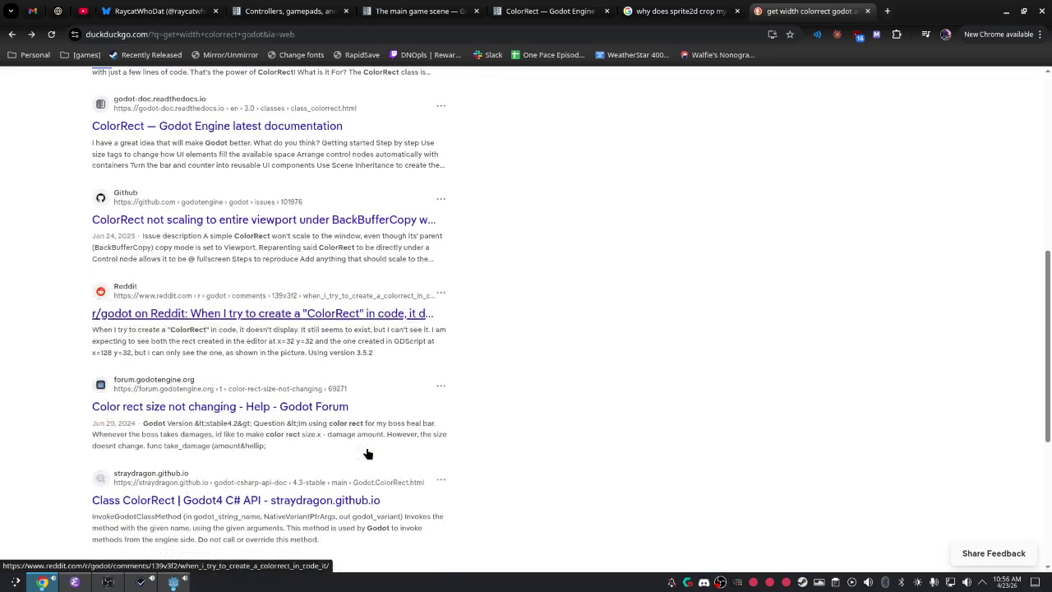
left_click(311, 409)
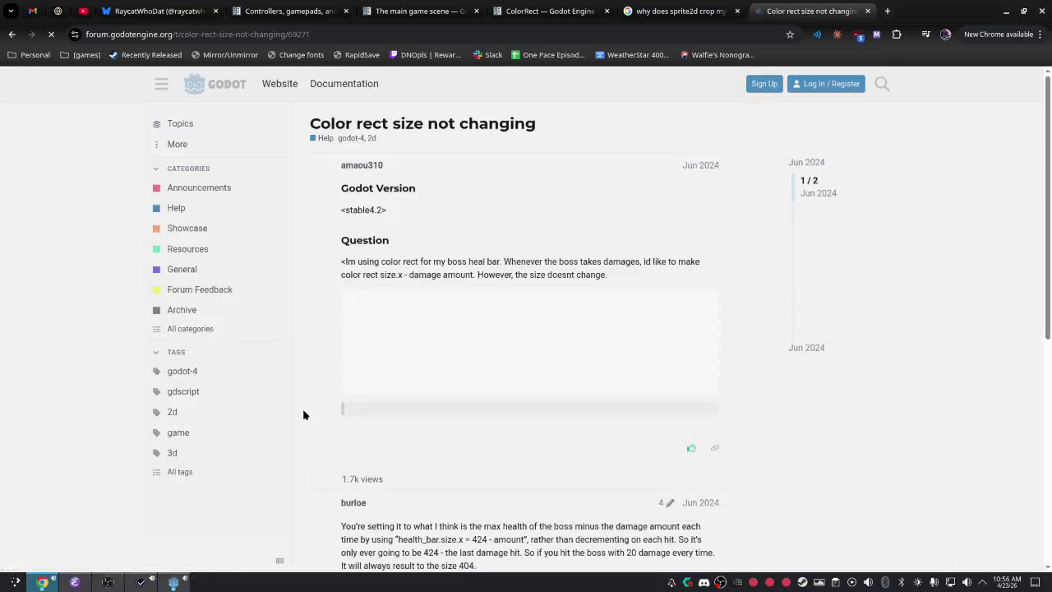
scroll(497, 399, "down", 2)
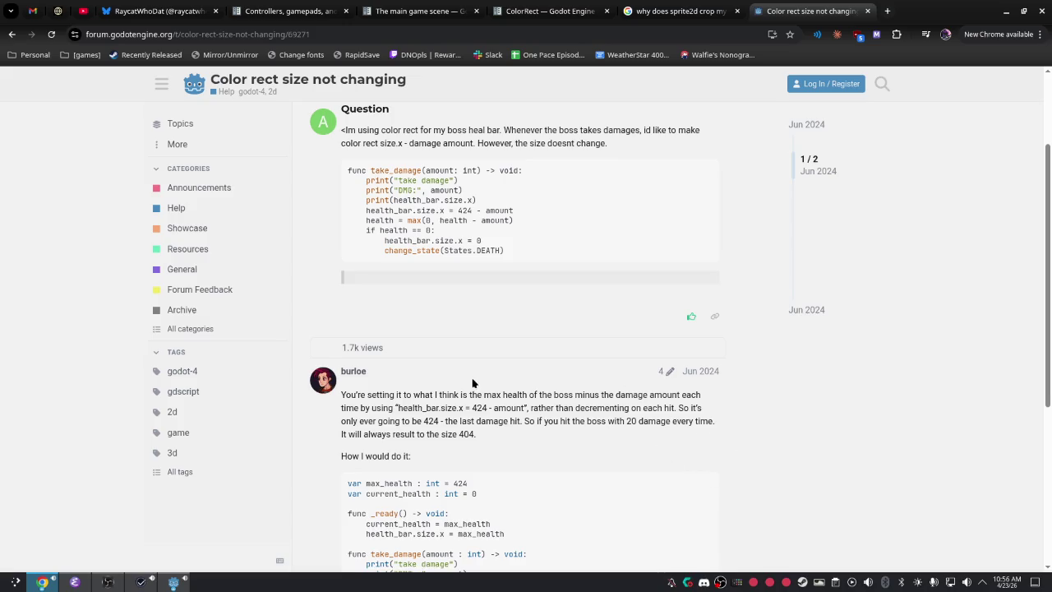
scroll(473, 383, "down", 2)
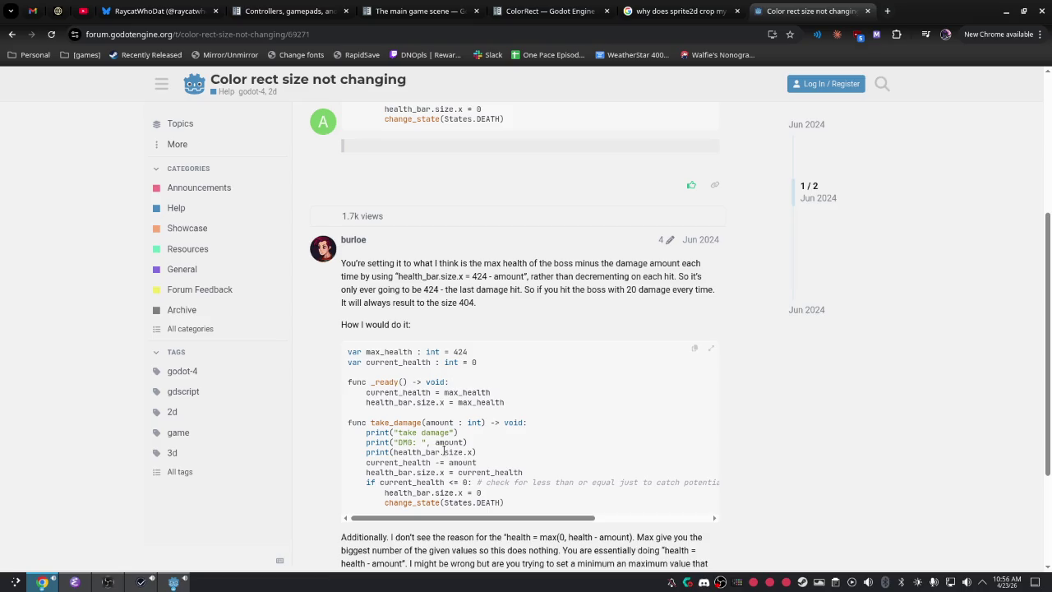
left_click(287, 11)
left_click(421, 11)
Back in Godot, replace get_rect().size on line 23 with size, save, and run with F5.
key("alt+Tab")
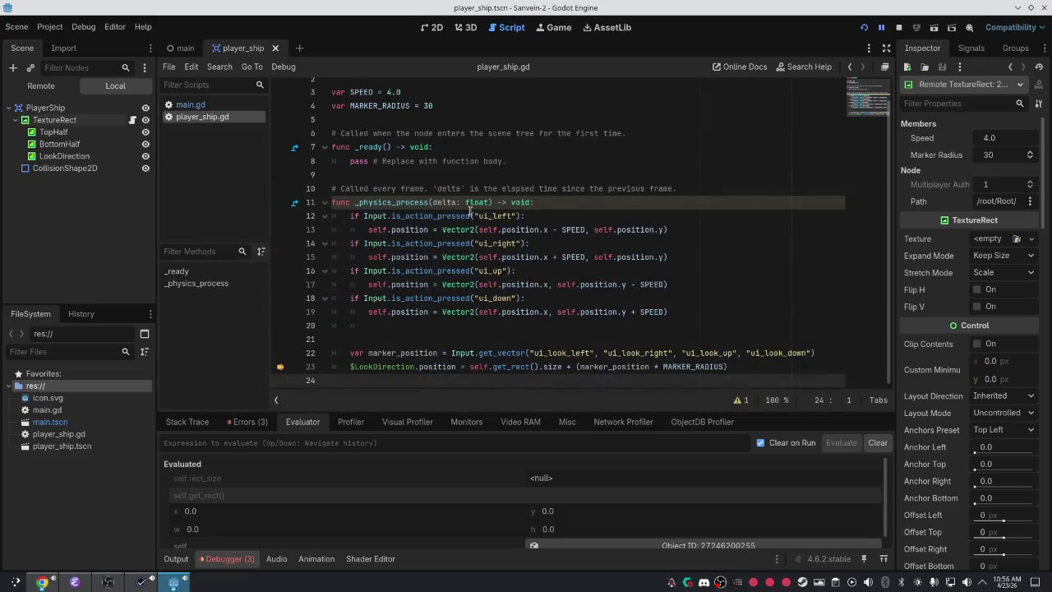
left_click(538, 366)
left_click_drag(559, 369, 498, 368)
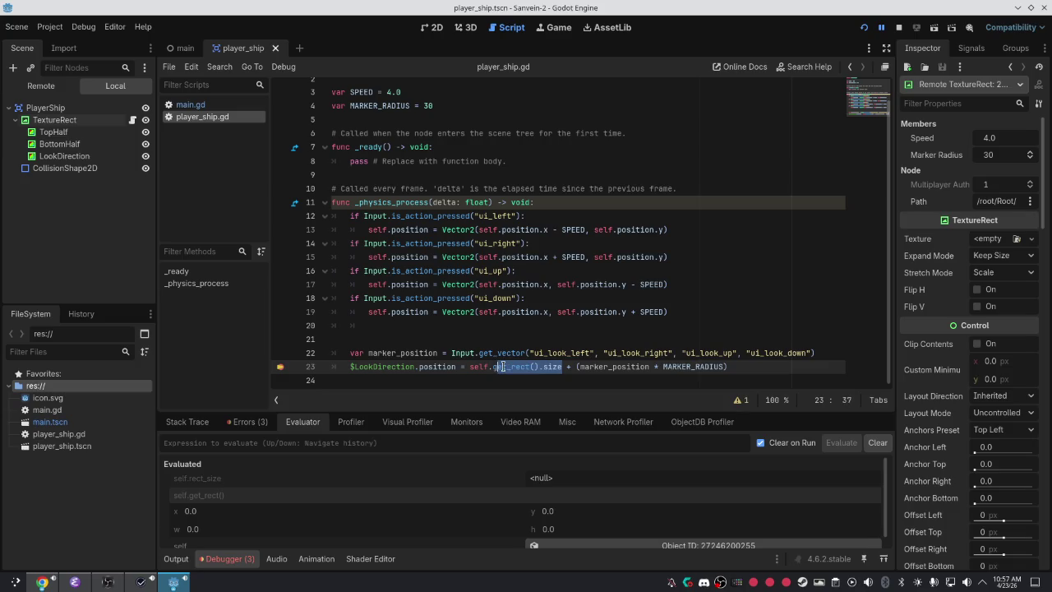
type("siz")
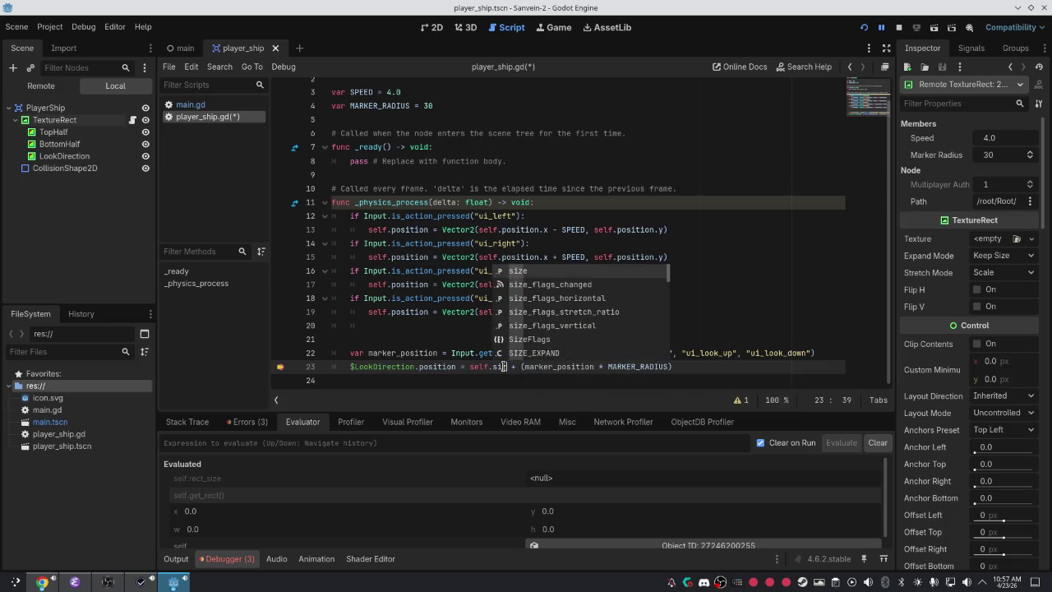
key("Return")
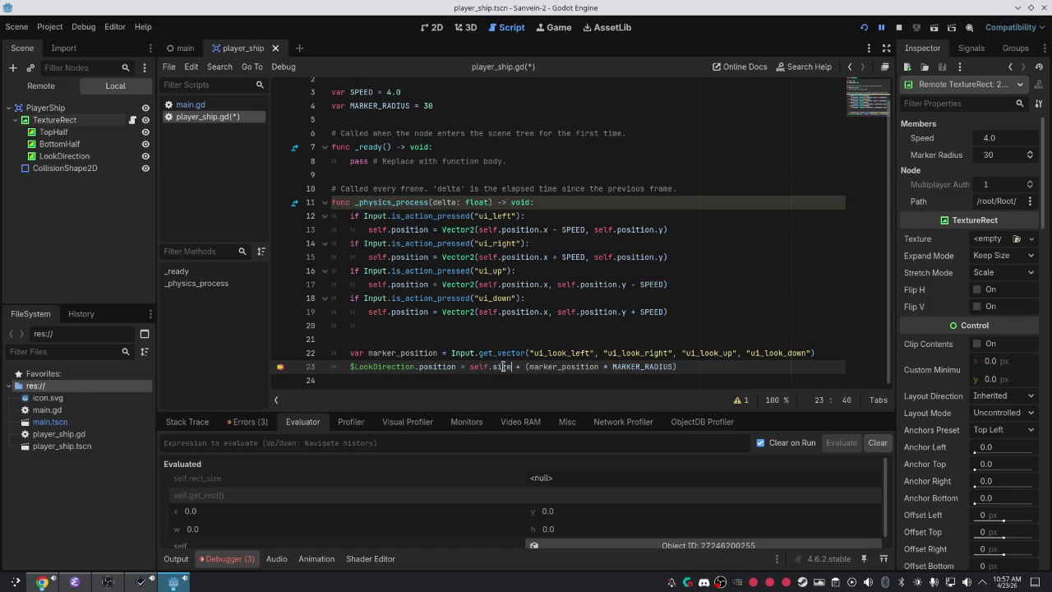
mouse_move(503, 369)
scroll(540, 133, "up", 1)
scroll(543, 115, "down", 1)
key("ctrl+s")
key("F5")
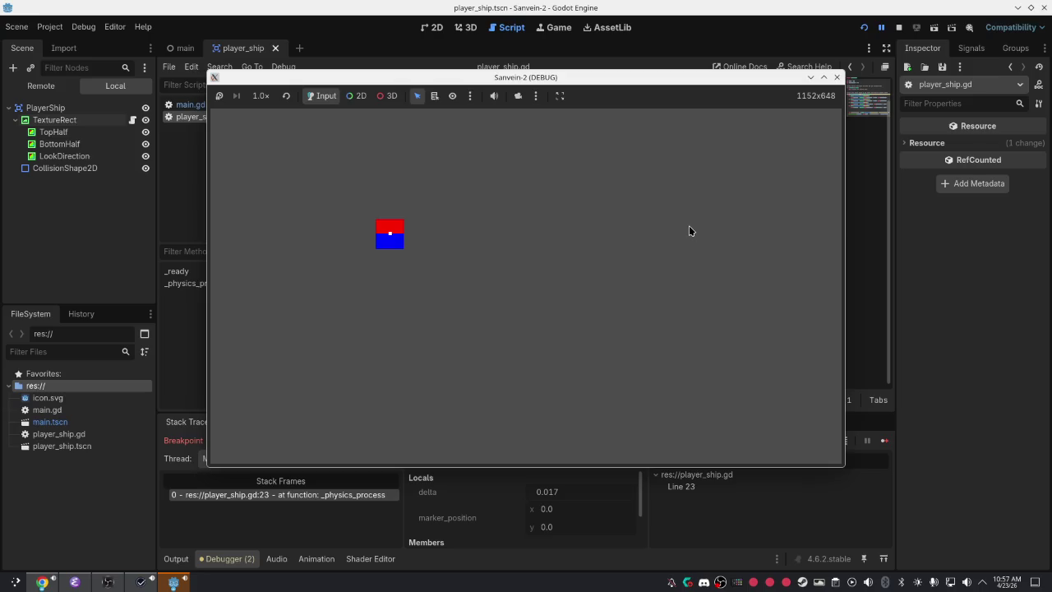
Close the paused game, remove line 23's breakpoint, then run and close the game twice.
left_click(836, 77)
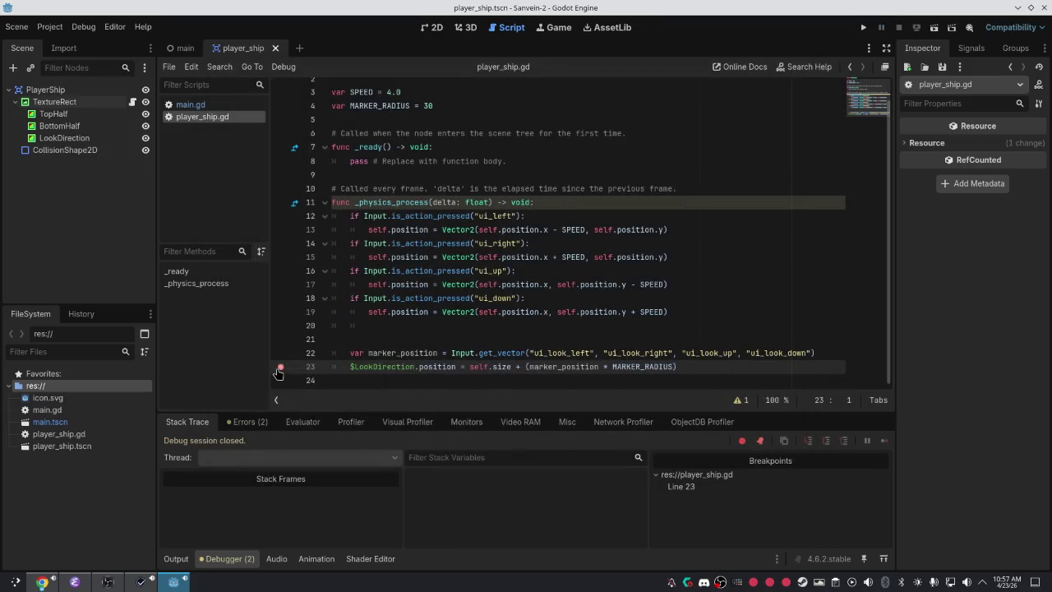
left_click(279, 368)
left_click(863, 27)
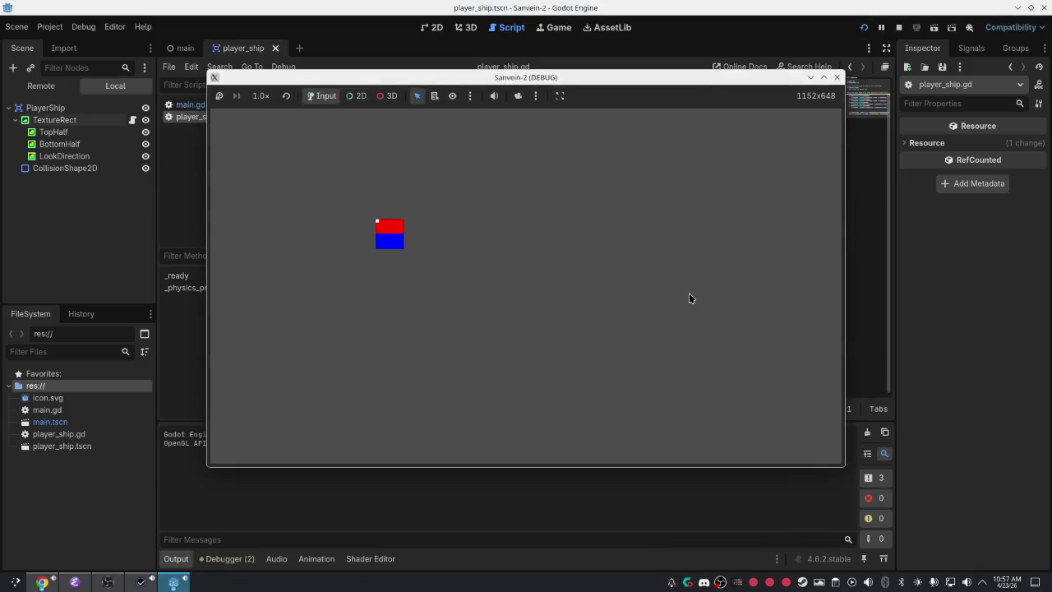
left_click(836, 77)
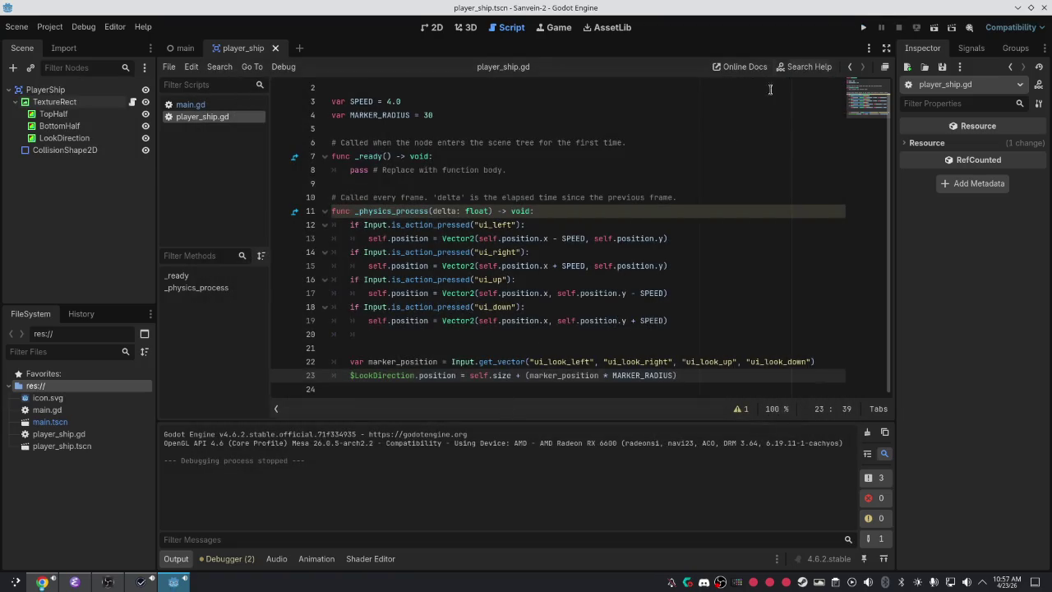
left_click(863, 27)
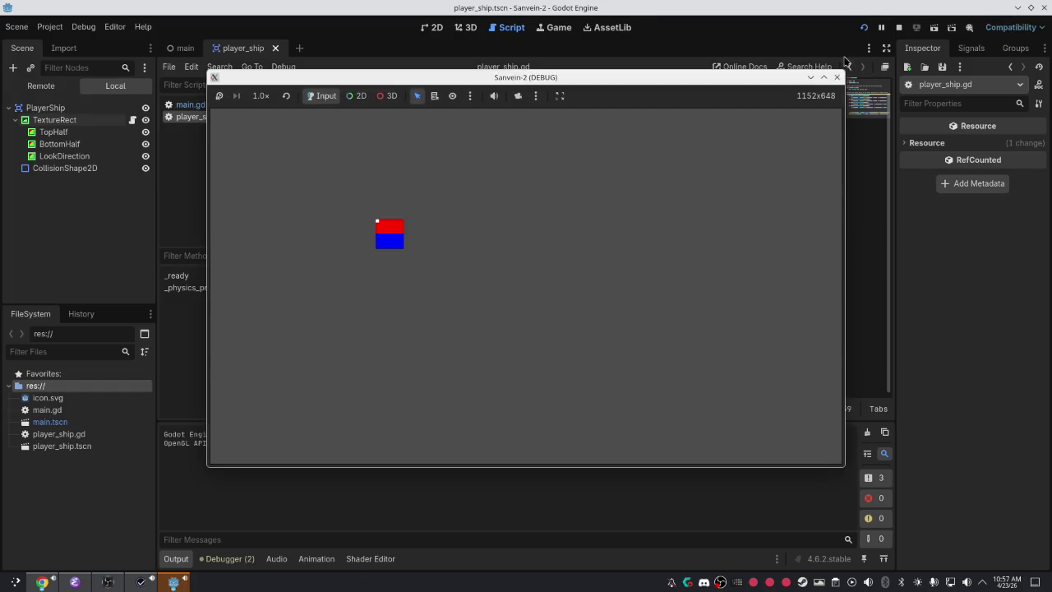
left_click(837, 78)
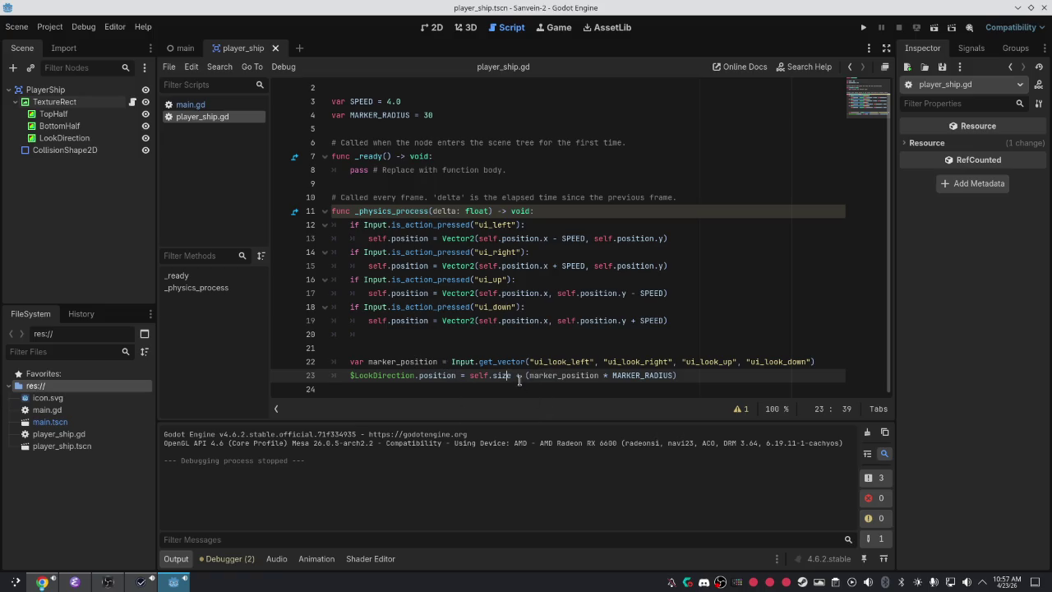
Re-add the line 23 breakpoint, run to it, then close the game and end debugging.
key("shift+Left")
key("shift+Left")
key("shift+Left")
key("Left")
left_click(278, 375)
left_click(864, 27)
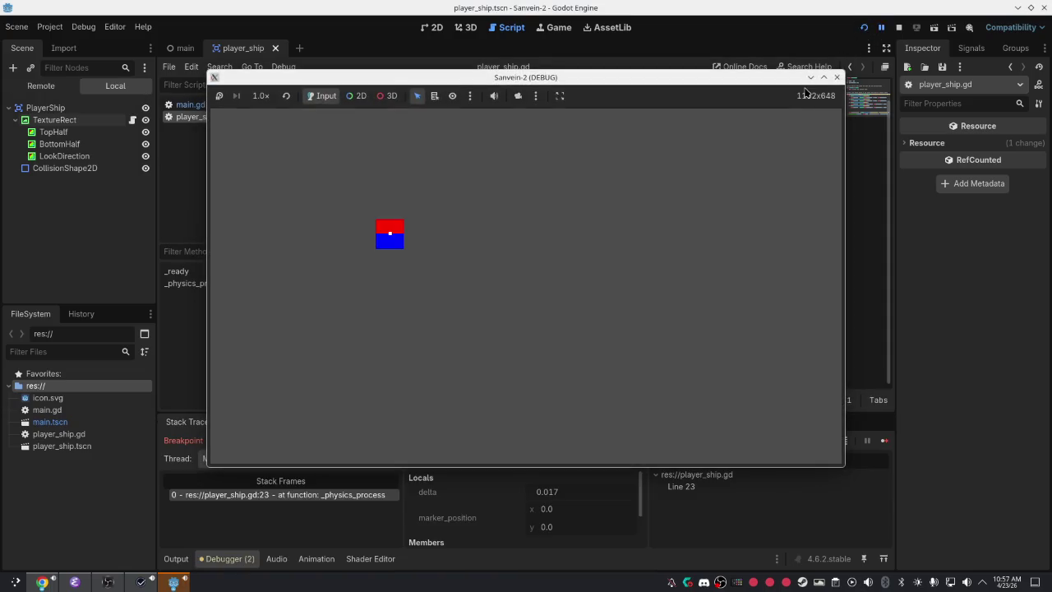
mouse_move(713, 85)
left_mouse_down()
mouse_move(988, 168)
mouse_move(988, 79)
mouse_move(751, 77)
left_mouse_up()
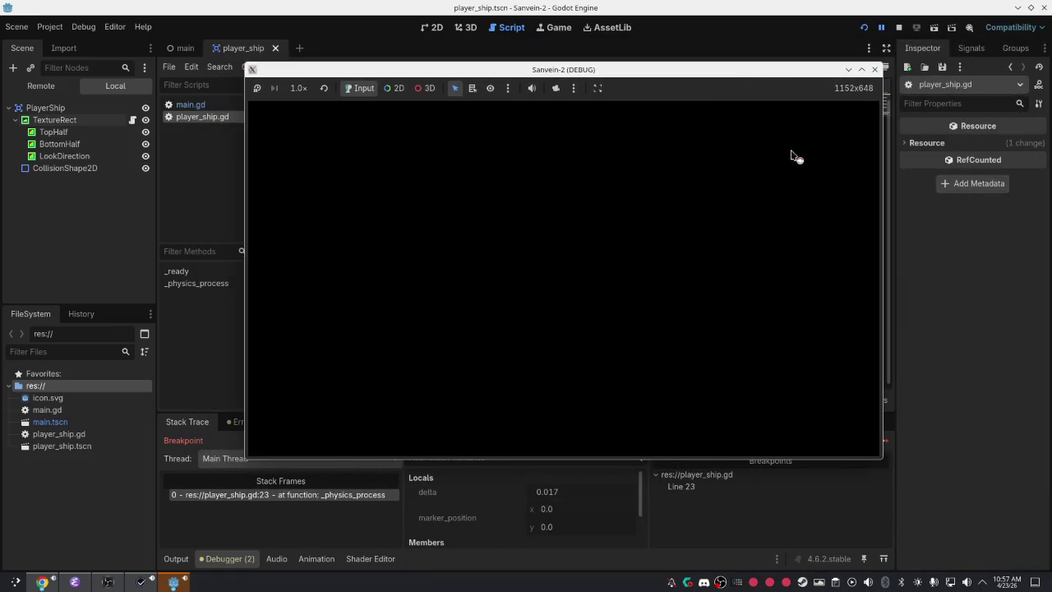
left_click(873, 69)
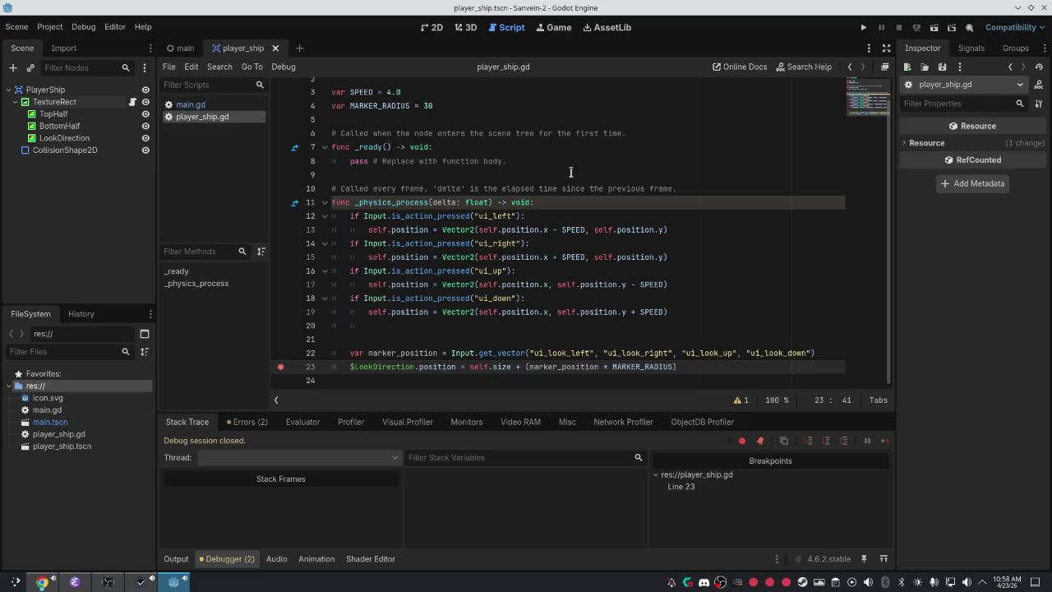
left_click(487, 111)
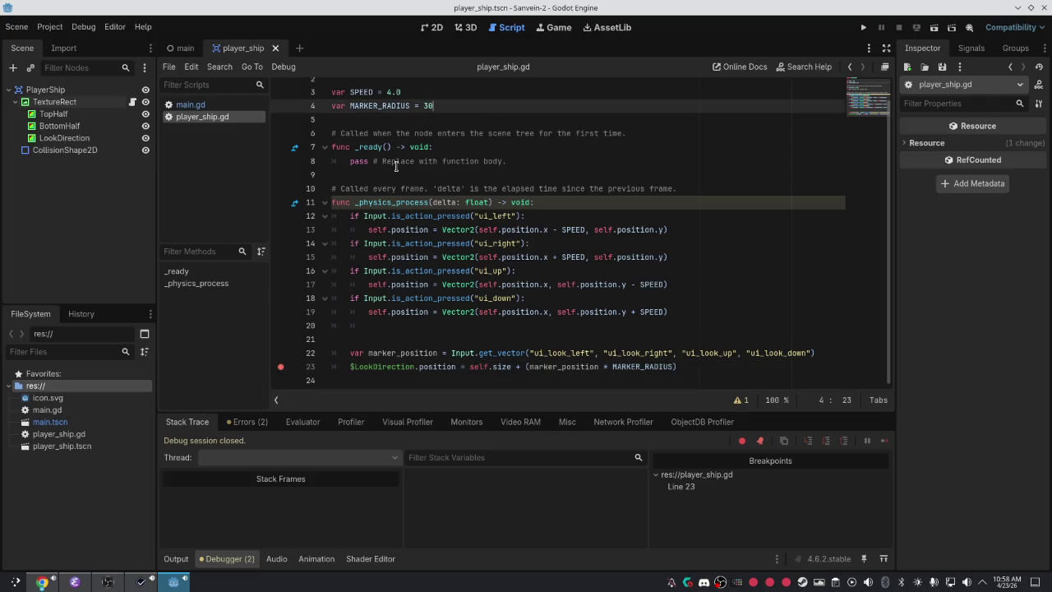
Declare a new var MARKER_ORIGINAL_POSITION below MARKER_RADIUS.
key("Return")
type("ar M")
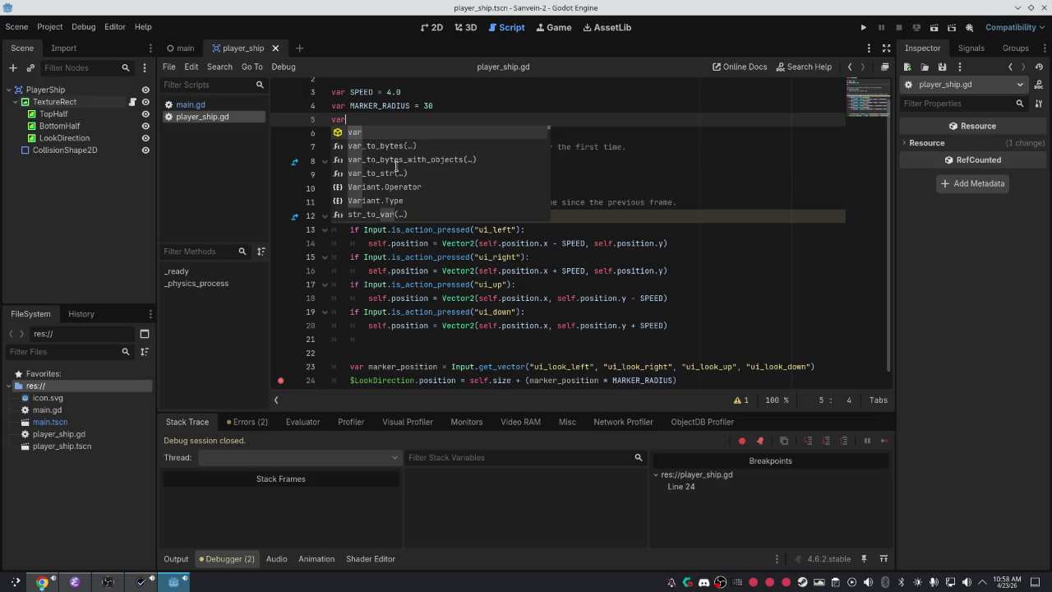
key("Escape")
type("ARKER_ORIGINAL_POSITION")
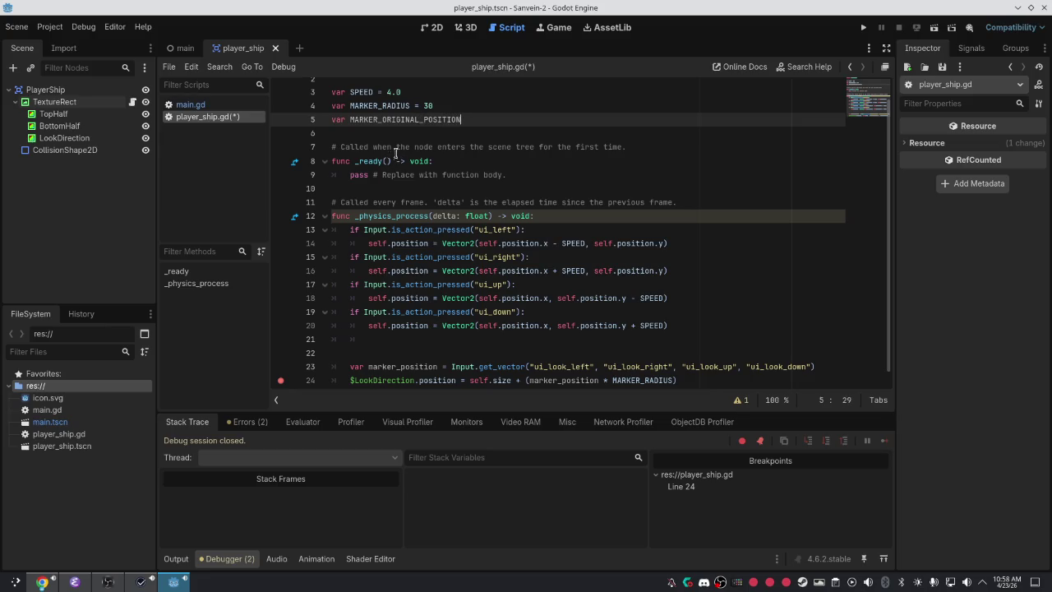
In _ready(), set MARKER_ORIGINAL_POSITION = $LookDirection.position.
left_click(455, 161)
key("Return")
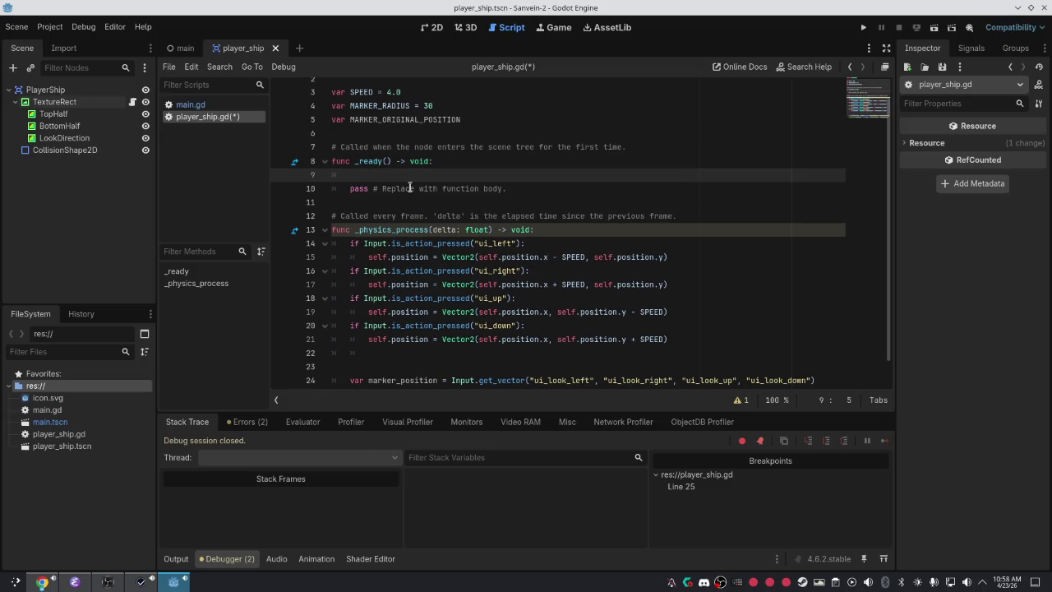
type("MARK")
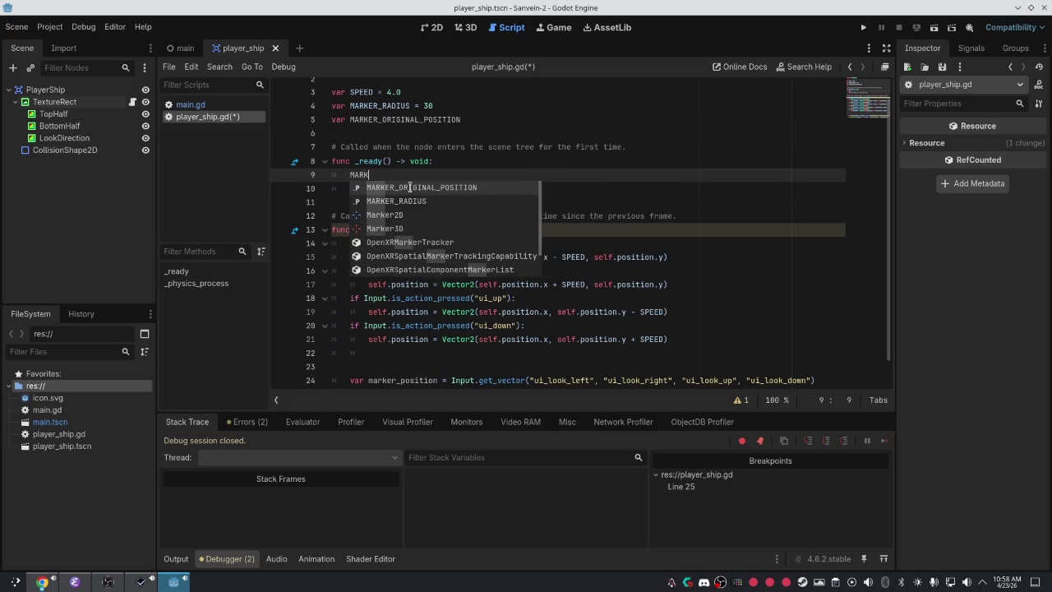
key("Return")
type("= ")
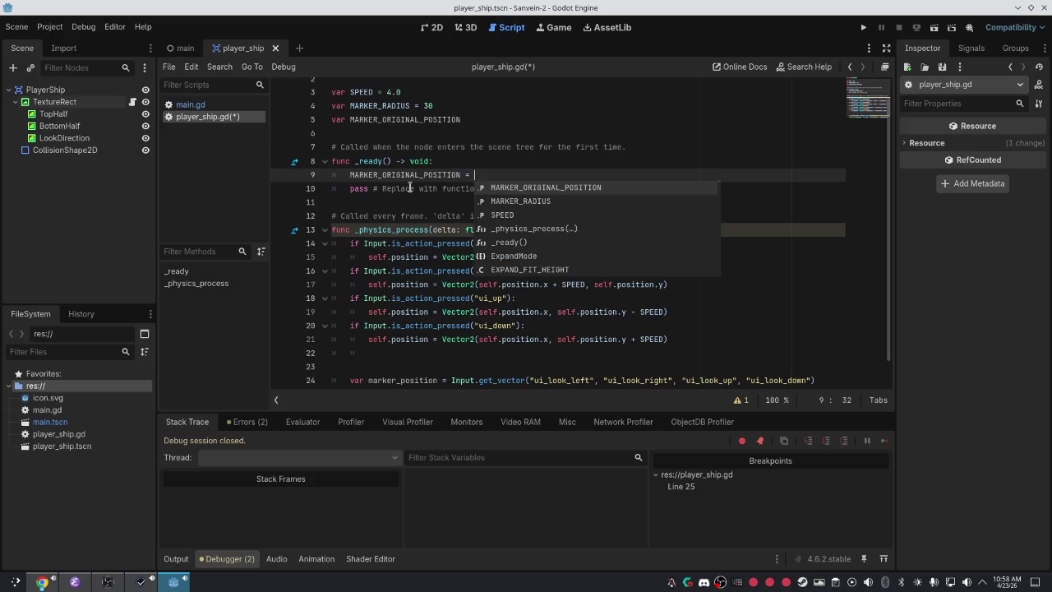
type("$.l")
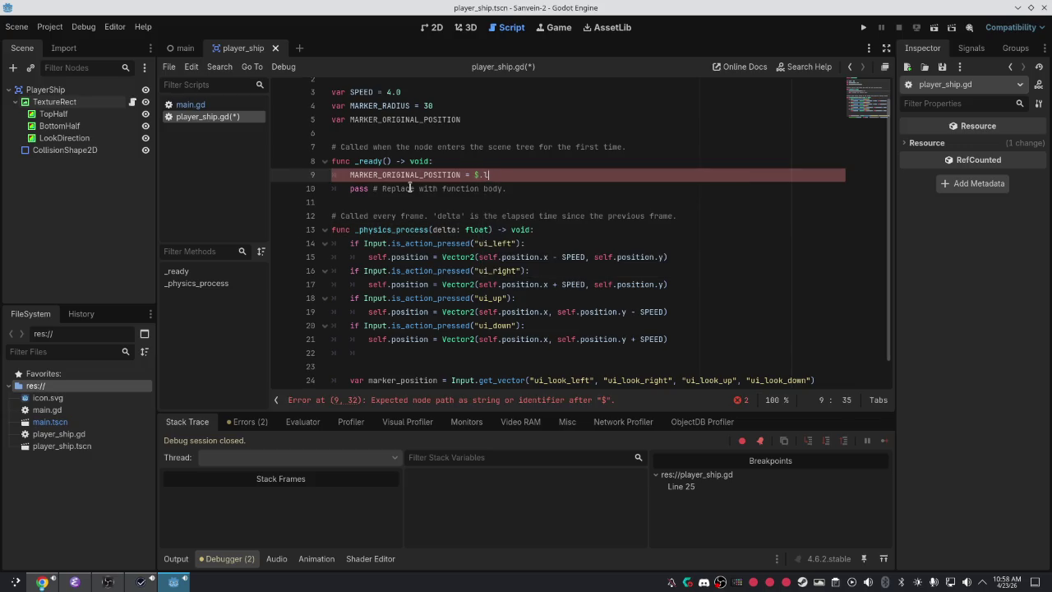
key("BackSpace")
key("BackSpace")
type("Lo")
key("Return")
type(".pos")
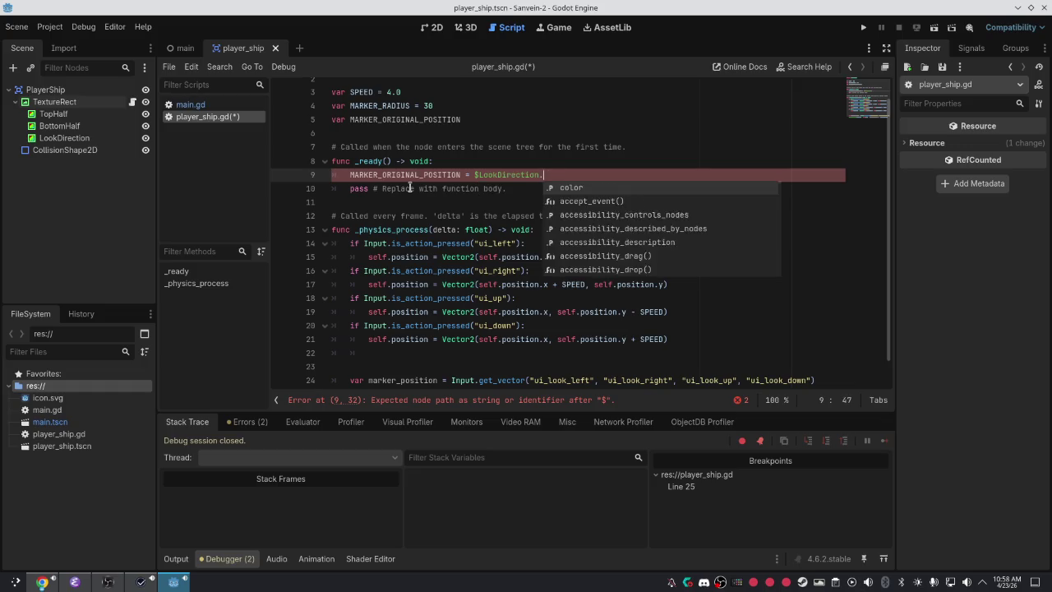
key("Return")
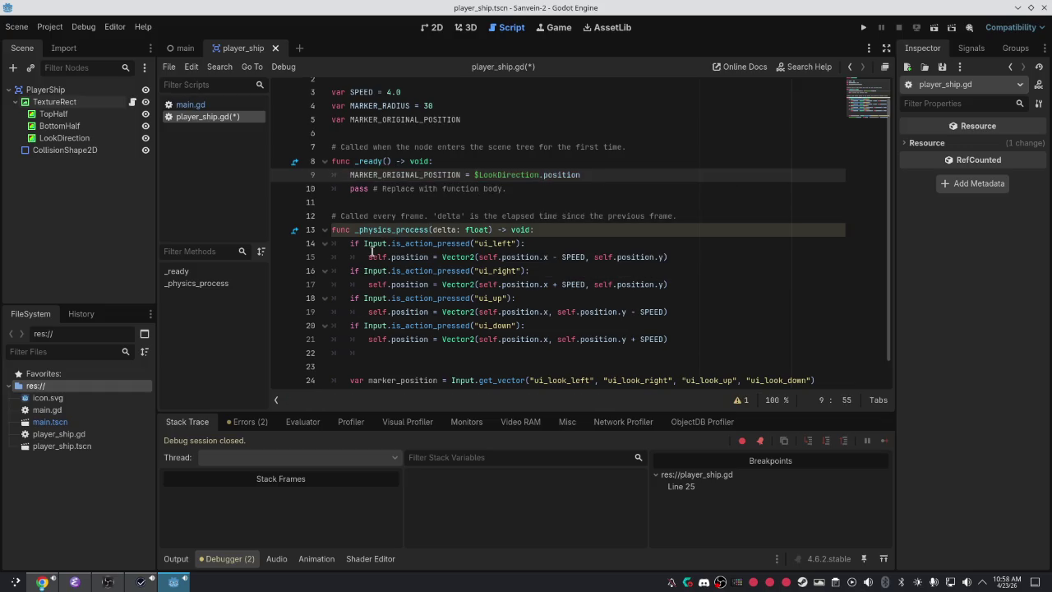
Replace self.size on line 25 with MARKER_ORIGINAL_POSITION, save, and run the game.
left_click_drag(558, 380, 504, 390)
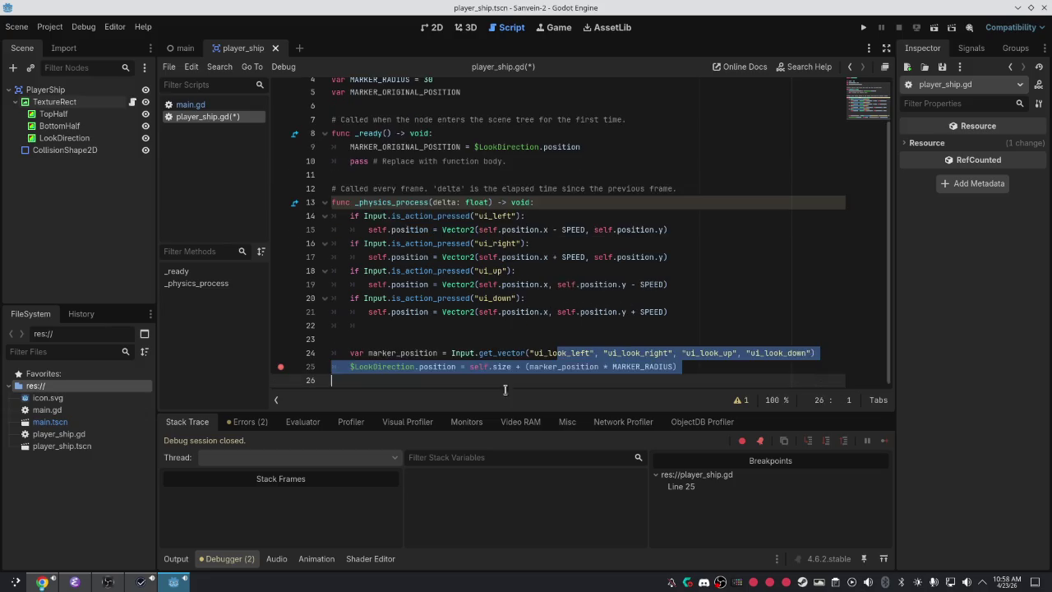
left_click(596, 296)
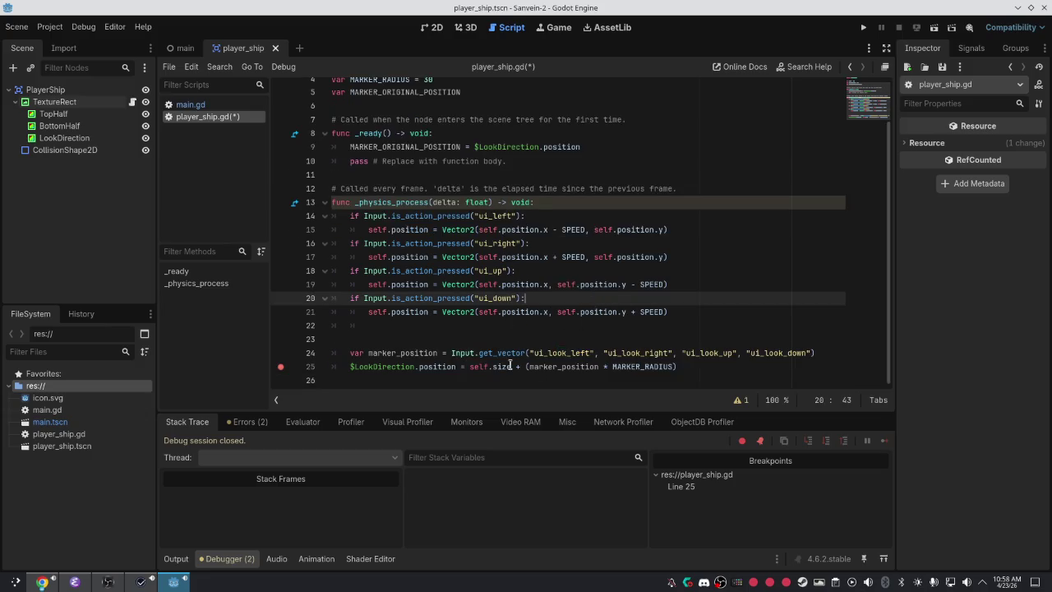
scroll(575, 185, "up", 2)
left_click_drag(460, 189, 345, 191)
key("ctrl+c")
scroll(536, 225, "down", 1)
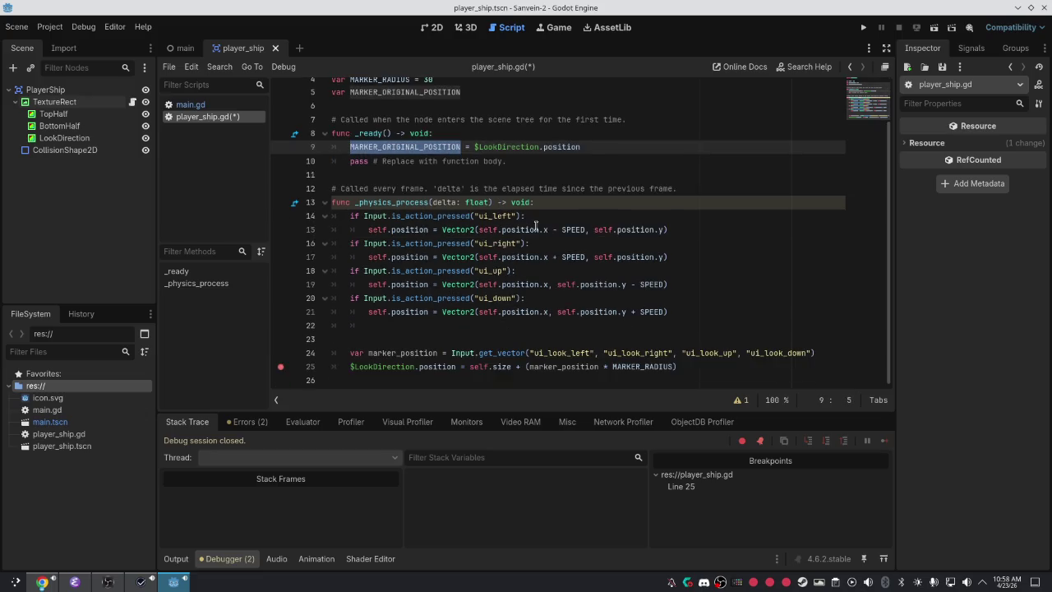
left_click_drag(511, 367, 469, 367)
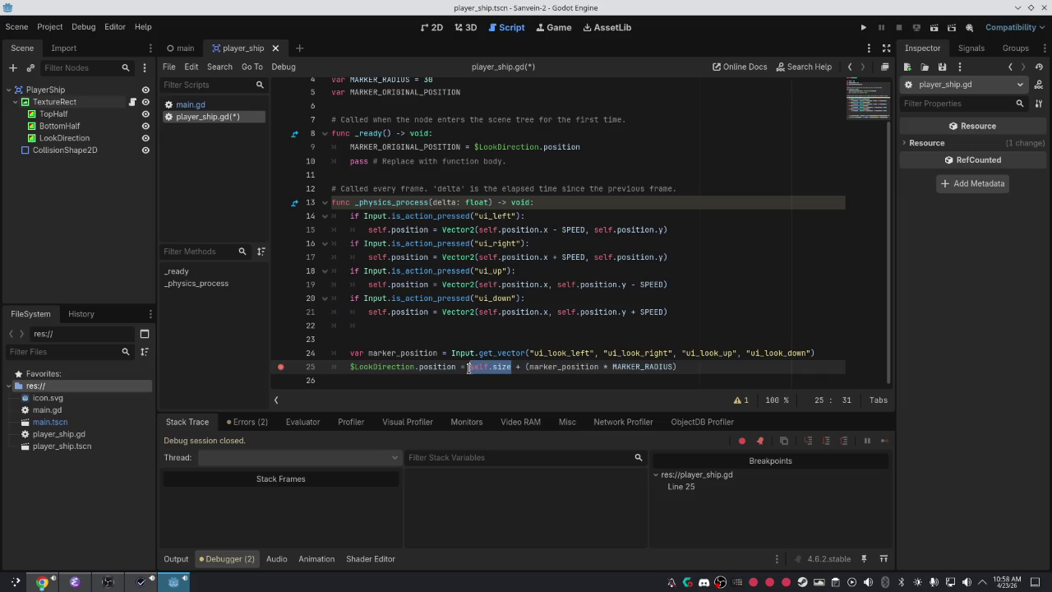
key("ctrl+v")
key("ctrl+s")
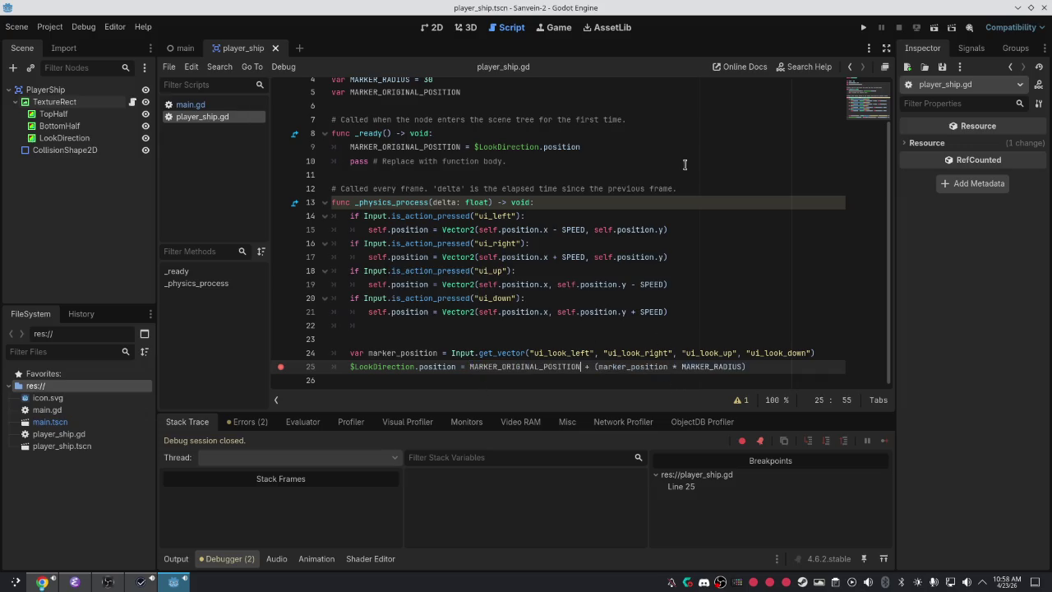
key("F5")
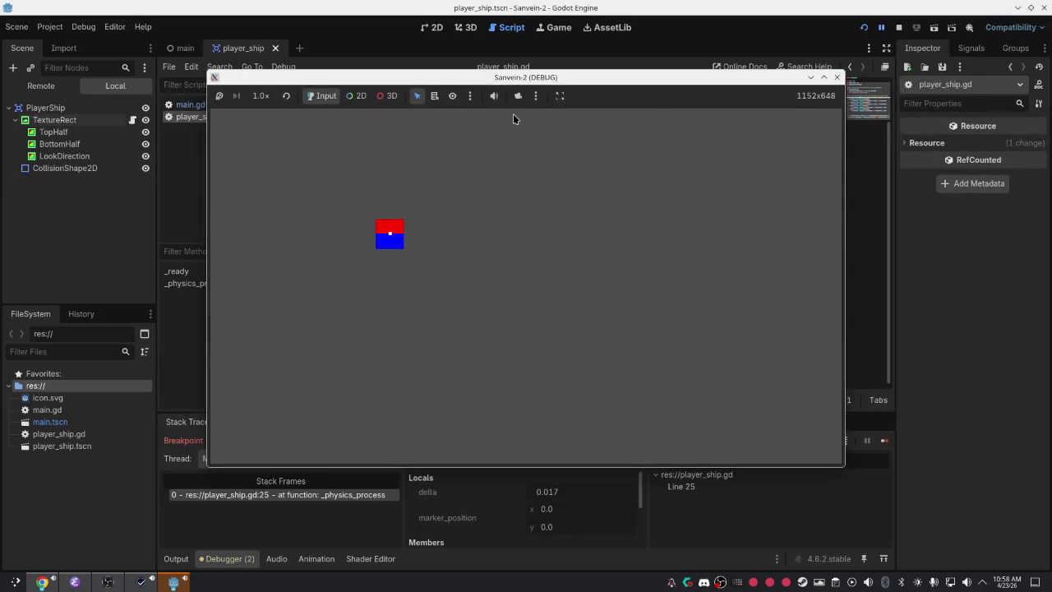
Stop the debug session, clear the line 25 breakpoint, and rerun the game without it.
left_click(837, 78)
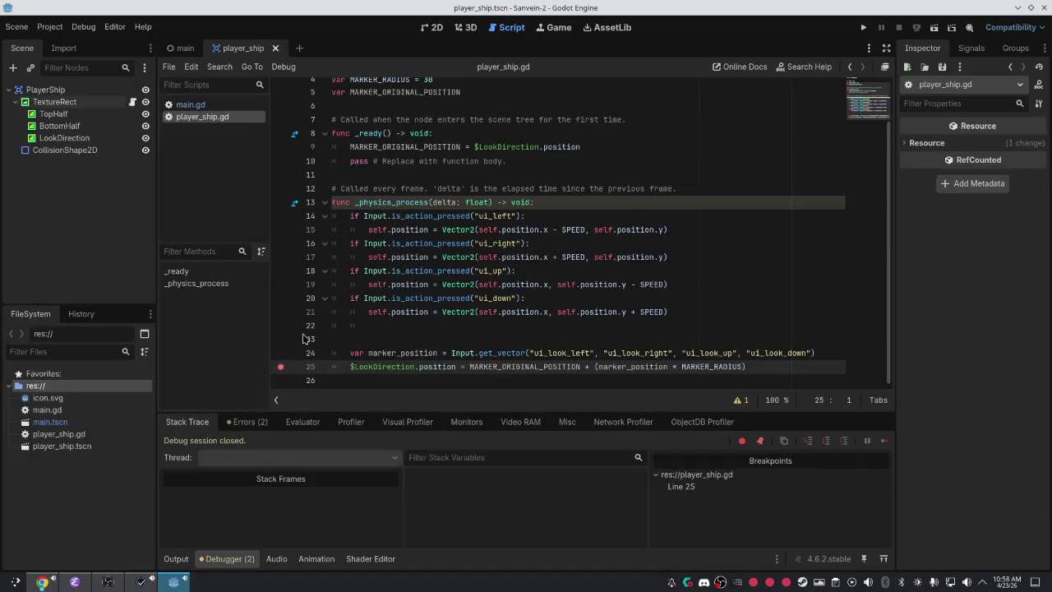
left_click(281, 366)
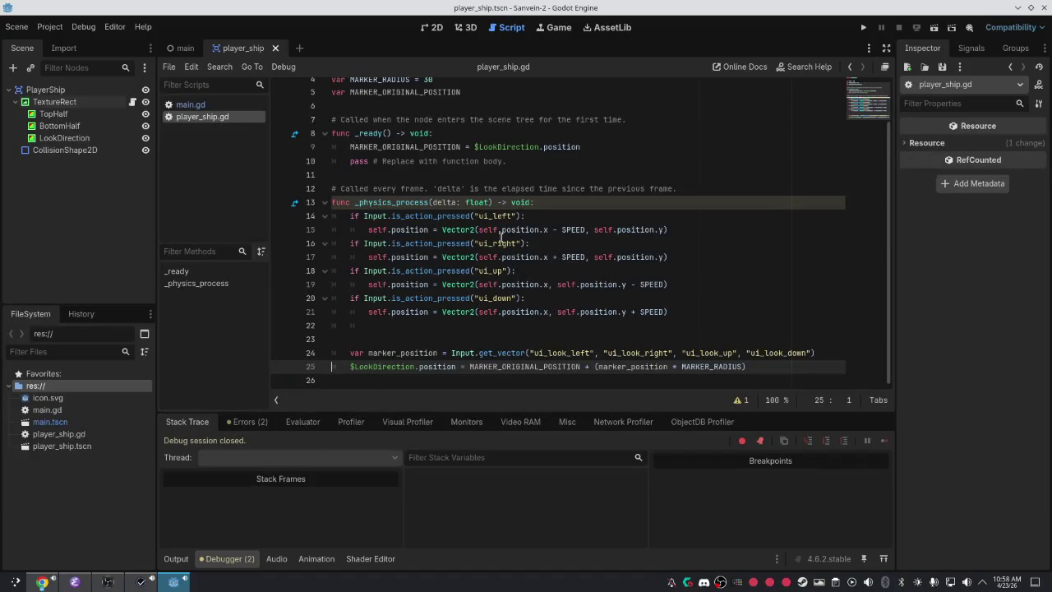
key("F5")
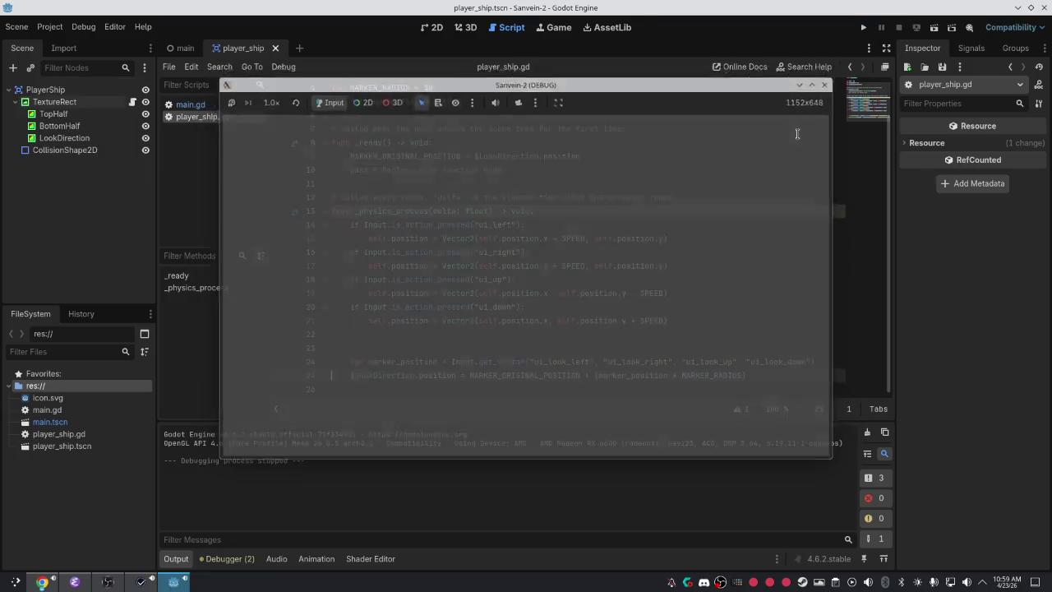
Change MARKER_RADIUS on line 4 to 40 and run the game with the larger marker offset.
left_click(837, 76)
left_click(438, 128)
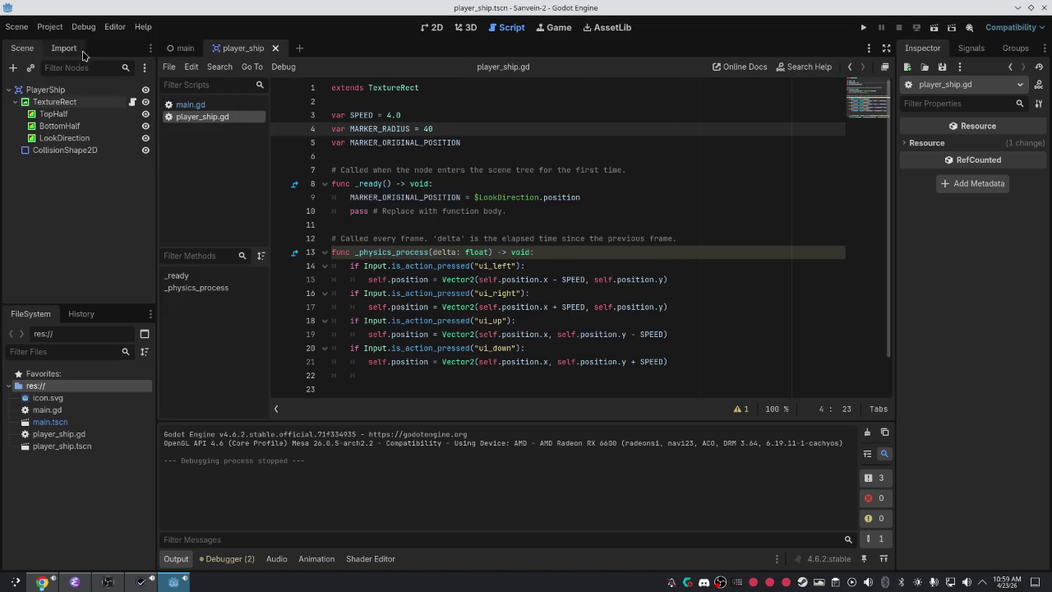
left_click(37, 30)
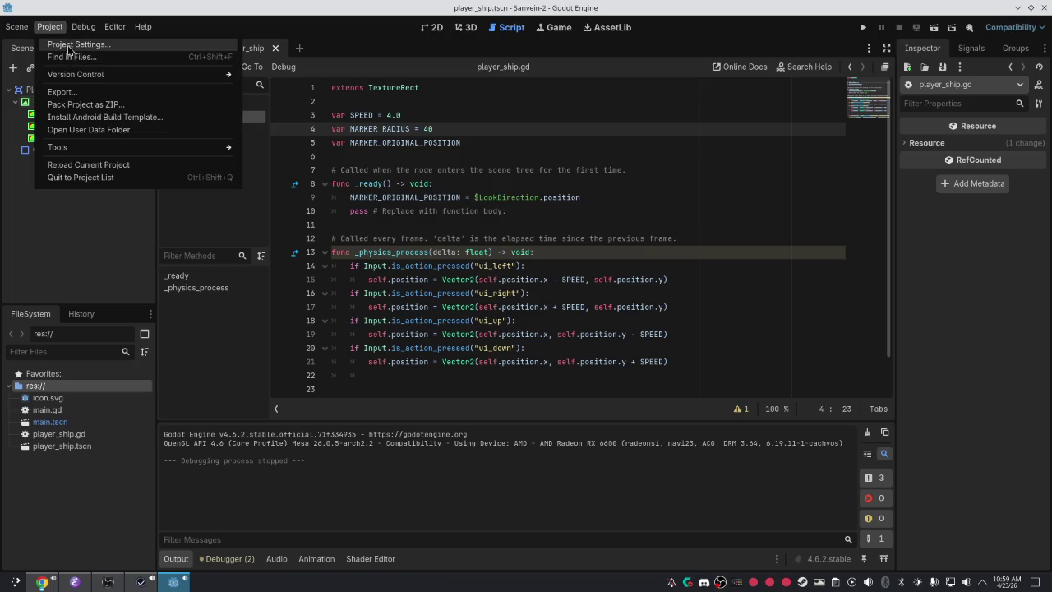
key("Escape")
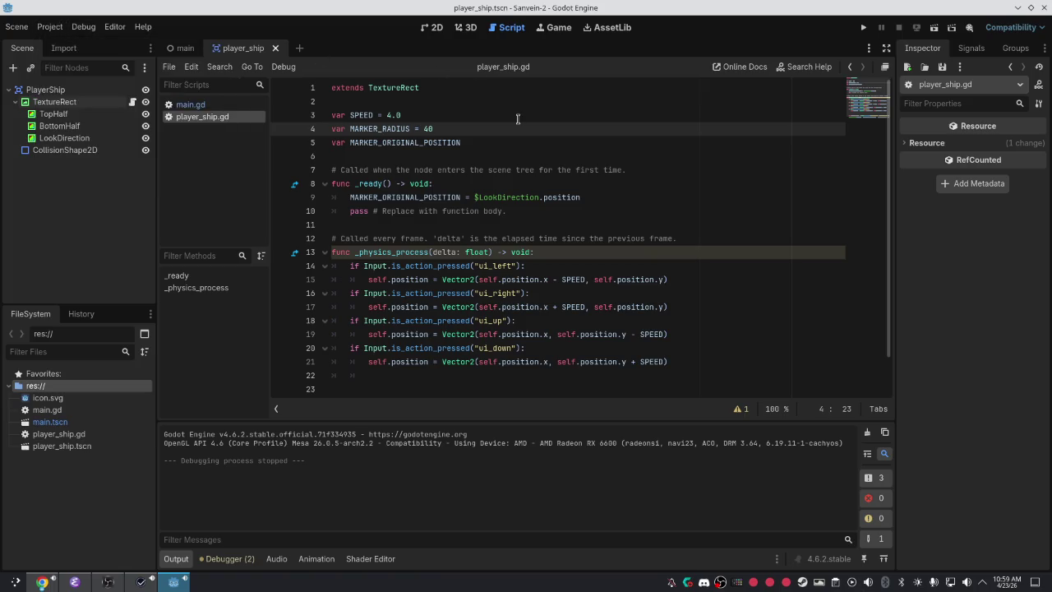
left_click(865, 27)
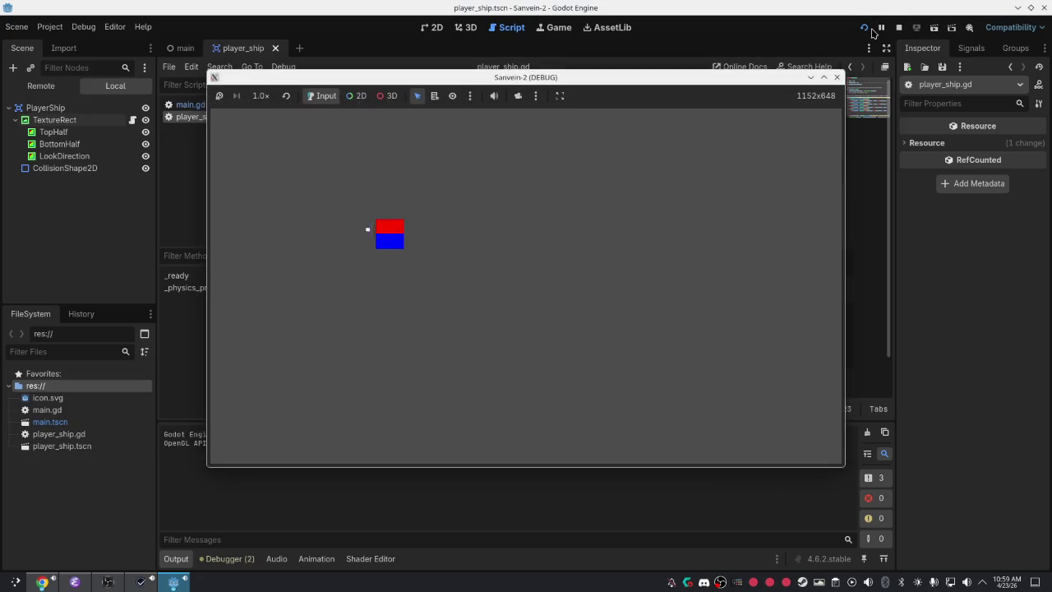
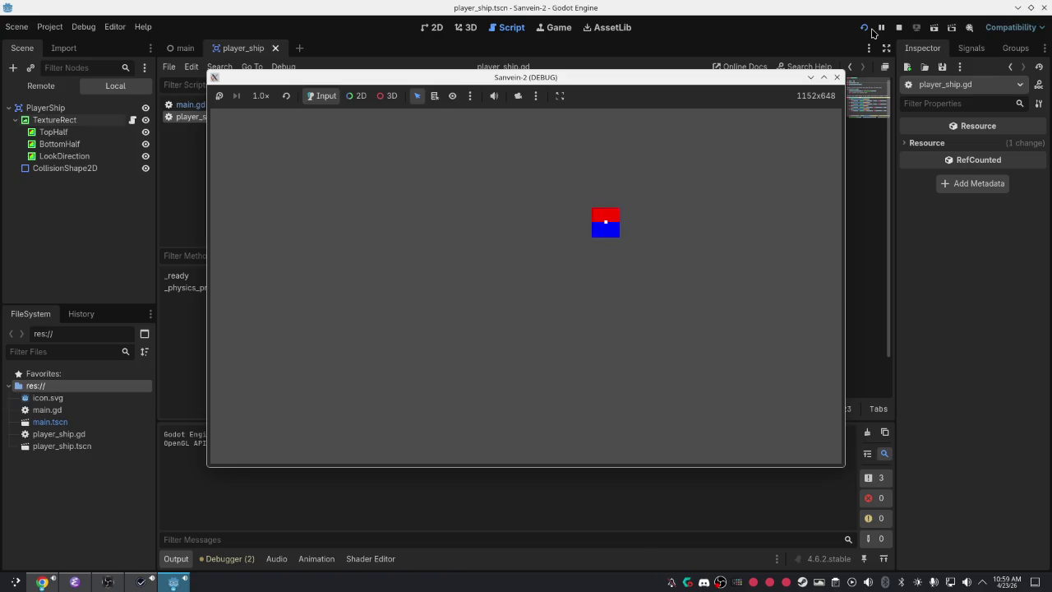
Move the ship down with the Down arrow in the running game, then return to the editor.
key("Down")
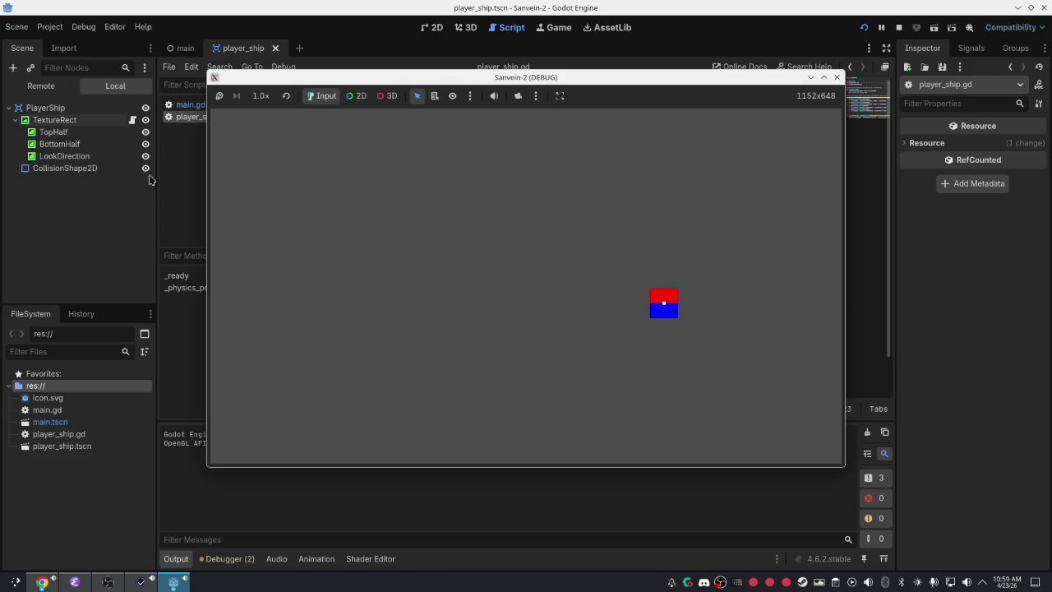
left_click(106, 229)
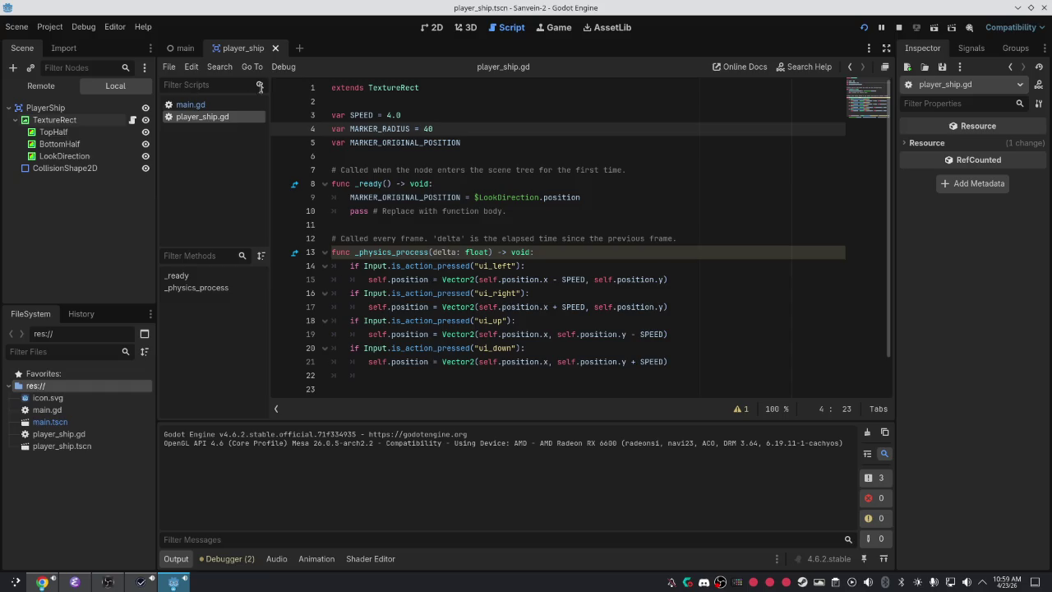
Create a new 2D Scene and rename its Node2D root to Bullet.
left_click(19, 29)
left_click(29, 43)
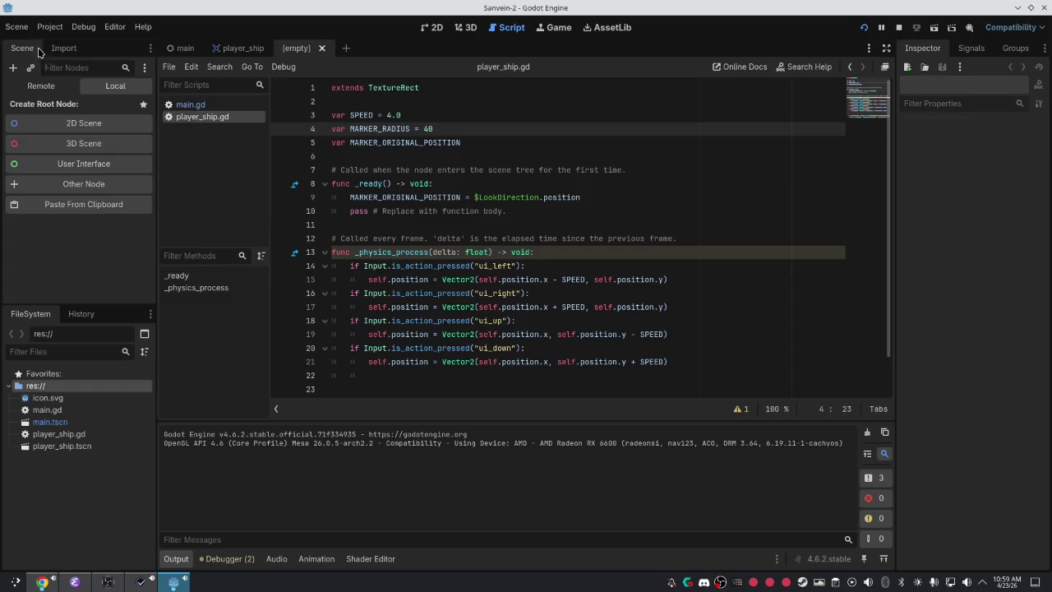
left_click(108, 125)
double_click(97, 108)
type("Bullet")
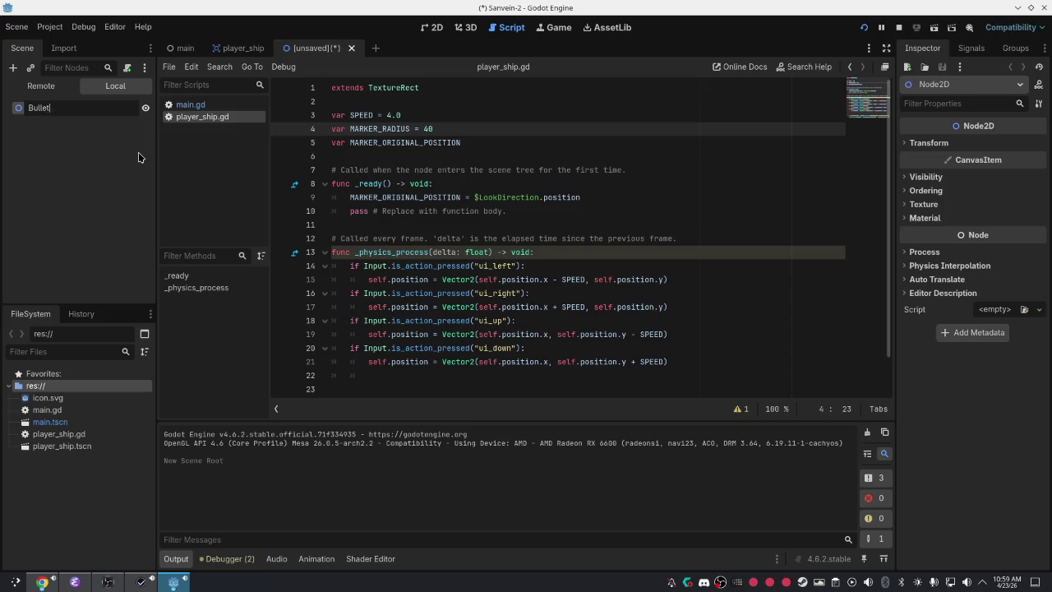
key("Return")
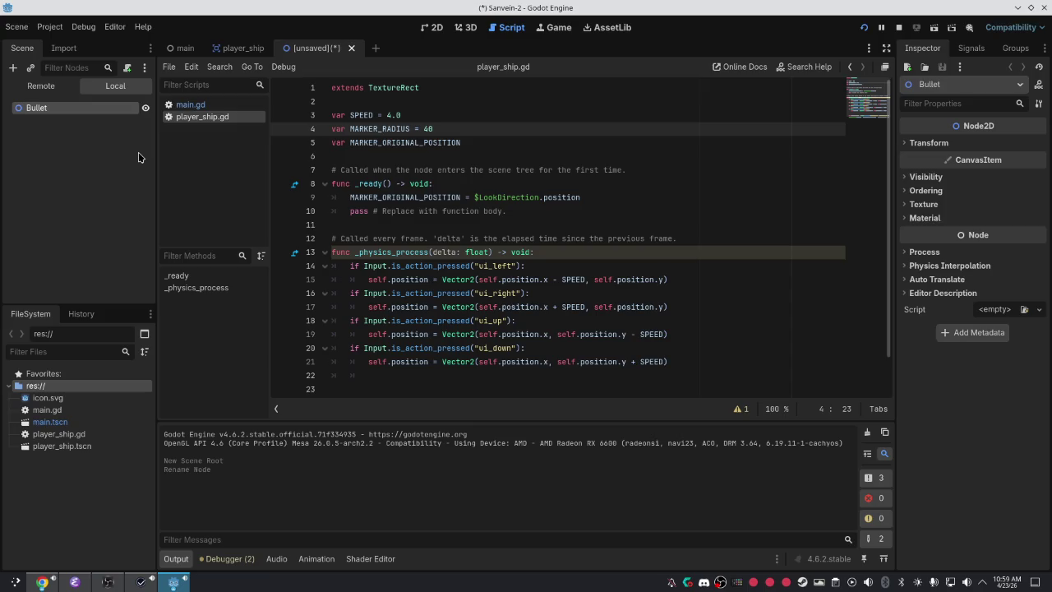
right_click(96, 109)
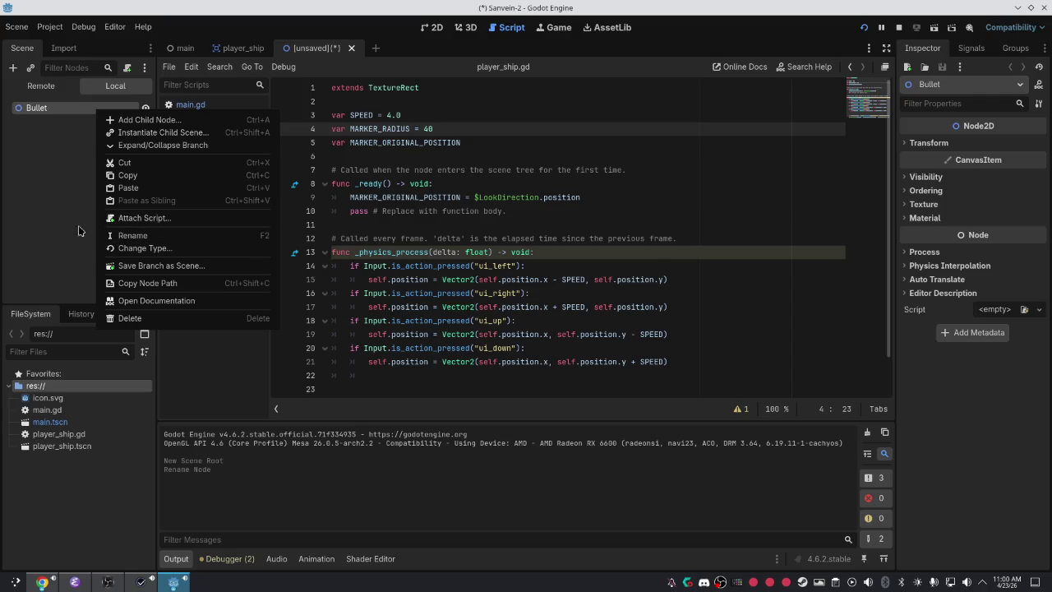
Open Change Type for Bullet and compare the RigidBody2D and CharacterBody2D descriptions.
left_click(118, 248)
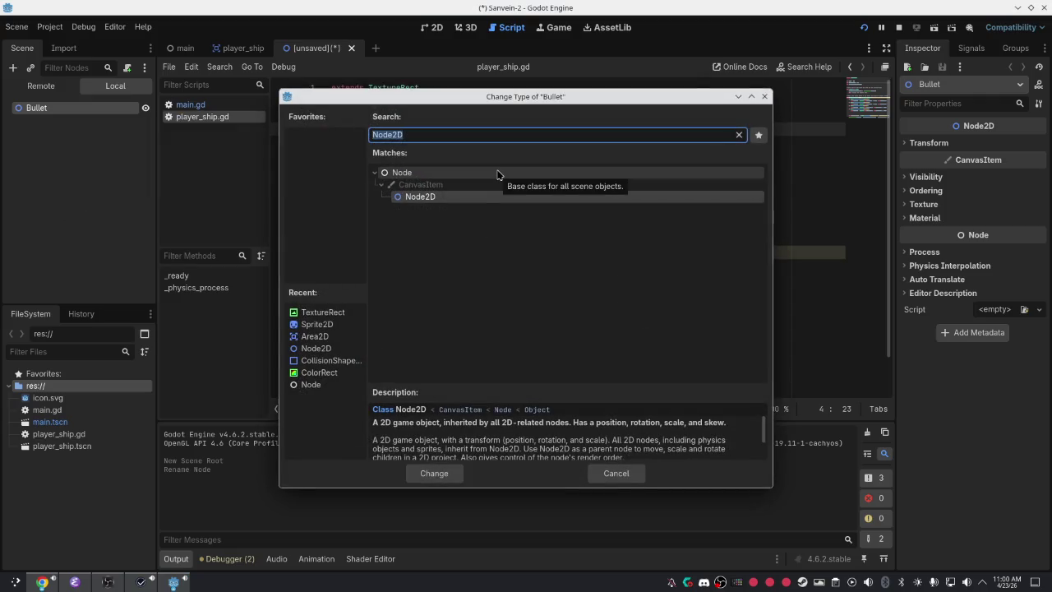
type("bulle")
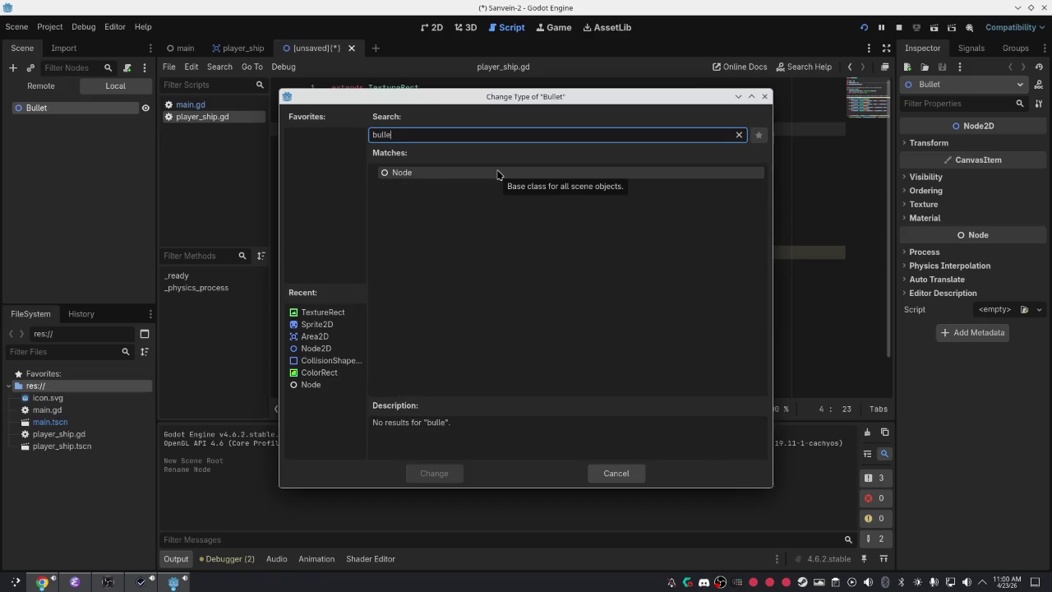
key("BackSpace")
key("BackSpace")
key("BackSpace")
type("kin")
key("BackSpace")
key("BackSpace")
key("BackSpace")
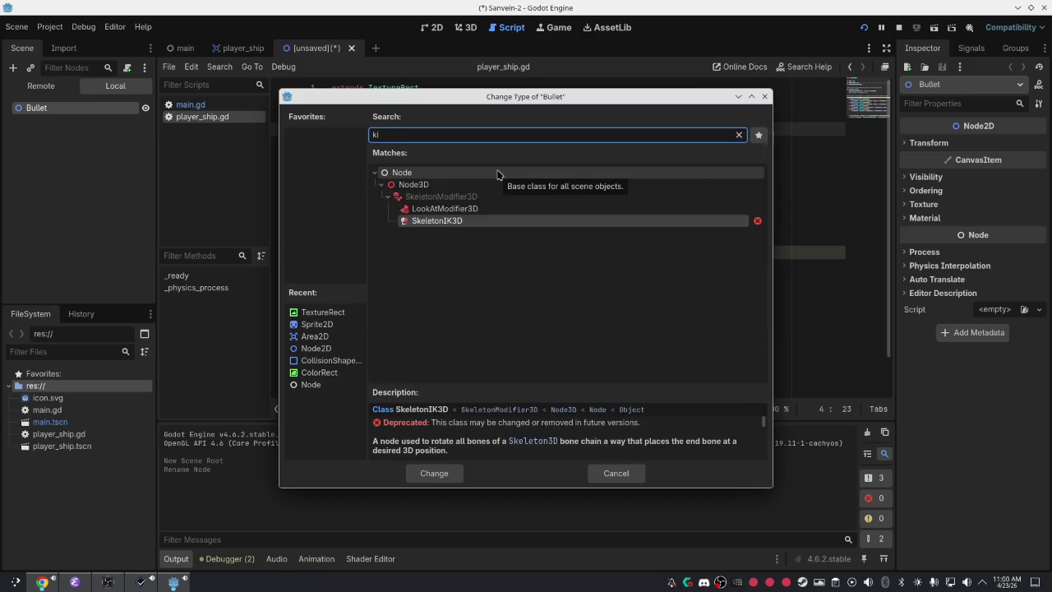
type("body")
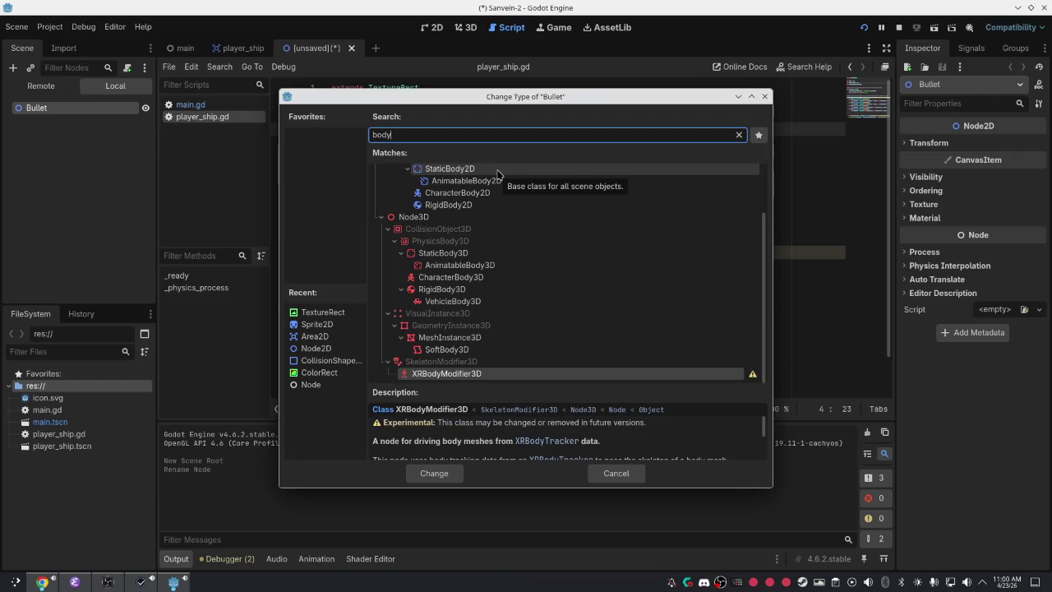
scroll(492, 197, "up", 2)
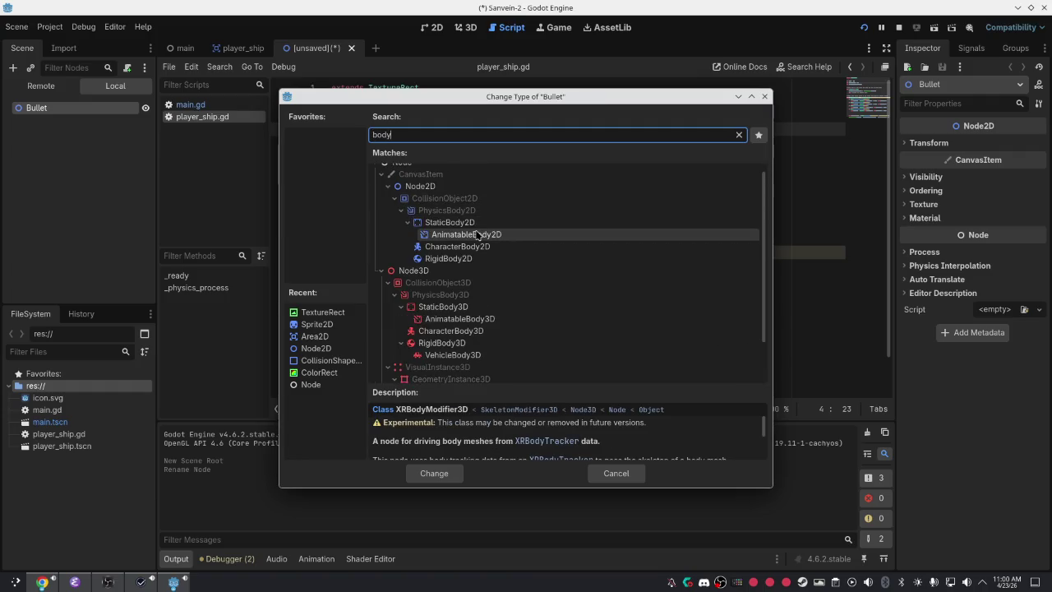
left_click(459, 258)
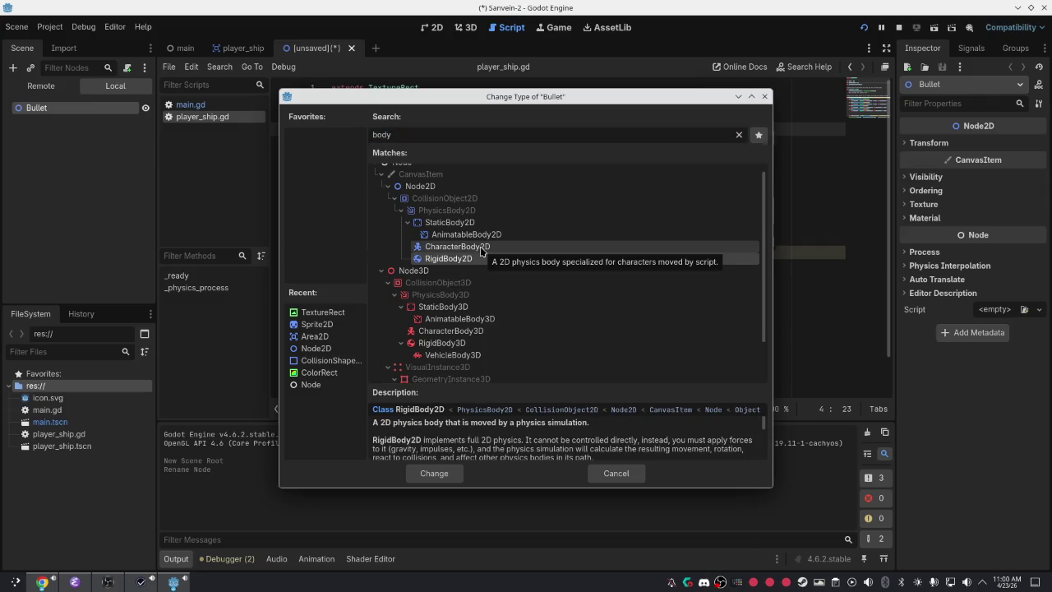
left_click(480, 248)
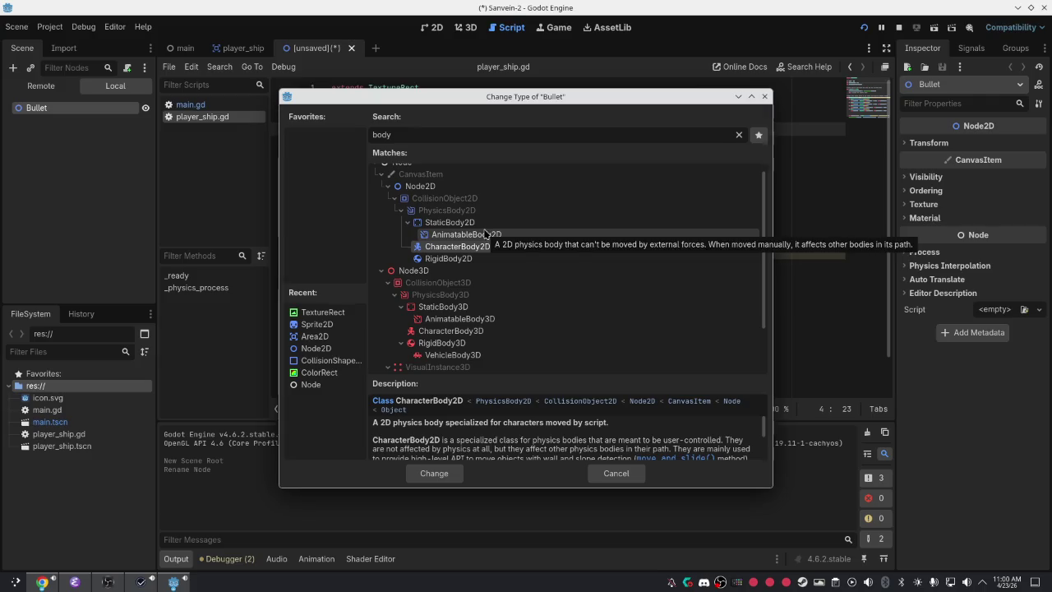
Search for Area2D, make it Bullet's node type, and check the resulting warning.
double_click(473, 136)
type("po")
key("BackSpace")
type("rogj")
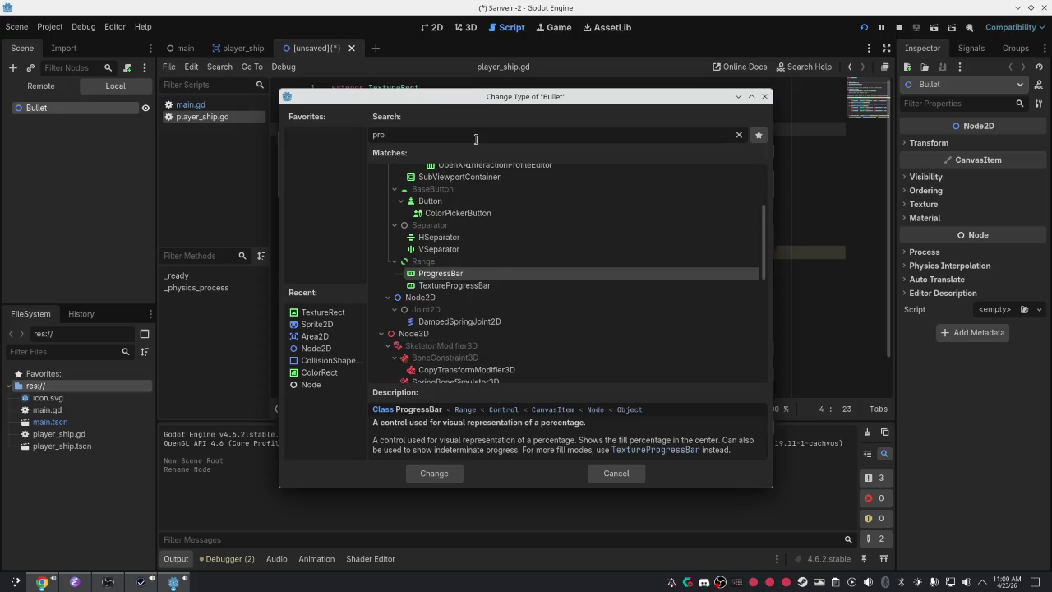
key("BackSpace")
key("BackSpace")
type("e")
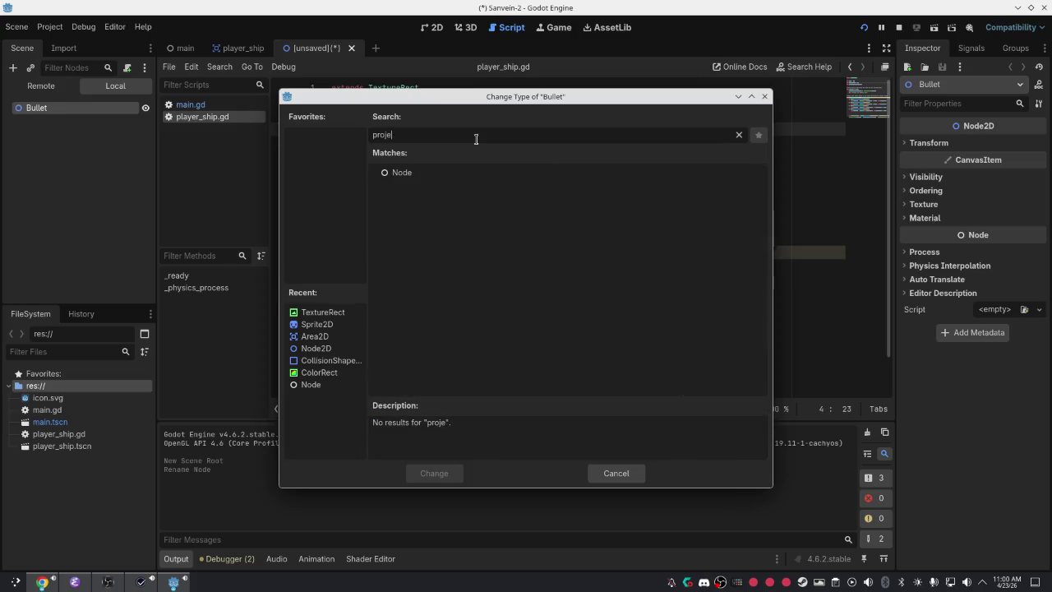
key("BackSpace")
key("BackSpace")
key("BackSpace")
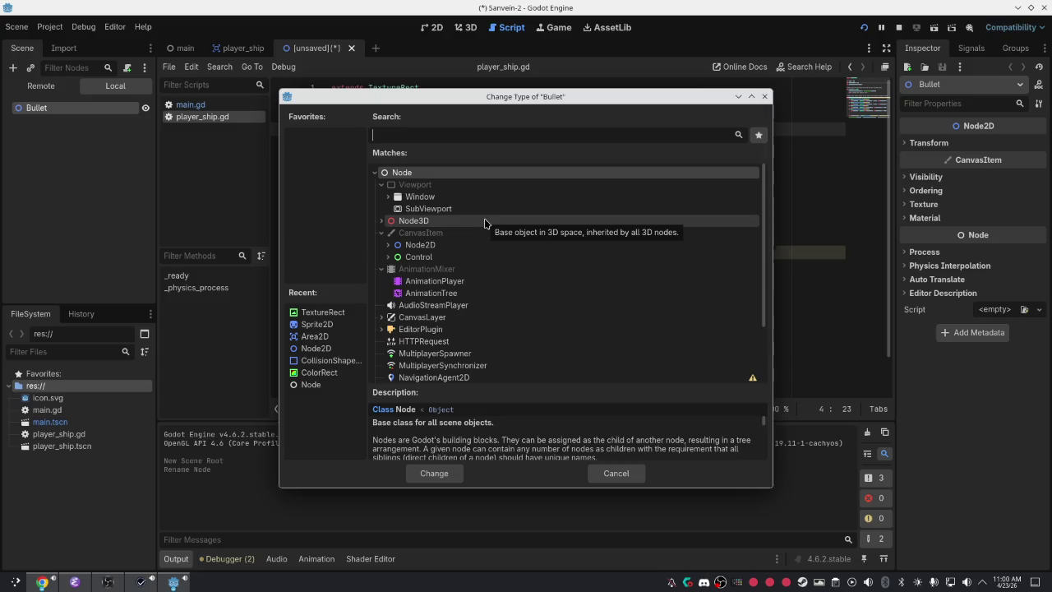
type("are")
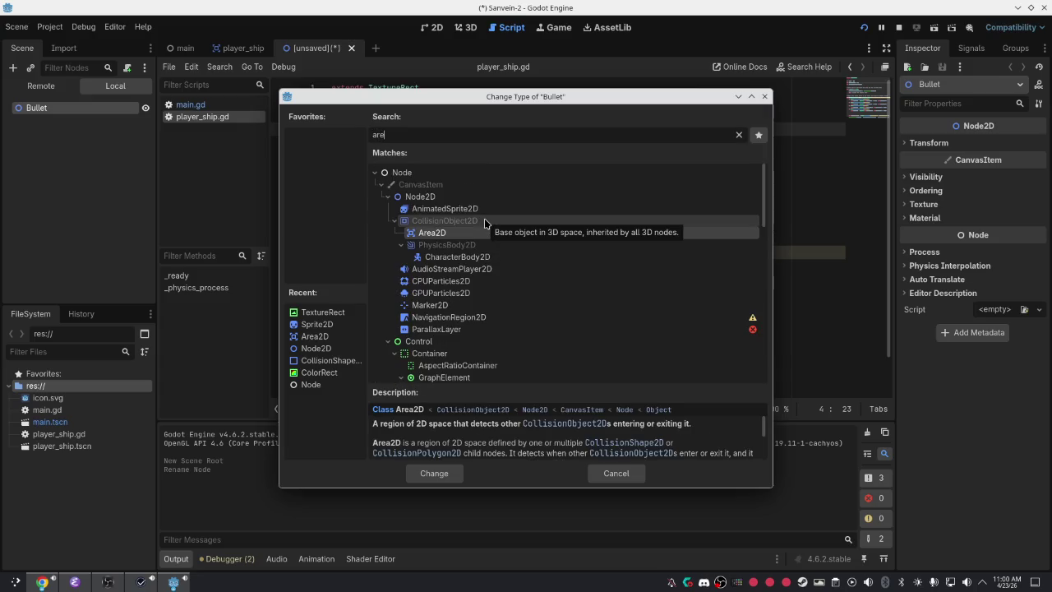
double_click(481, 235)
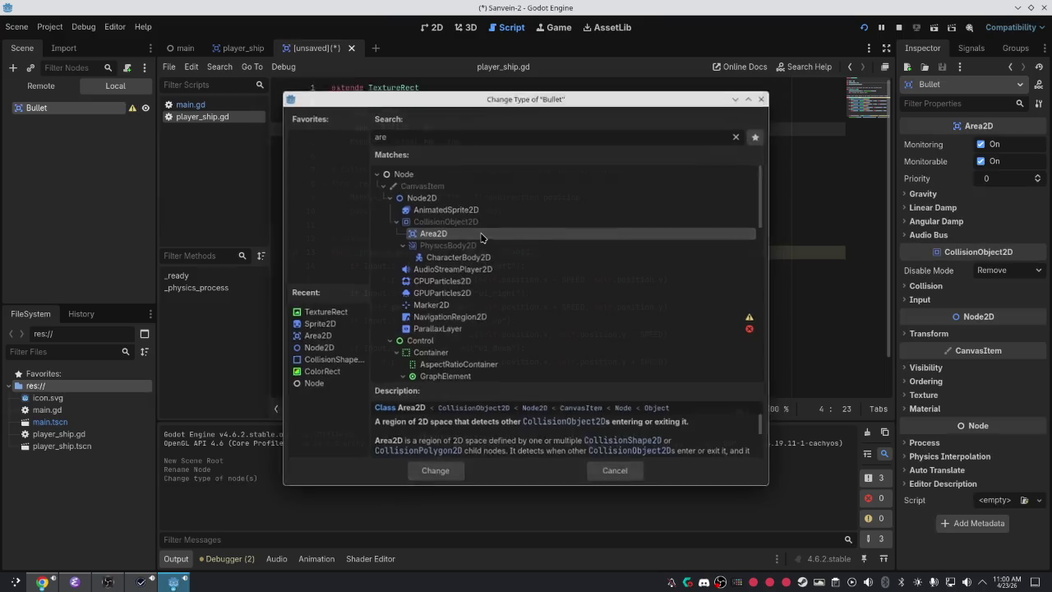
left_click(132, 109)
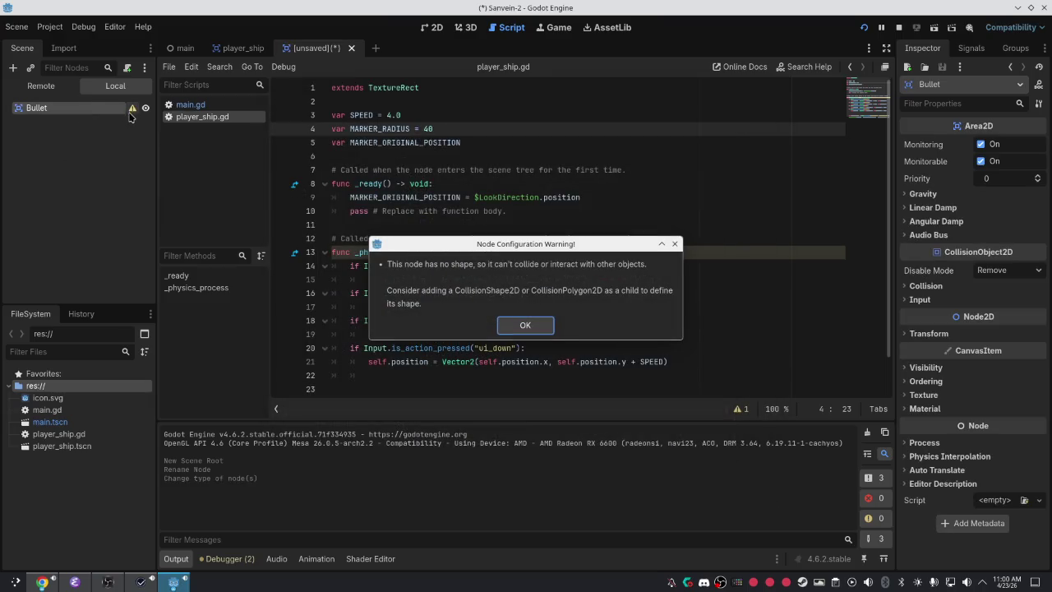
Dismiss the warning and add a TextureRect child under Bullet, leaving its texture empty.
left_click(524, 320)
right_click(107, 108)
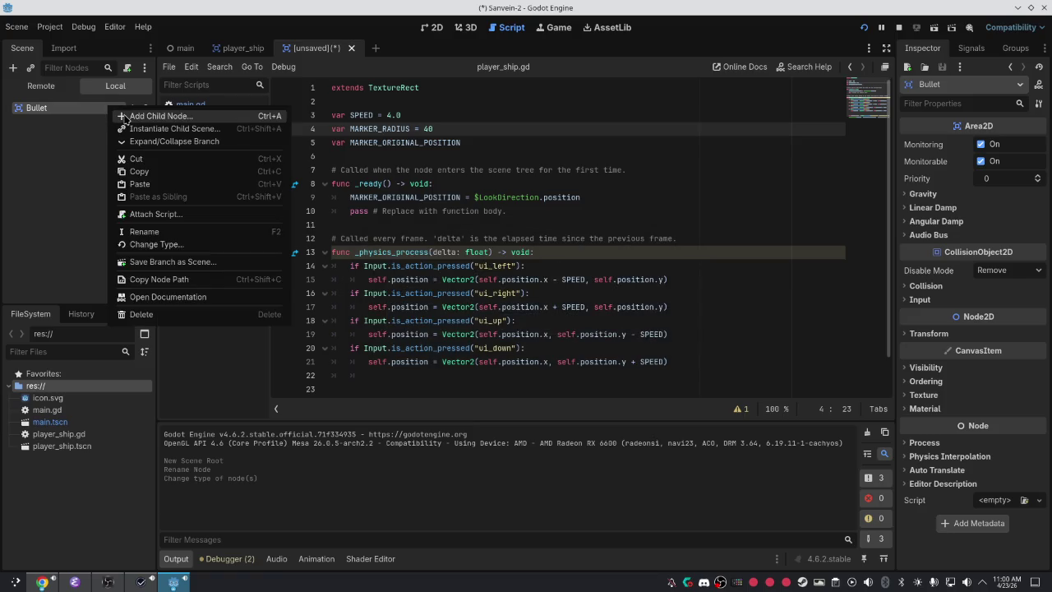
left_click(124, 117)
type("color")
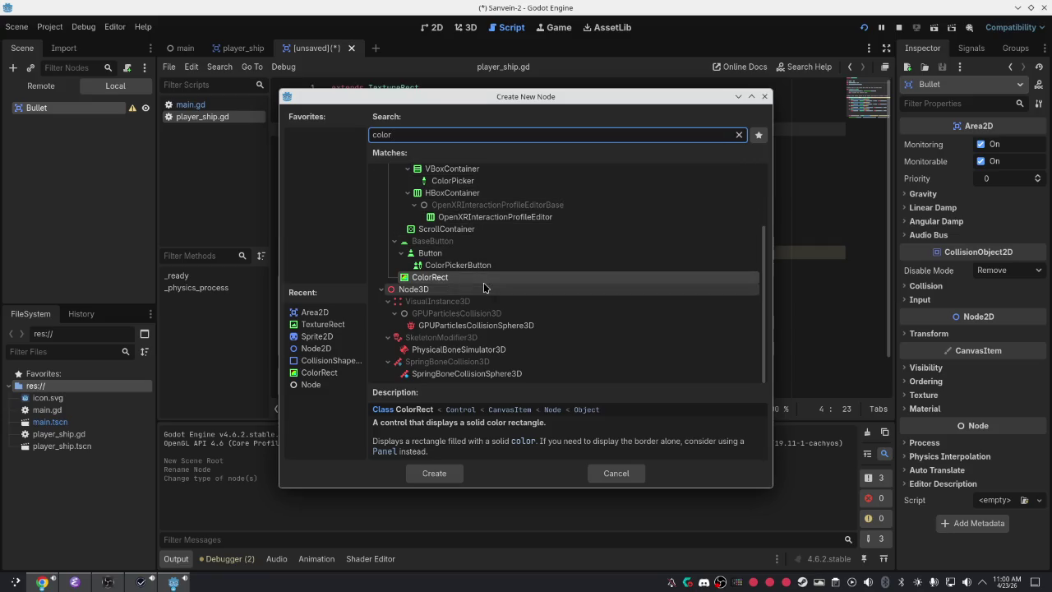
key("ctrl+a")
type("text")
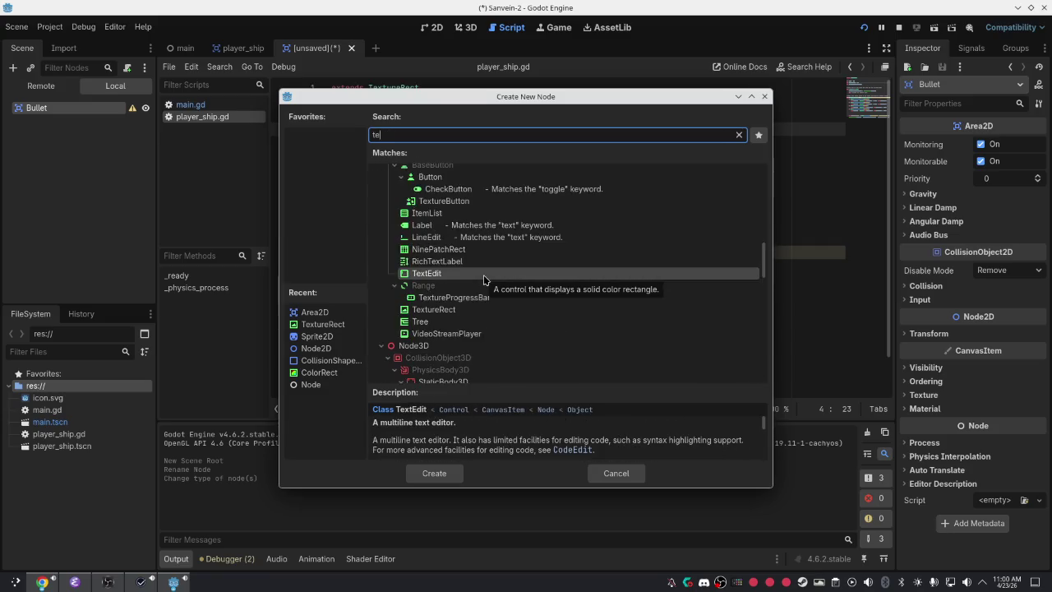
double_click(488, 306)
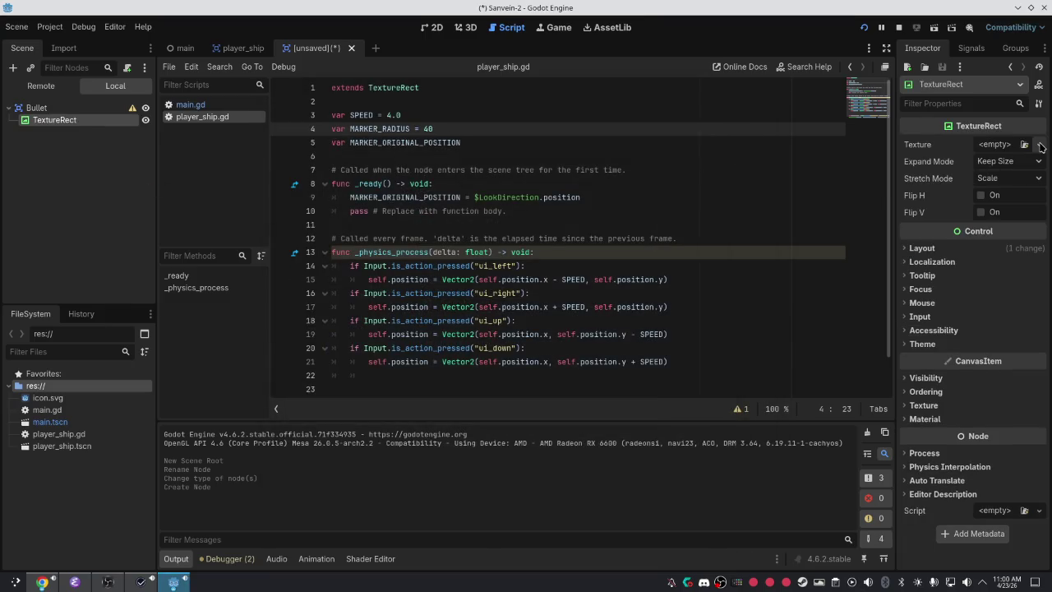
left_click(1039, 144)
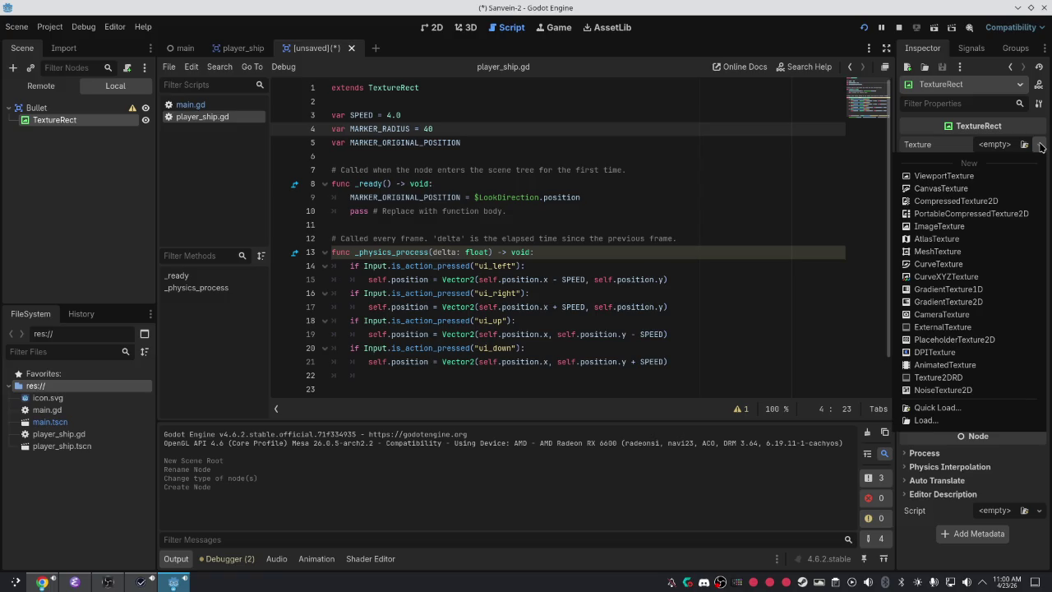
left_click(127, 193)
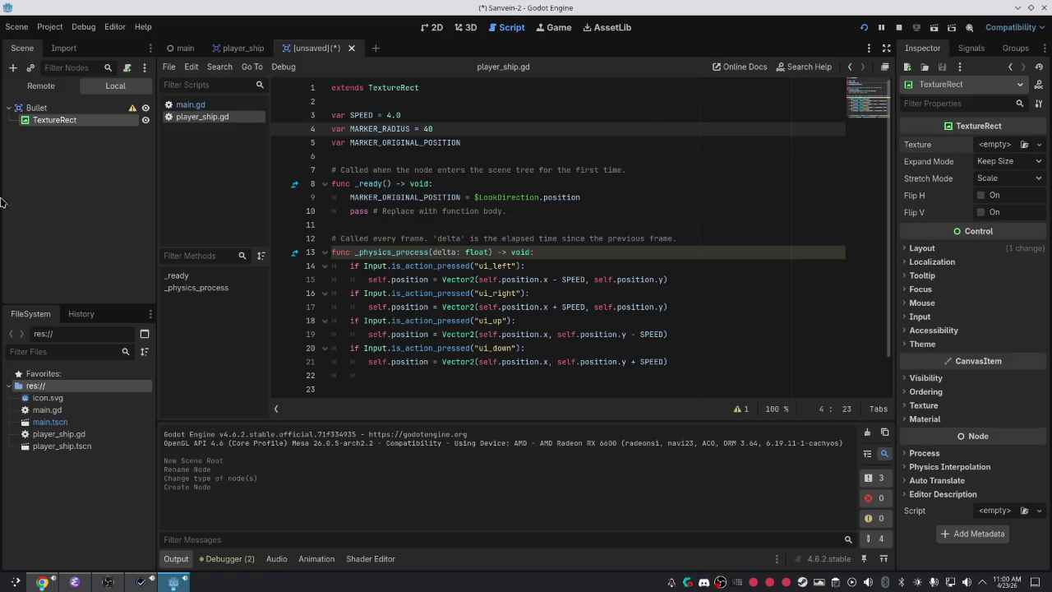
Add a ColorRect as a child of the TextureRect.
right_click(74, 123)
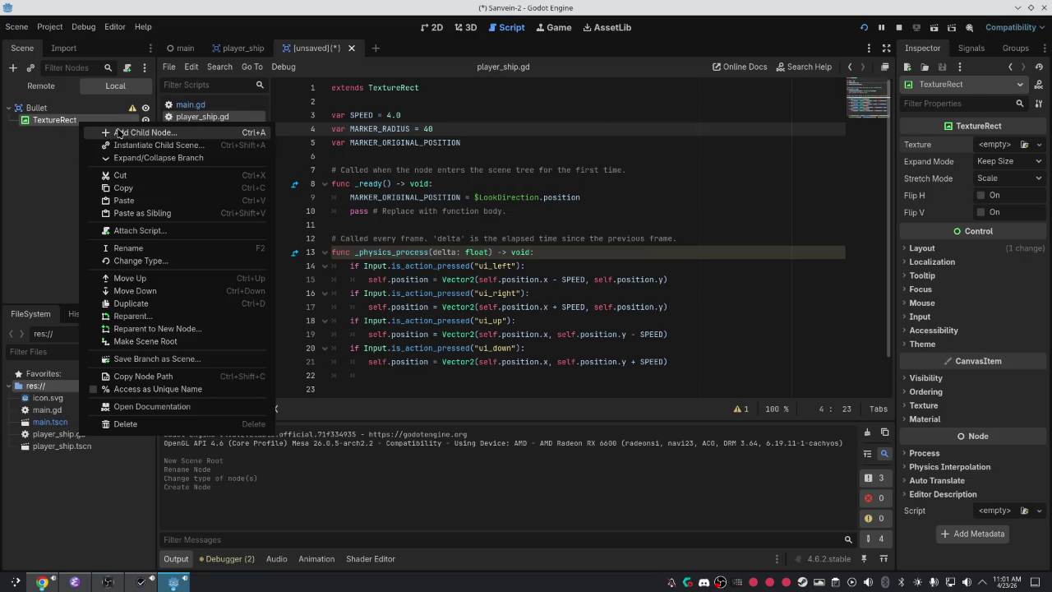
left_click(95, 134)
type("color")
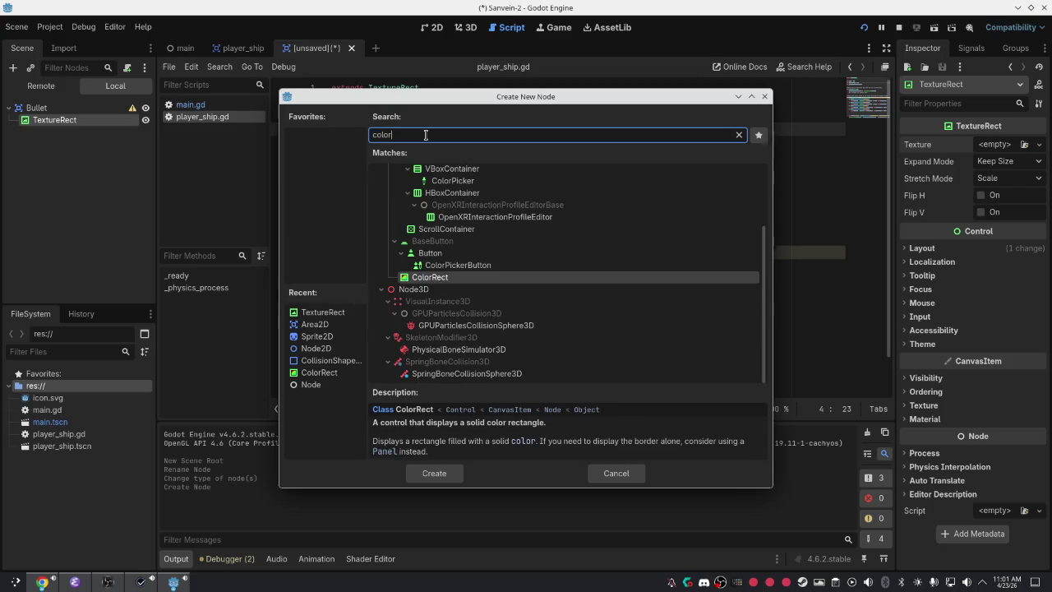
double_click(482, 283)
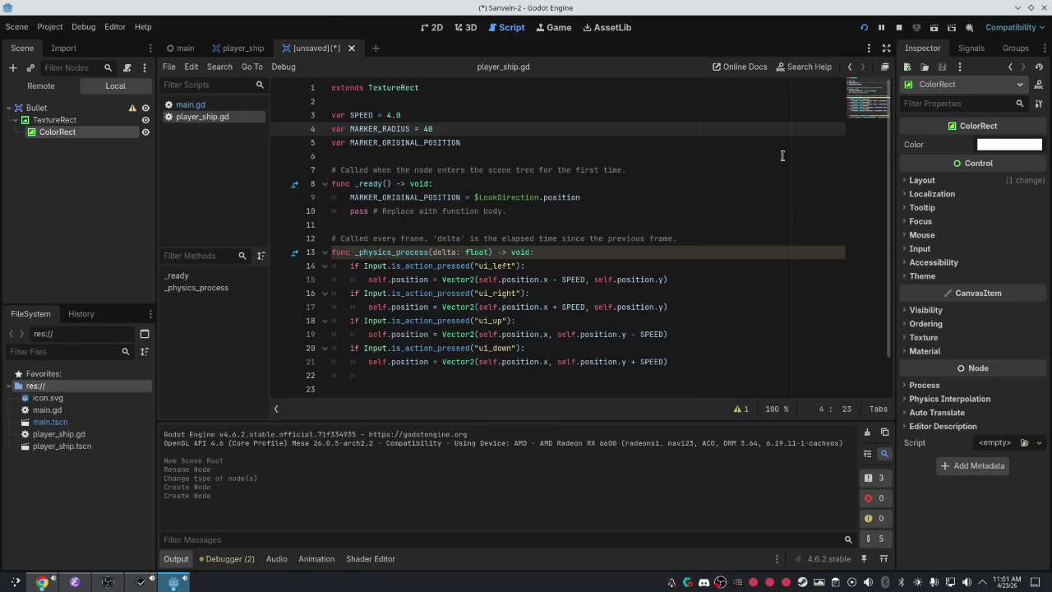
Color the ColorRect deep magenta (f200c4) in the colour picker, then select Bullet.
left_click(1019, 146)
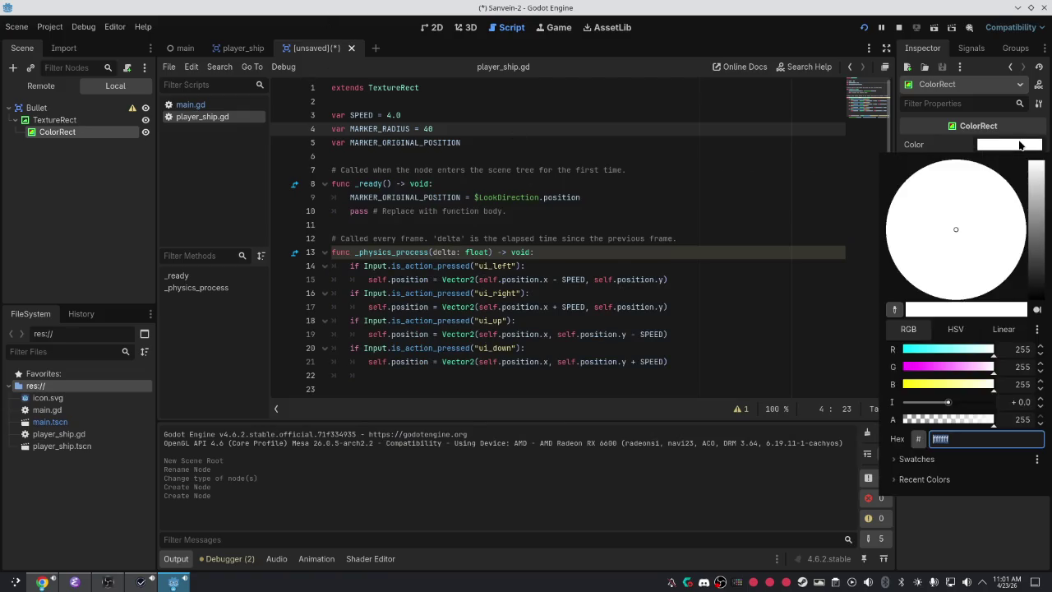
left_click_drag(925, 372, 914, 372)
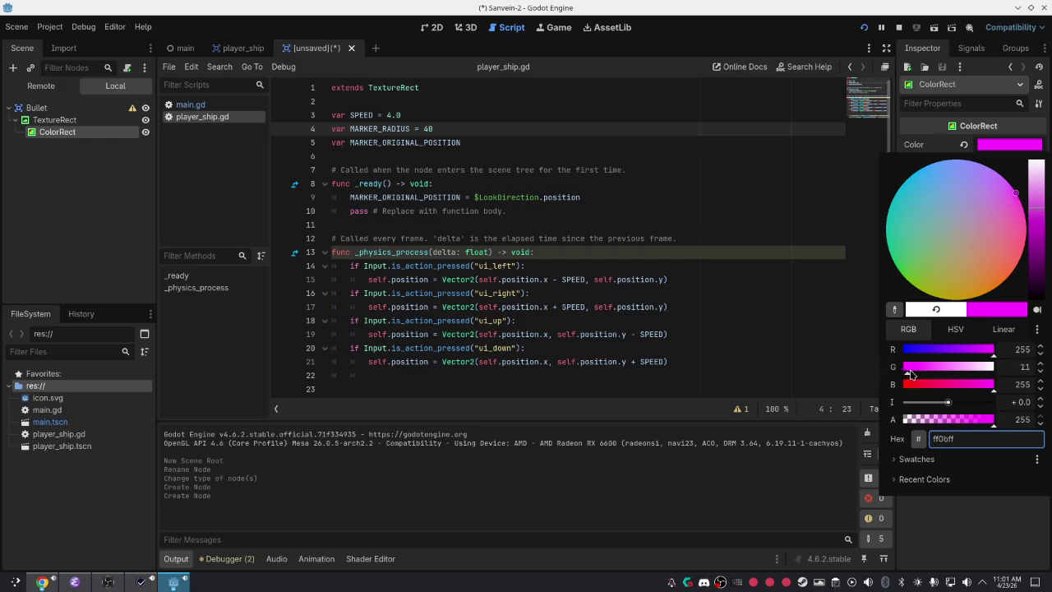
mouse_move(1022, 222)
left_mouse_down()
mouse_move(1035, 206)
mouse_move(1036, 215)
left_mouse_up()
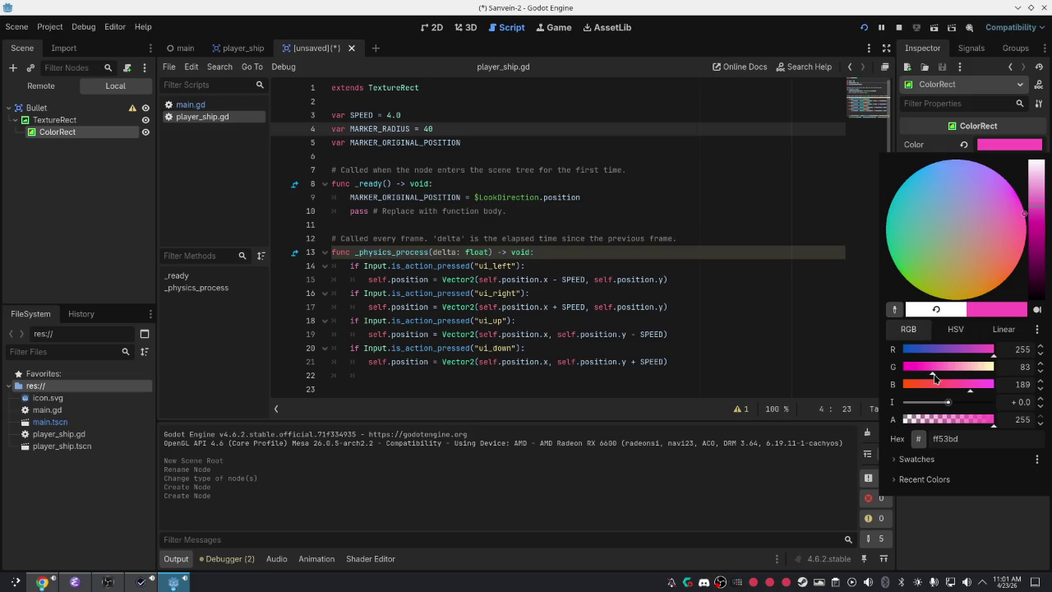
left_click_drag(931, 371, 980, 396)
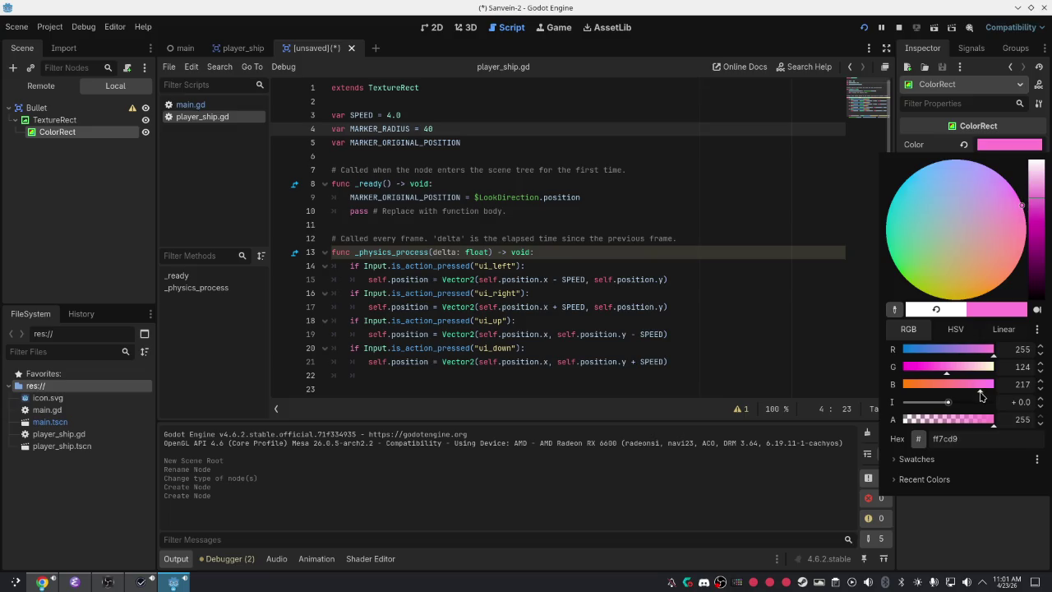
mouse_move(1037, 234)
left_mouse_down()
mouse_move(1037, 247)
mouse_move(1036, 215)
left_mouse_up()
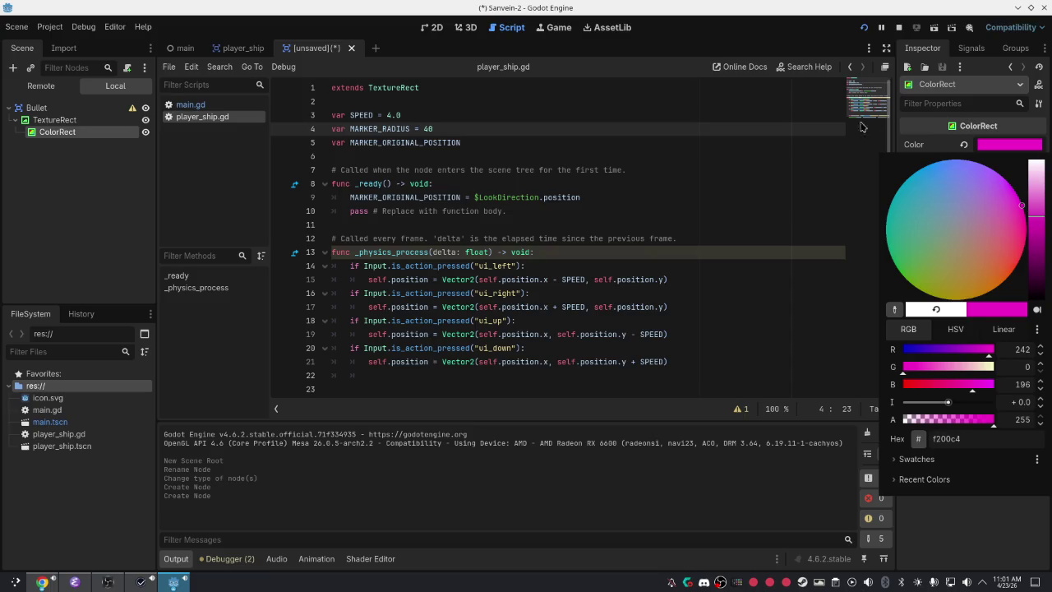
left_click(864, 128)
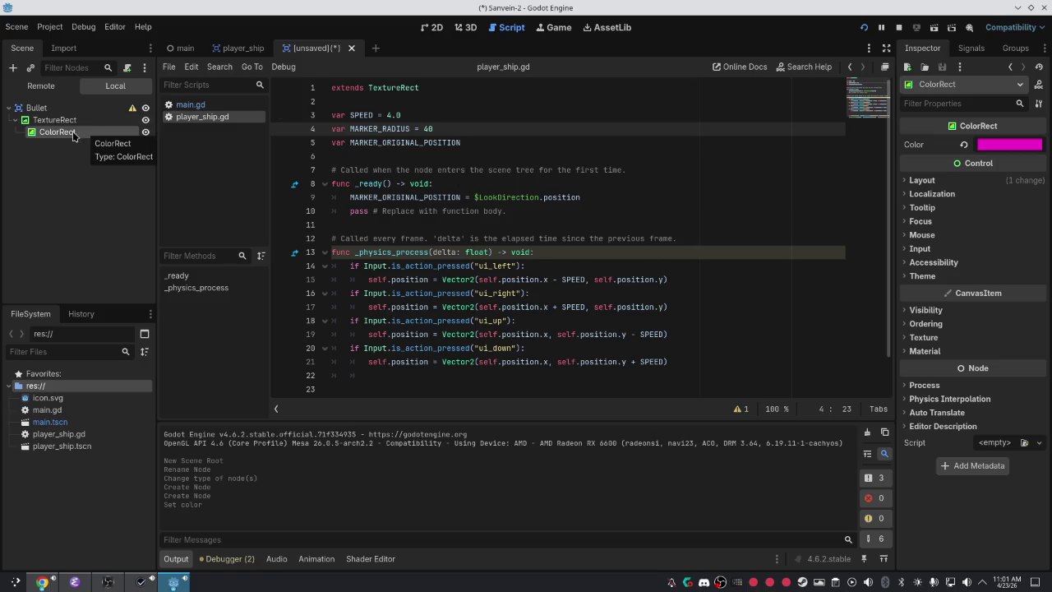
left_click(62, 109)
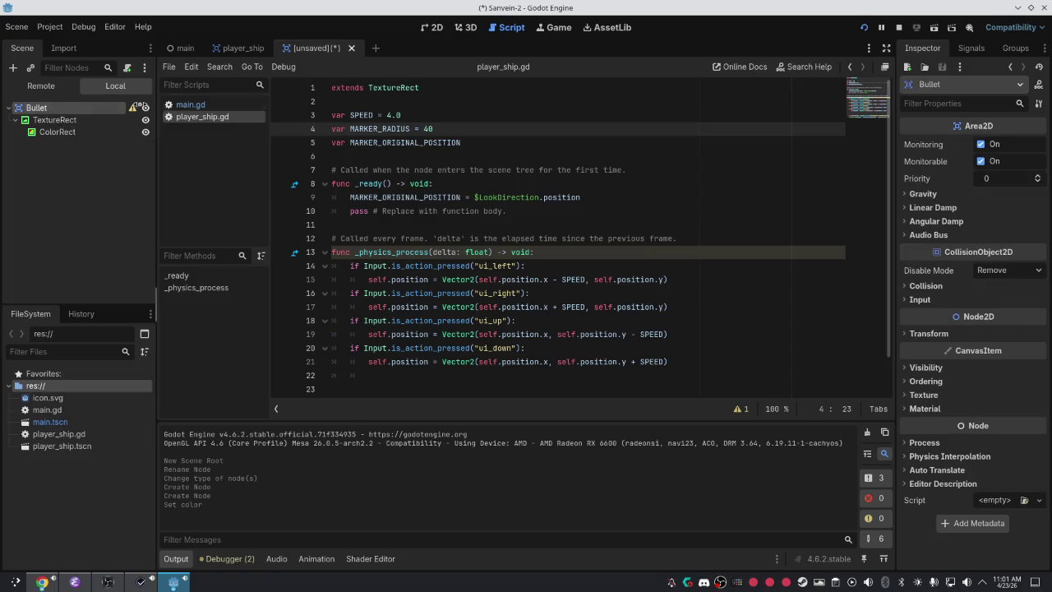
Add a CollisionShape2D under Bullet and give it a RectangleShape2D shape.
left_click(131, 108)
left_click(542, 326)
right_click(61, 109)
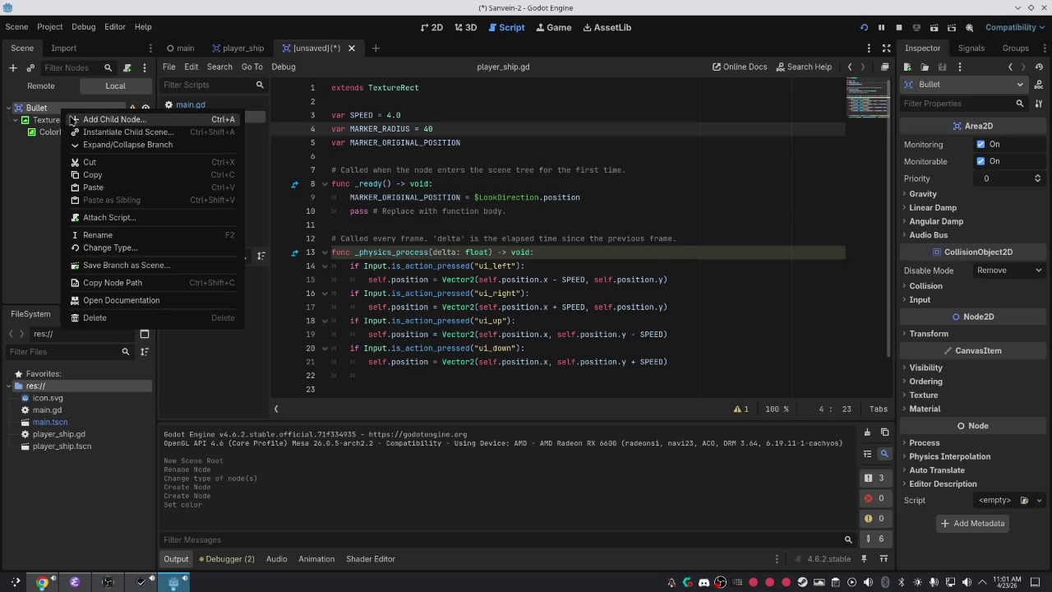
left_click(71, 120)
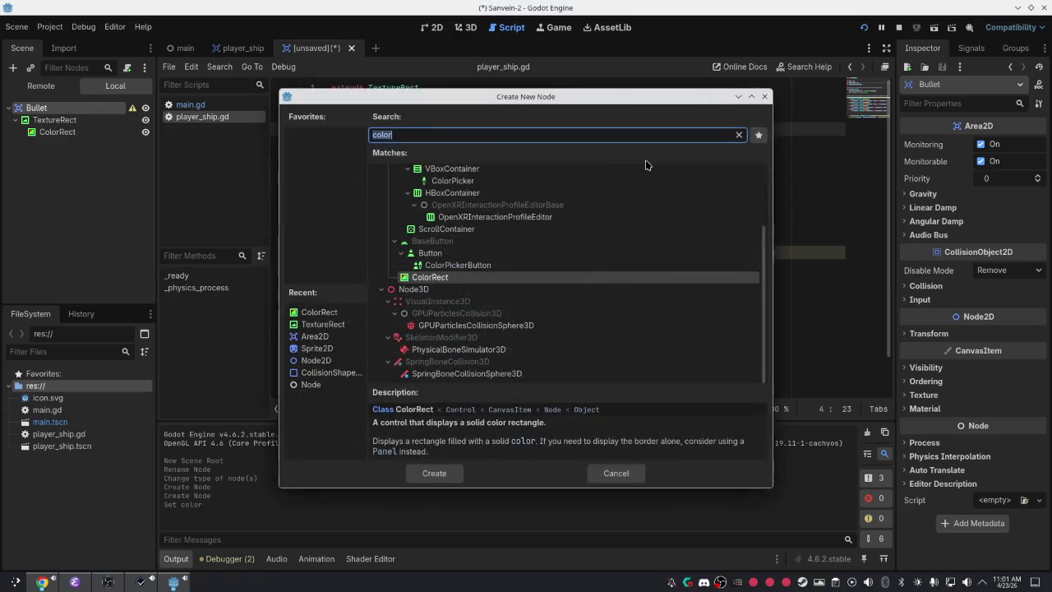
type("l")
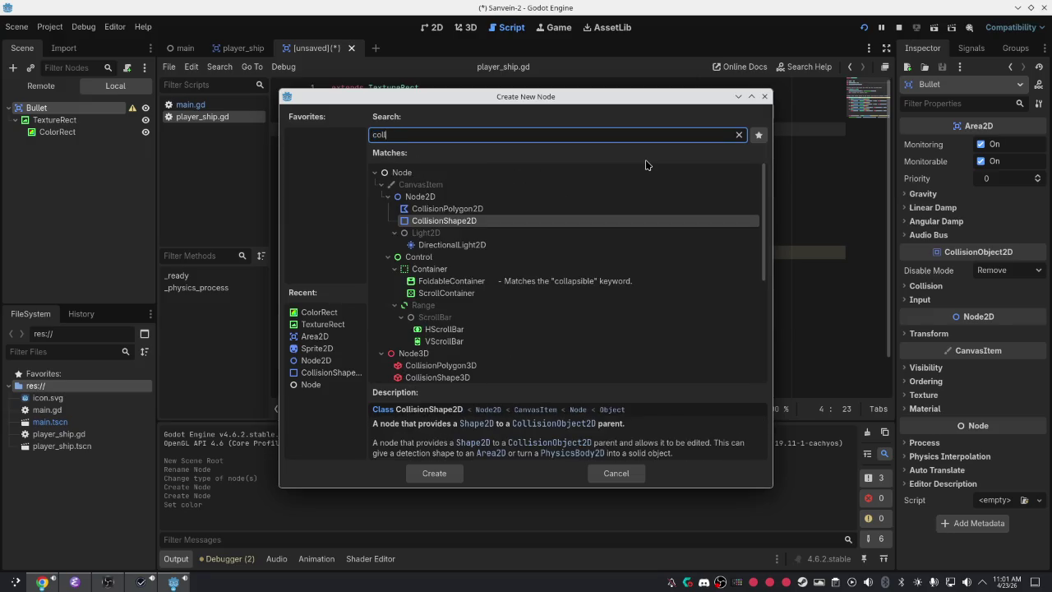
key("Return")
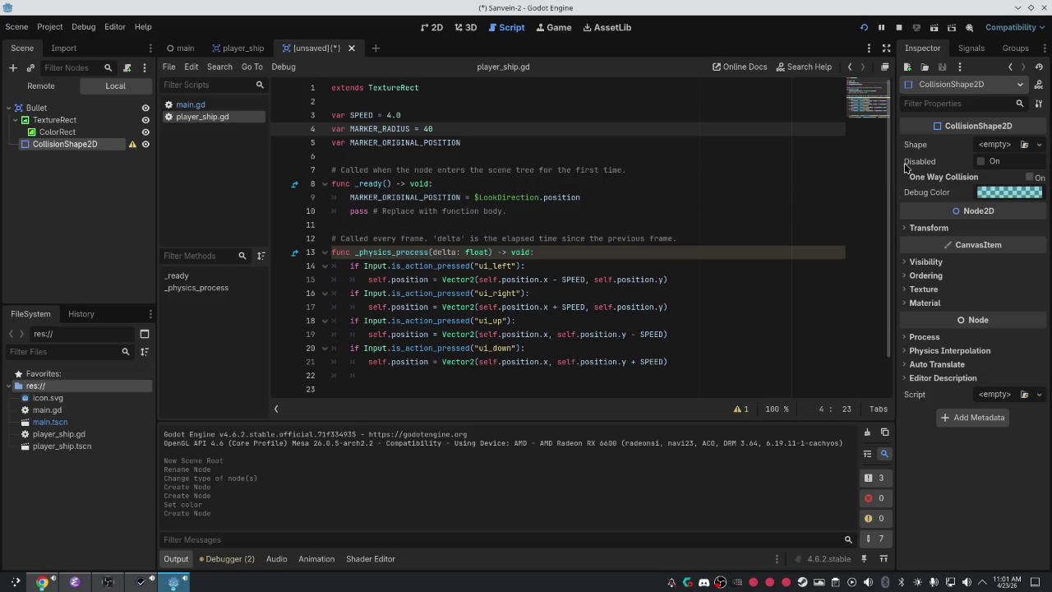
left_click(1006, 147)
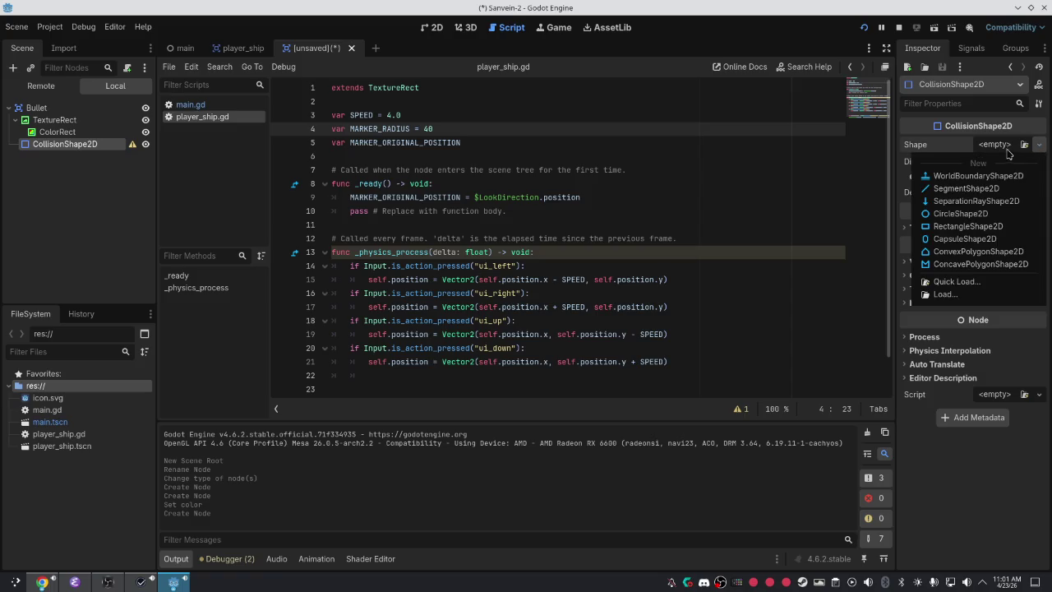
left_click(982, 214)
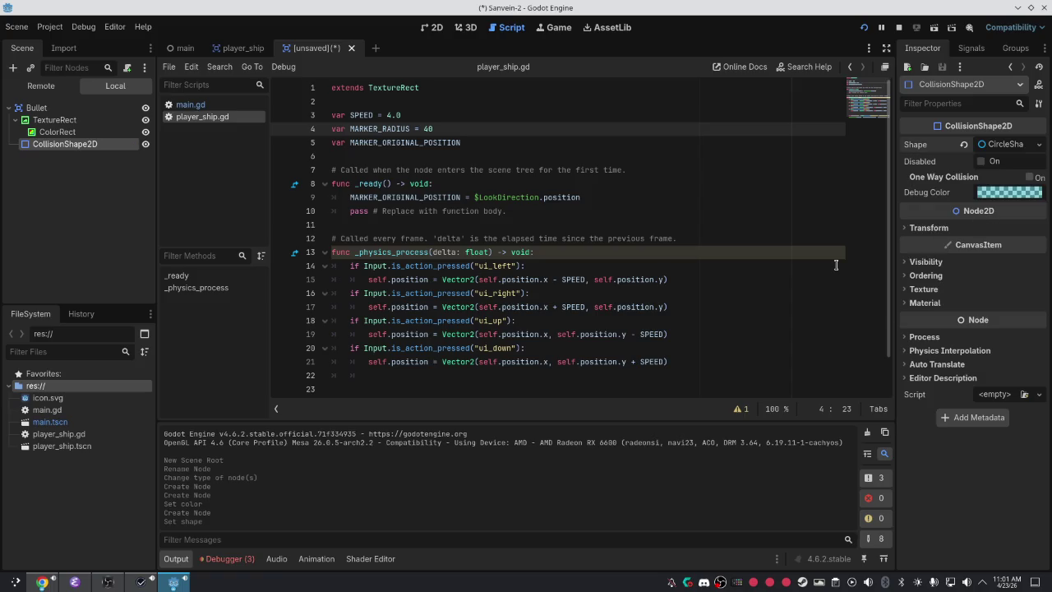
left_click(1038, 144)
left_click(945, 229)
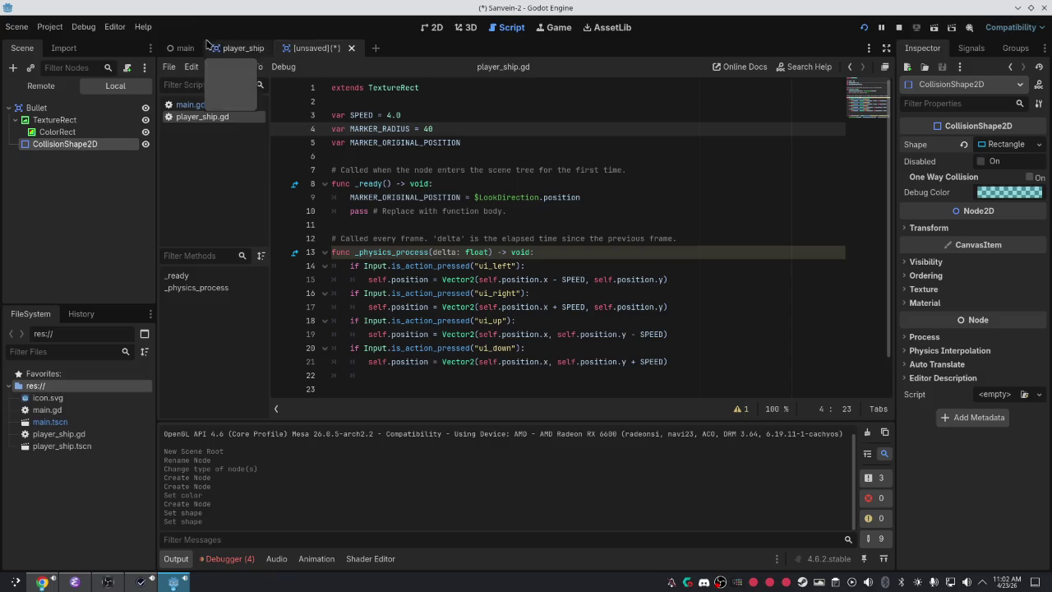
In the 2D view, move and stretch the rectangle shape over the magenta square, then save.
left_click(434, 28)
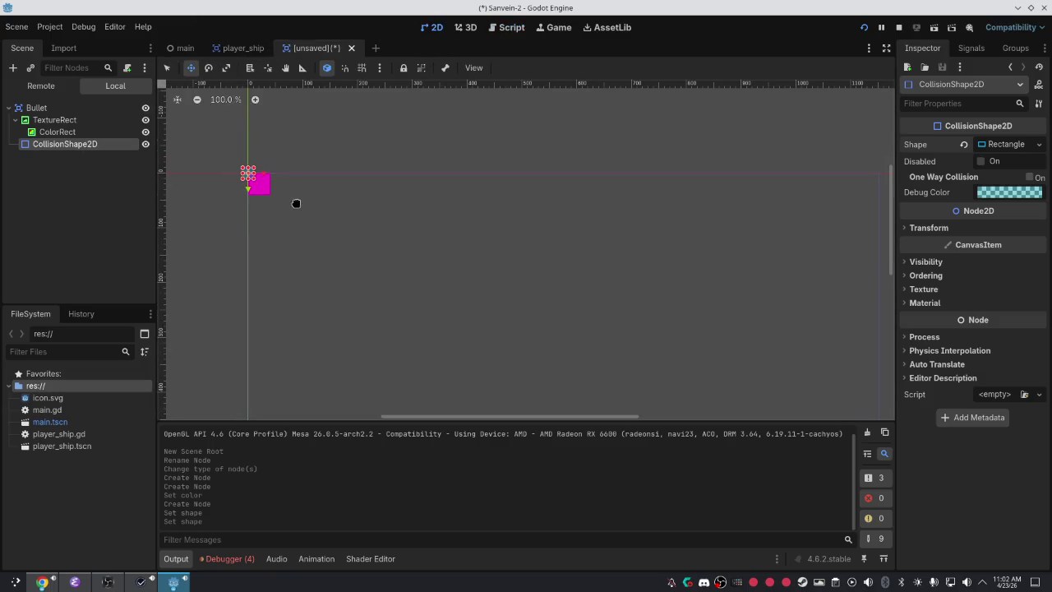
scroll(296, 199, "up", 4)
scroll(410, 214, "left", 5)
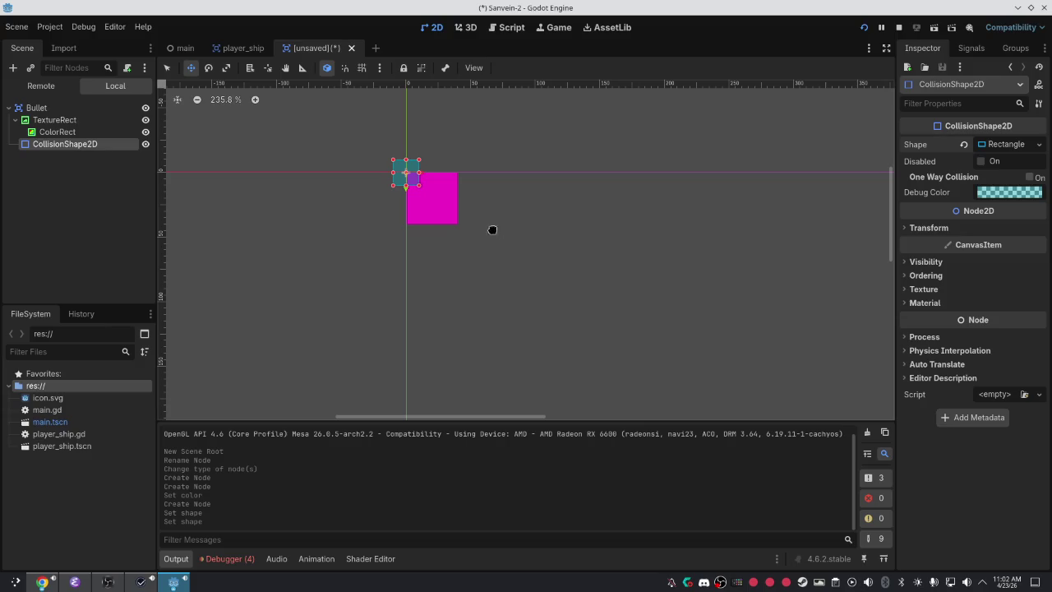
left_click_drag(412, 176, 427, 190)
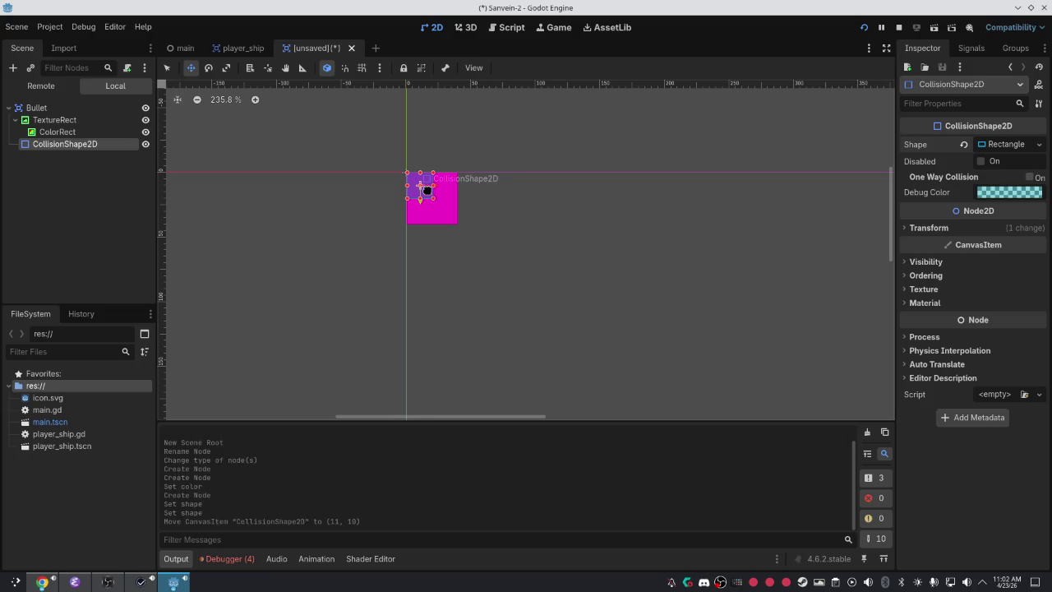
scroll(461, 263, "up", 6)
scroll(525, 283, "up", 1)
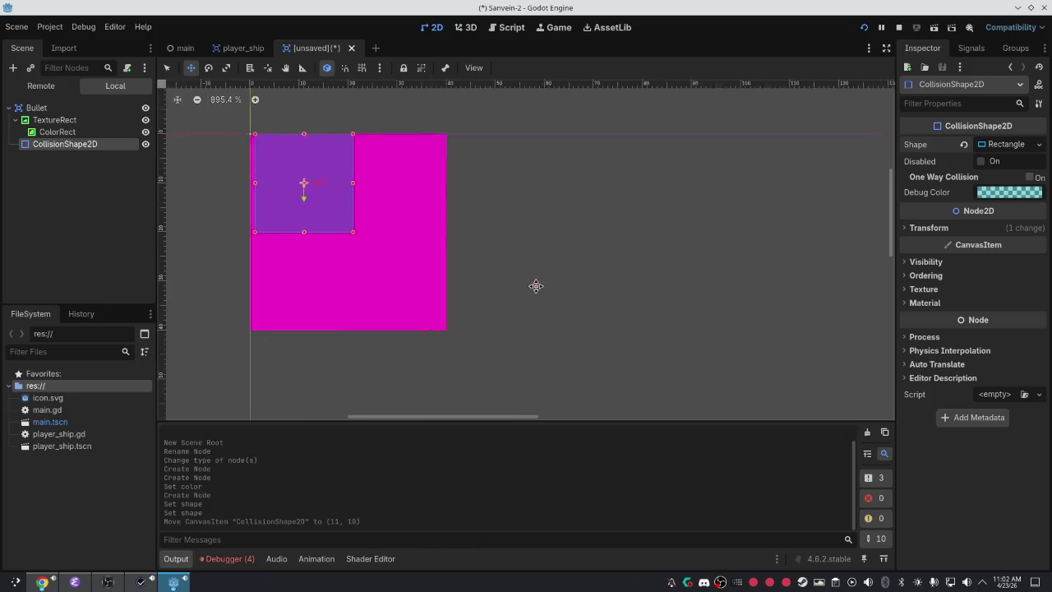
scroll(476, 247, "left", 2)
left_click_drag(402, 244, 408, 251)
mouse_move(418, 289)
left_mouse_down()
mouse_move(496, 373)
mouse_move(505, 353)
mouse_move(411, 329)
mouse_move(362, 270)
mouse_move(376, 254)
mouse_move(421, 293)
mouse_move(166, 217)
mouse_move(470, 237)
mouse_move(497, 216)
mouse_move(415, 218)
mouse_move(406, 228)
mouse_move(435, 250)
mouse_move(514, 387)
left_mouse_up()
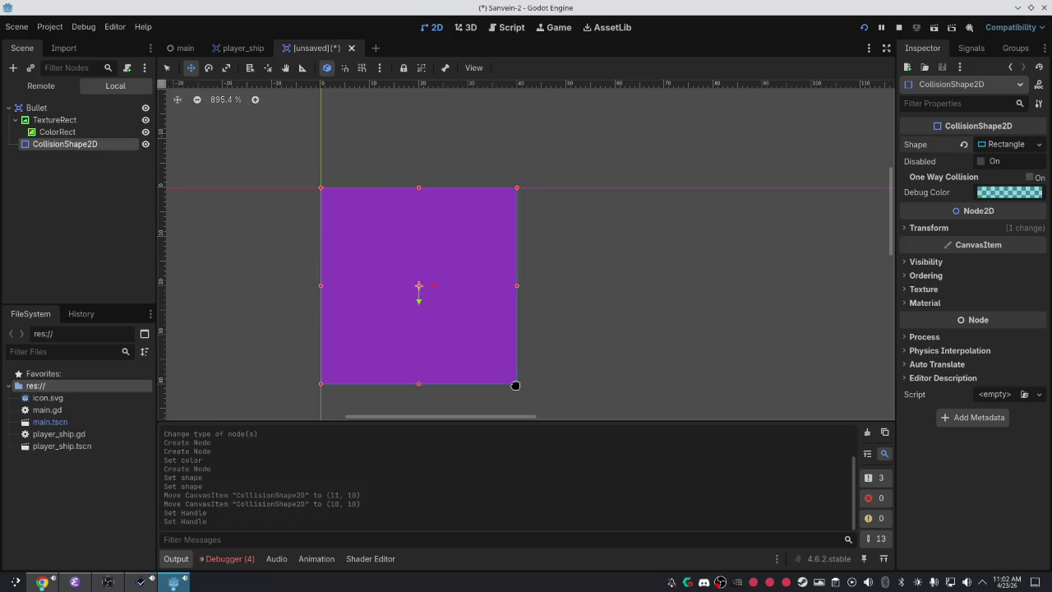
key("ctrl+s")
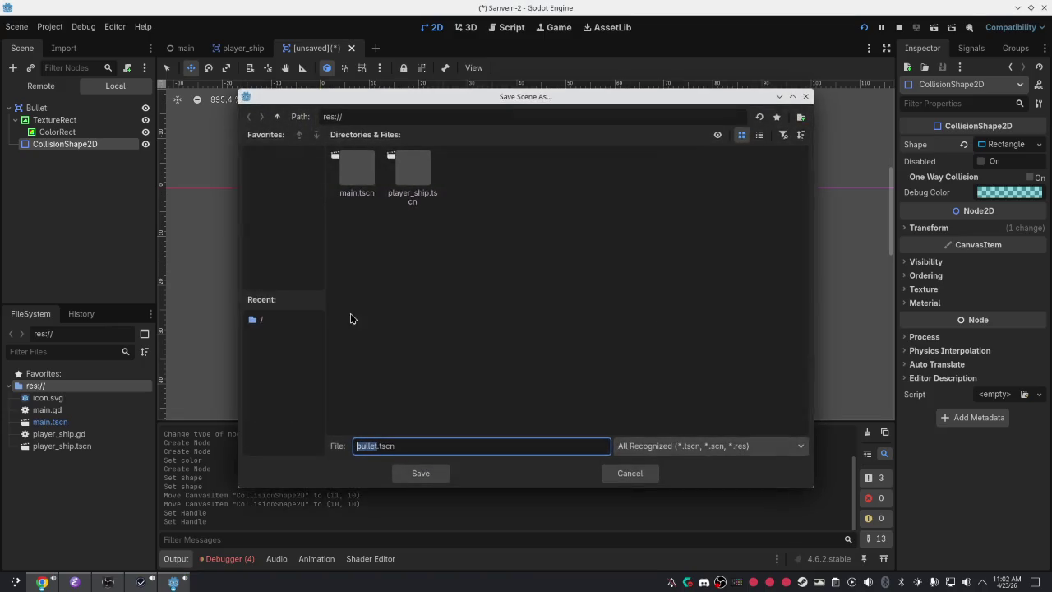
Save the scene as bullet.tscn and review its ColorRect, CollisionShape2D and TextureRect nodes.
left_click(435, 472)
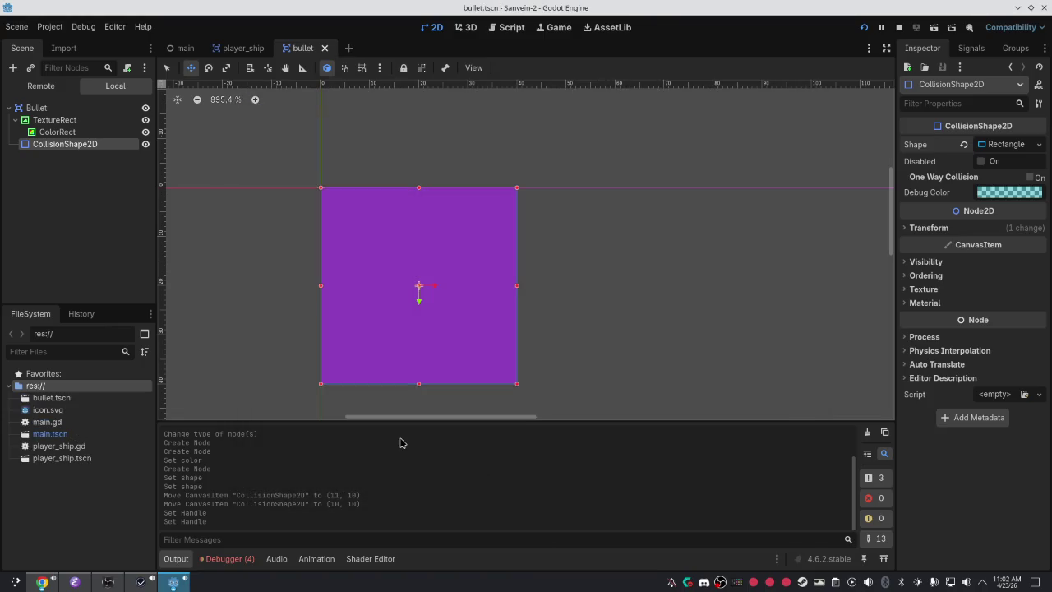
left_click(74, 132)
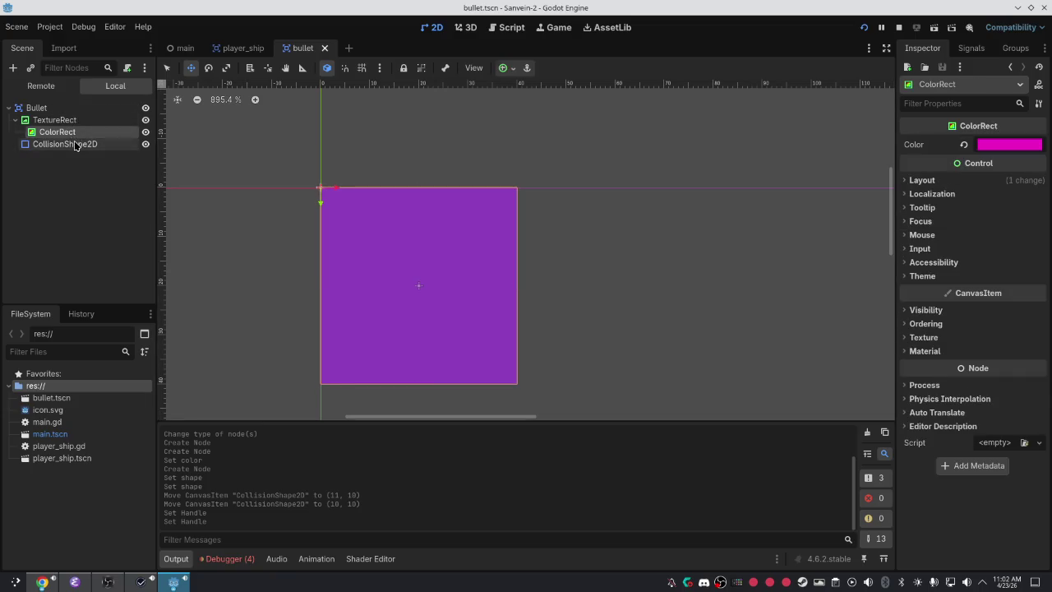
left_click(76, 143)
left_click(73, 121)
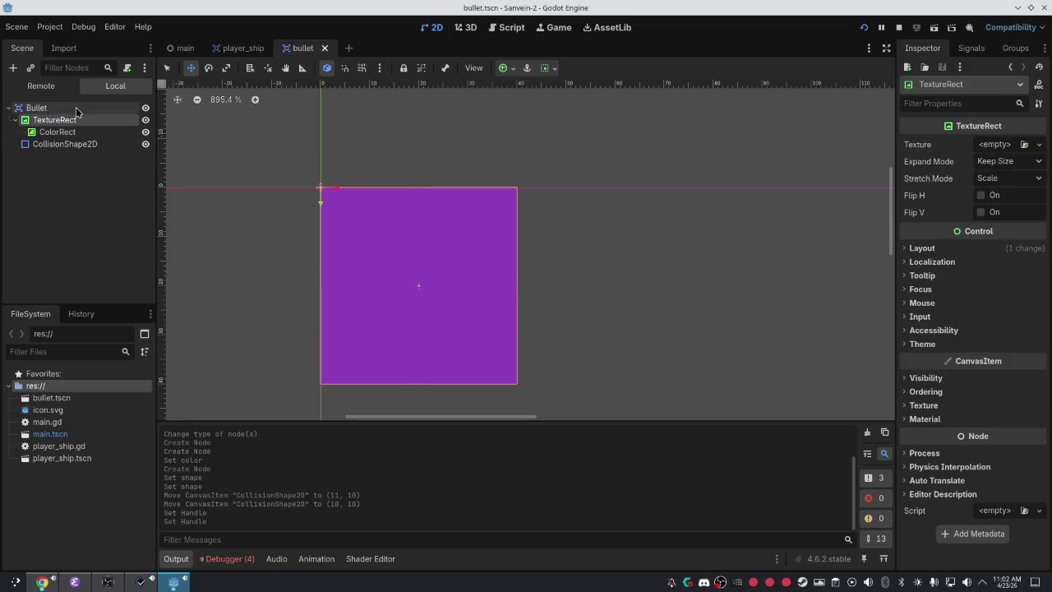
left_click(76, 107)
right_click(74, 108)
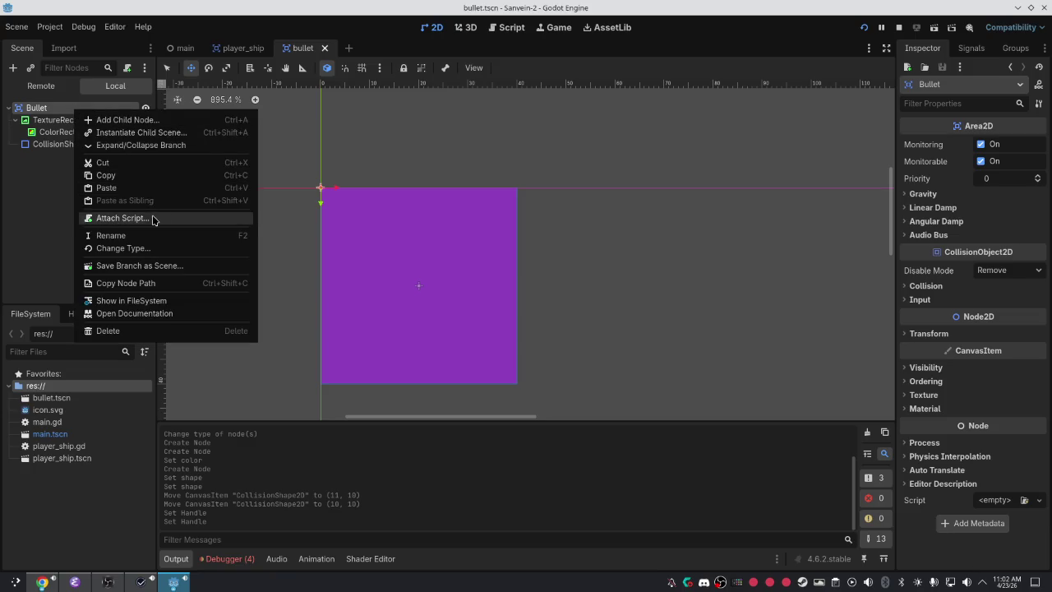
left_click(144, 218)
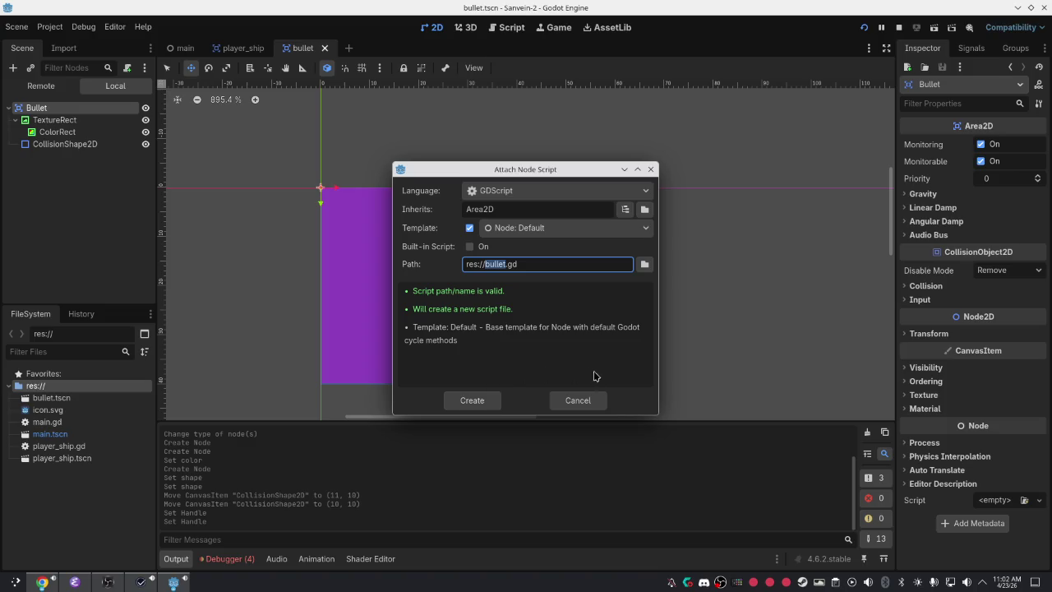
left_click(579, 403)
Duplicate the TextureRect, undo the duplication, and check the ColorRect's colour.
left_click(105, 120)
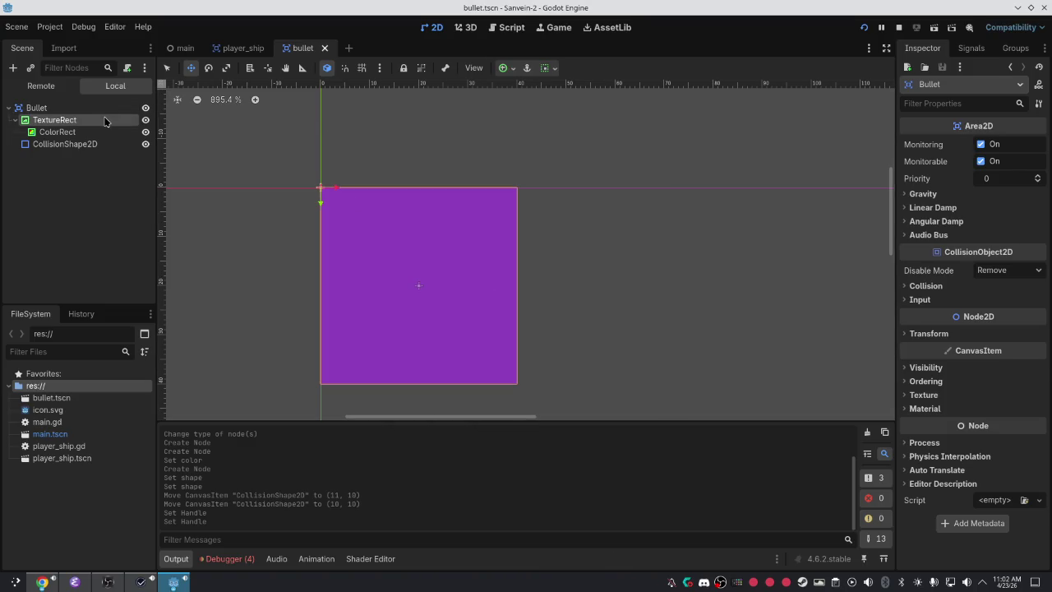
right_click(107, 121)
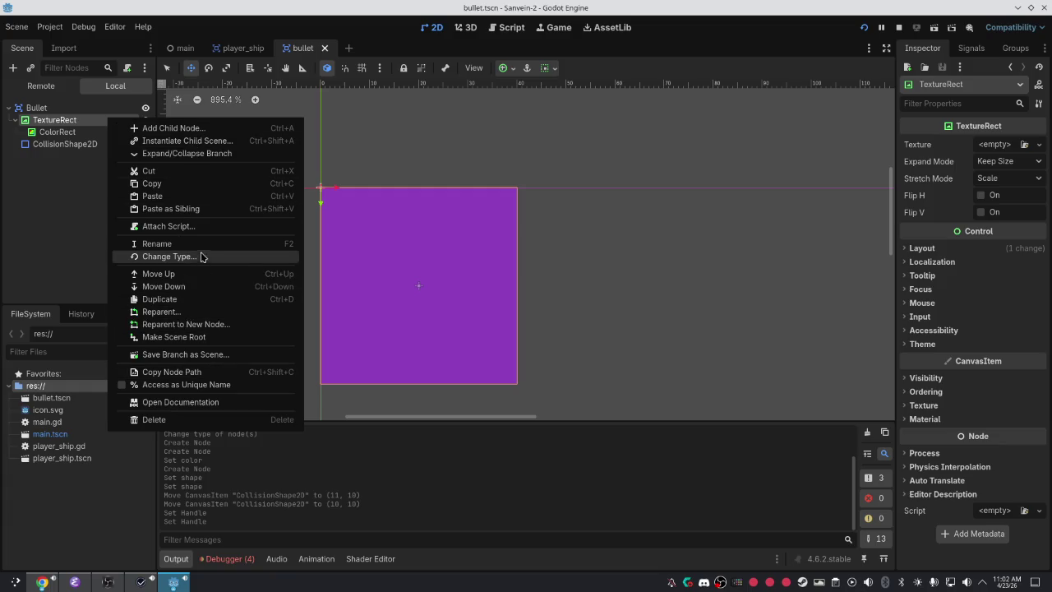
left_click(154, 301)
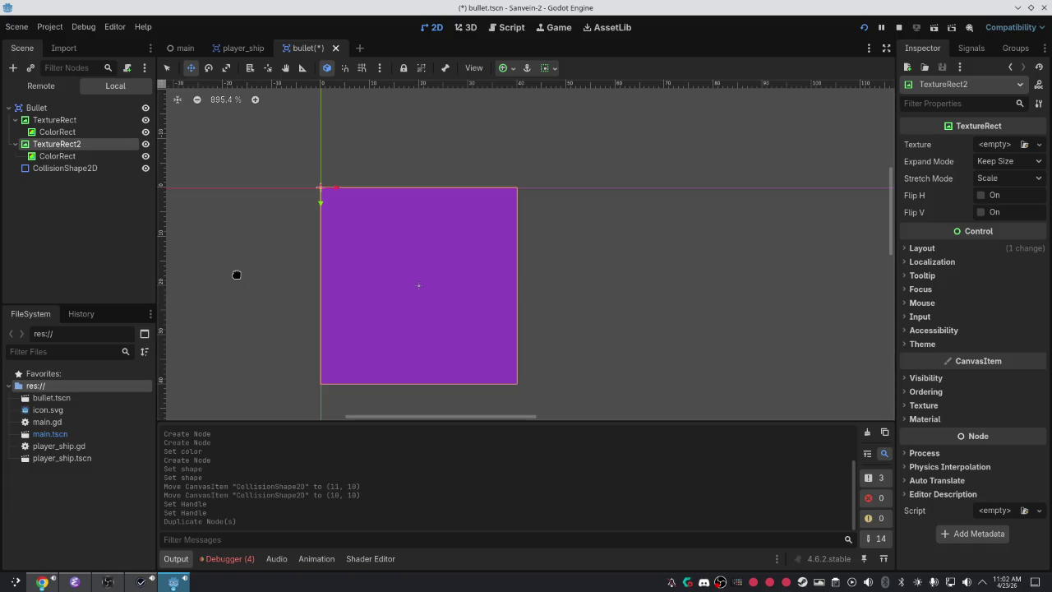
key("ctrl+z")
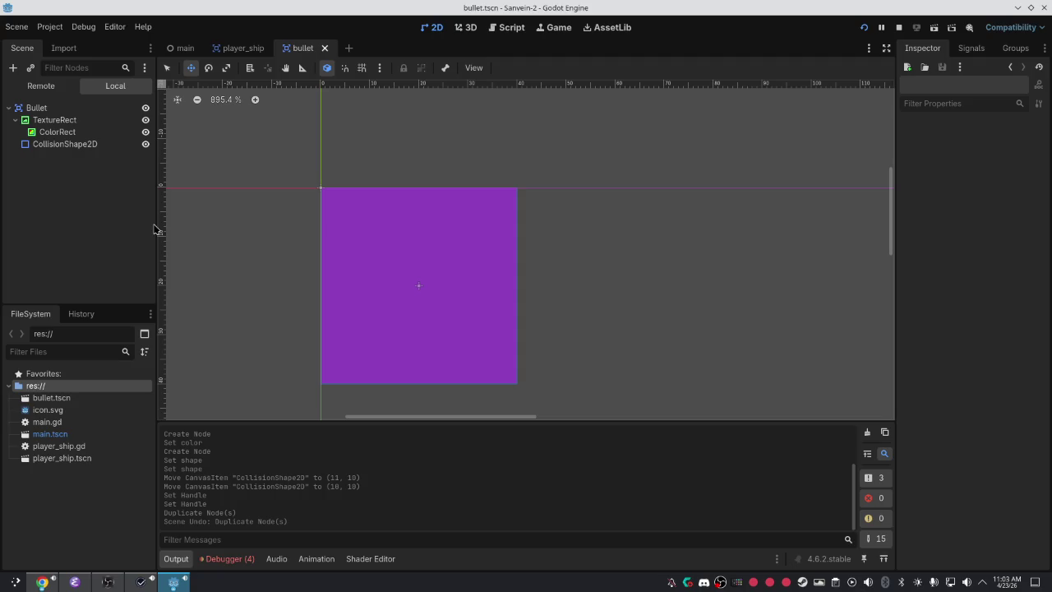
left_click(82, 162)
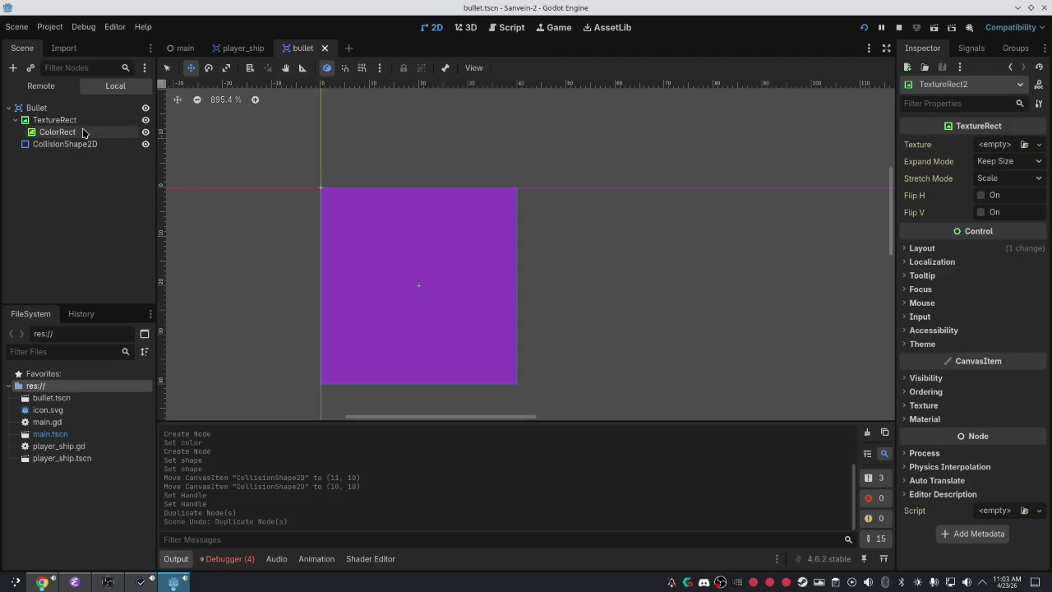
left_click(83, 133)
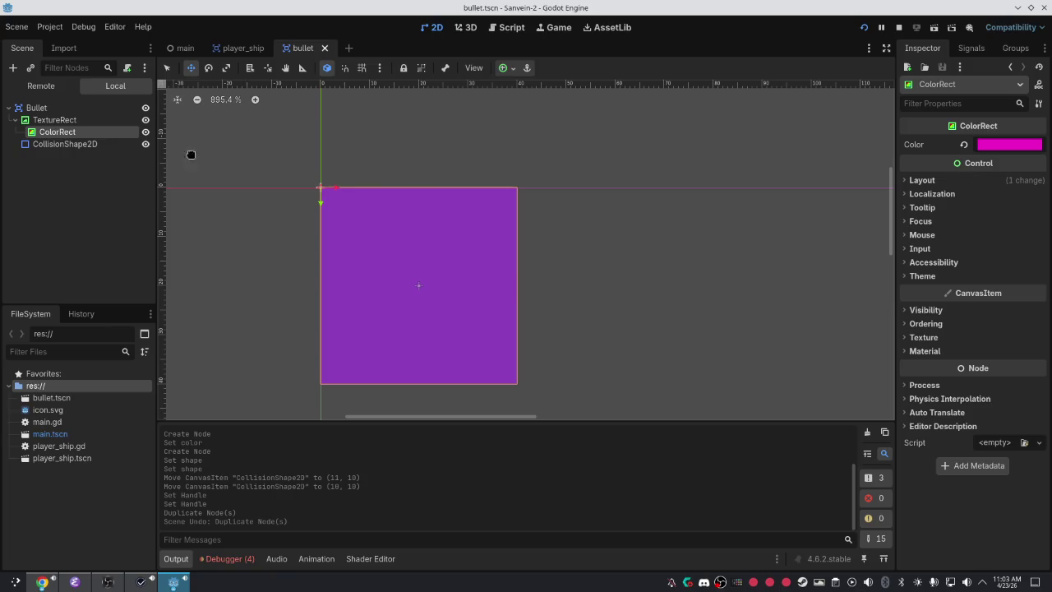
left_click(82, 107)
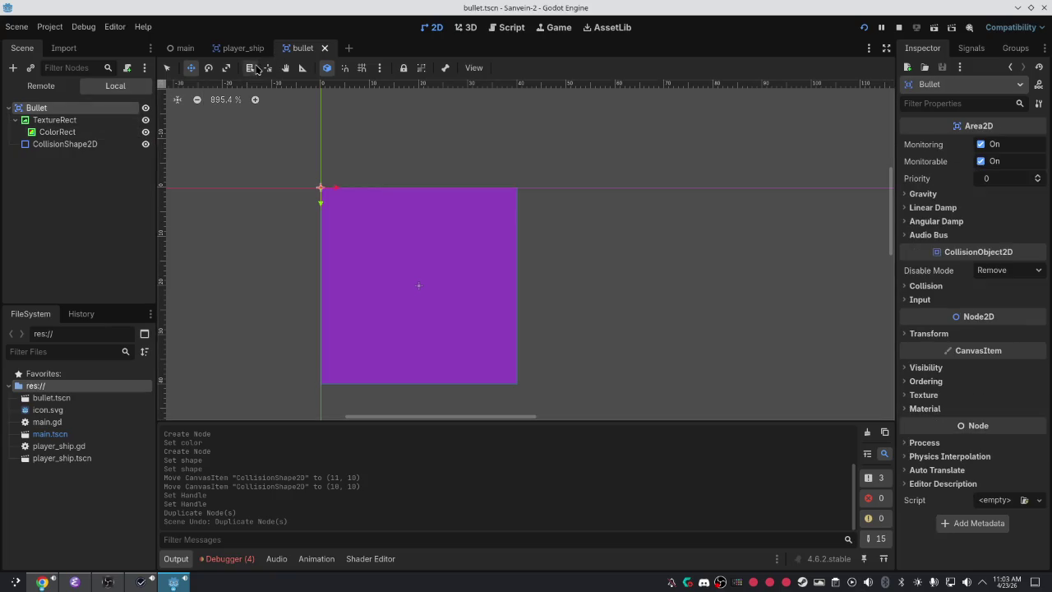
Attach a new script bullet.gd to the TextureRect node instead of the root.
right_click(133, 107)
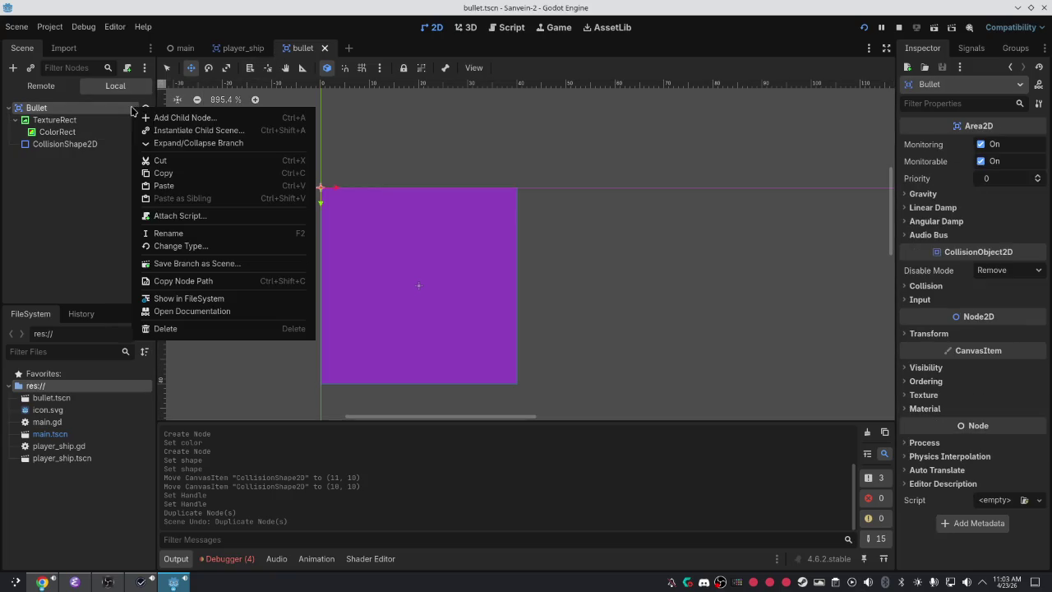
left_click(183, 215)
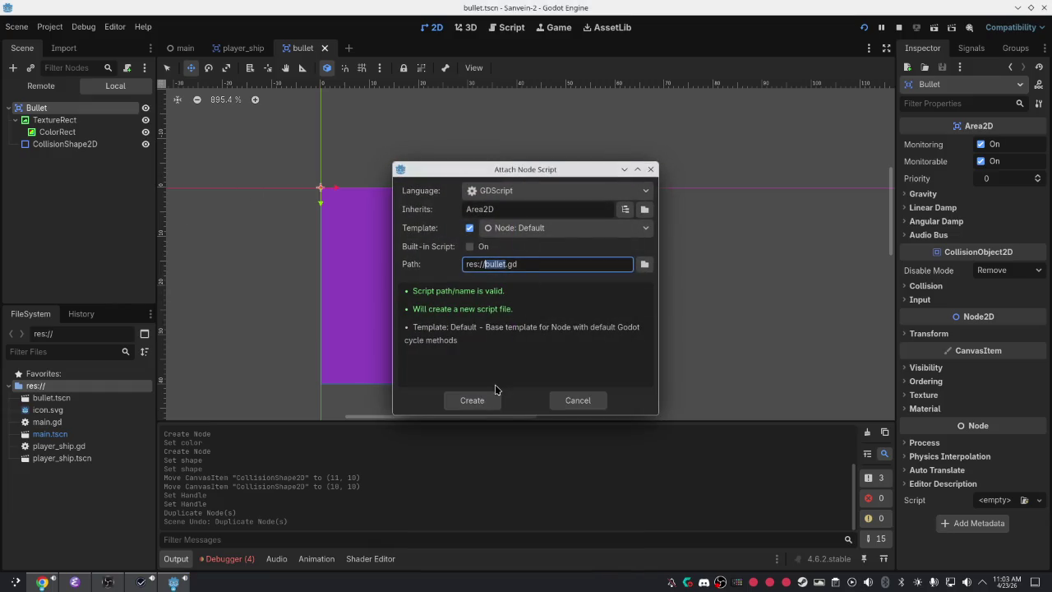
key("Escape")
right_click(112, 124)
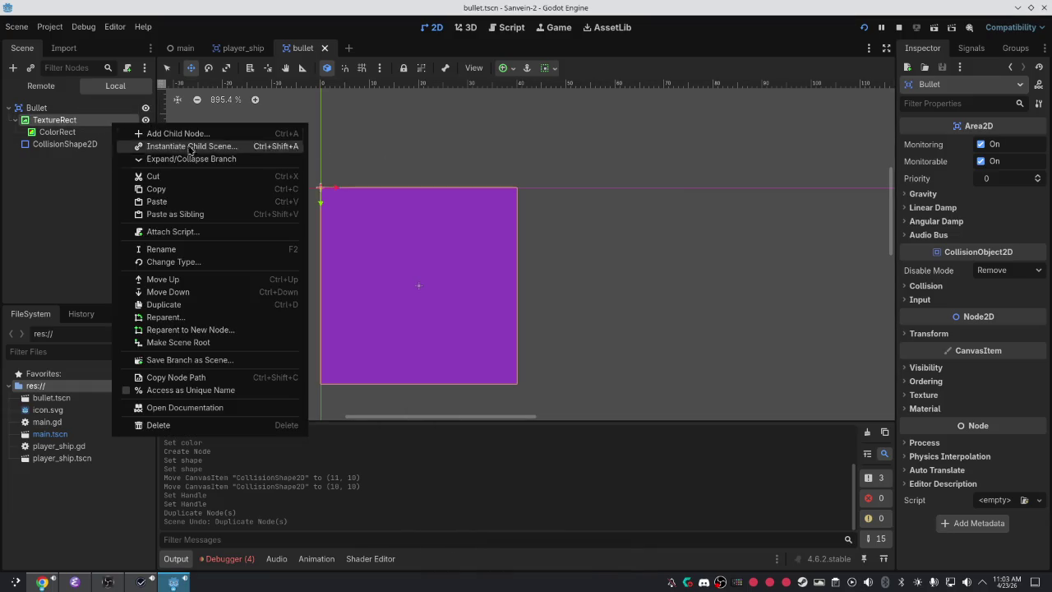
left_click(205, 232)
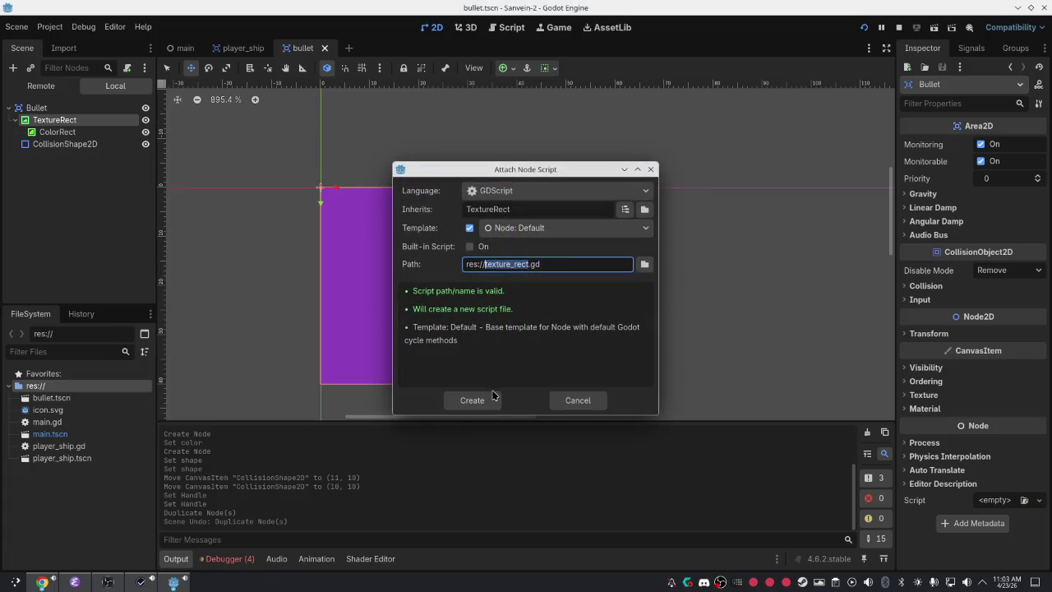
type("bullet")
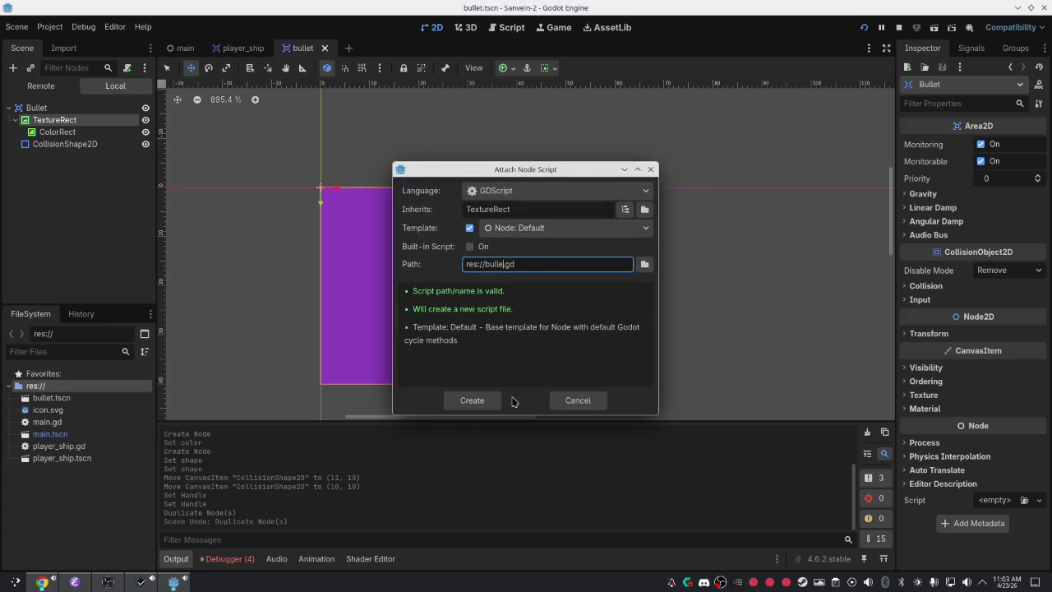
key("Return")
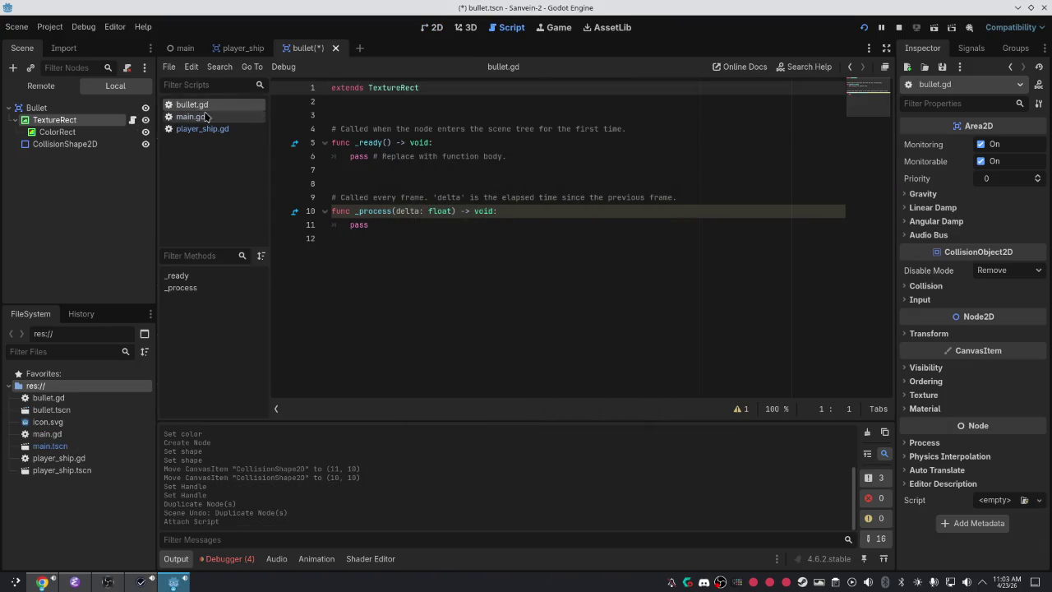
Rename _process to _physics_process and delete the leftover duplicate signature text.
left_click(392, 142)
left_click(449, 168)
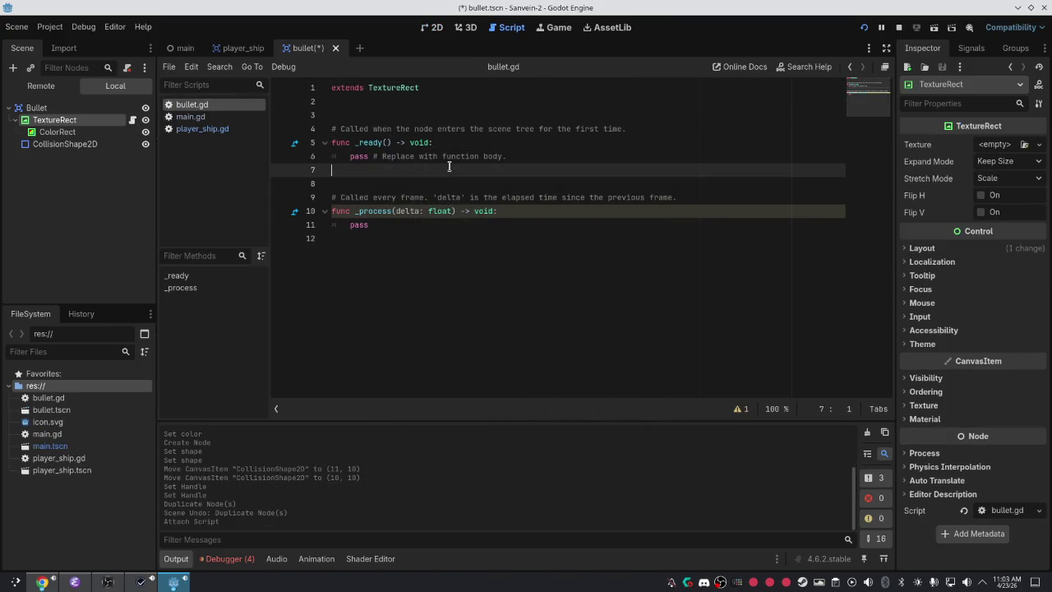
left_click(391, 237)
left_click(360, 210)
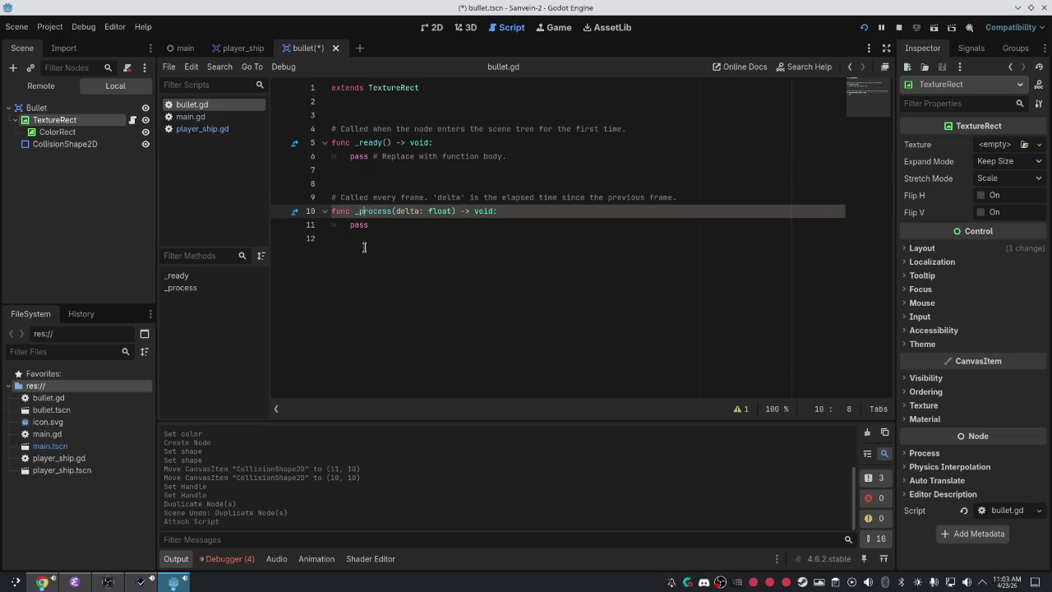
type("physics")
key("Return")
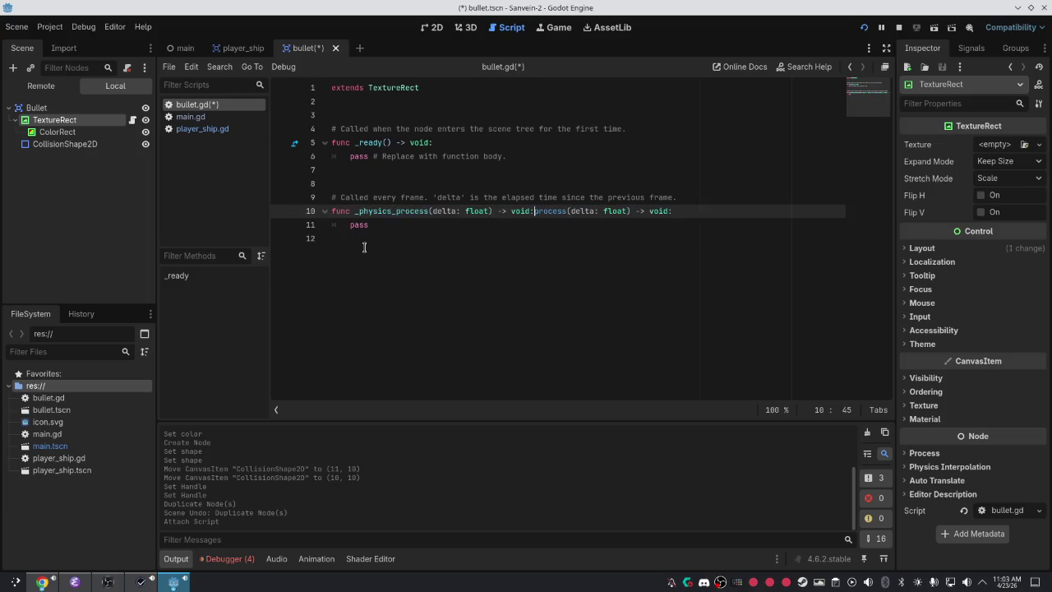
left_click_drag(665, 202, 539, 202)
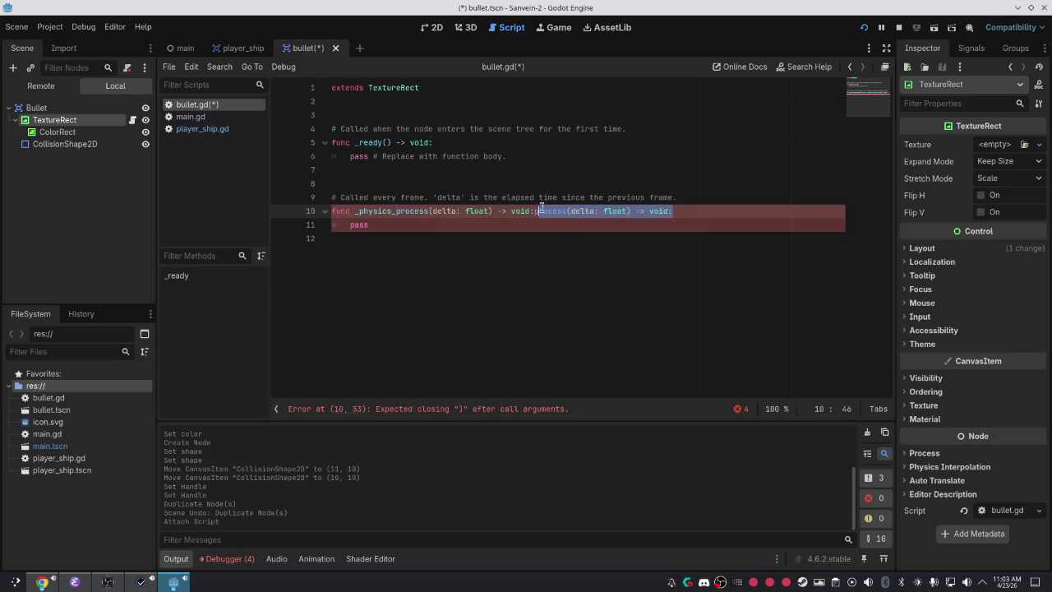
key("BackSpace")
left_click(403, 222)
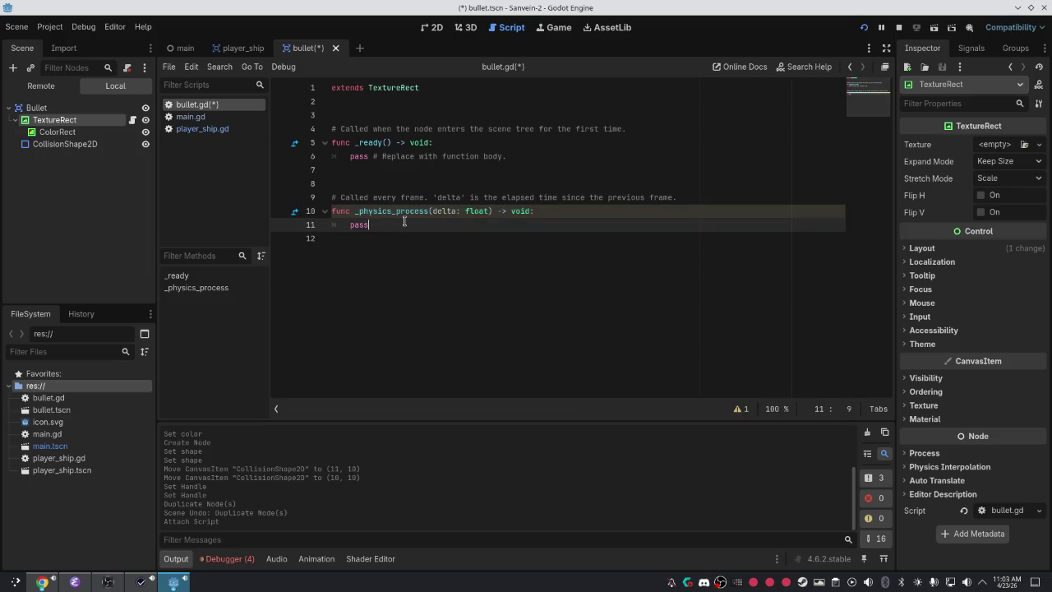
Add a blank line inside _ready and begin declaring var DIRECTION below extends TextureRect.
left_click(402, 101)
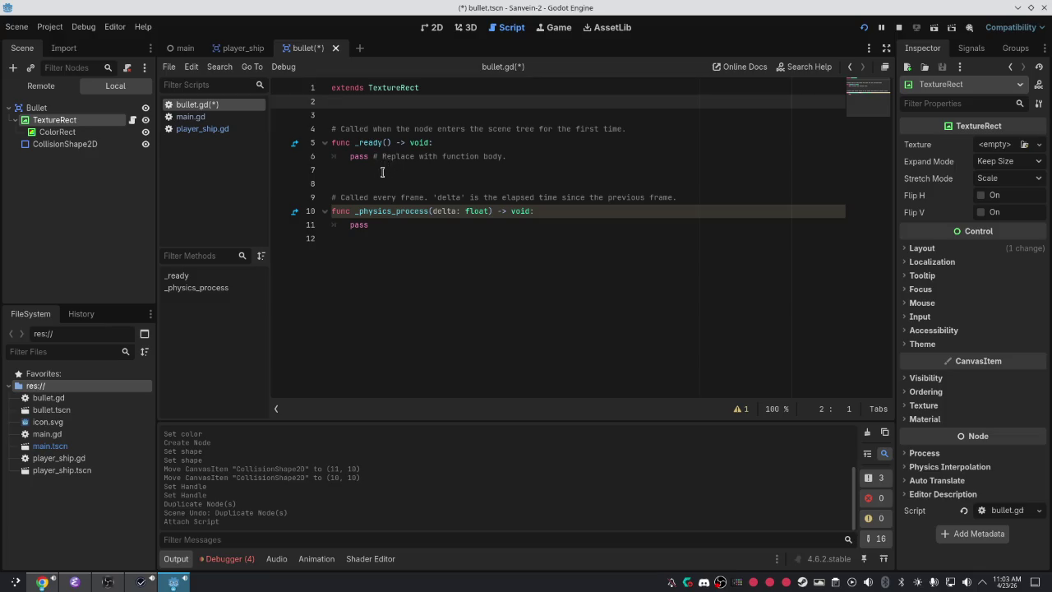
left_click(456, 153)
triple_click(494, 151)
left_click(539, 152)
key("Up")
key("Return")
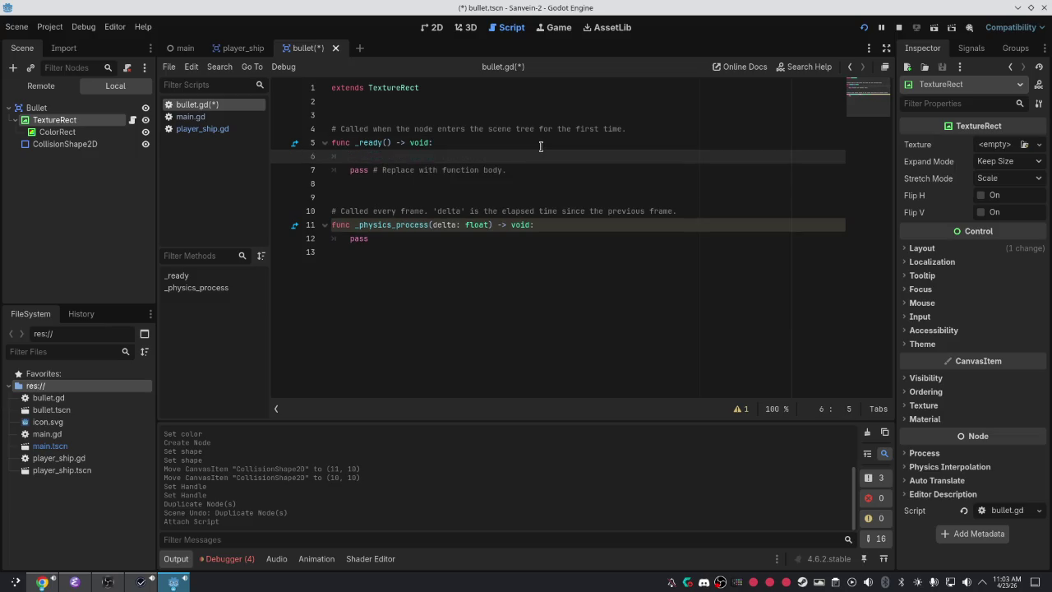
key("Up")
key("Up")
key("Up")
key("Return")
type("v")
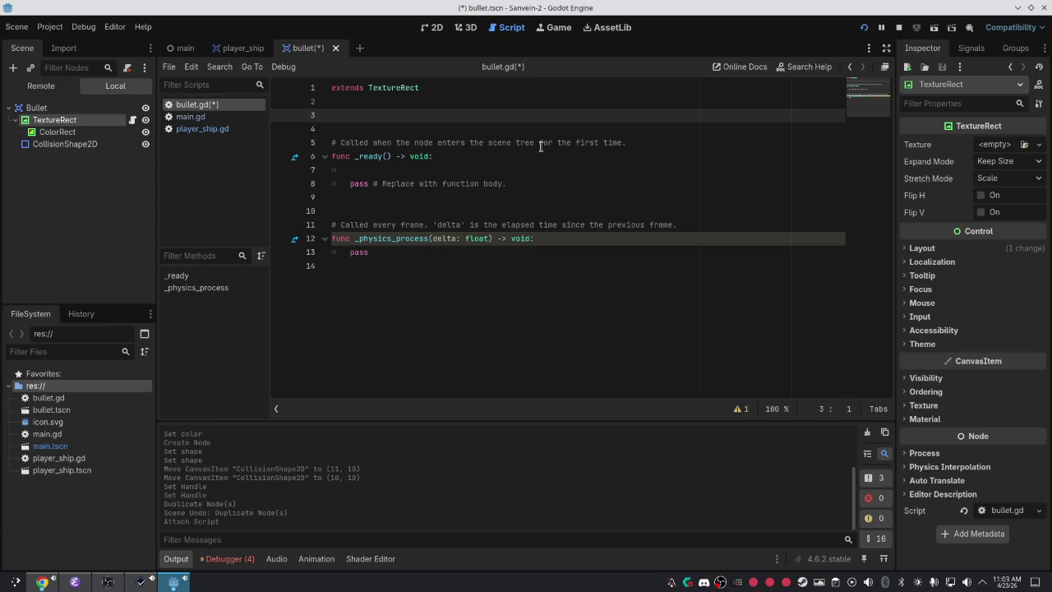
type("CTION")
key("BackSpace")
key("BackSpace")
key("BackSpace")
key("BackSpace")
key("BackSpace")
key("BackSpace")
Declare DIRECTION as Vector2, add a SPEED variable, and remove the empty line in _ready.
type("or2")
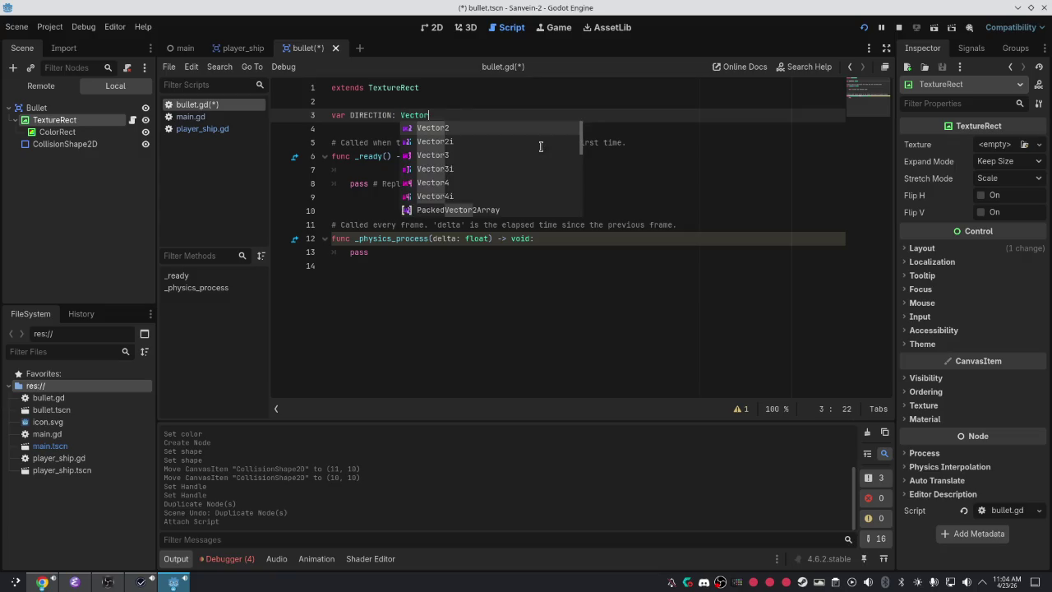
key("Return")
key("Up")
key("Return")
type("va")
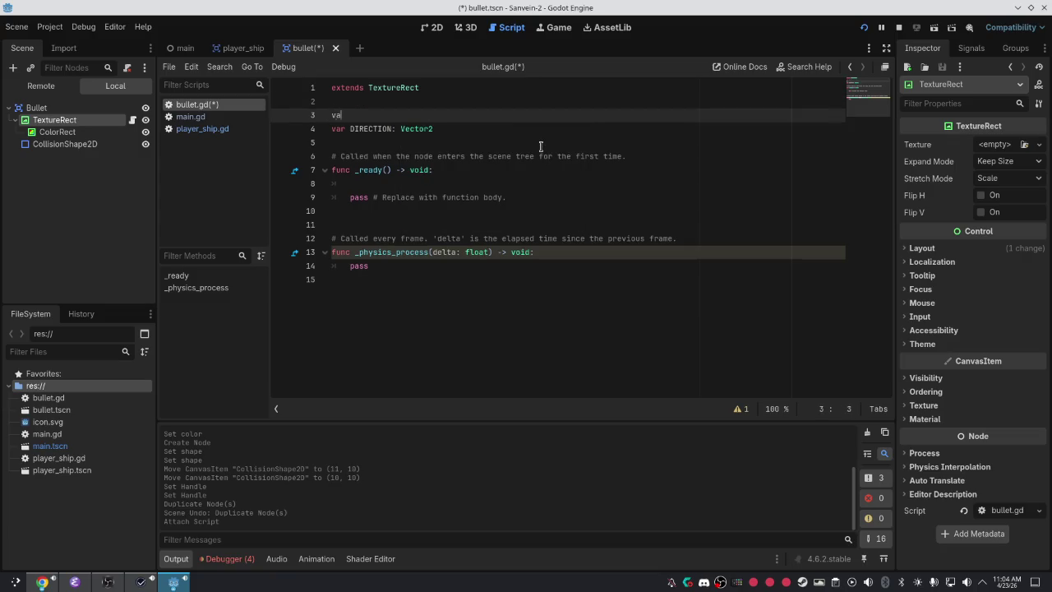
type("r SEPEED")
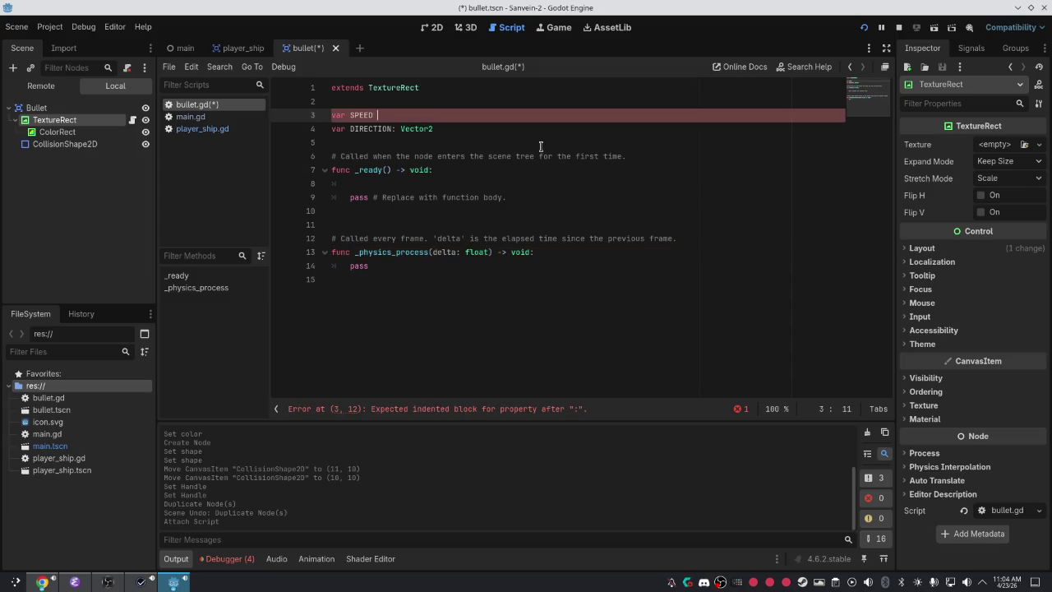
type("= 20")
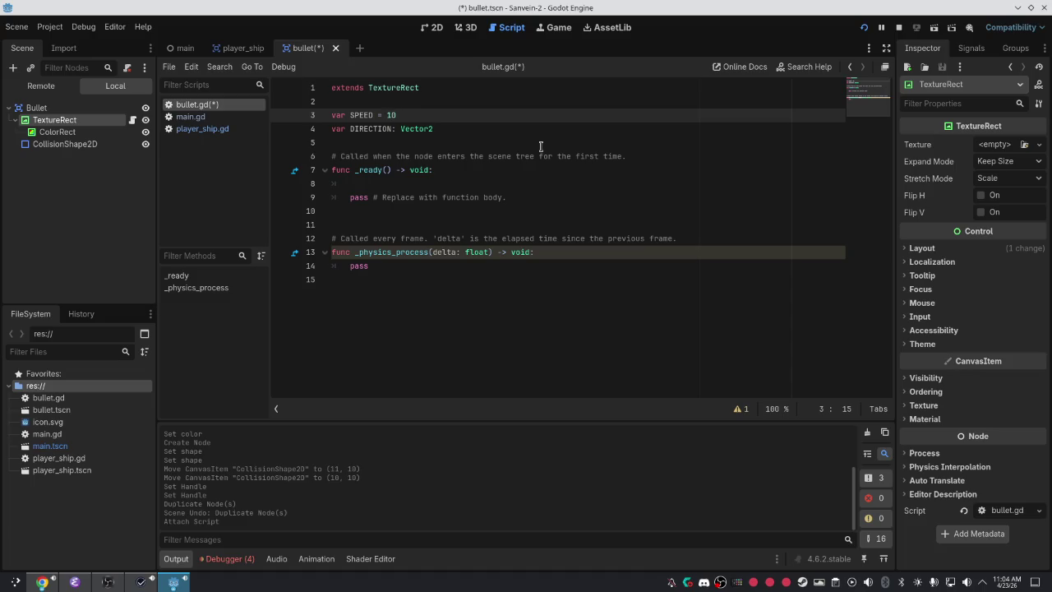
left_click(432, 128)
type("2")
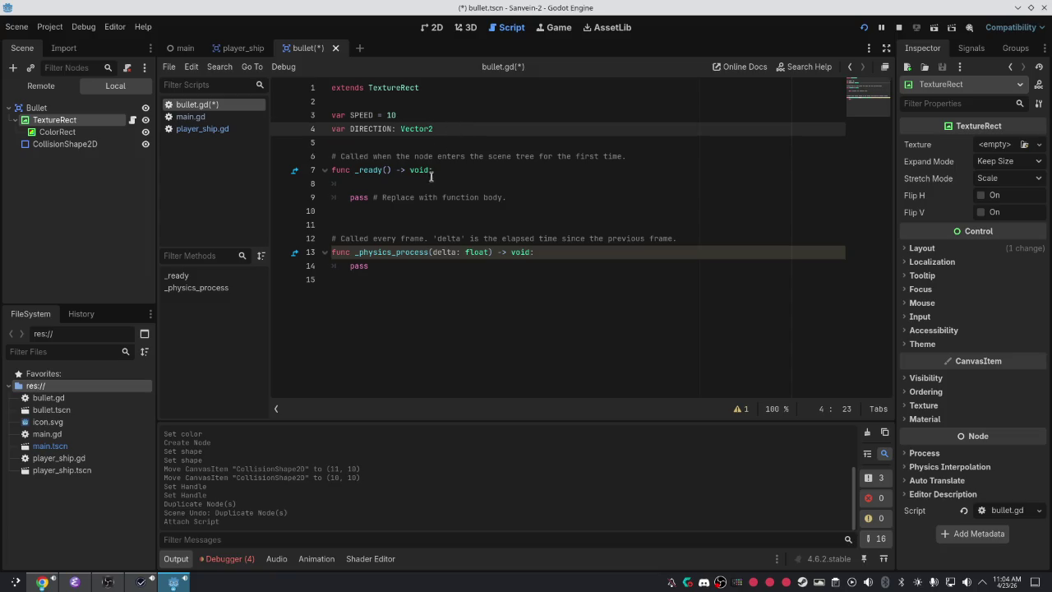
left_click(433, 183)
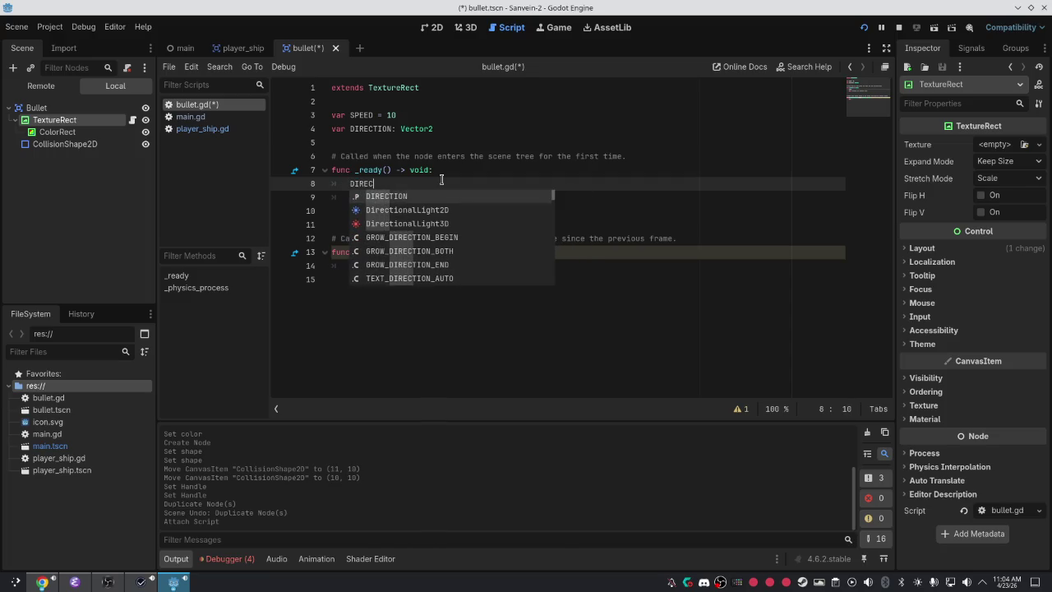
key("BackSpace")
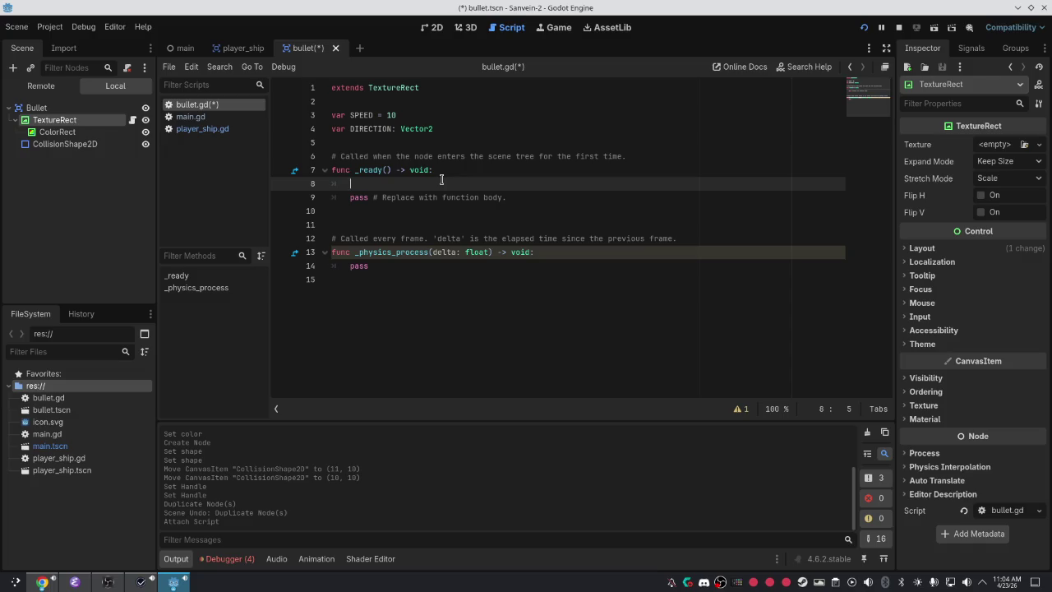
key("BackSpace")
key("BackSpace")
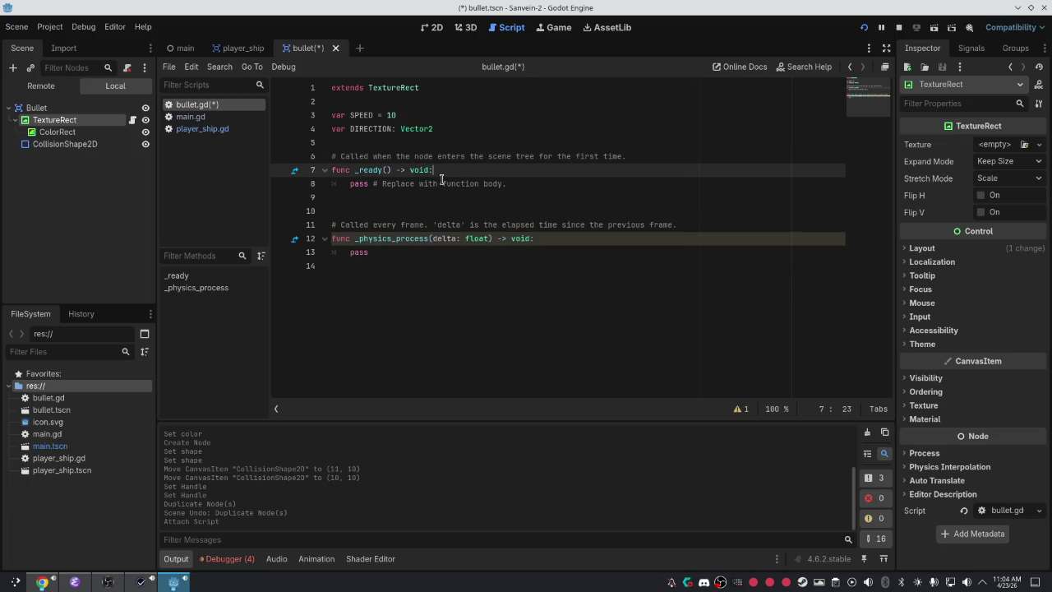
Add self.position += DIRECTION * SPEED to _physics_process, save bullet.gd, and switch to player_ship.
left_click(540, 239)
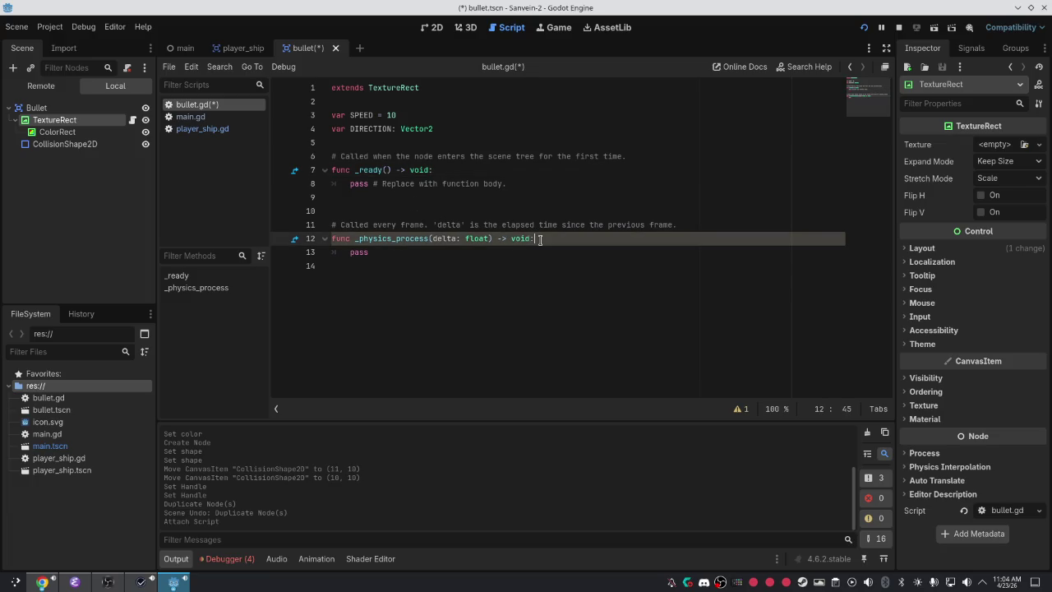
key("Return")
type("elf.posit")
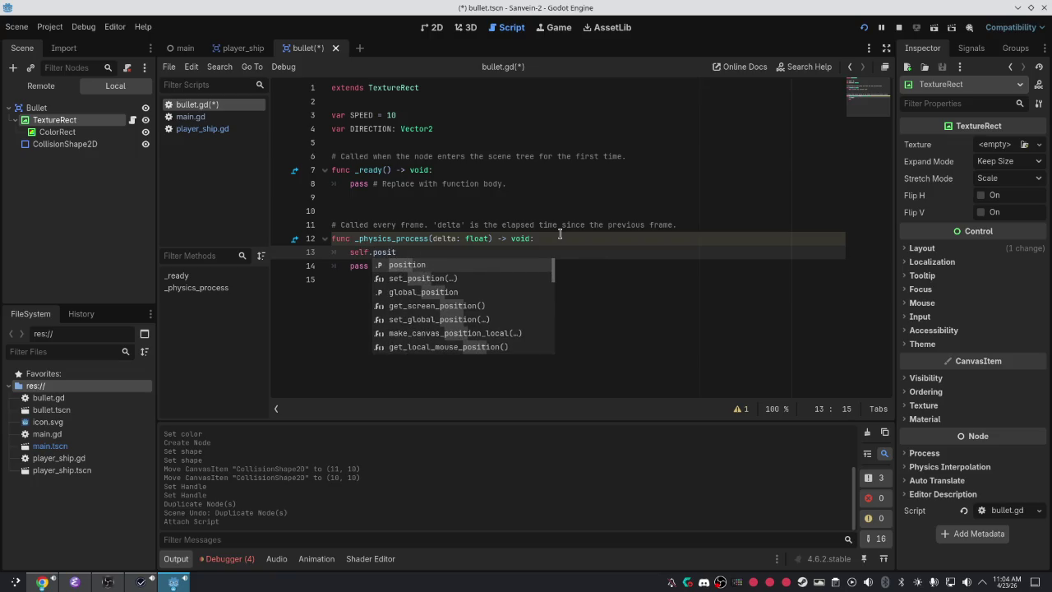
type("ion ")
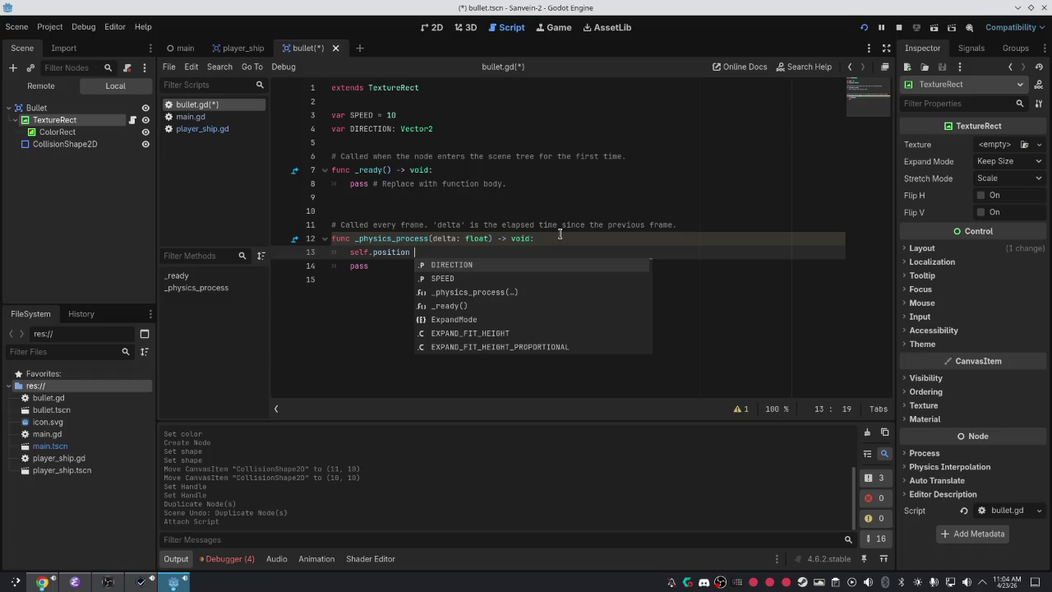
type("+= DI")
key("Return")
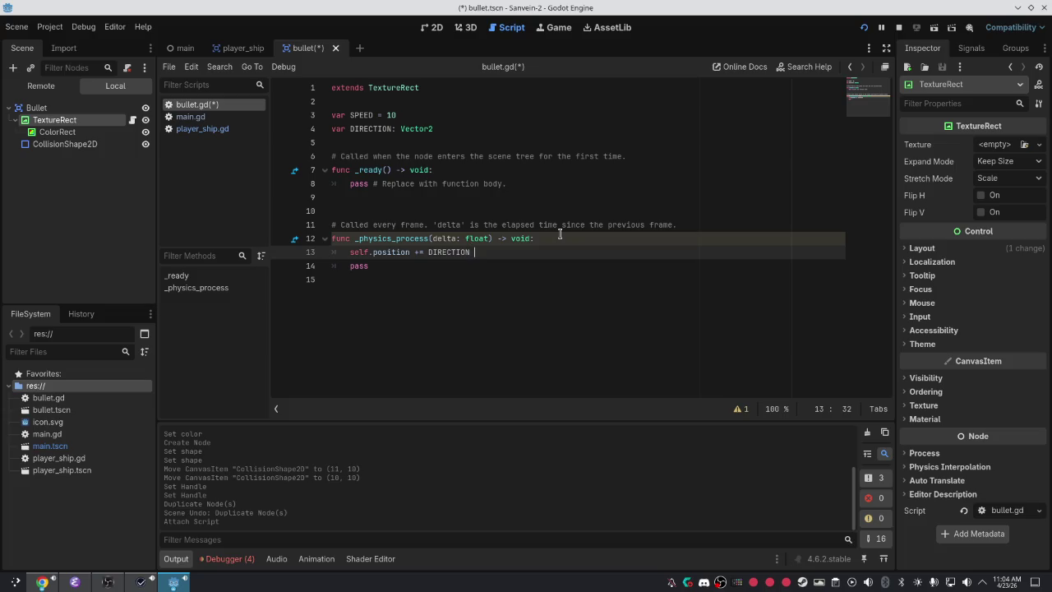
key("BackSpace")
key("BackSpace")
type("ED")
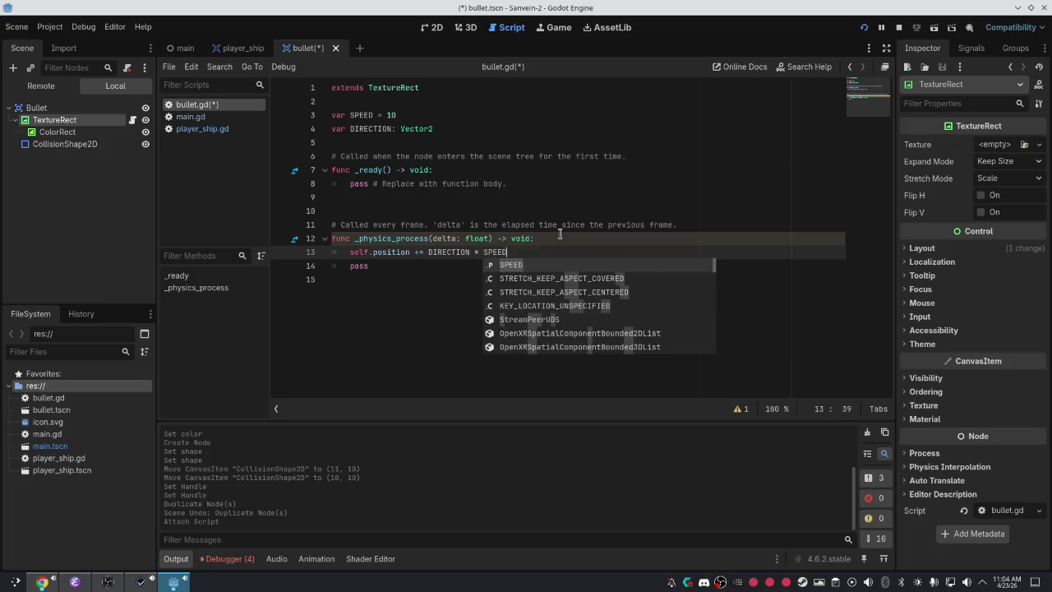
key("ctrl+s")
left_click(572, 129)
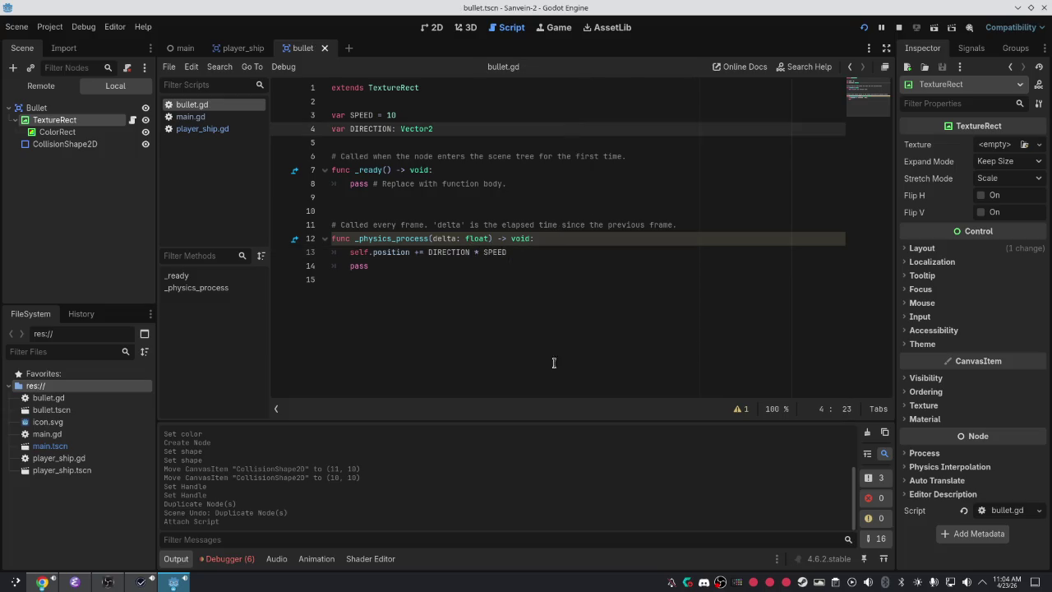
left_click(237, 49)
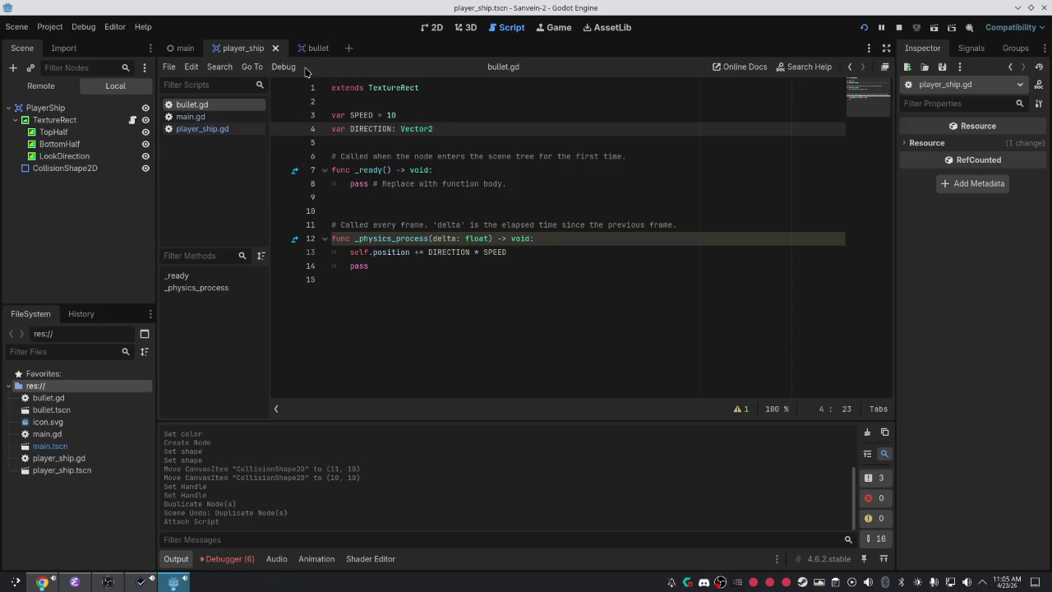
In player_ship.gd, tidy up the blank lines after the movement checks.
left_click(230, 129)
scroll(598, 275, "down", 1)
scroll(592, 279, "up", 1)
scroll(588, 331, "down", 1)
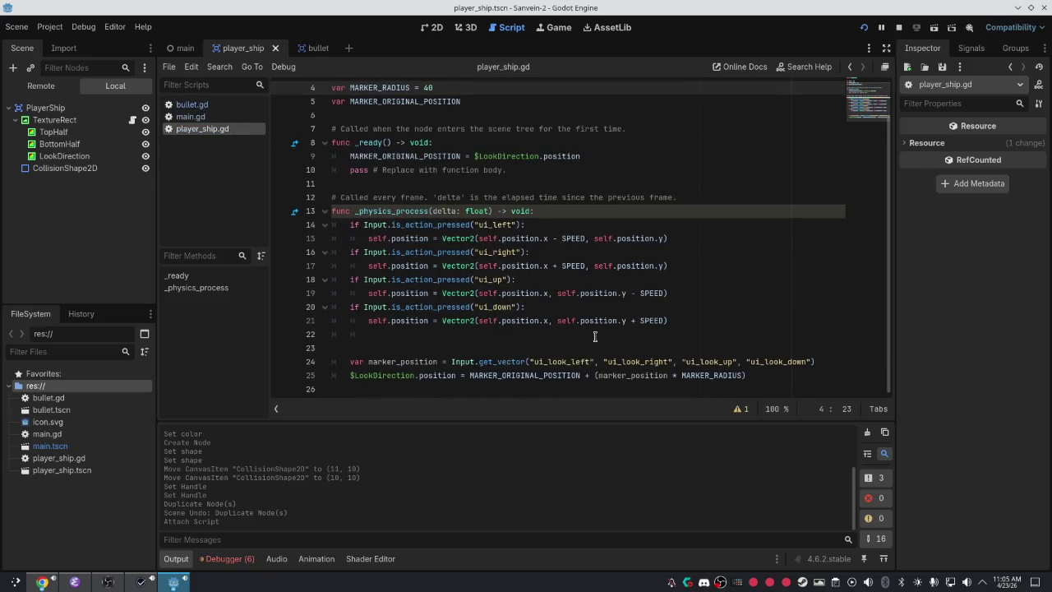
left_click(595, 335)
key("Return")
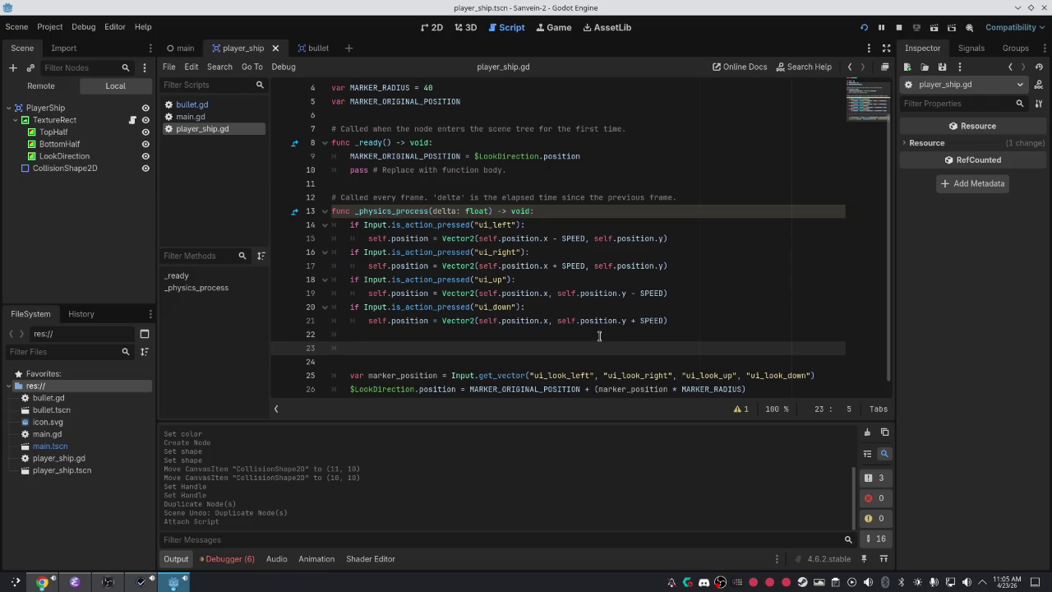
type("if")
key("BackSpace")
key("BackSpace")
key("BackSpace")
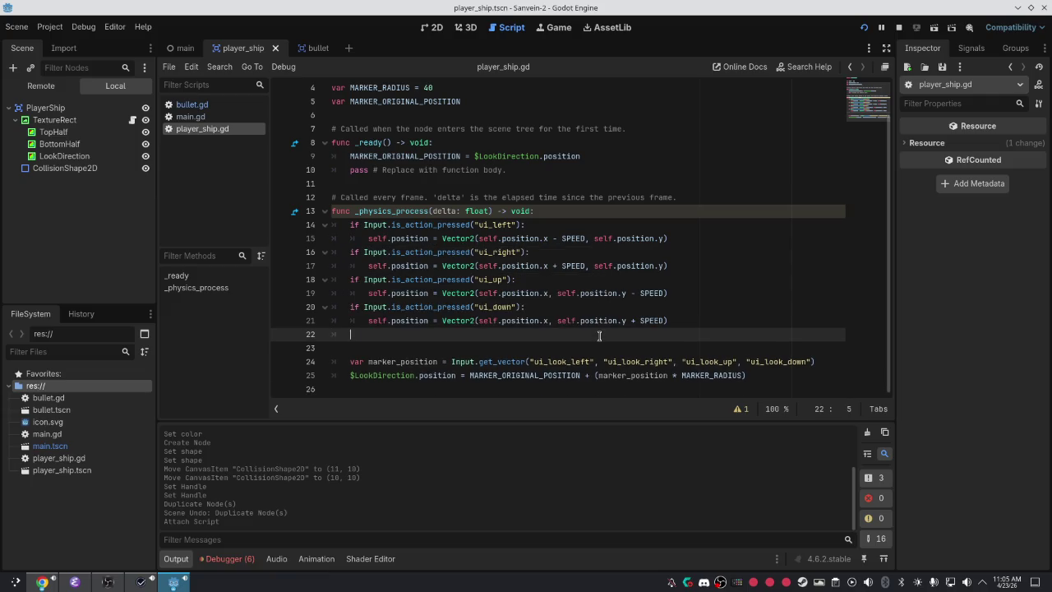
key("BackSpace")
key("Down")
Move the two LookDirection marker lines to just after the _physics_process header.
left_click_drag(746, 362, 318, 347)
key("ctrl+c")
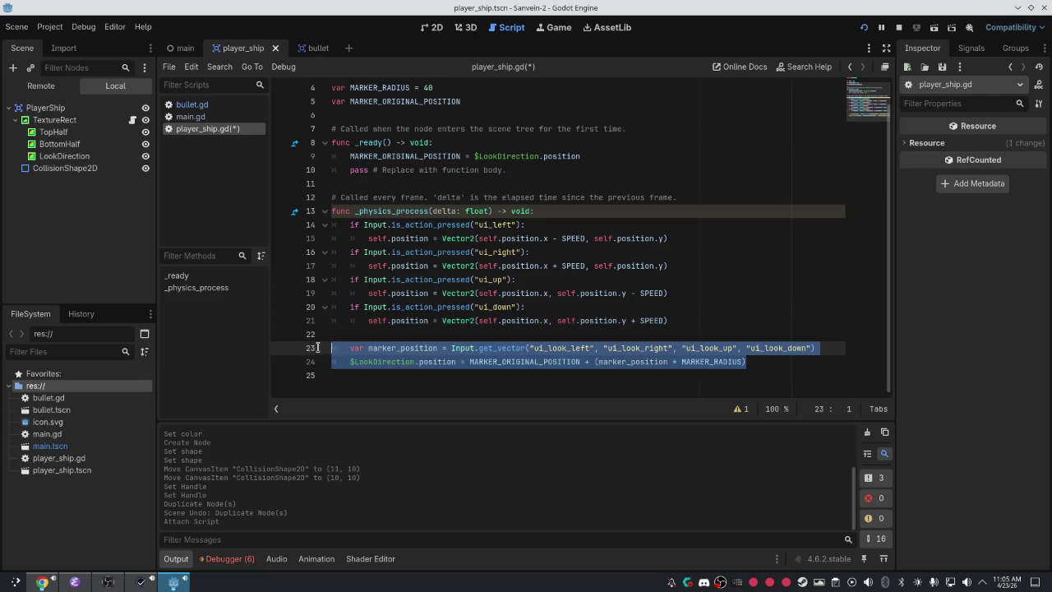
key("BackSpace")
left_click(595, 212)
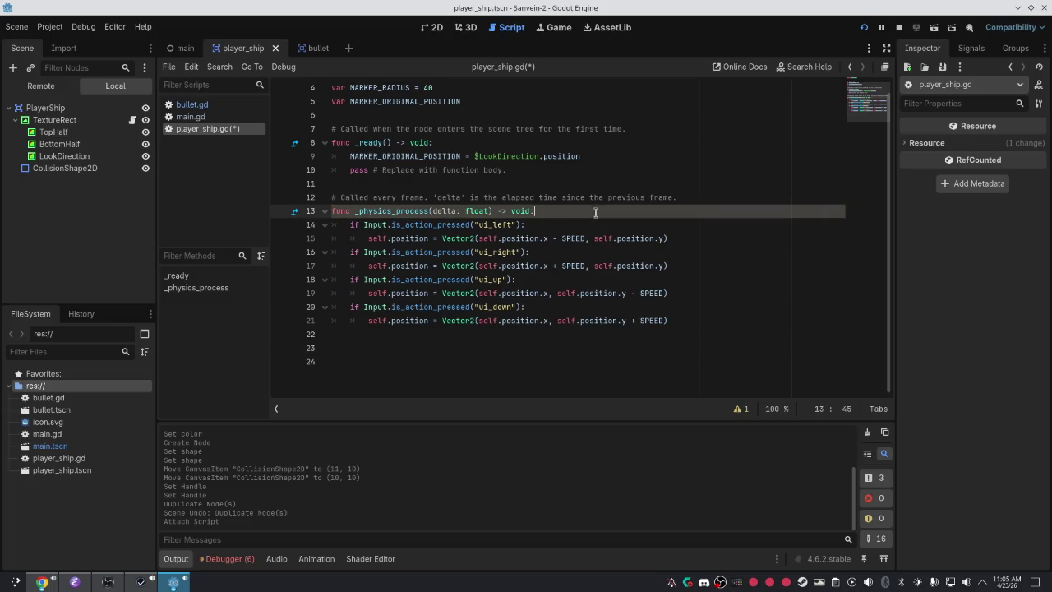
key("Return")
key("Return")
key("Up")
key("ctrl+v")
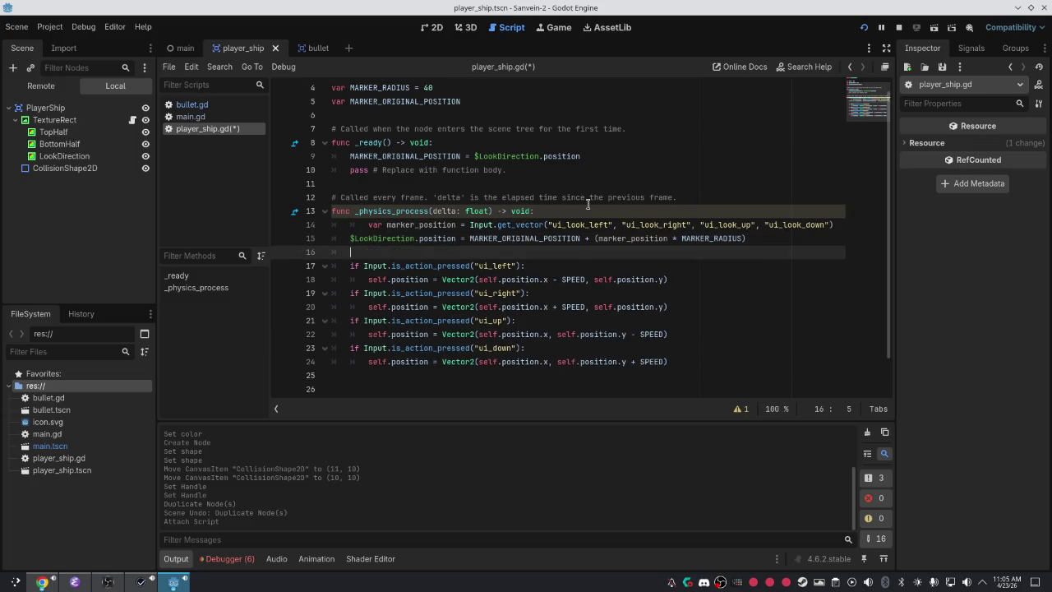
Remove the extra indentation on line 14 and go to empty line 26.
left_click(362, 225)
key("BackSpace")
left_click(435, 267)
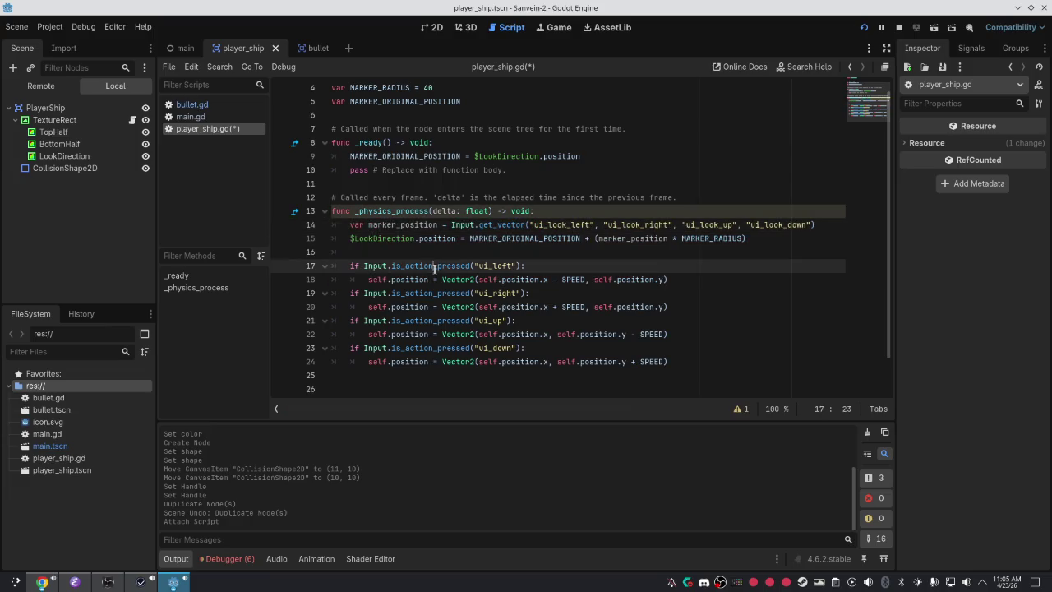
scroll(427, 260, "down", 1)
left_click(439, 371)
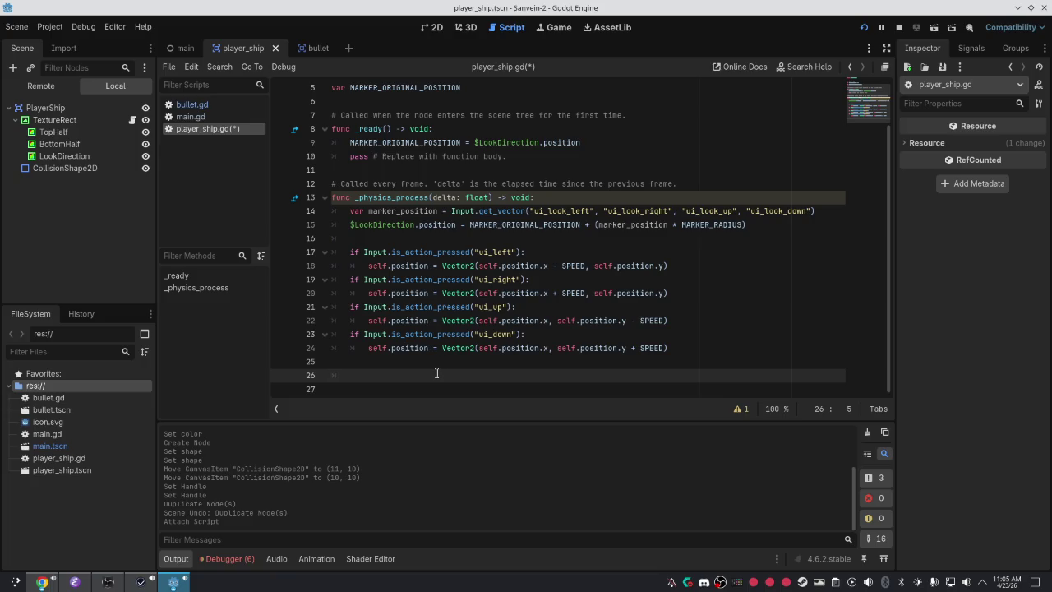
Write the condition Input.is_action_pressed("ui_accept") using autocomplete.
type("ifInput.")
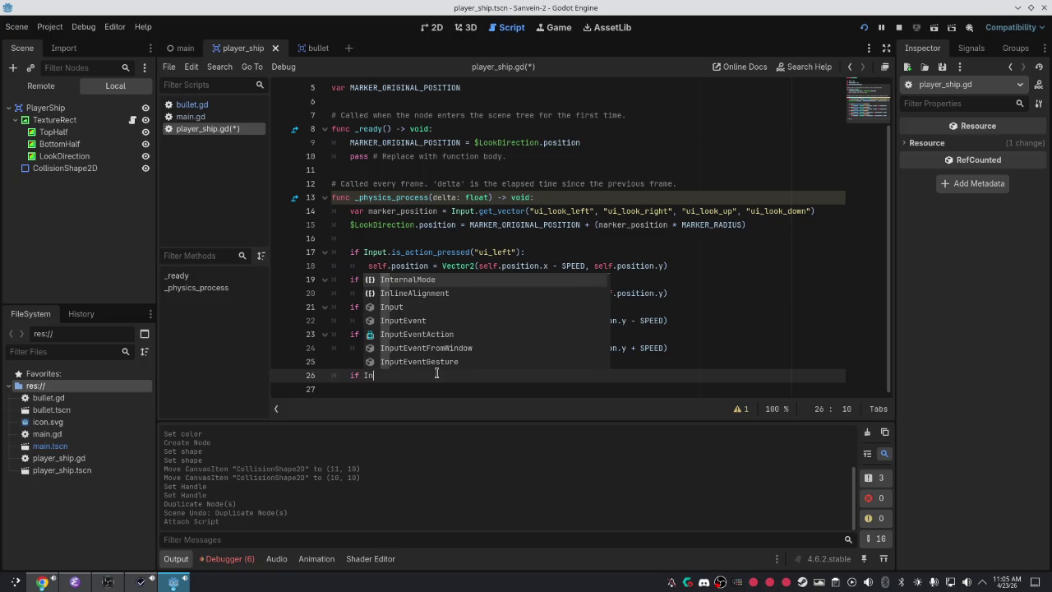
type("is")
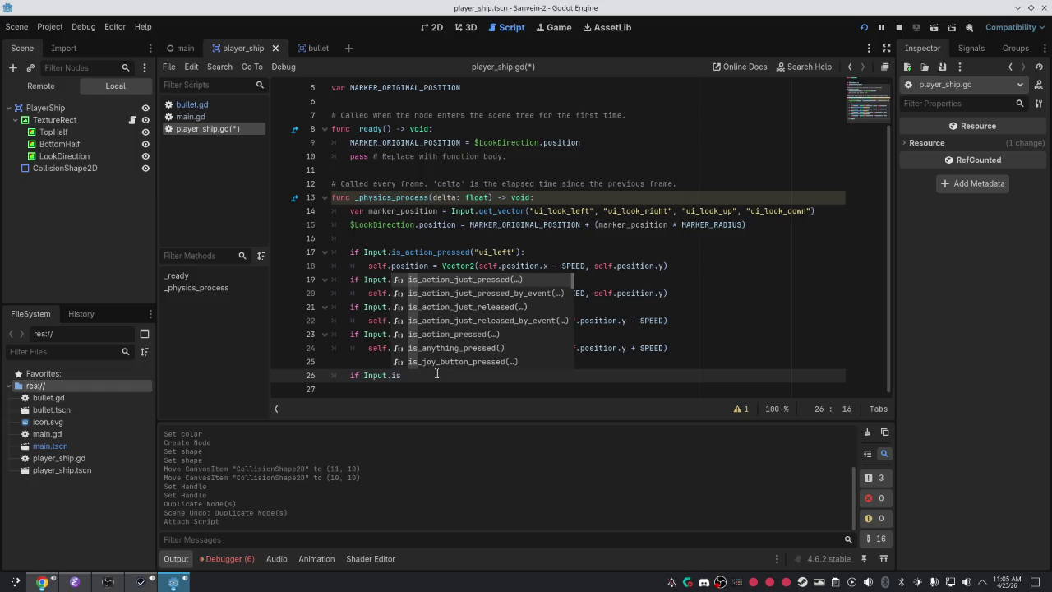
type("_ac")
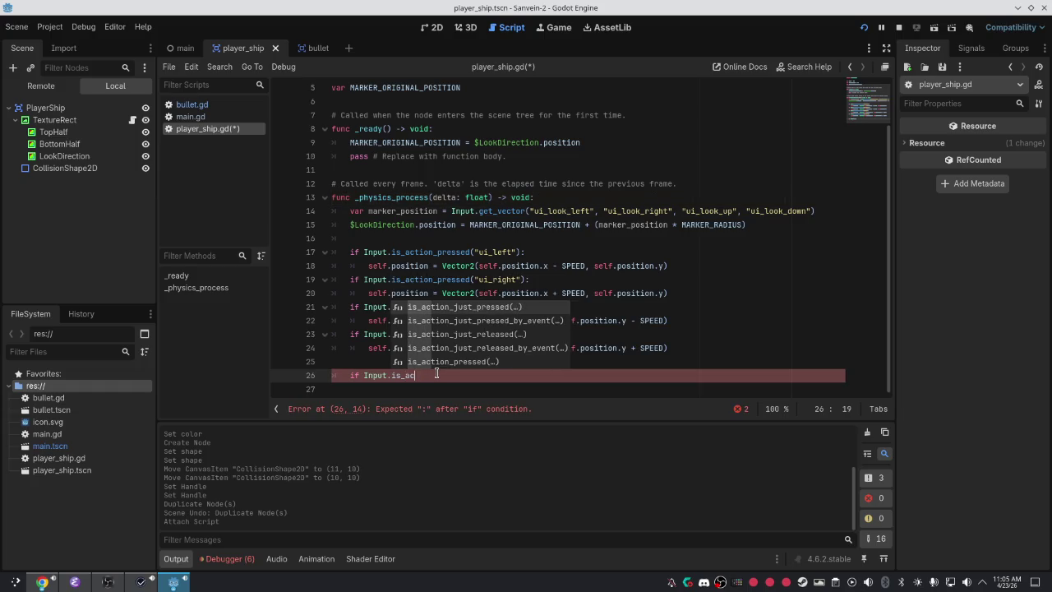
key("Down")
key("Down")
key("Down")
key("Return")
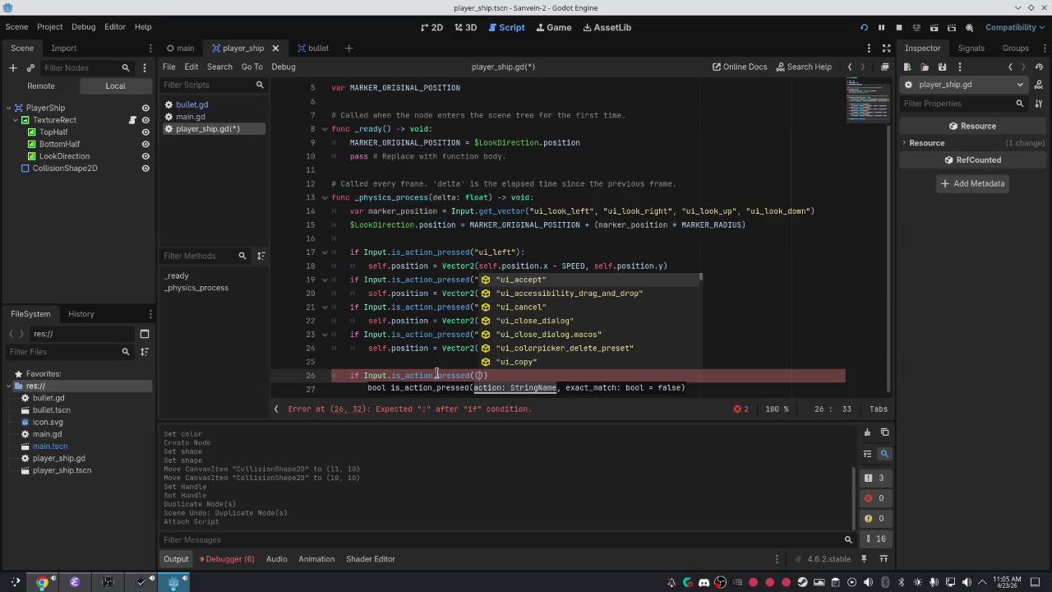
type("\"ui_")
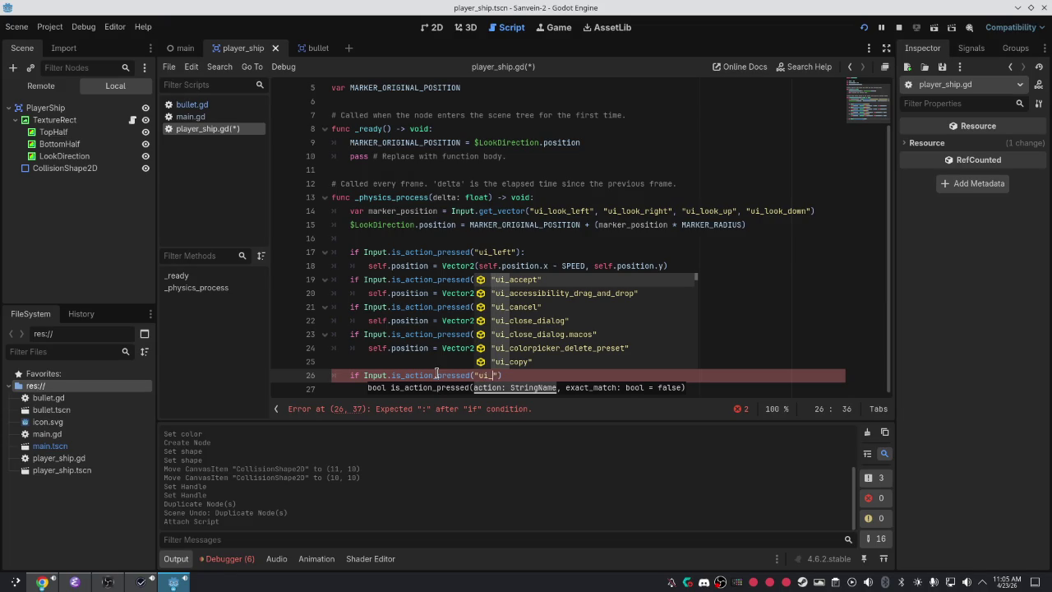
key("Return")
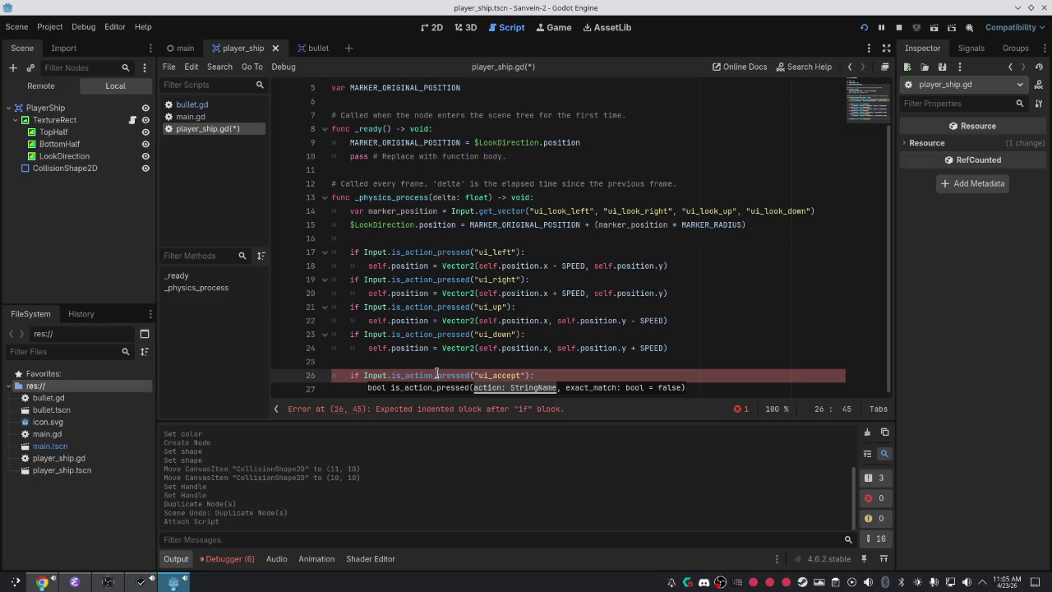
left_click(592, 375)
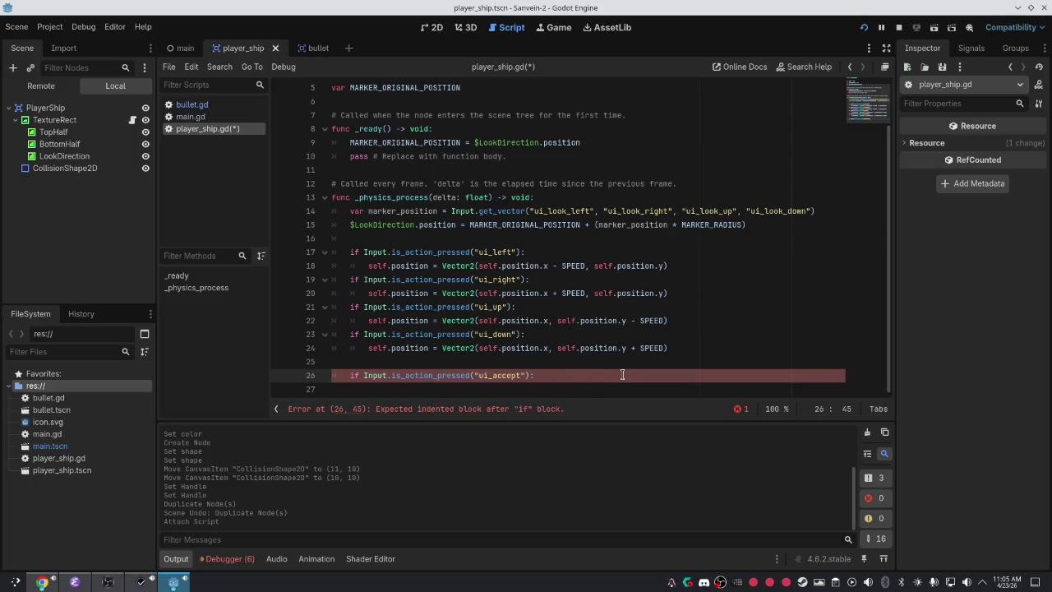
Start an indented get_tree() call inside the ui_accept if block.
key("Return")
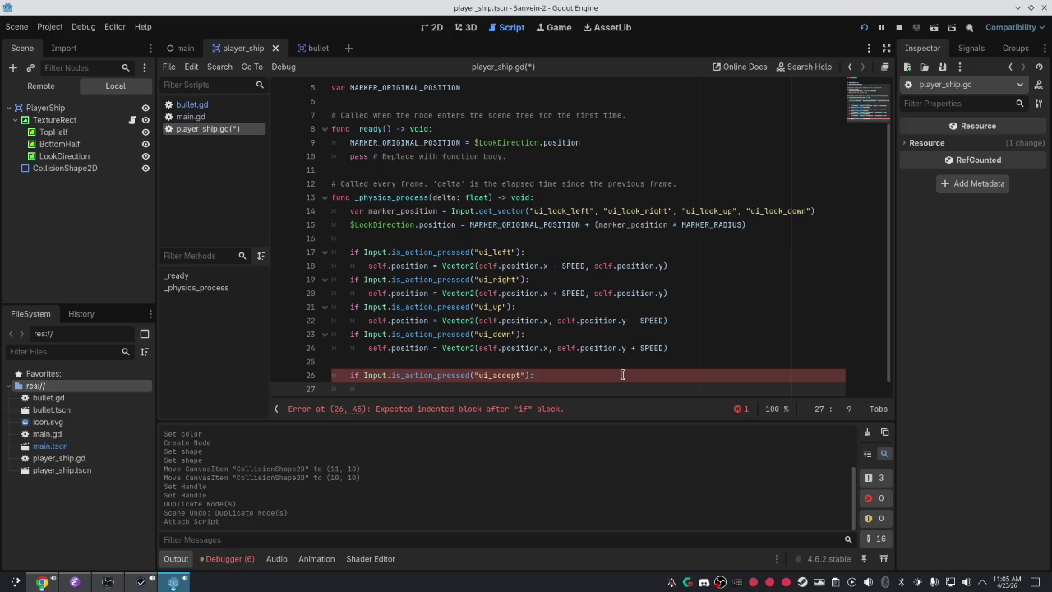
type("self.")
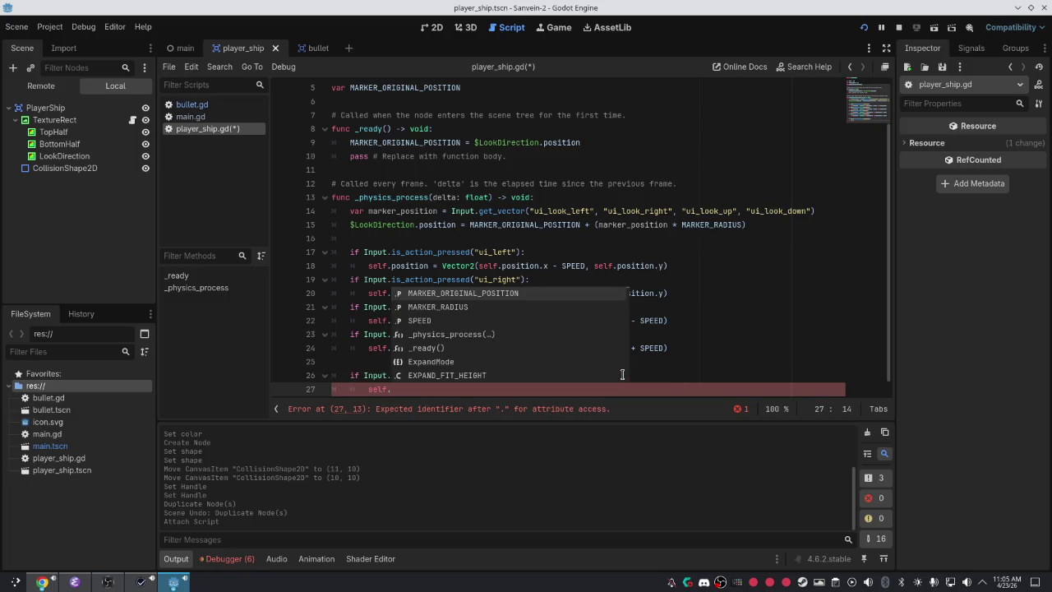
key("BackSpace")
key("BackSpace")
key("BackSpace")
type("get")
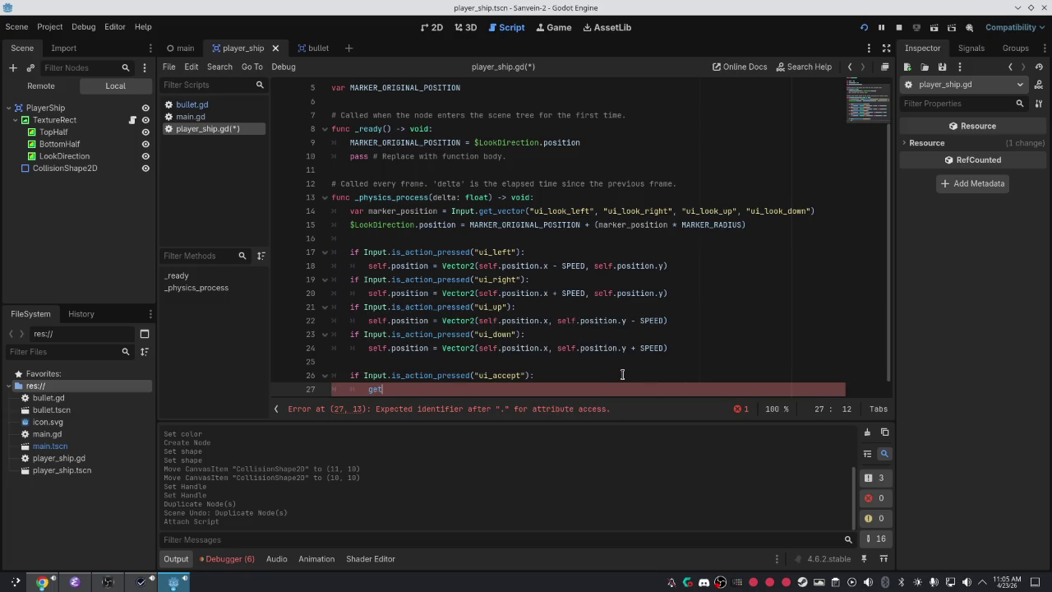
type("_tree")
key("Return")
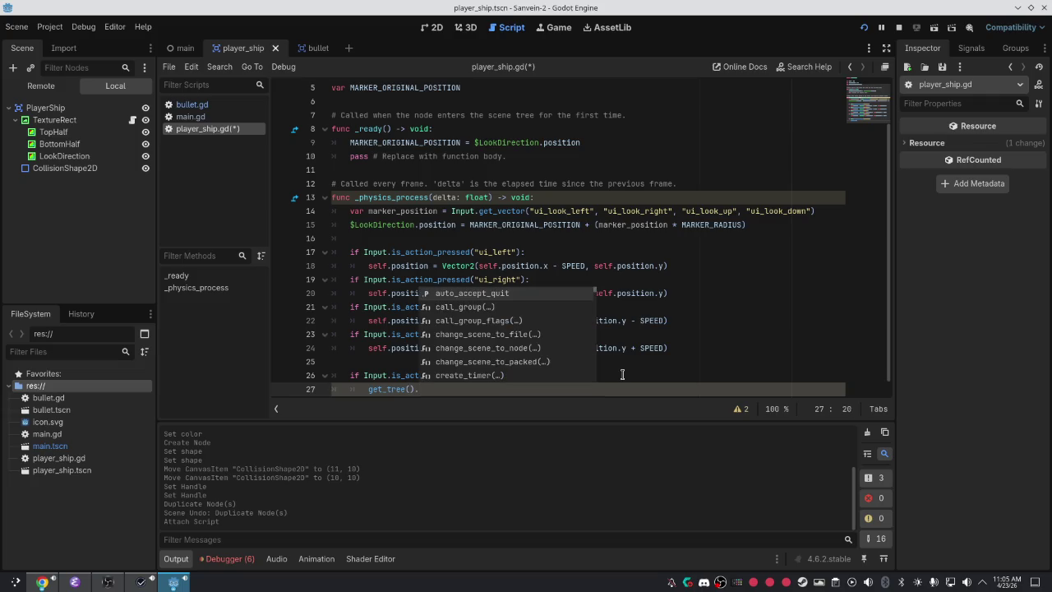
Try spawn and add_child method names after get_tree(), then bring up the Godot docs in Chrome.
scroll(624, 374, "down", 1)
type("g")
key("BackSpace")
type("spaw")
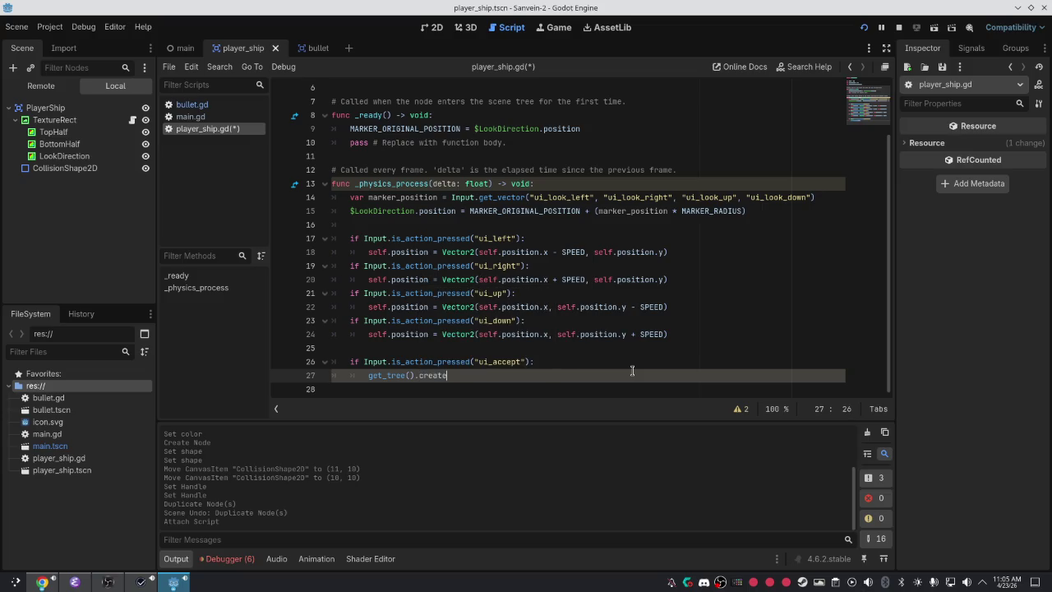
key("BackSpace")
key("BackSpace")
key("BackSpace")
type("n")
key("BackSpace")
type("add_")
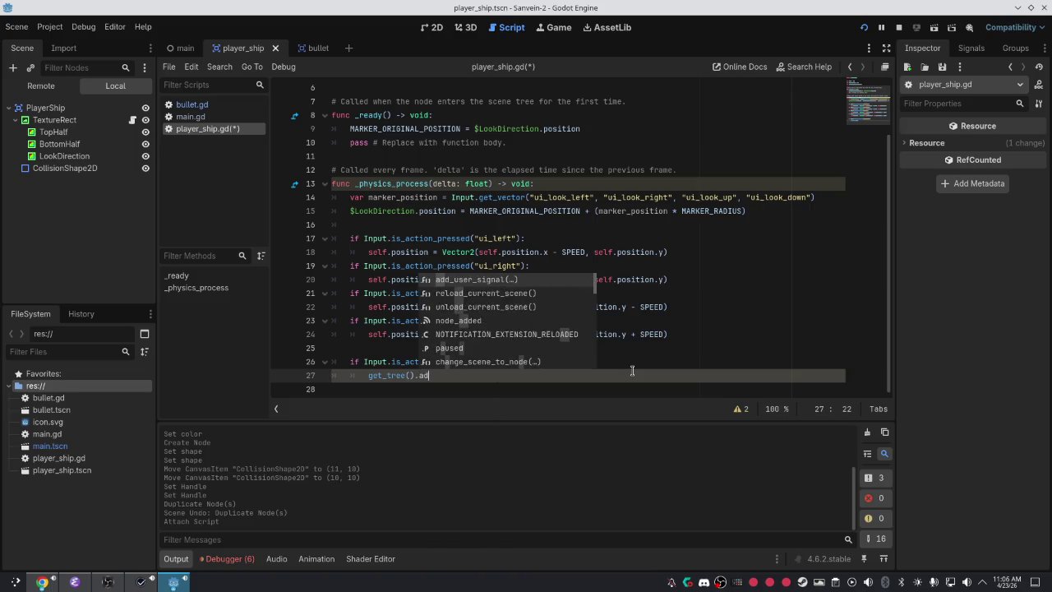
key("BackSpace")
key("BackSpace")
key("BackSpace")
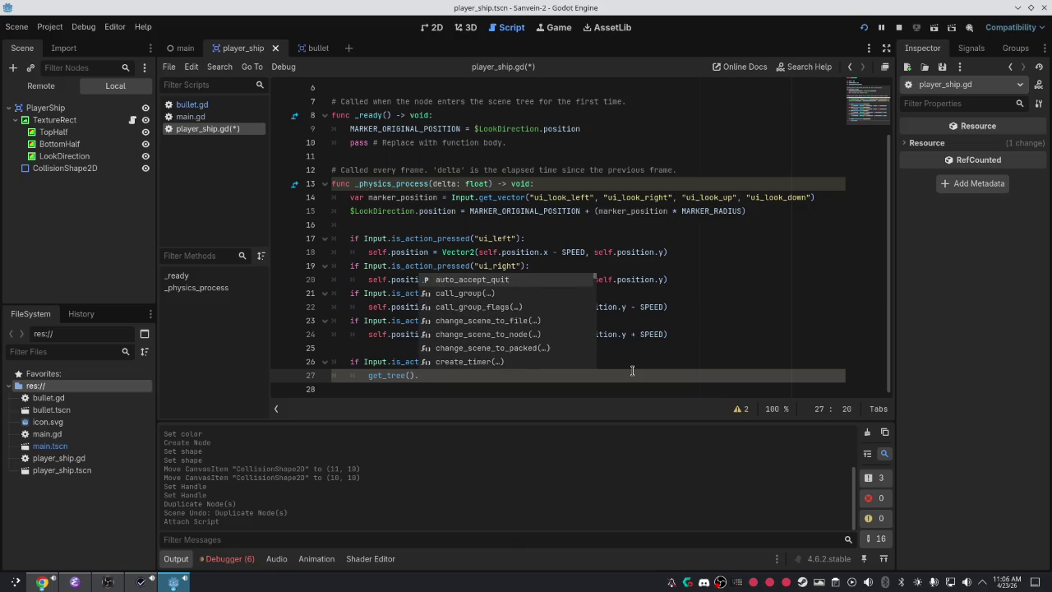
type("add_c")
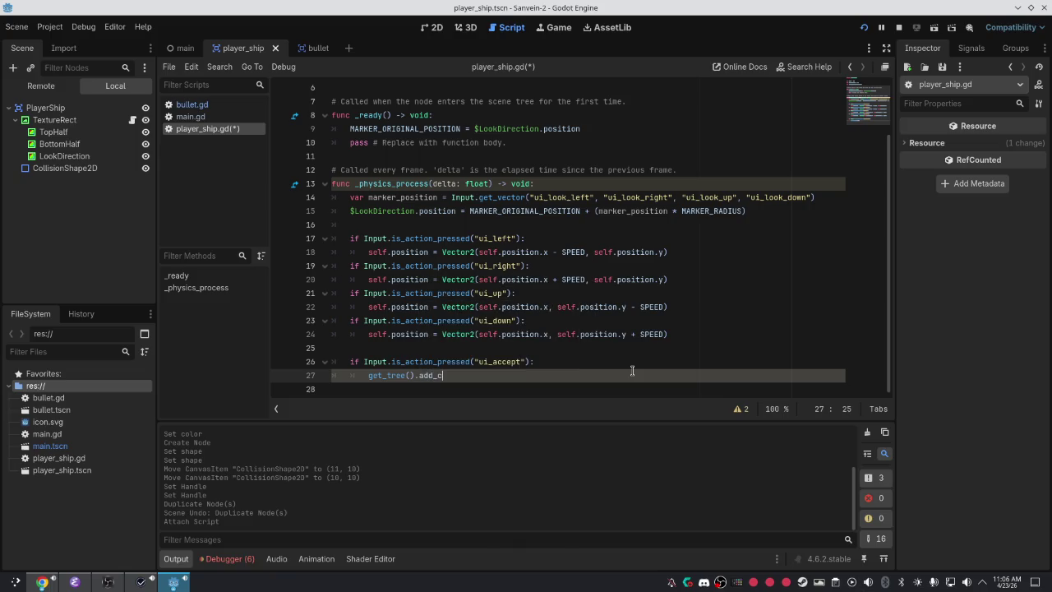
key("BackSpace")
type("n")
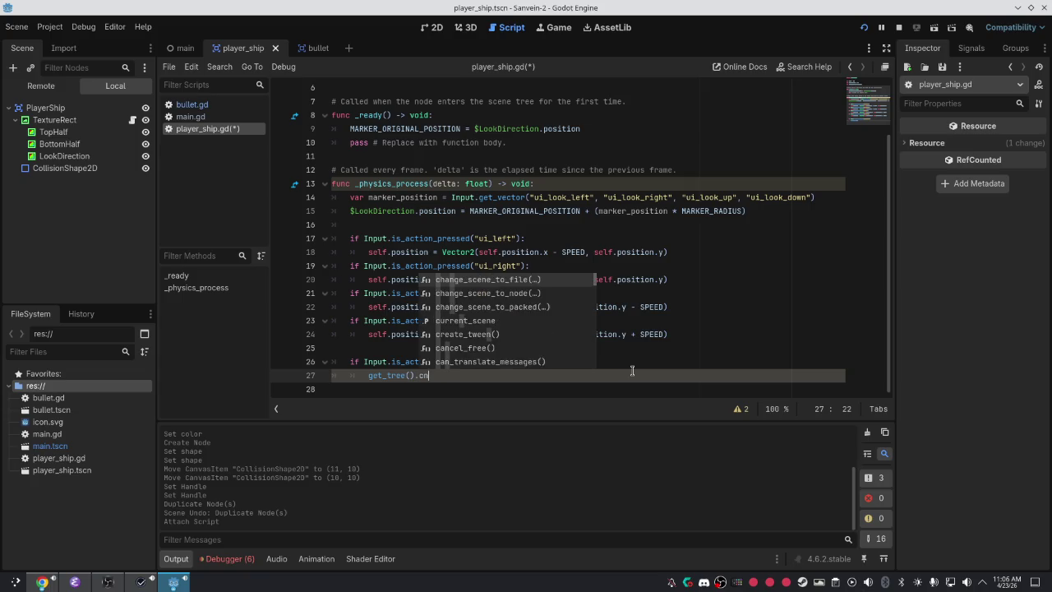
type("ode ad")
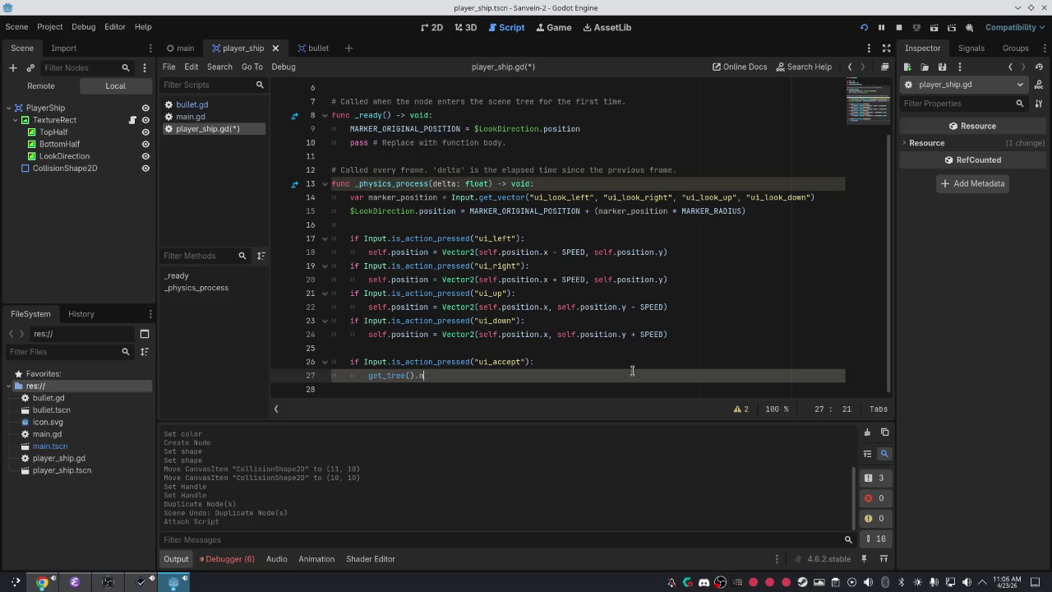
key("alt+Tab")
key("alt+Tab")
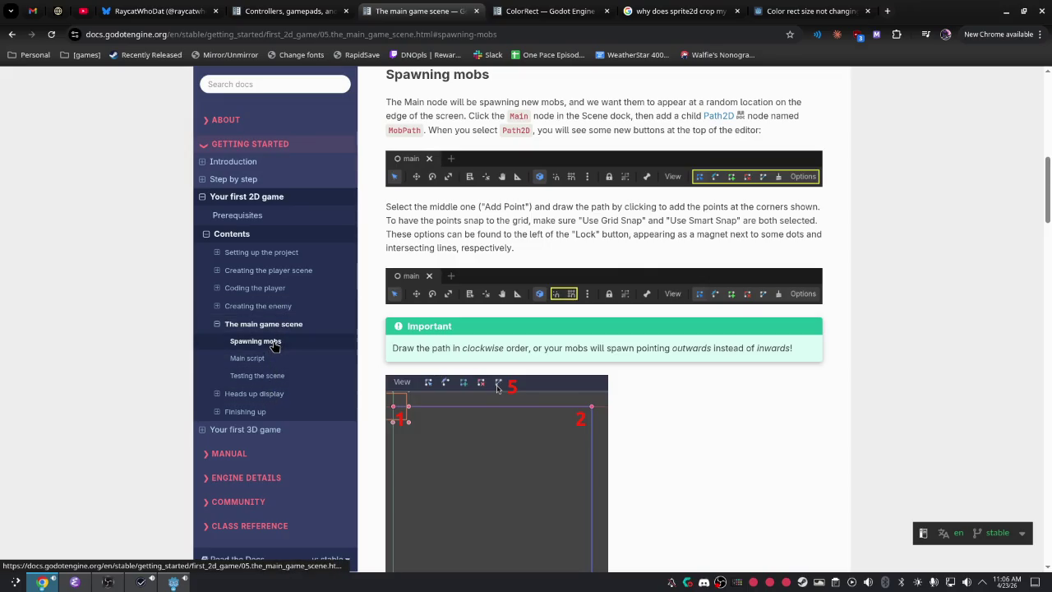
Read the docs' Main script example down to its mob_scene.instantiate() call, then return to Godot.
scroll(813, 296, "down", 15)
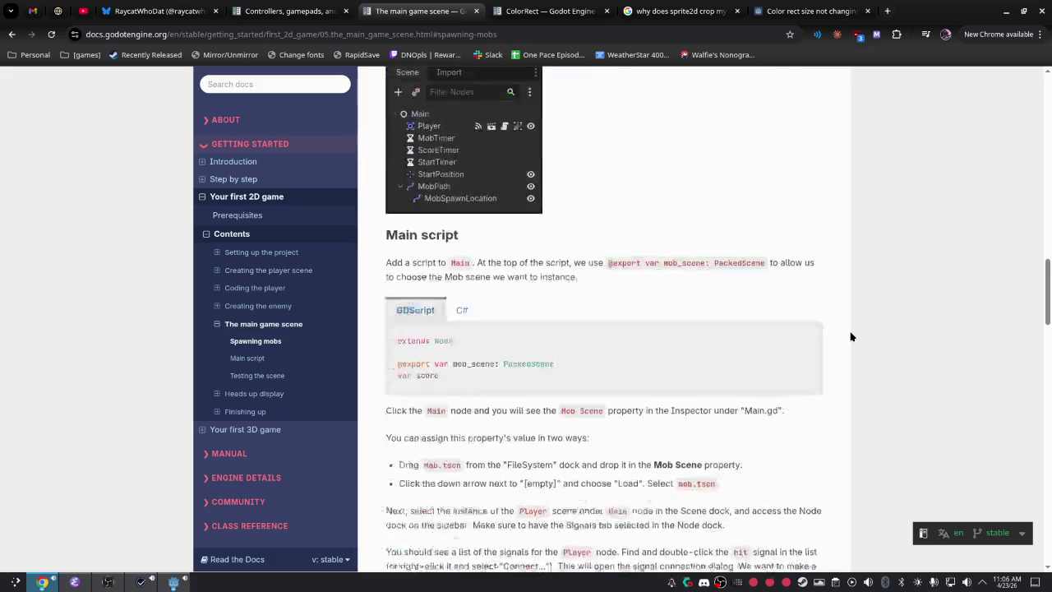
scroll(850, 337, "up", 4)
scroll(850, 337, "down", 7)
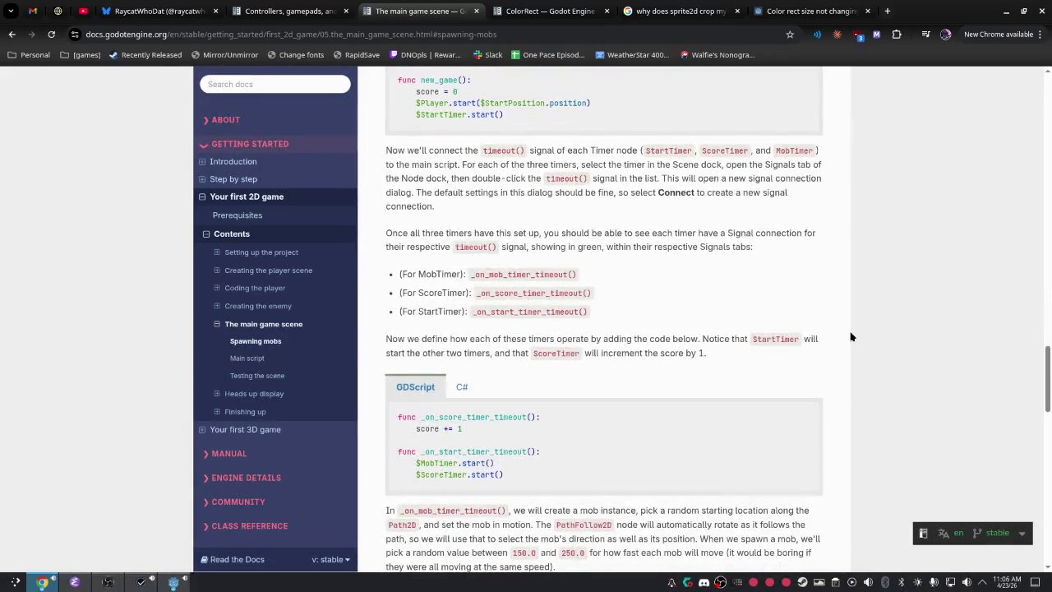
scroll(850, 339, "down", 4)
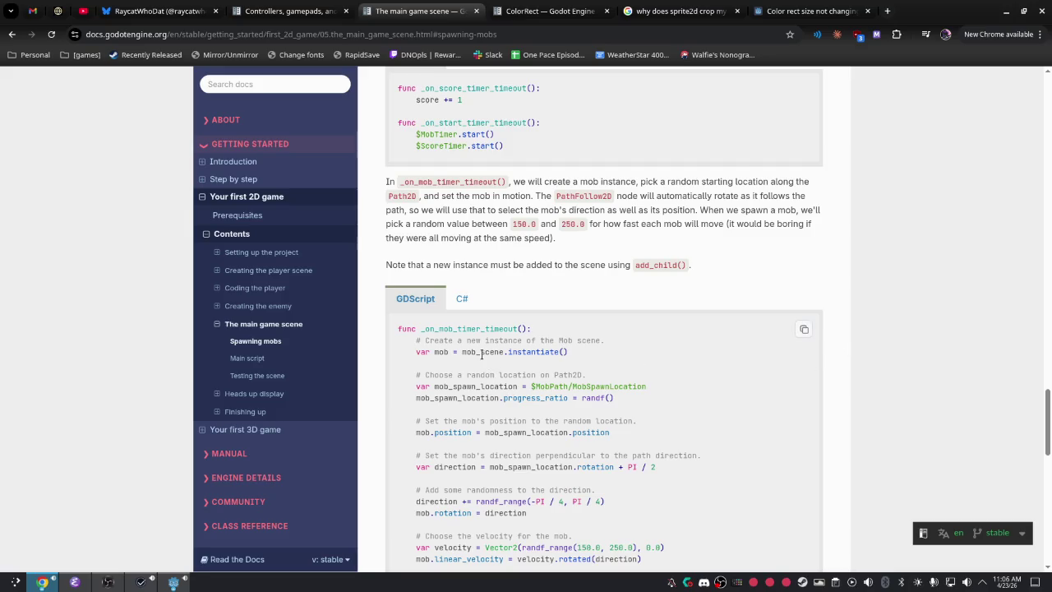
left_click_drag(576, 354, 480, 350)
left_click(582, 376)
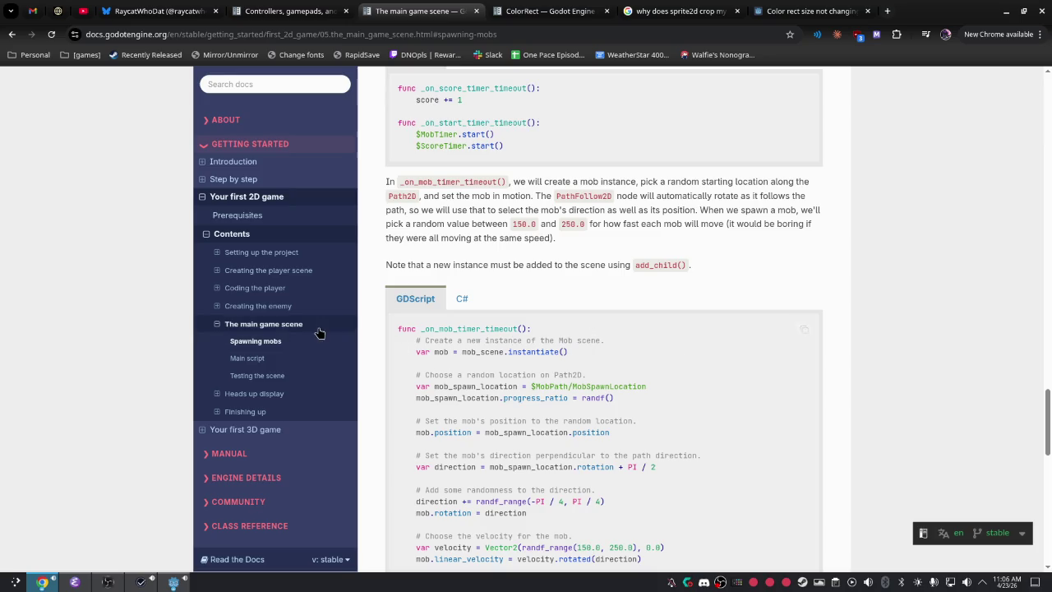
scroll(638, 311, "up", 10)
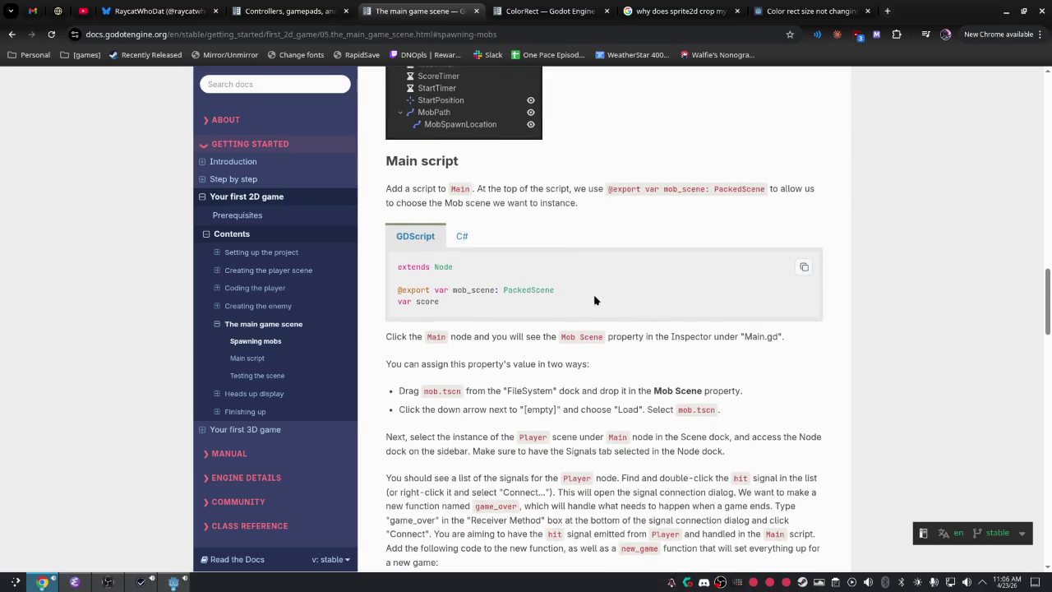
key("alt+Tab")
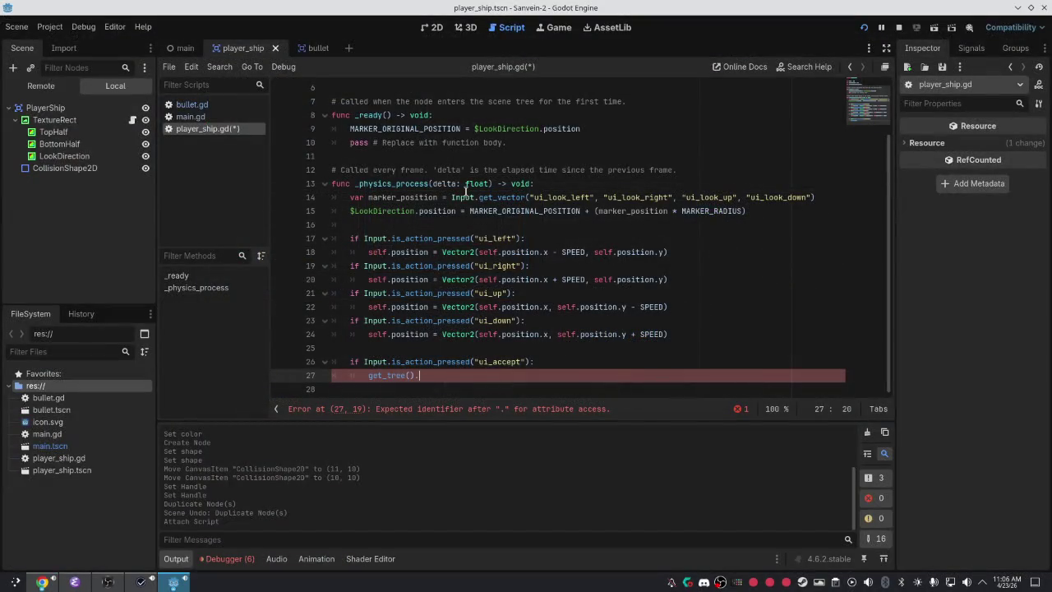
Save player_ship.gd and clear stray lines after the variable declarations.
scroll(466, 190, "up", 2)
left_click(472, 143)
key("ctrl+s")
key("Return")
key("Return")
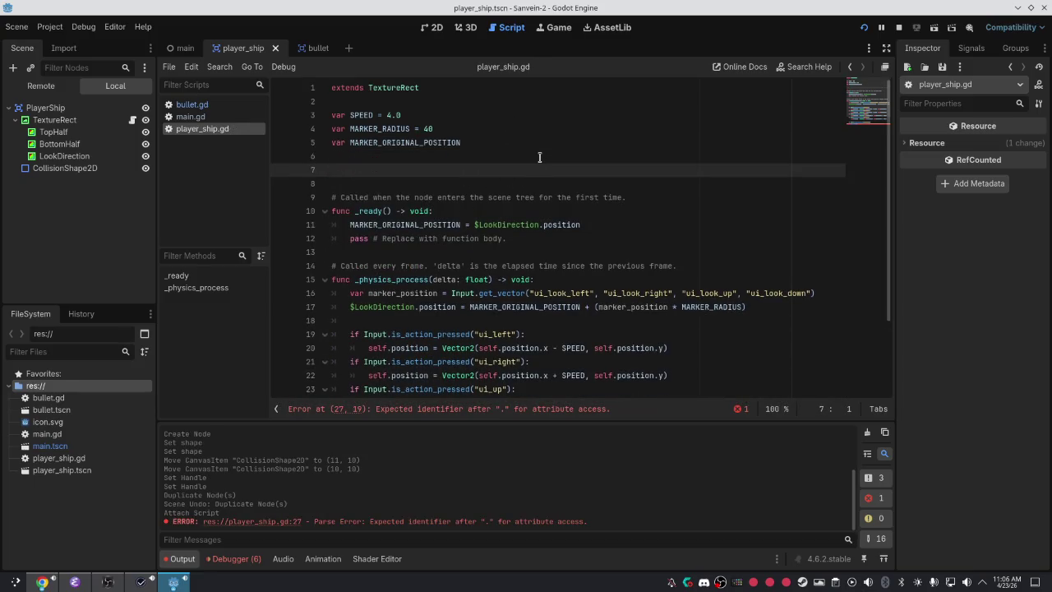
type("@")
key("BackSpace")
key("BackSpace")
key("BackSpace")
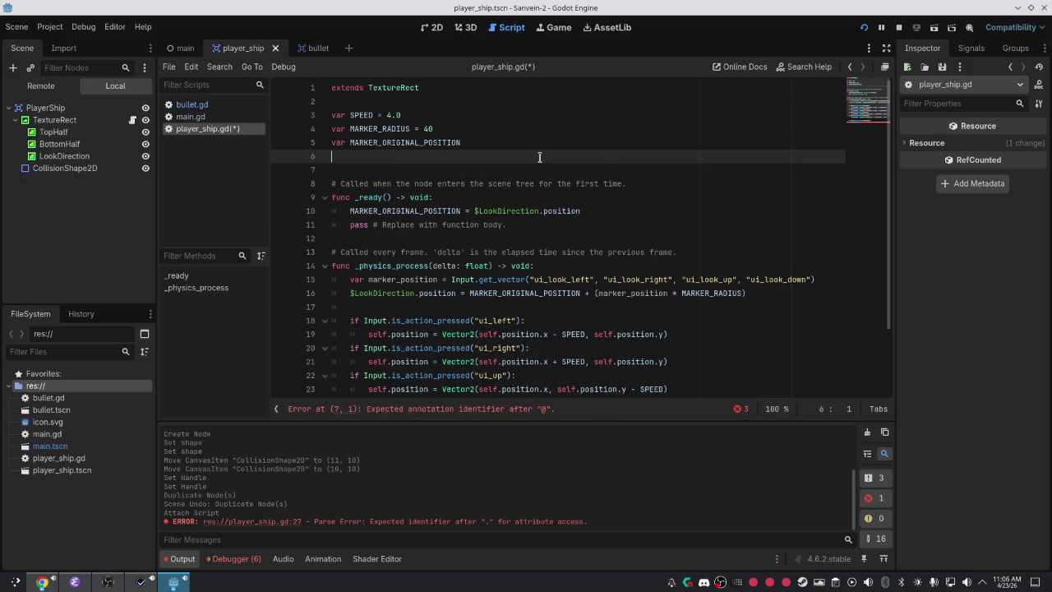
type("N")
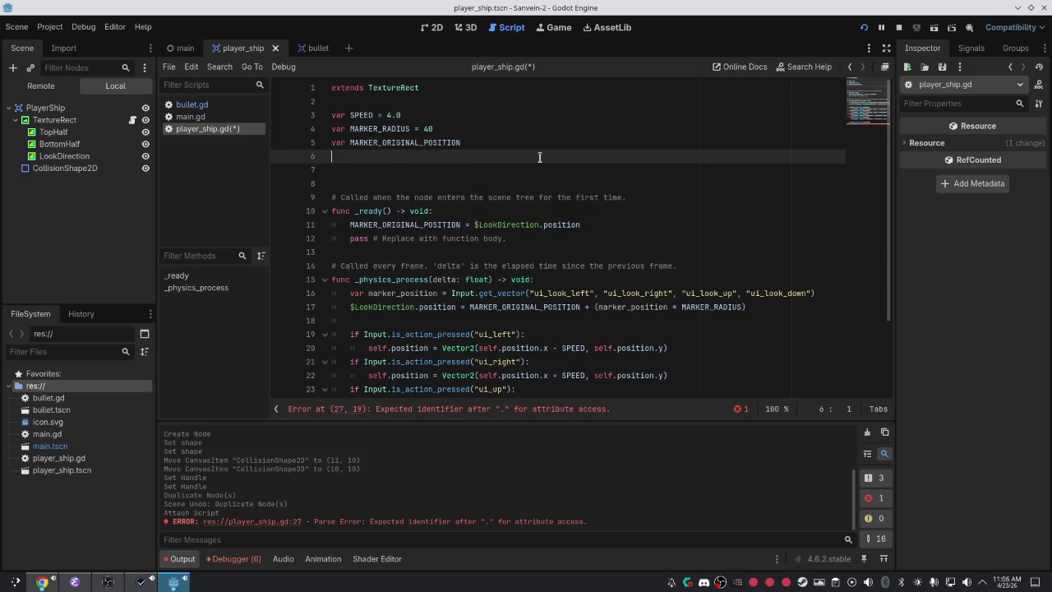
key("Up")
key("Up")
key("Up")
key("Return")
key("Return")
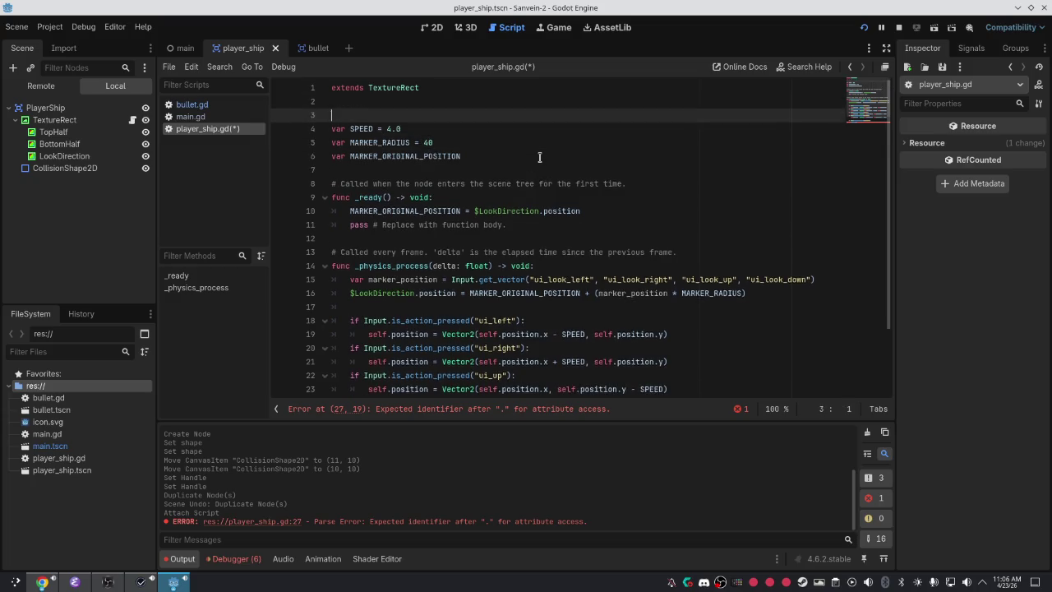
key("Up")
type("@onreadt ")
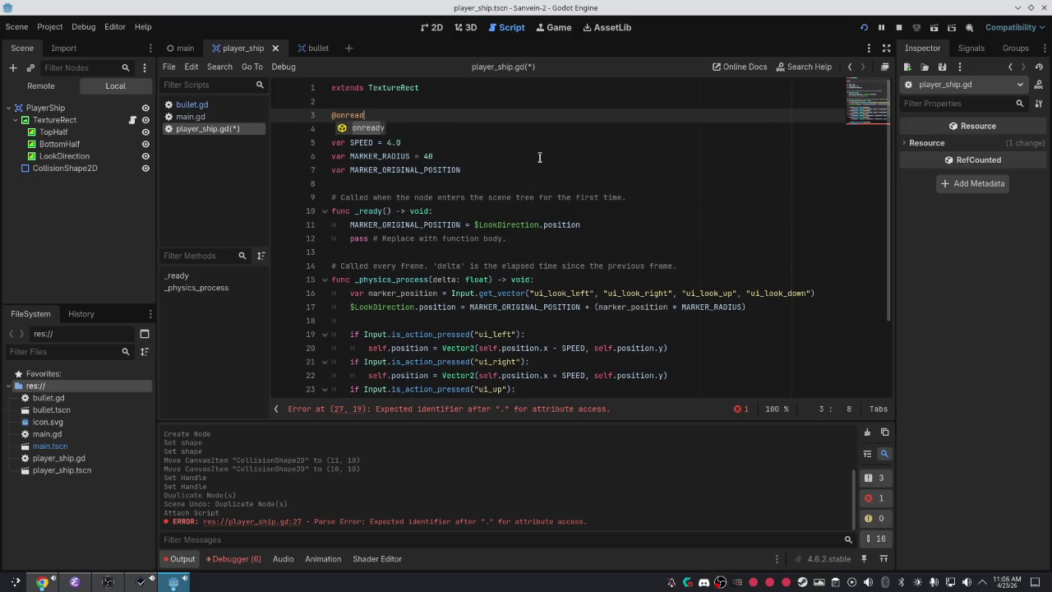
type(" var bullet")
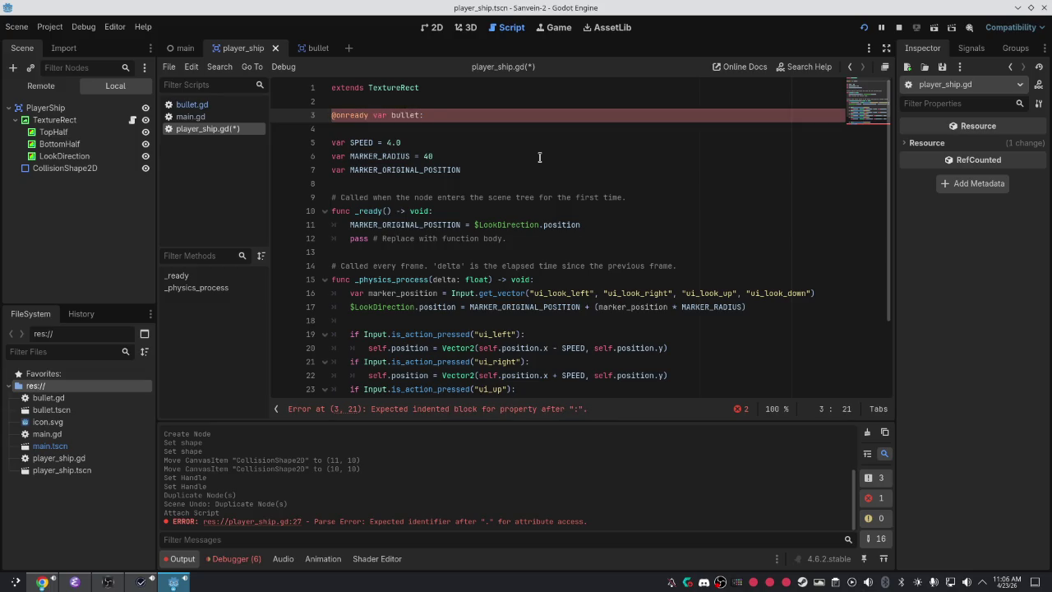
key("BackSpace")
type("PackedS")
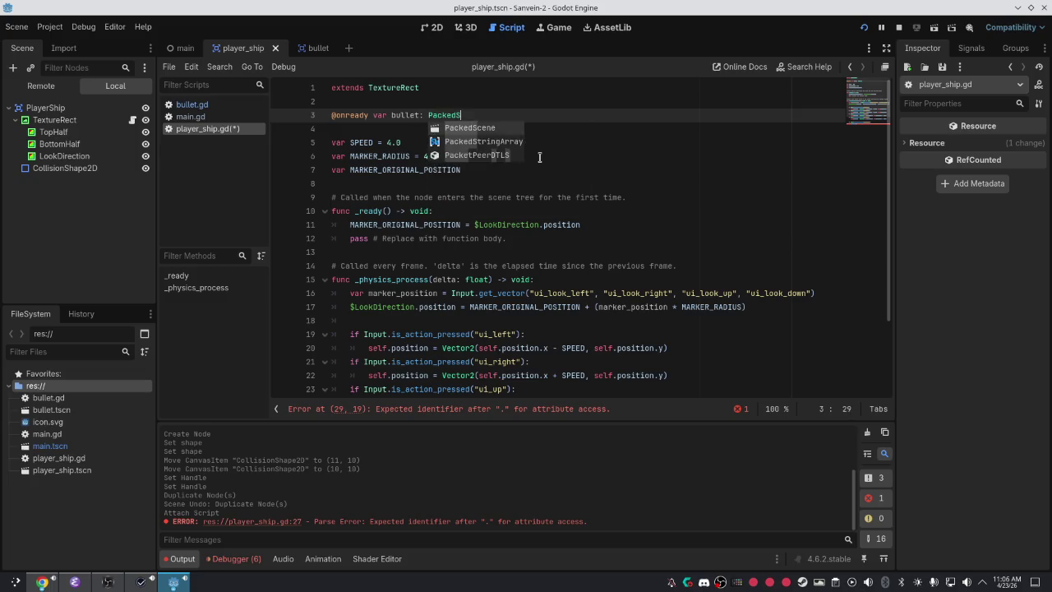
key("Return")
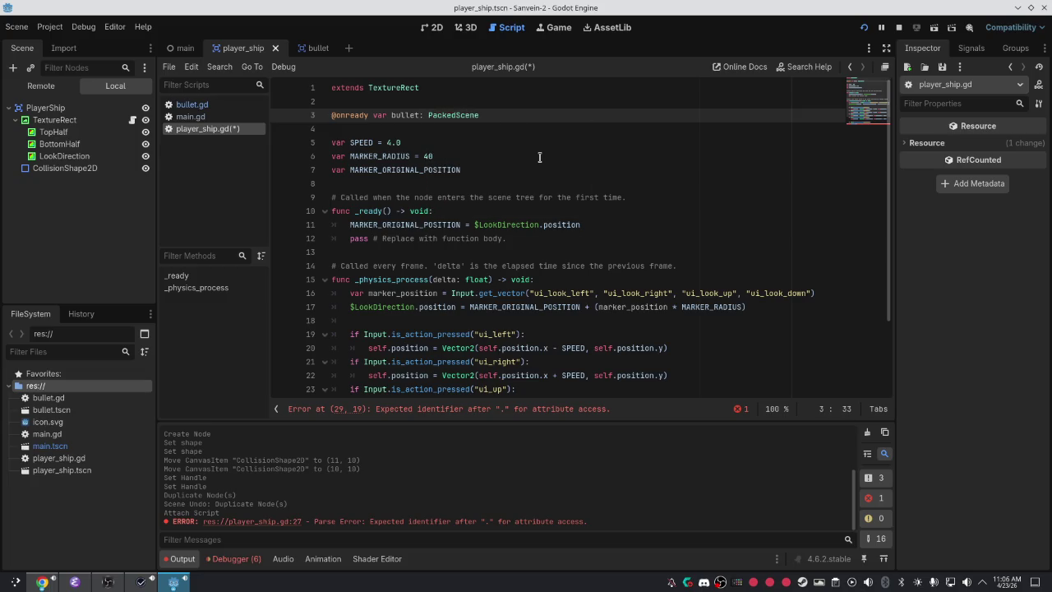
Compare with the docs example, save the script, and inspect the PlayerShip root node.
key("alt+Tab")
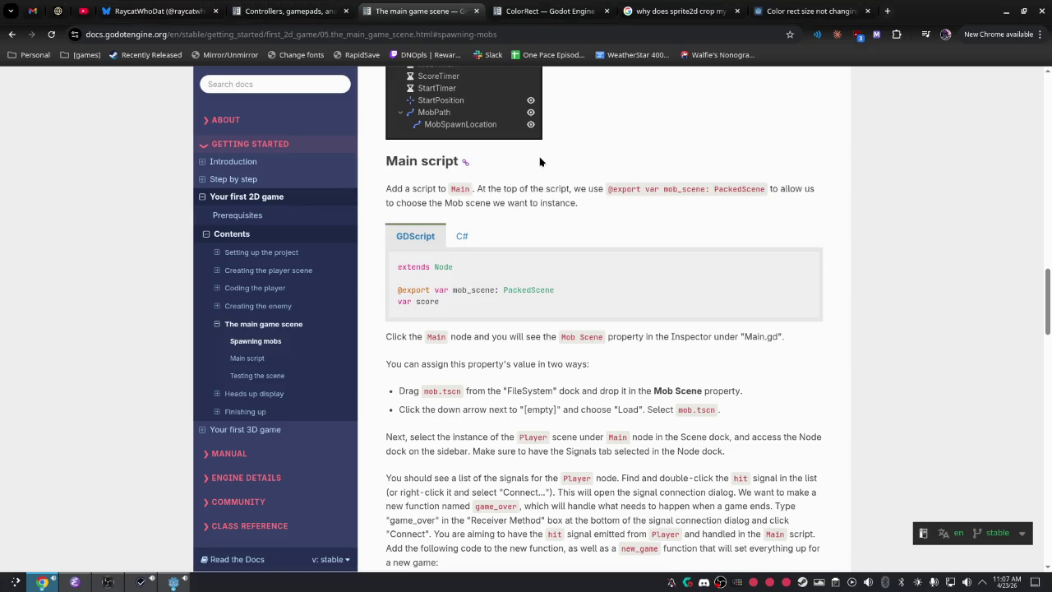
key("alt+Tab")
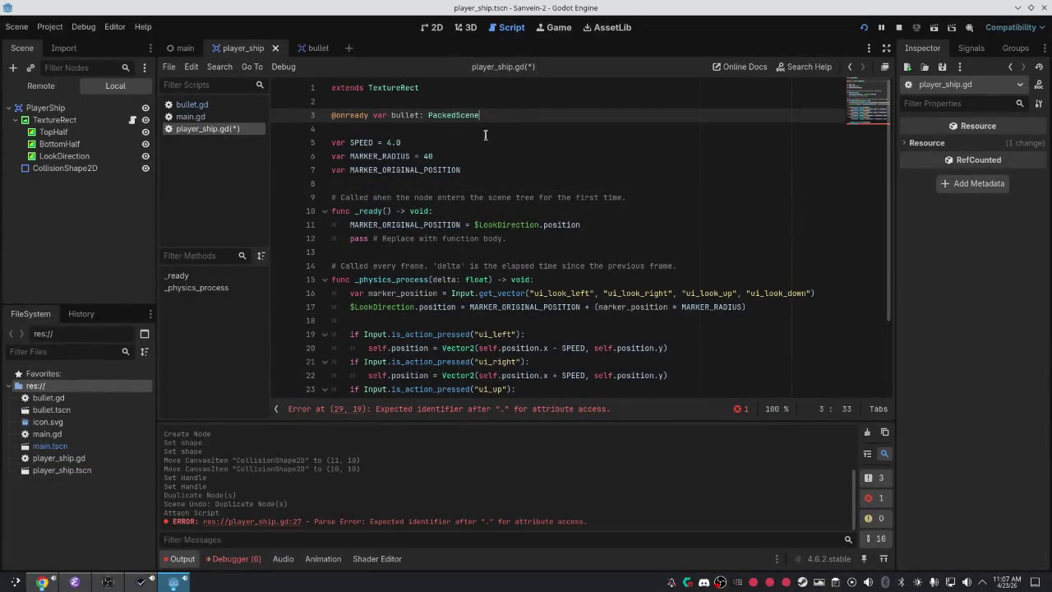
key("alt+Tab")
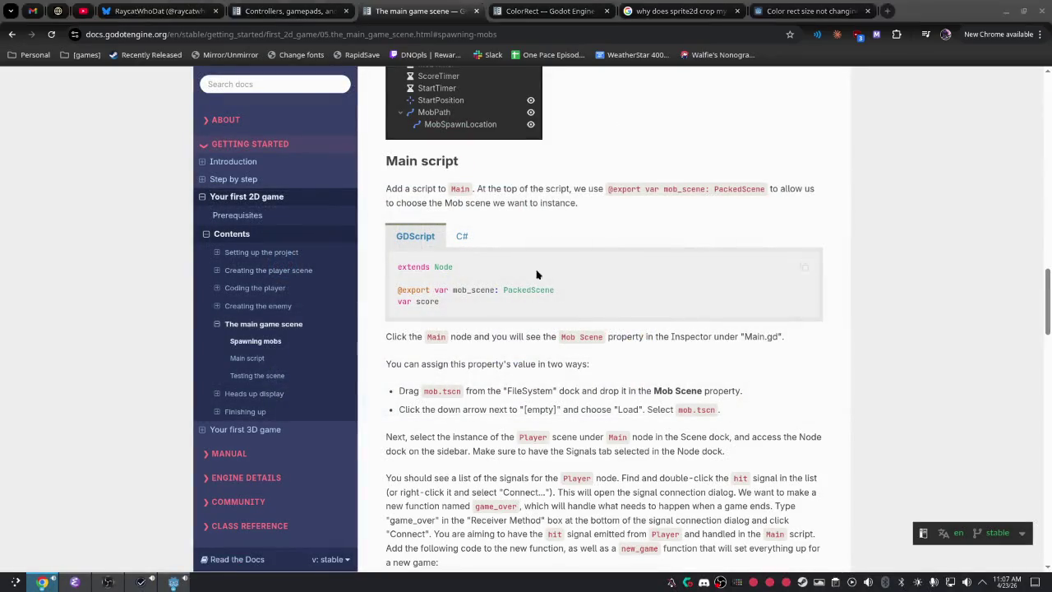
key("alt+Tab")
left_click(615, 142)
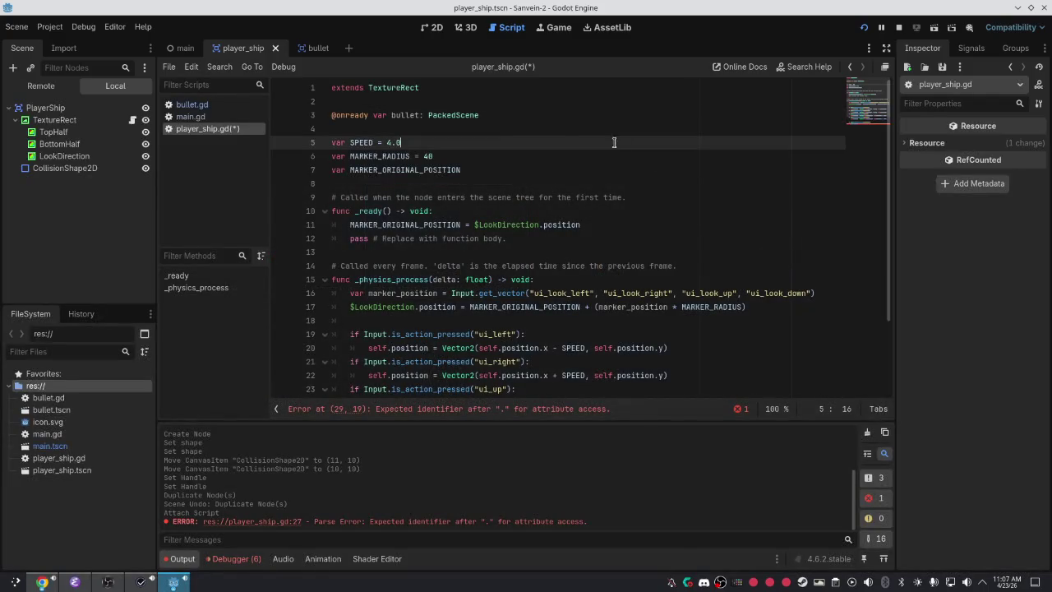
left_click(493, 116)
key("ctrl+s")
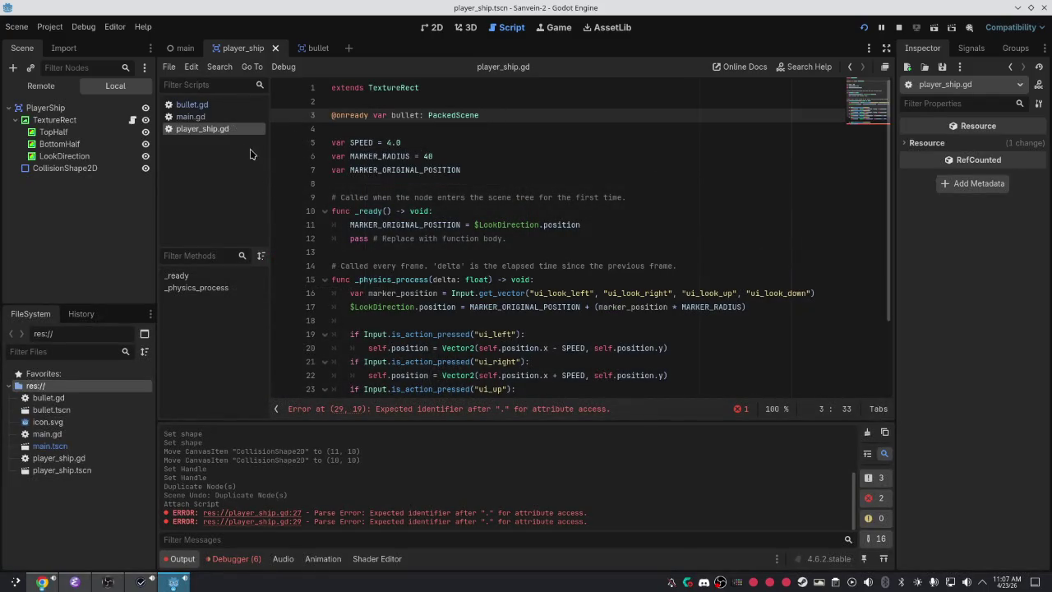
left_click(914, 143)
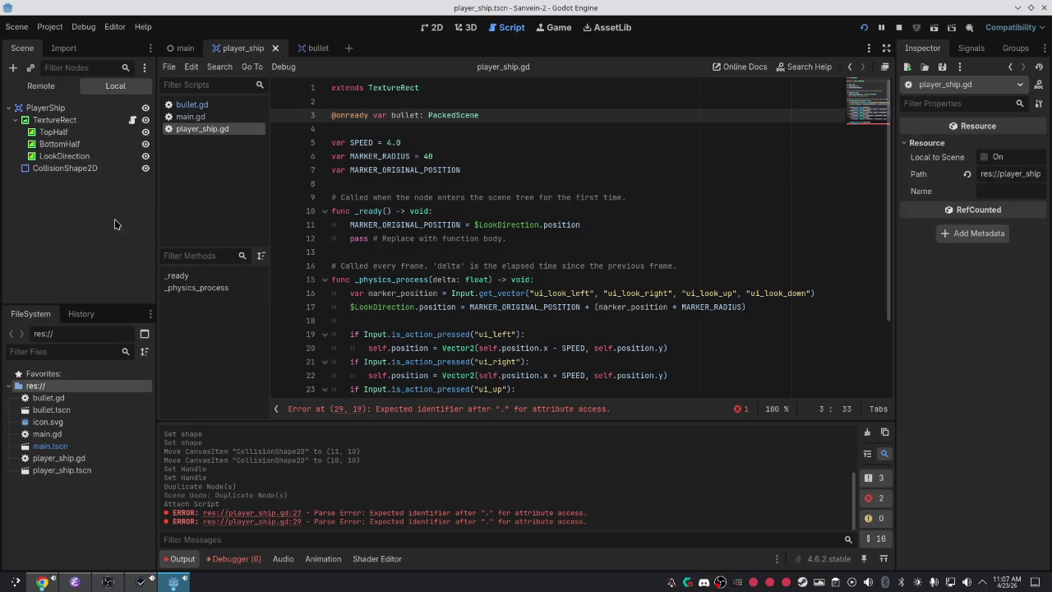
left_click(78, 108)
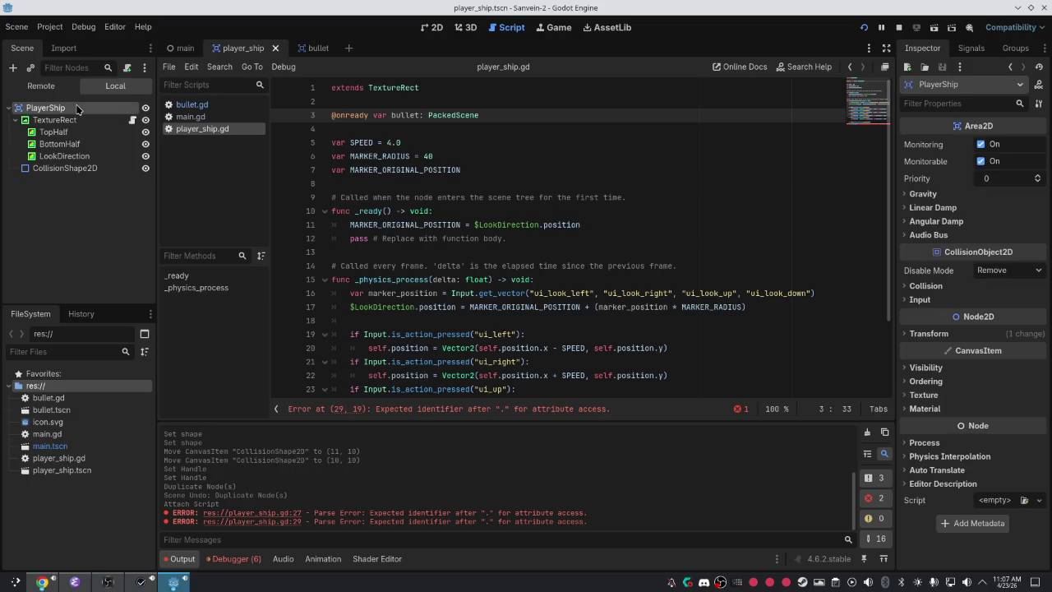
Select the TextureRect node holding the script and filter its Inspector for 'bul'.
key("alt+Tab")
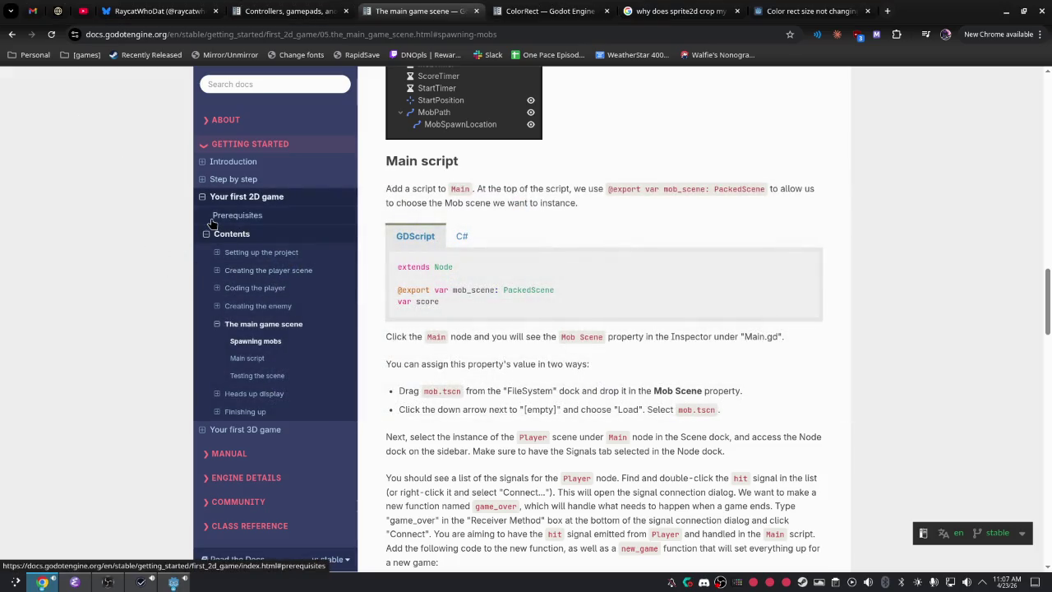
key("alt+Tab")
left_click(97, 120)
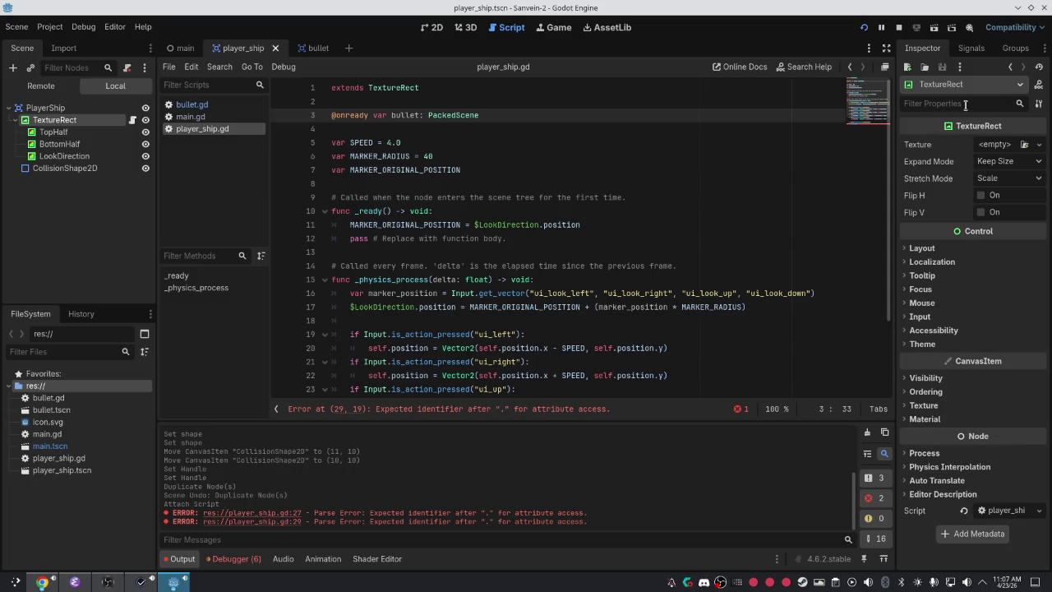
type("bul")
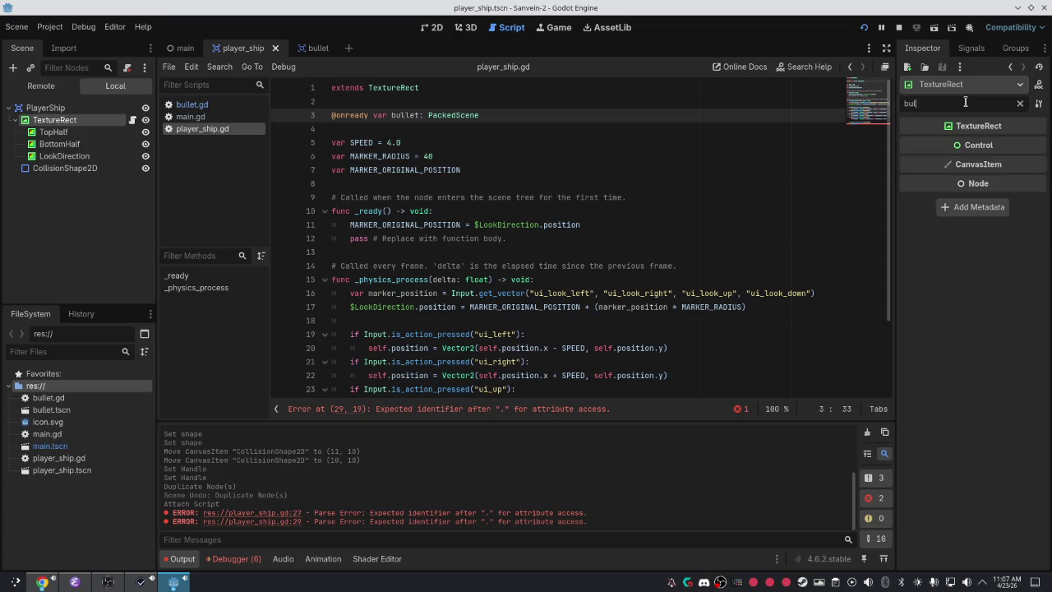
key("alt+Tab")
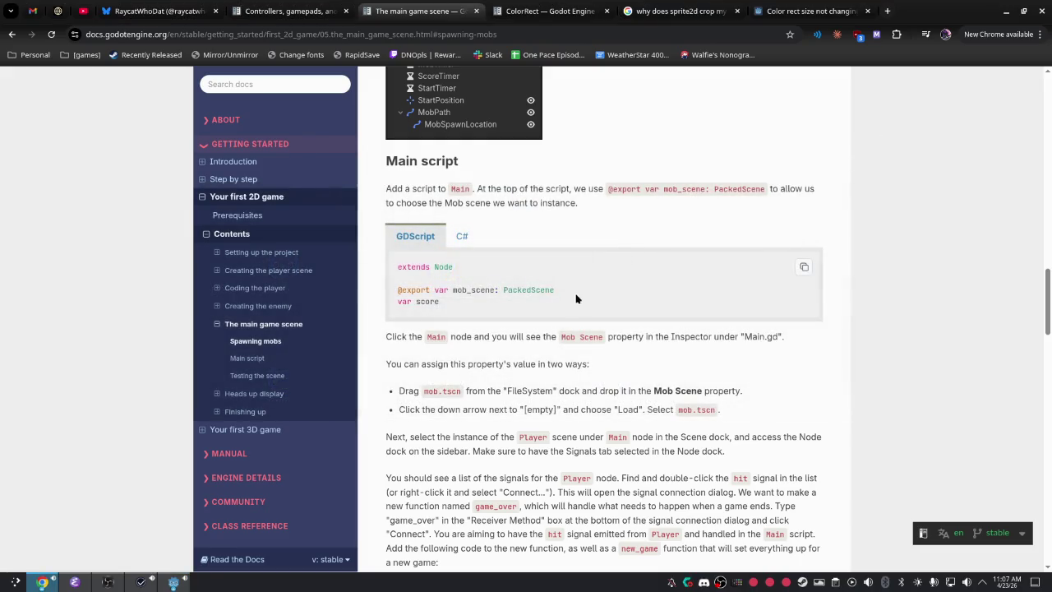
key("alt+Tab")
double_click(361, 116)
type("export")
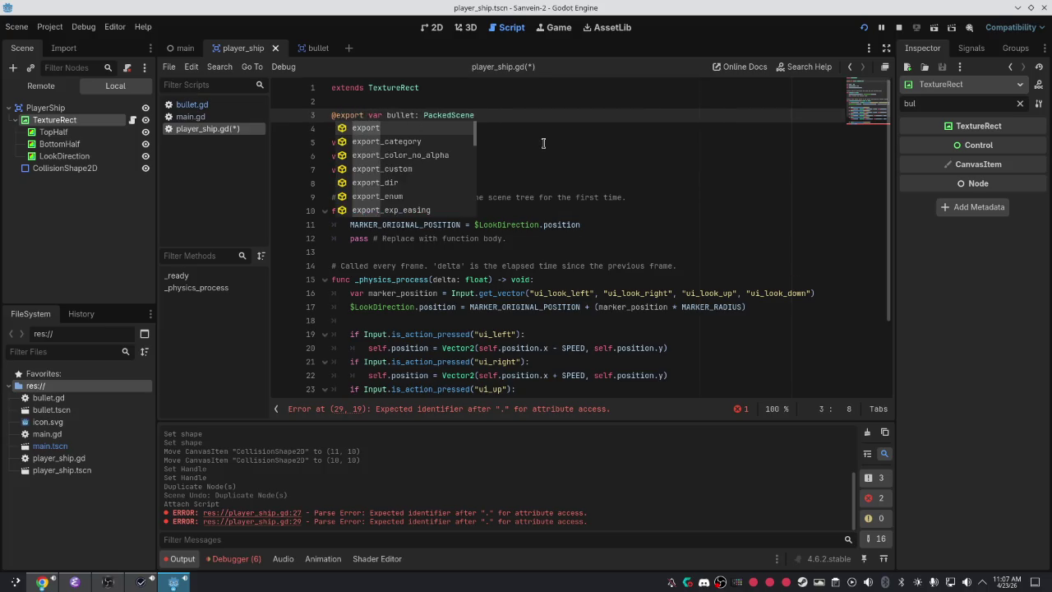
left_click(542, 144)
key("ctrl+s")
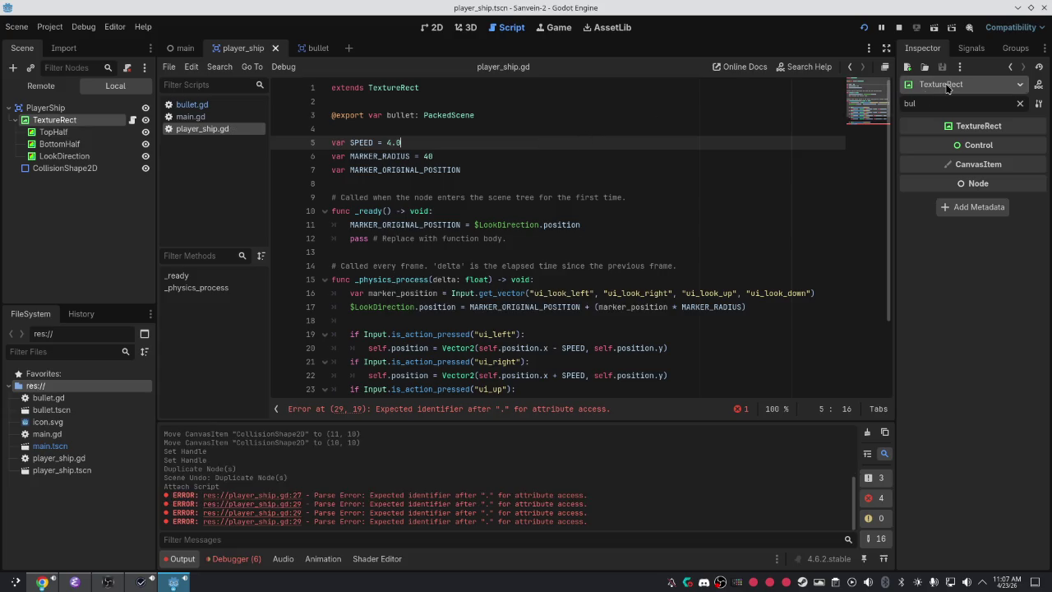
left_click(1019, 104)
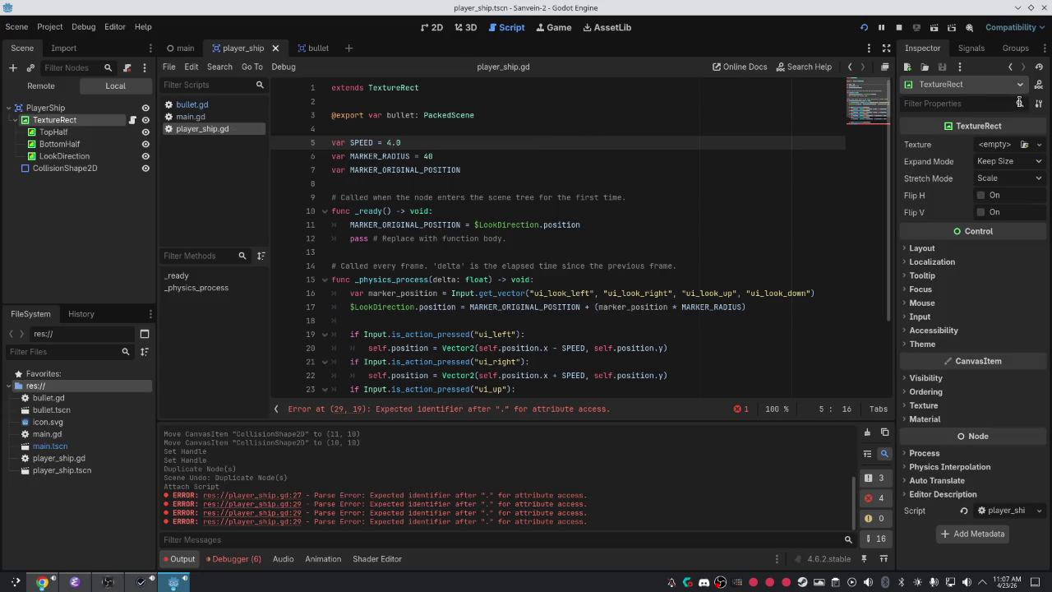
left_click(257, 495)
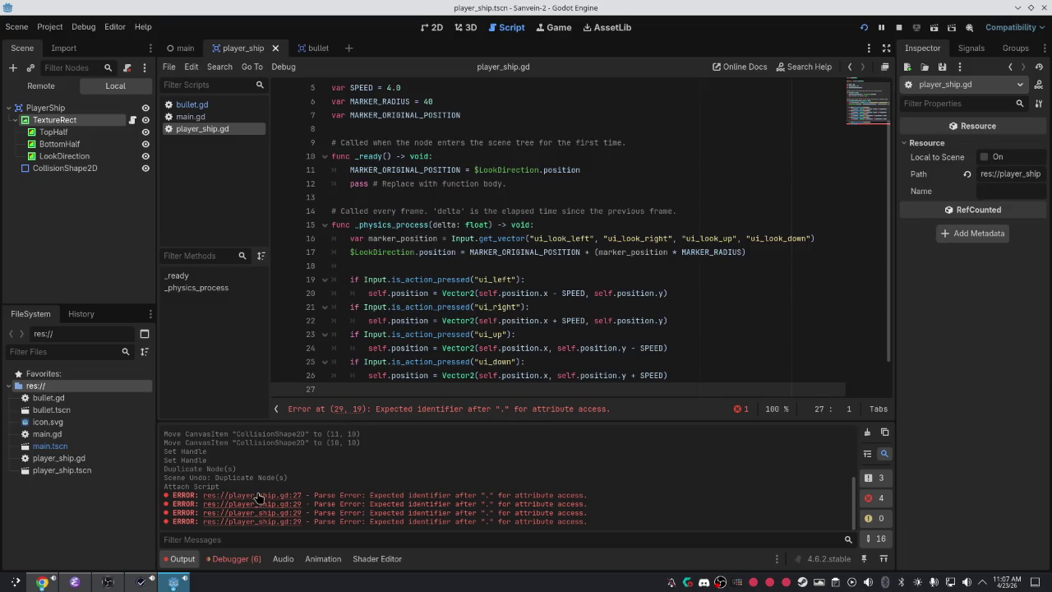
Replace the unfinished get_tree(). call on line 29 with pass.
scroll(394, 386, "down", 2)
left_click(421, 375)
left_click_drag(421, 375, 362, 372)
key("BackSpace")
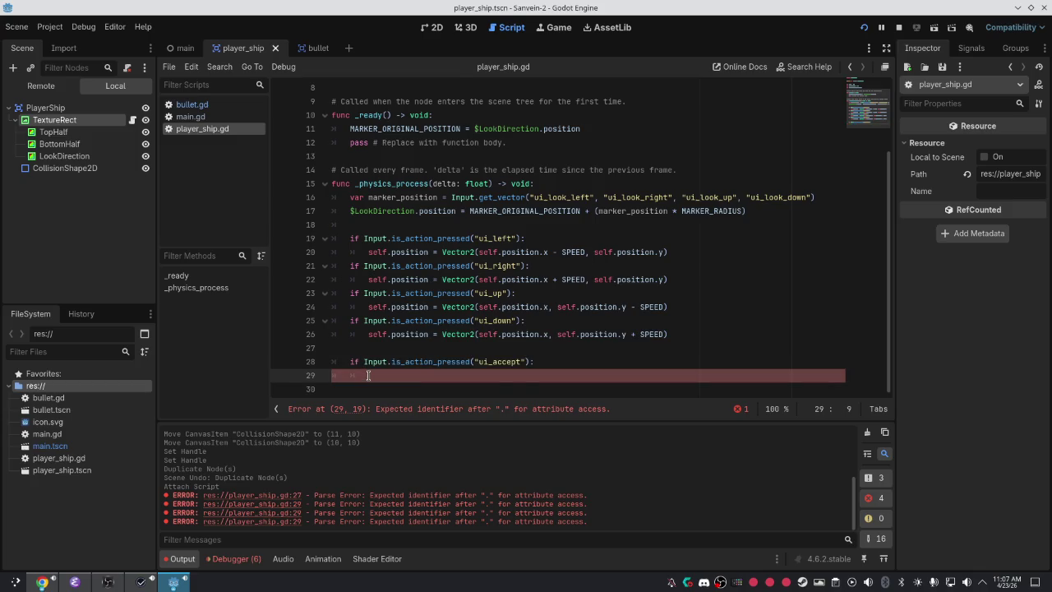
type("pass")
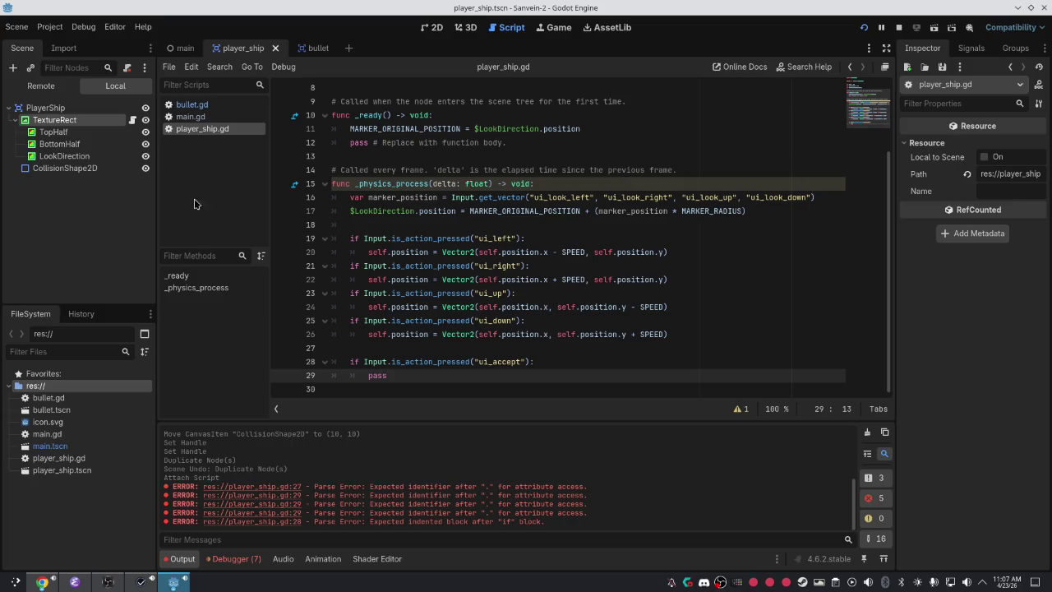
Add bullet.instantiate() on a new line under the ui_accept check, then switch to the docs.
left_click(86, 145)
left_click(581, 363)
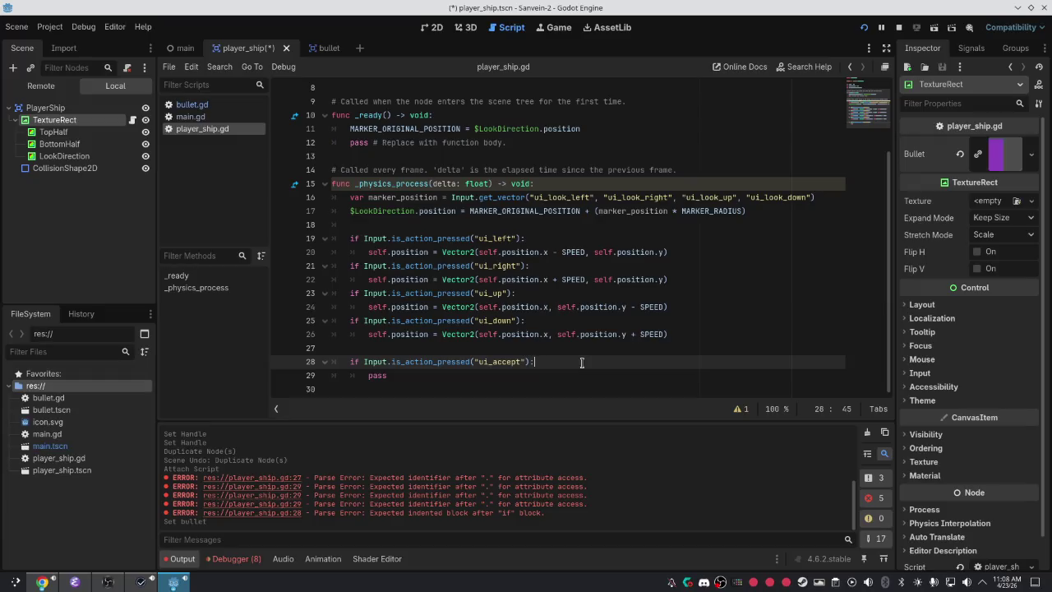
key("Return")
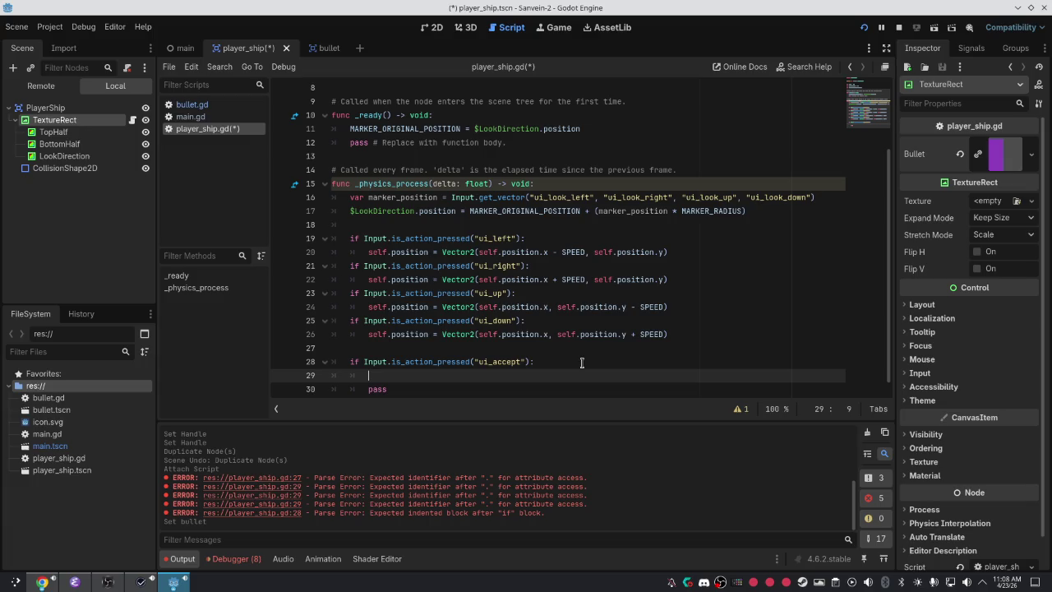
type("g")
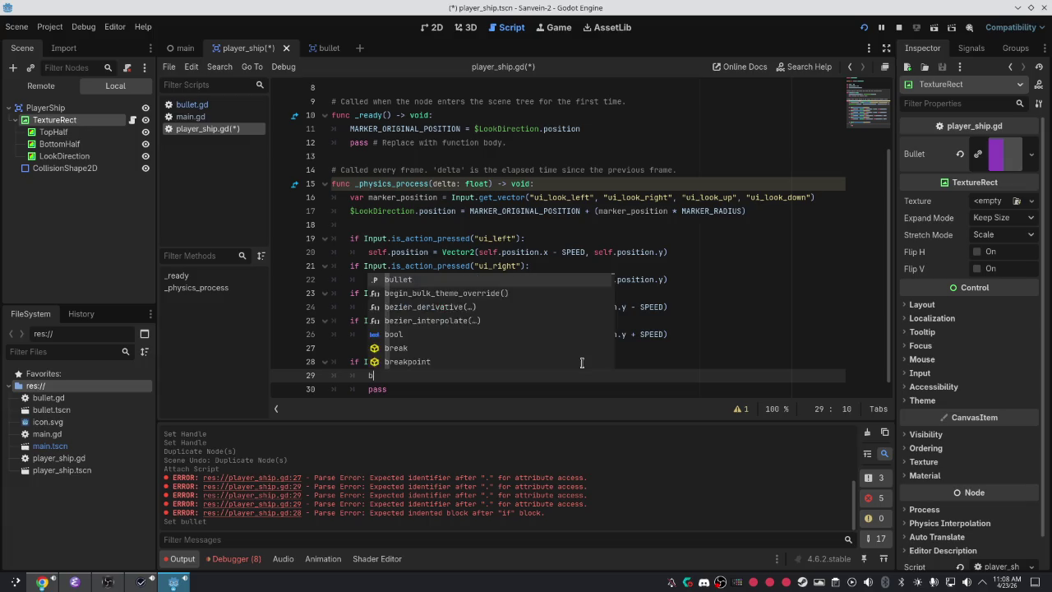
key("BackSpace")
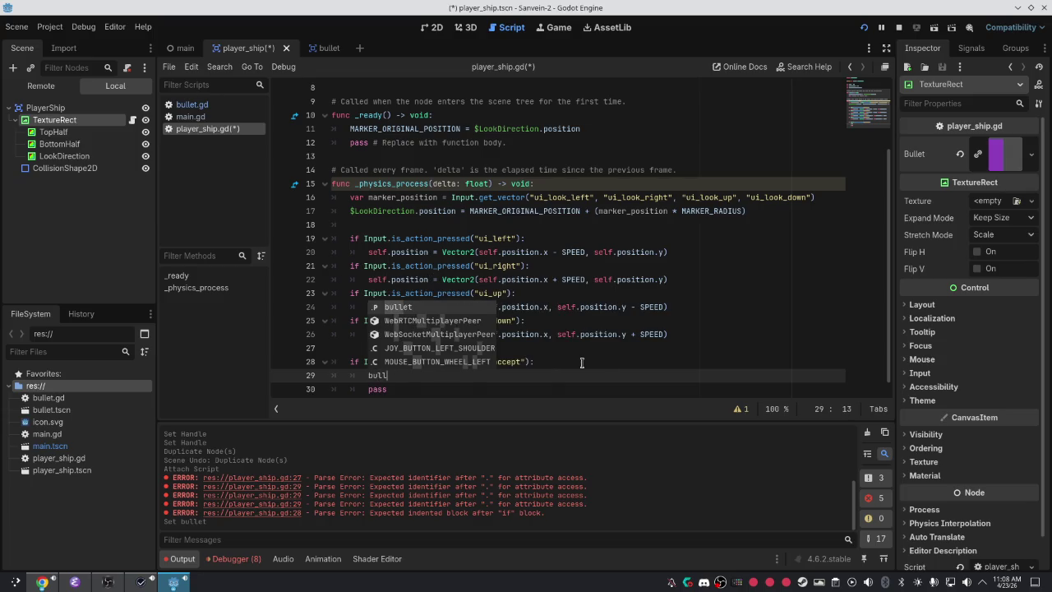
key("Return")
type(".uisnsta")
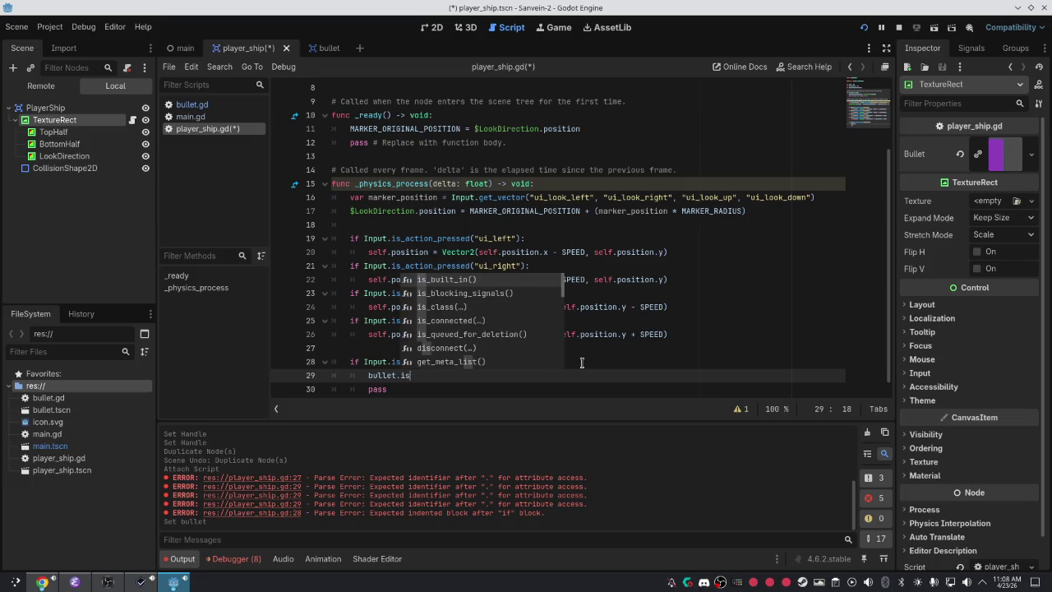
key("Return")
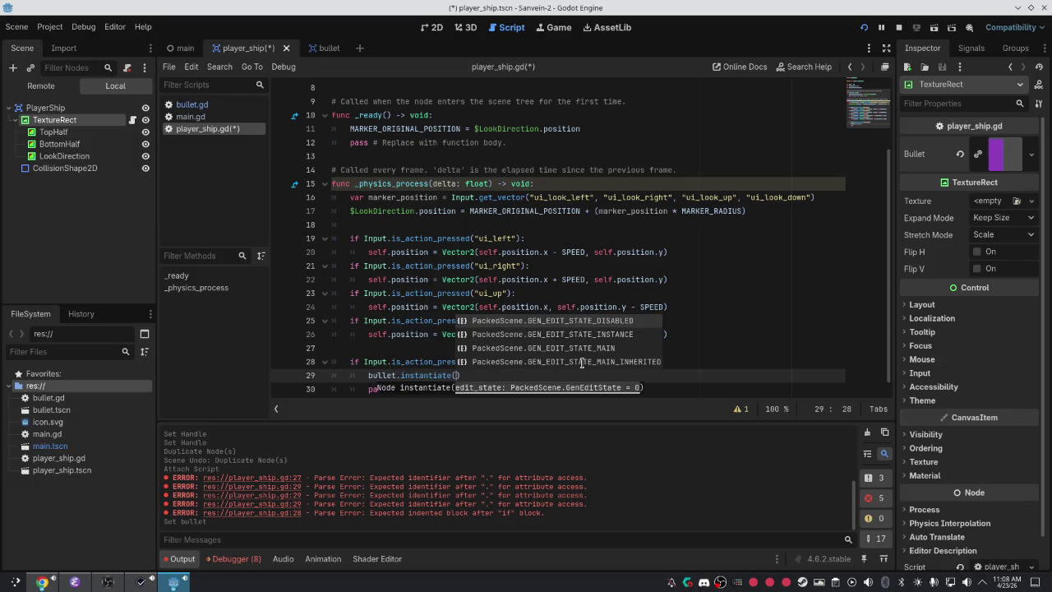
key("Right")
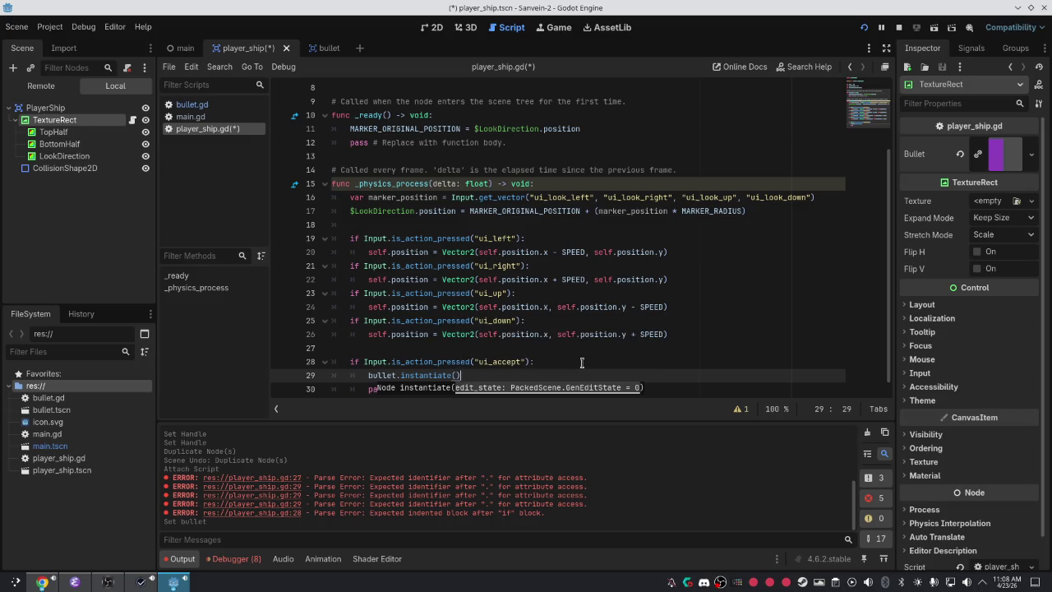
key("alt+Tab")
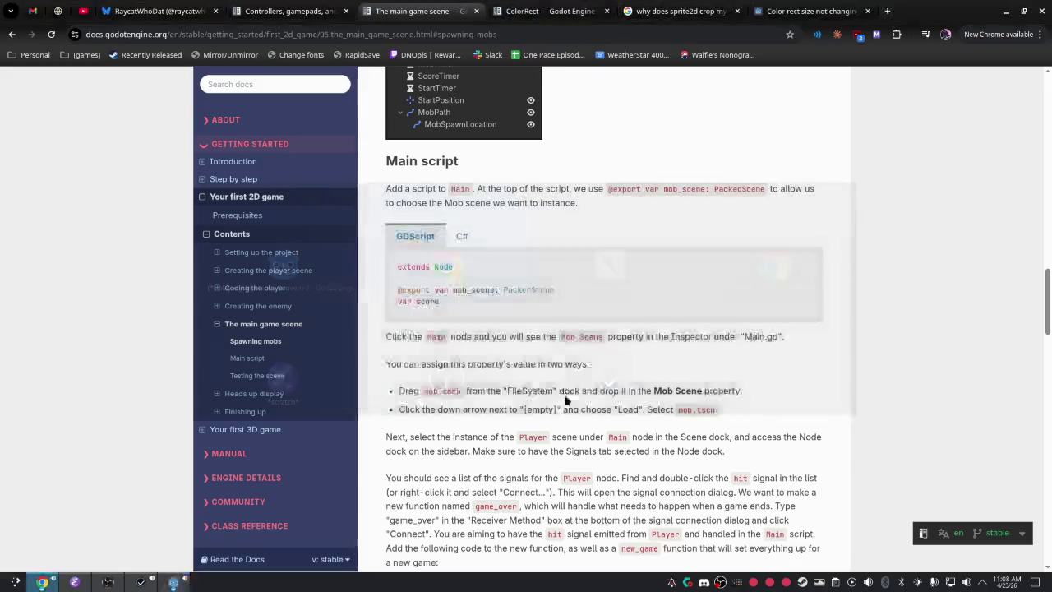
Scroll the main game scene docs to the _on_mob_timer_timeout code, then return to Godot.
scroll(624, 361, "down", 3)
scroll(616, 364, "up", 2)
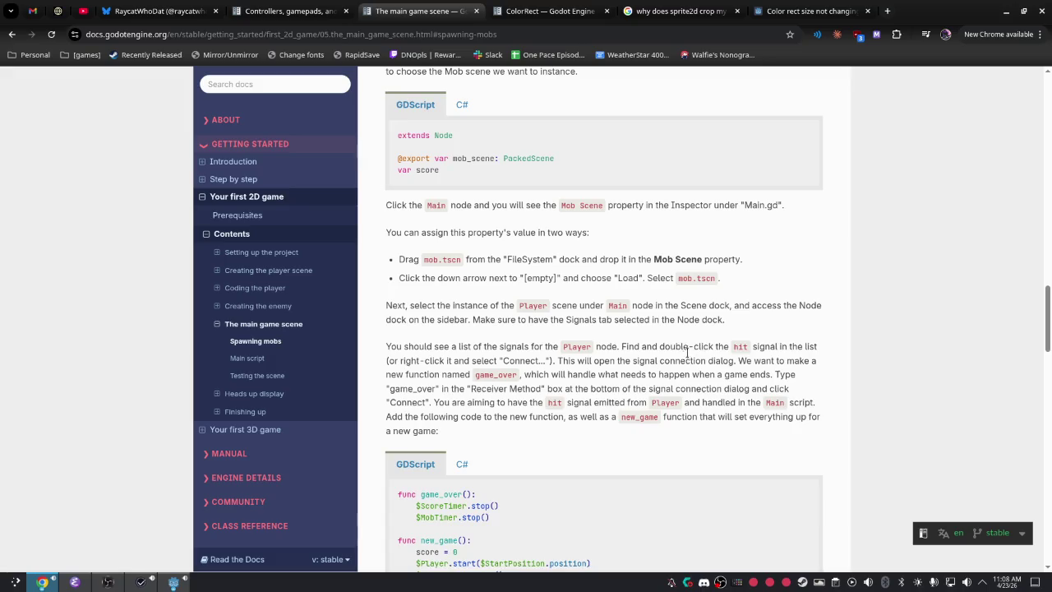
scroll(696, 378, "down", 5)
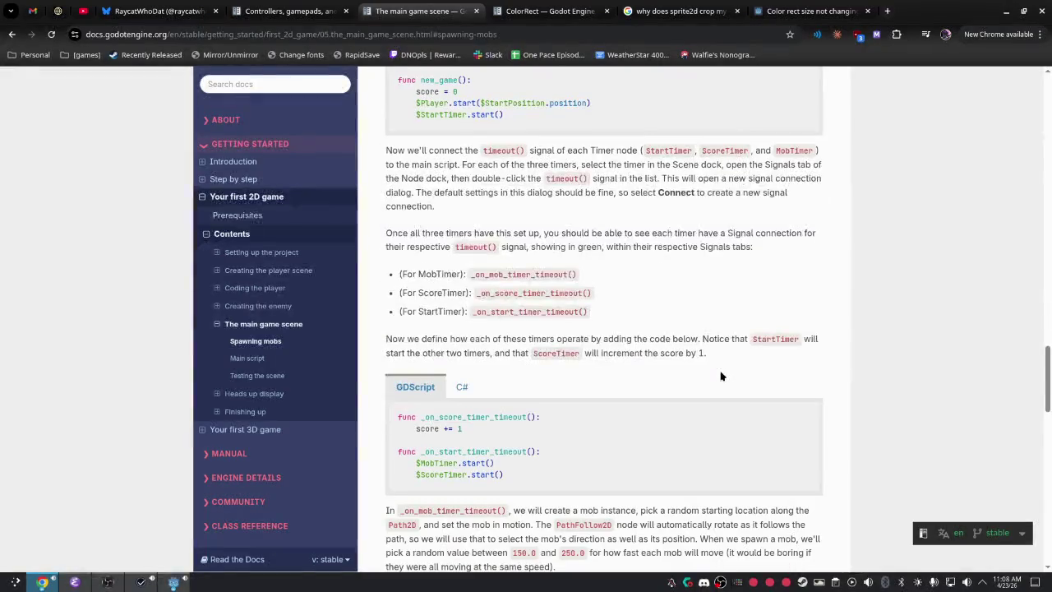
scroll(720, 375, "down", 4)
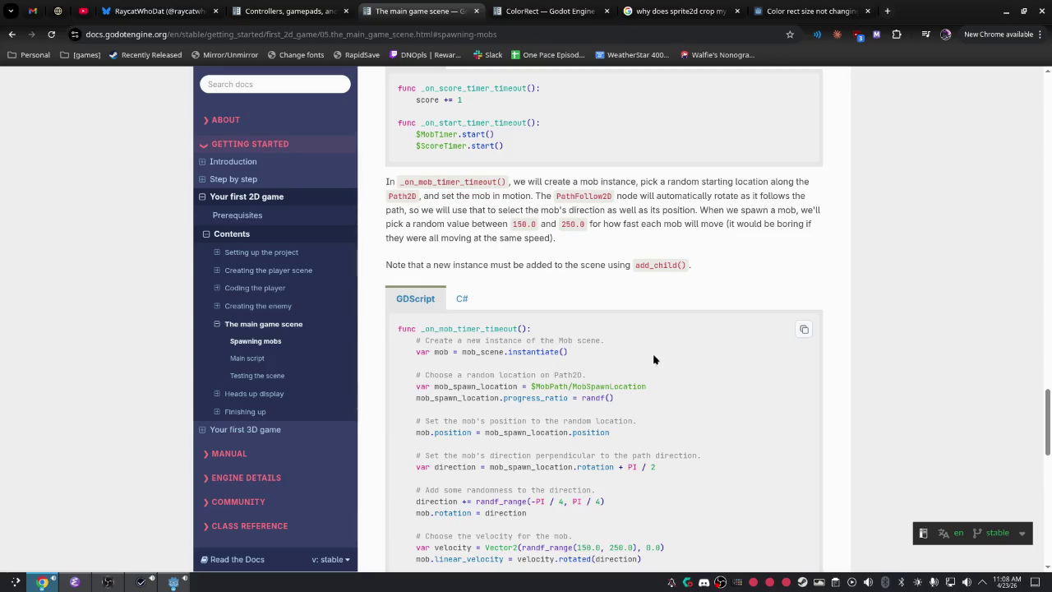
scroll(528, 476, "down", 3)
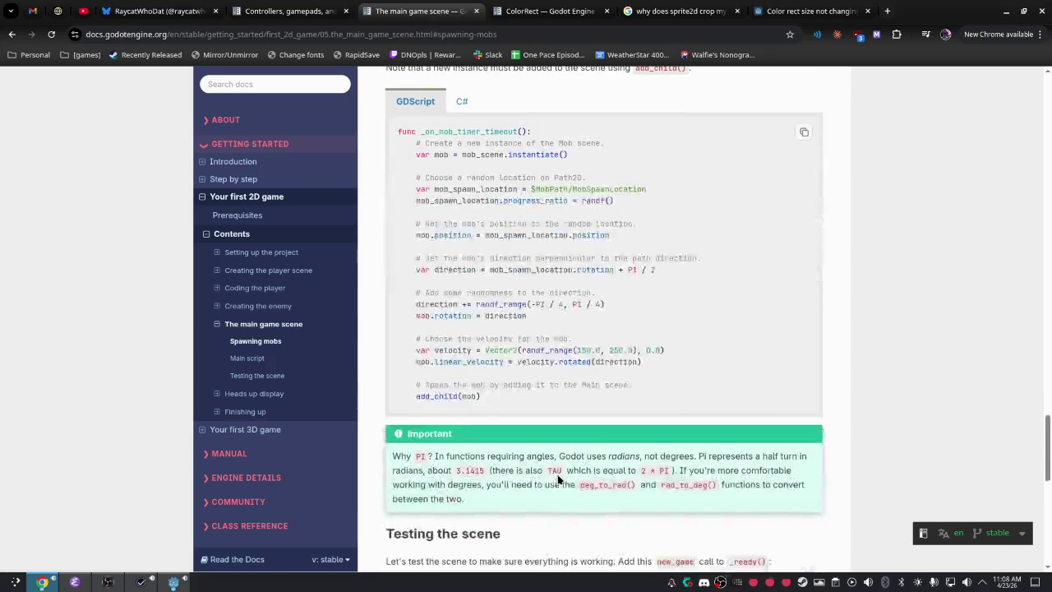
key("alt+Tab")
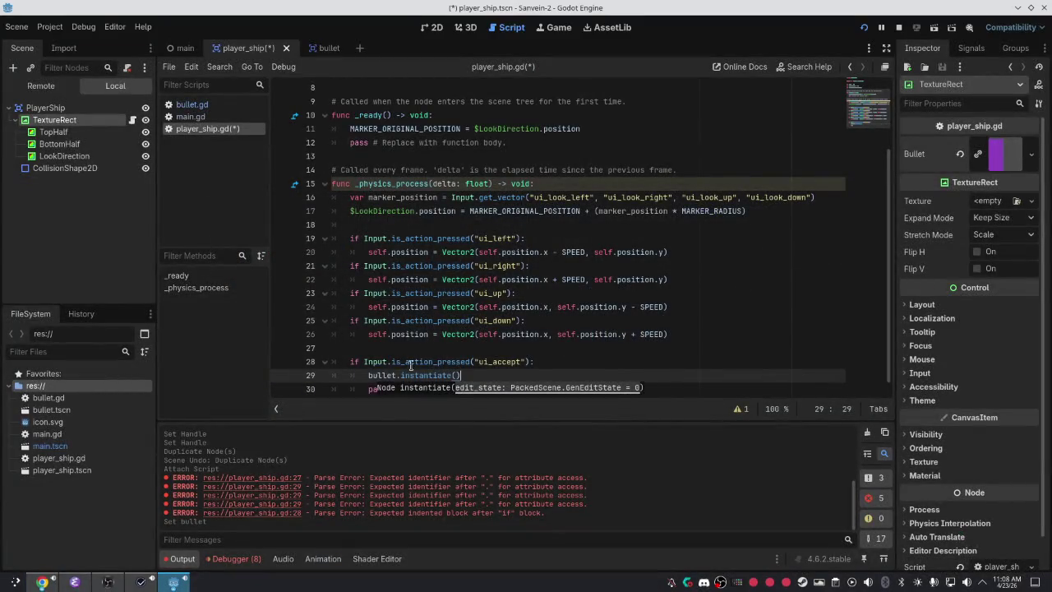
Make line 29 'var bullet = bullet.instantiate()', add 'bullet.DIRECTION_VECTOR = marker_position', and save.
left_click(371, 373)
type("var bu")
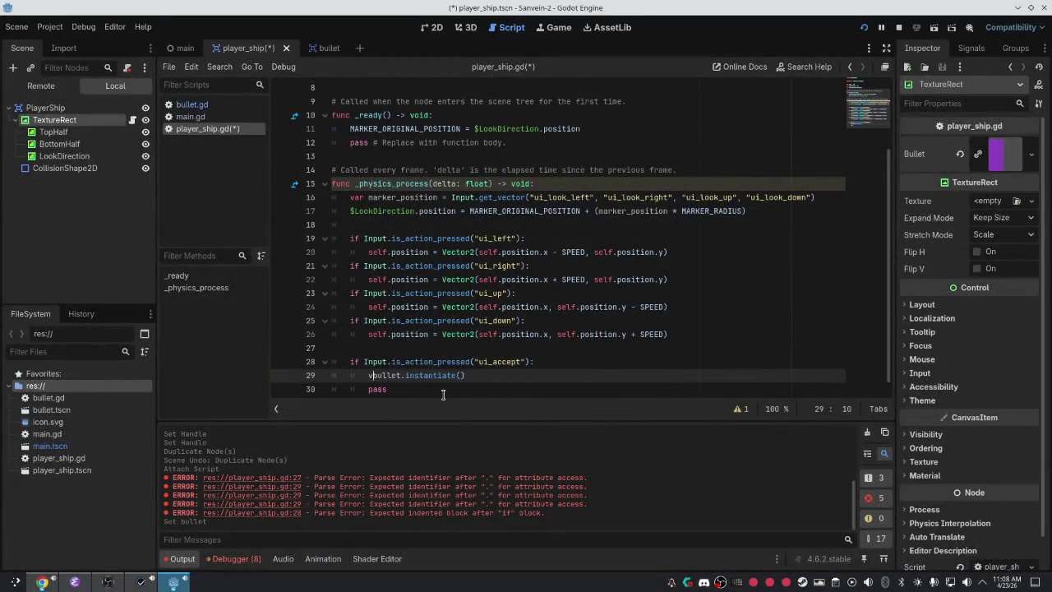
type("llet =")
key("Right")
key("Right")
key("Right")
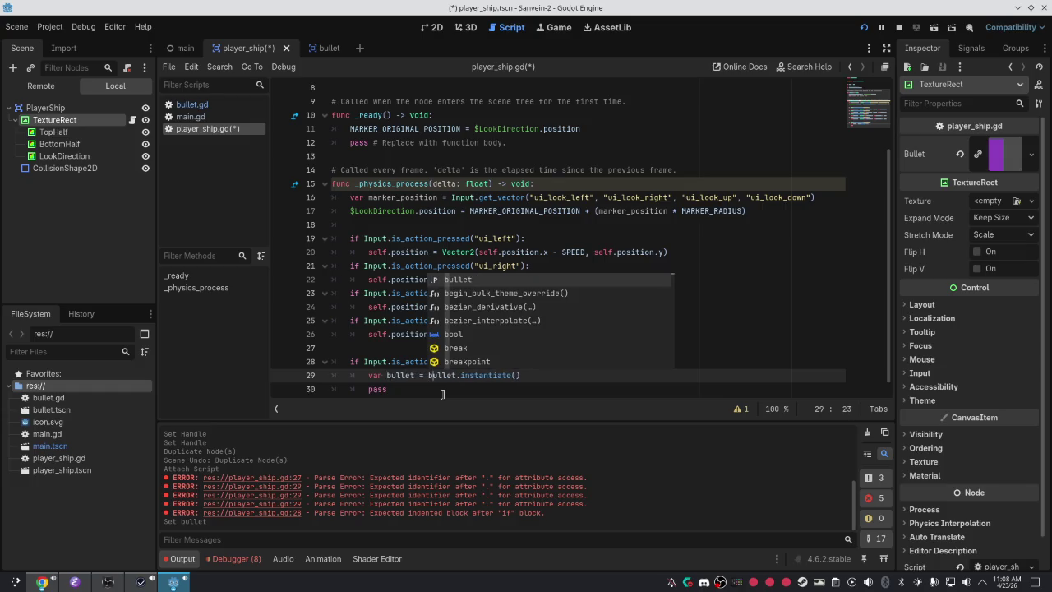
key("Down")
key("ctrl+BackSpace")
type("bullet.")
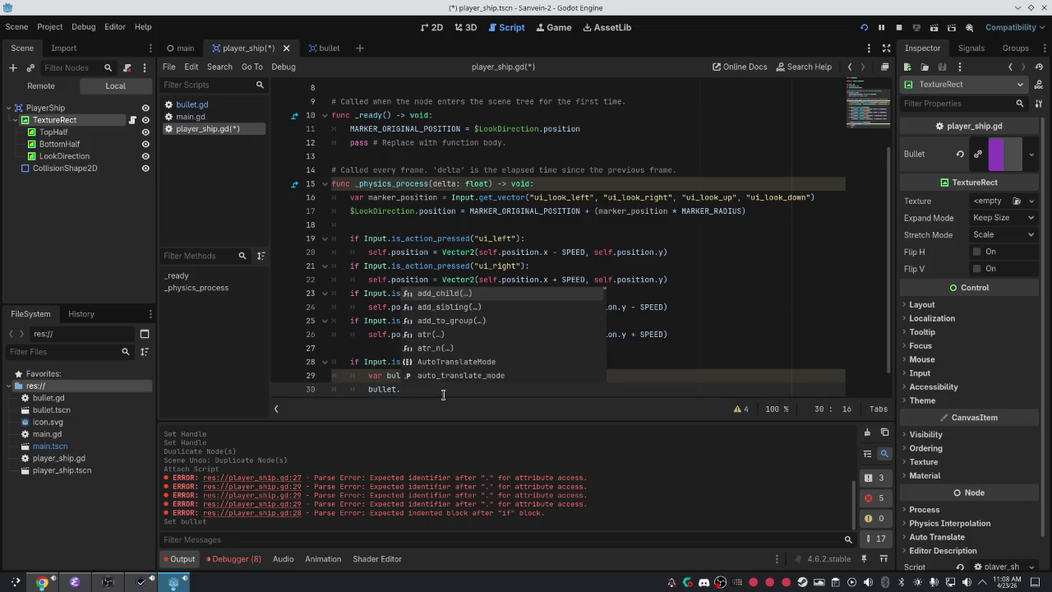
scroll(466, 390, "down", 1)
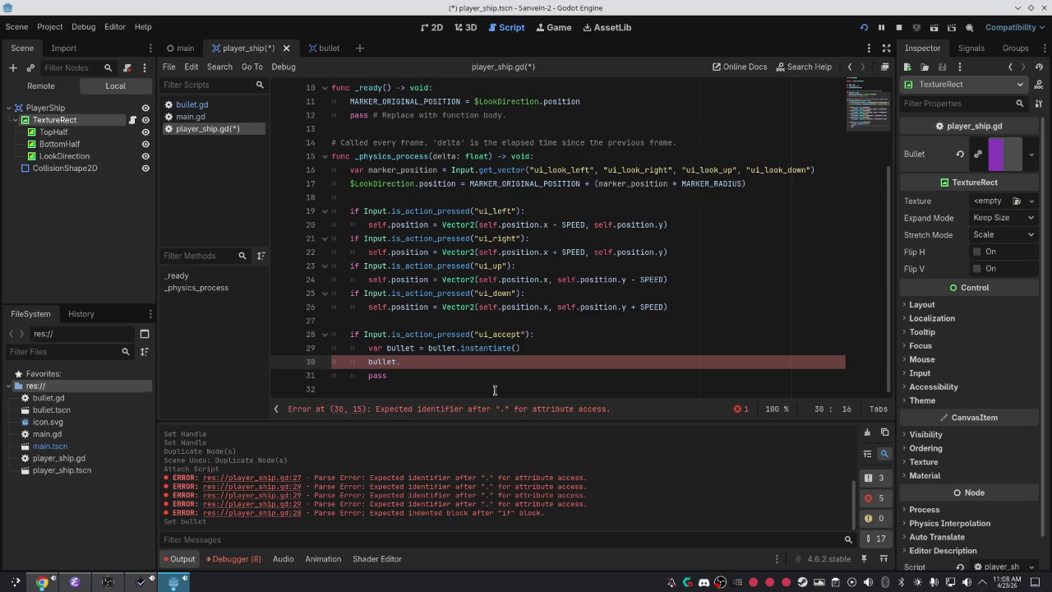
type("D")
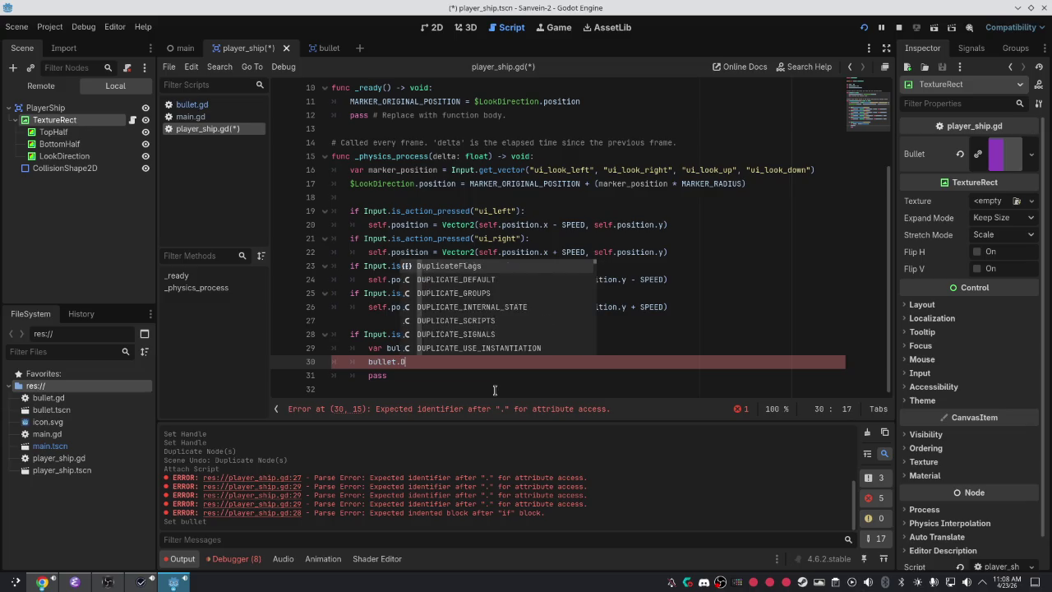
type("IRECTION_VEC")
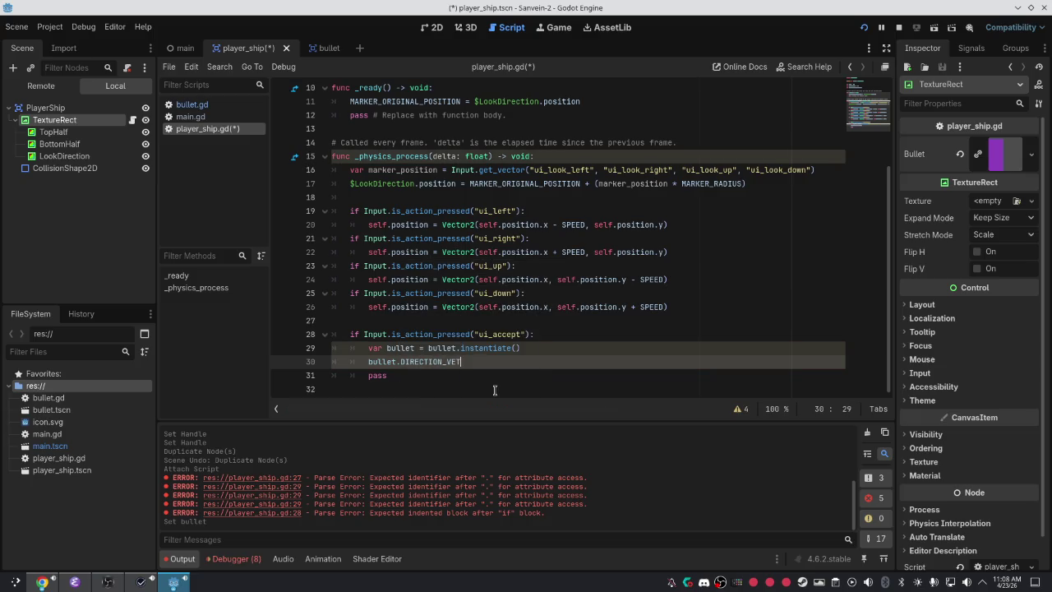
type("TOR = ")
type("marker_position")
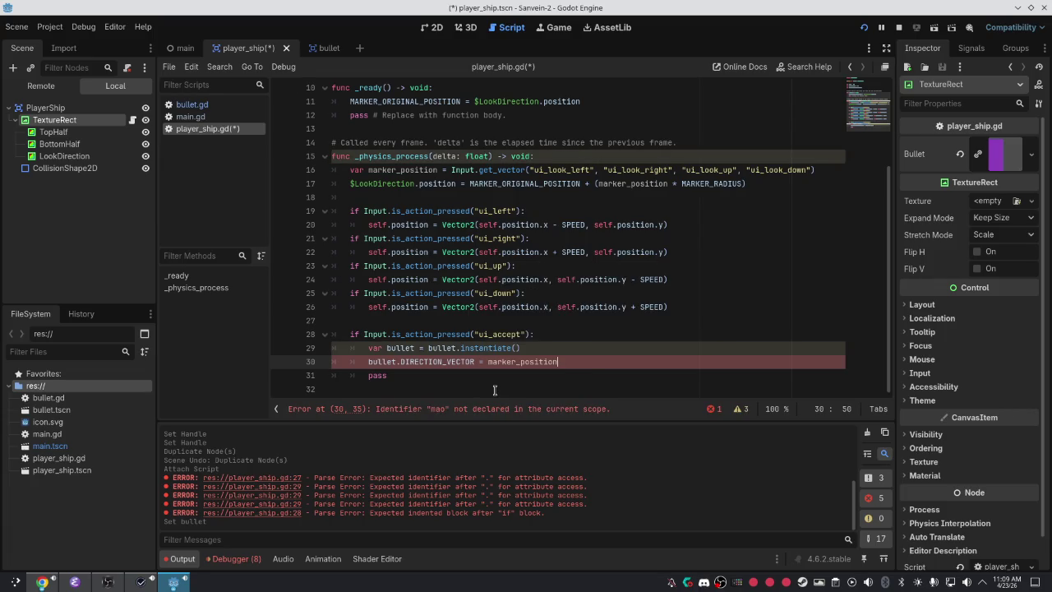
key("ctrl+s")
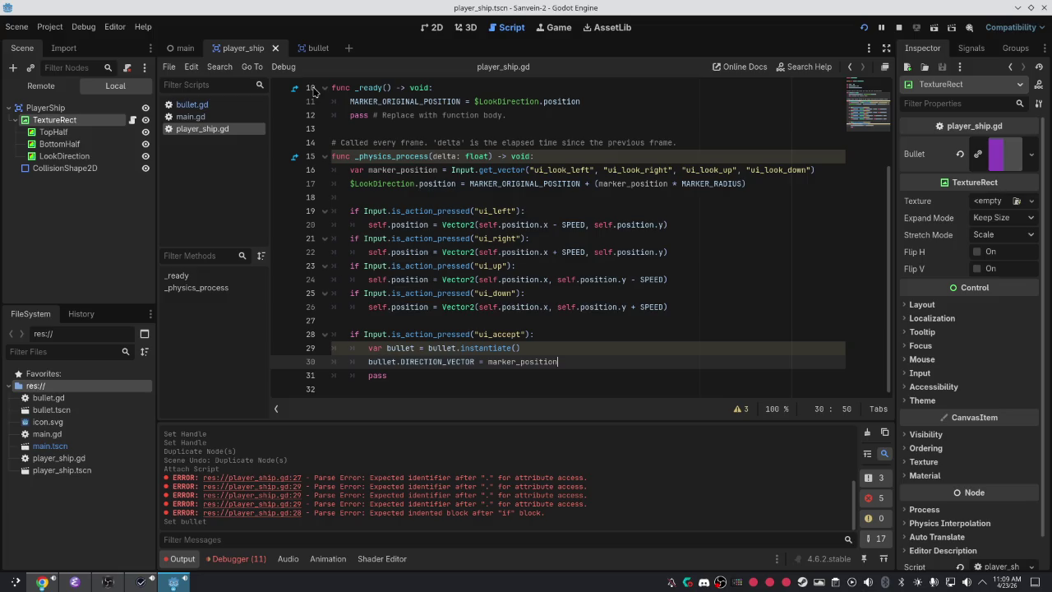
left_click(246, 105)
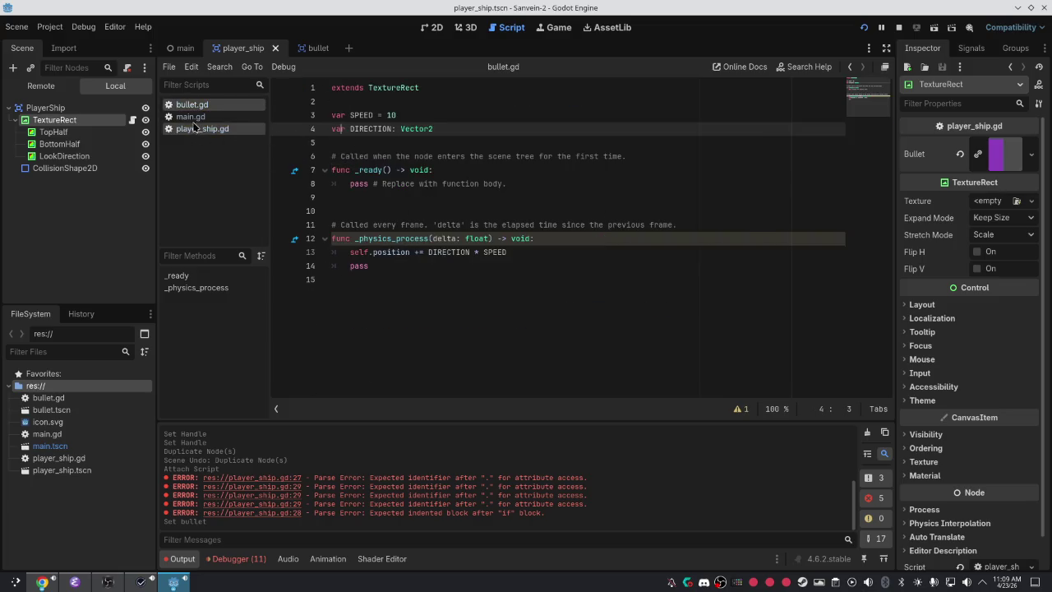
Edit the DIRECTION variable declaration line in bullet.gd.
type("#")
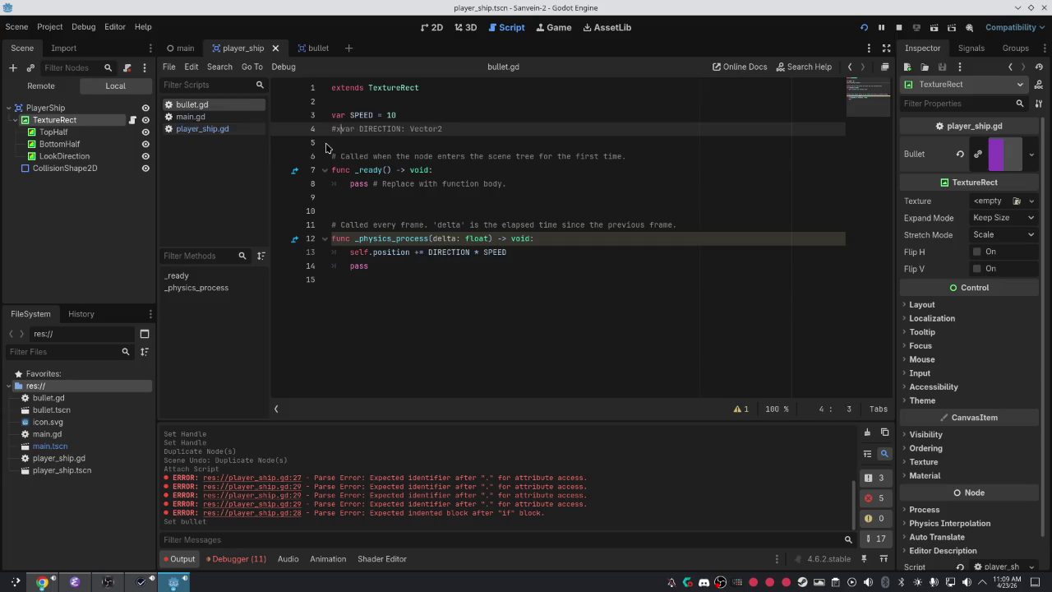
key("BackSpace")
type("@export")
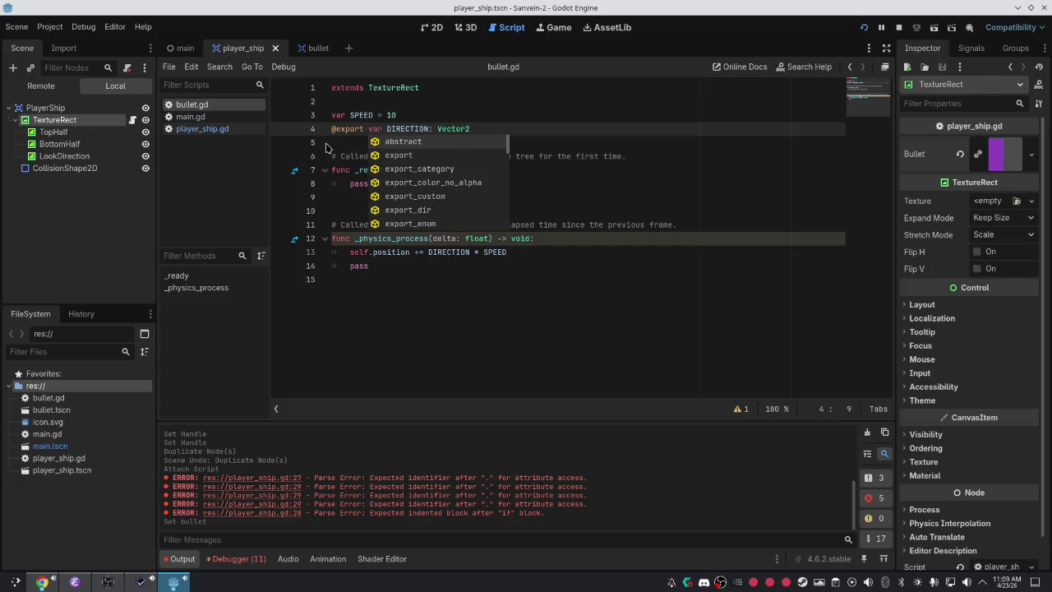
key("Escape")
In player_ship.gd, rename bullet.DIRECTION_VECTOR to bullet.DIRECTION on line 30 and save.
left_click(202, 129)
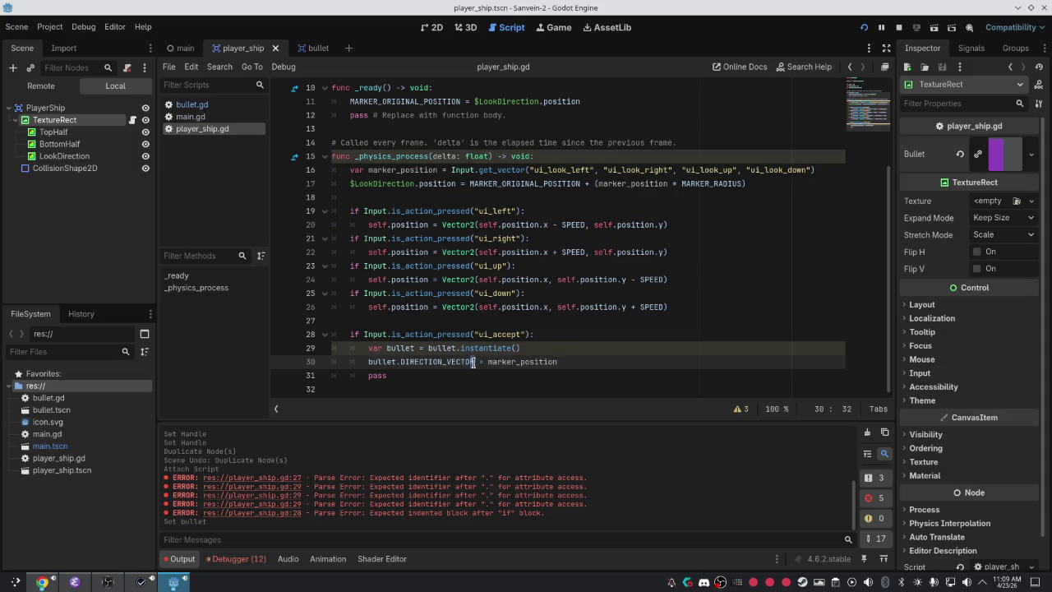
left_click_drag(474, 362, 415, 353)
double_click(406, 362)
key("Delete")
key("Delete")
key("Delete")
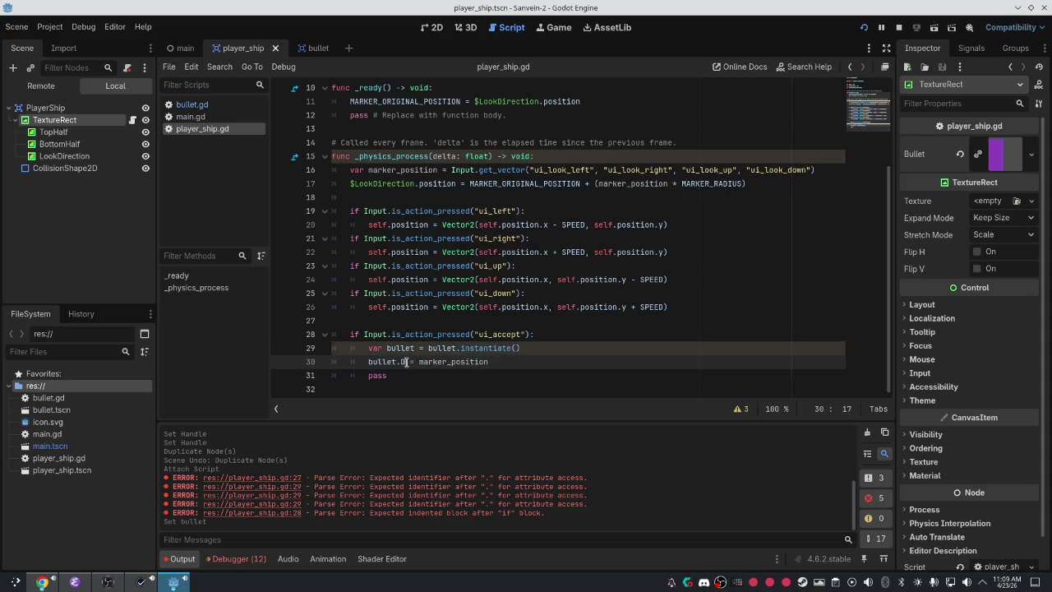
type("DIR")
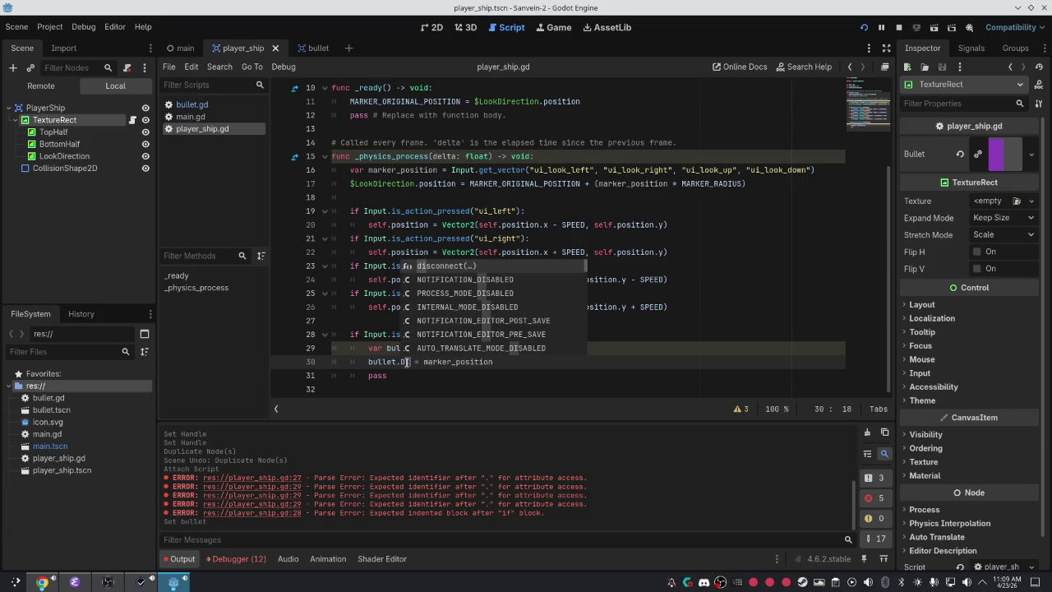
key("BackSpace")
key("BackSpace")
key("BackSpace")
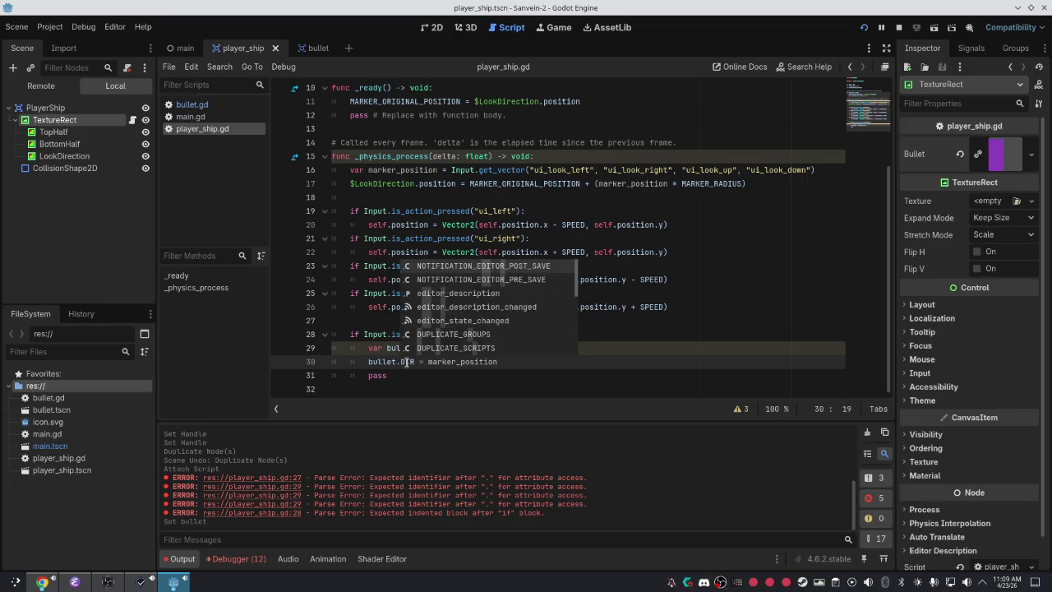
type("DIREC")
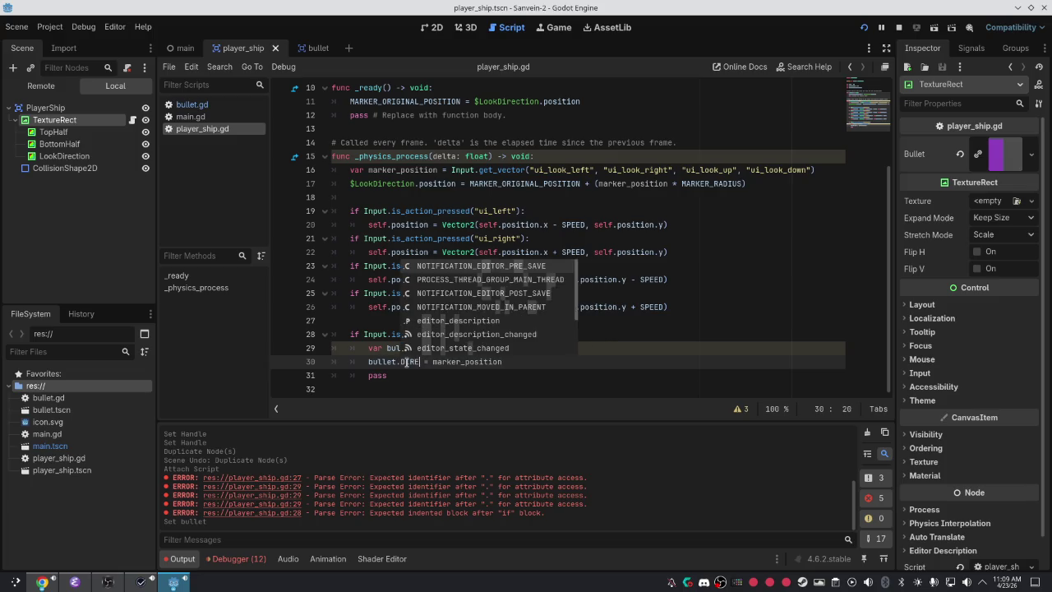
type("TION")
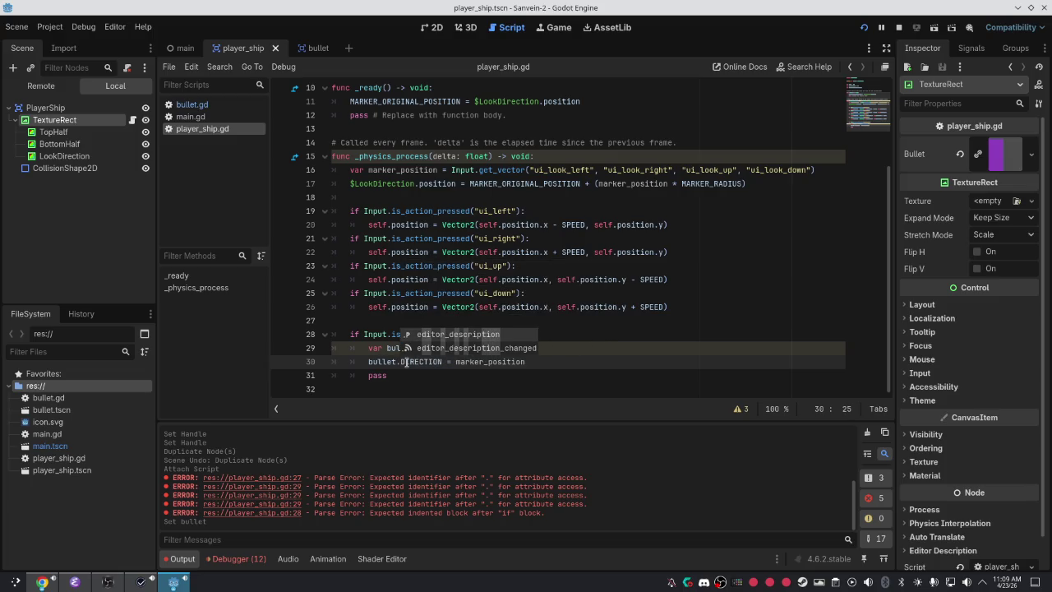
key("Down")
key("ctrl+s")
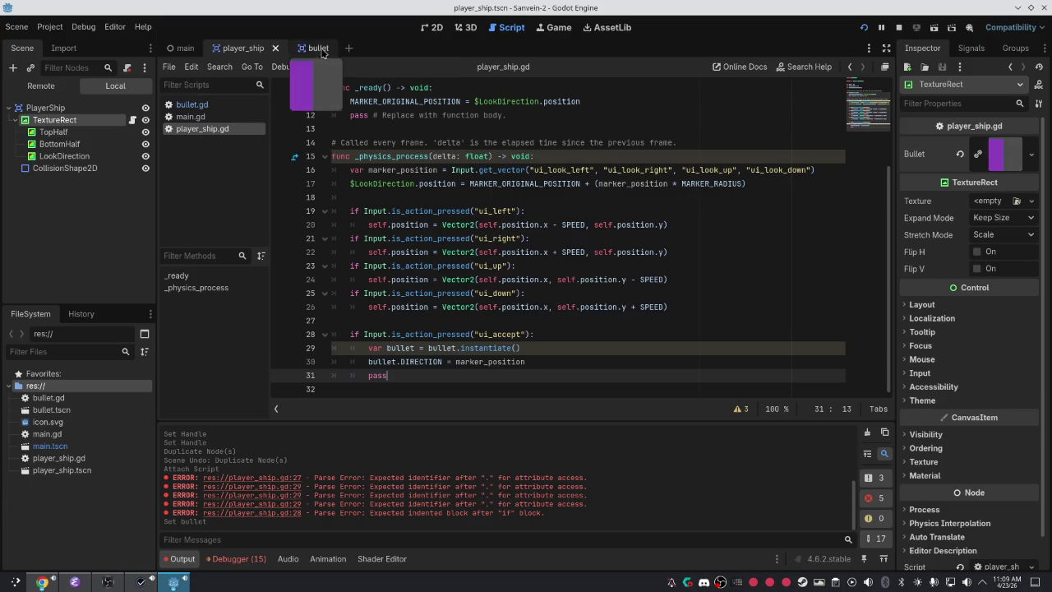
left_click(310, 48)
left_click(229, 48)
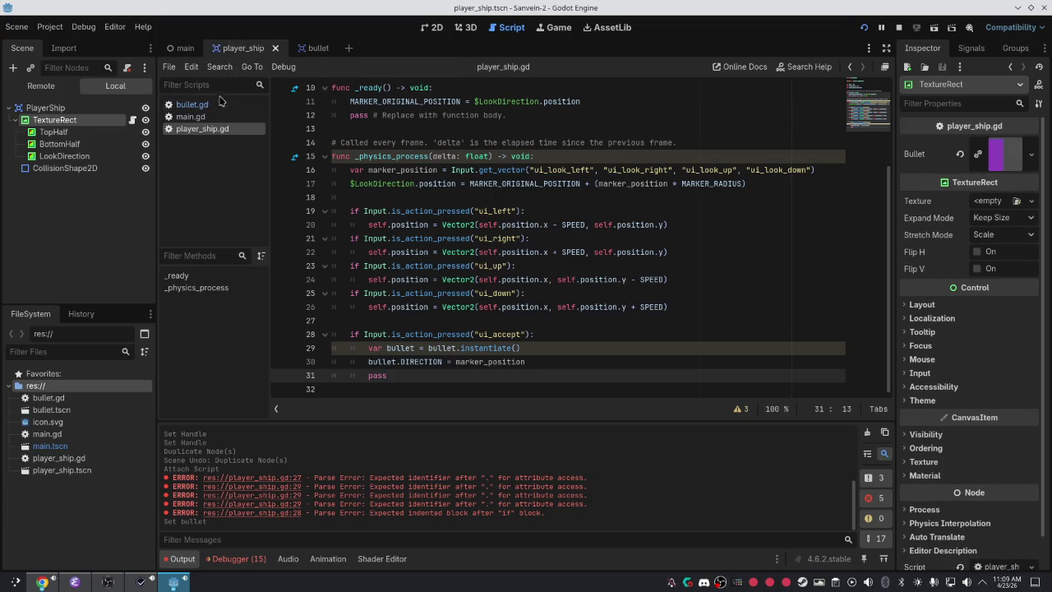
scroll(410, 131, "up", 3)
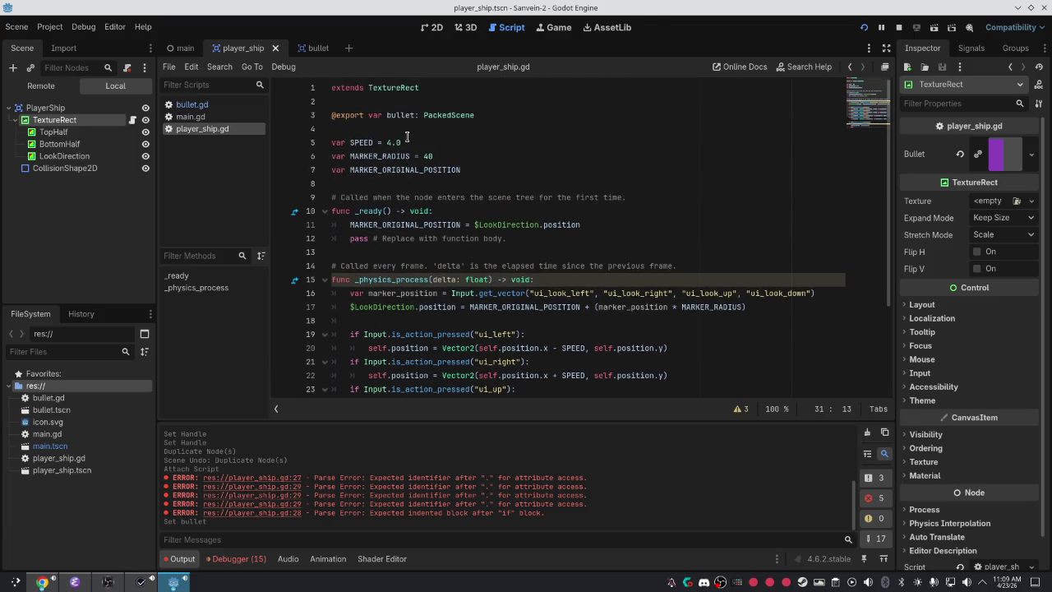
In bullet.gd, delete the 'export' annotation from the DIRECTION declaration on line 4.
left_click(359, 115)
left_click(202, 105)
left_click(336, 128)
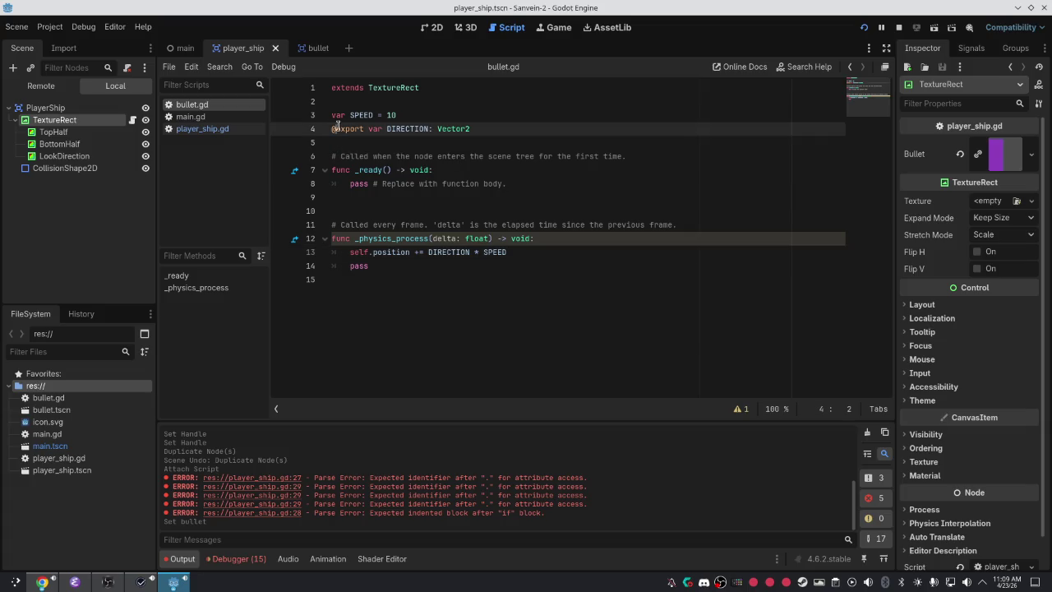
left_click(364, 128)
mouse_move(346, 123)
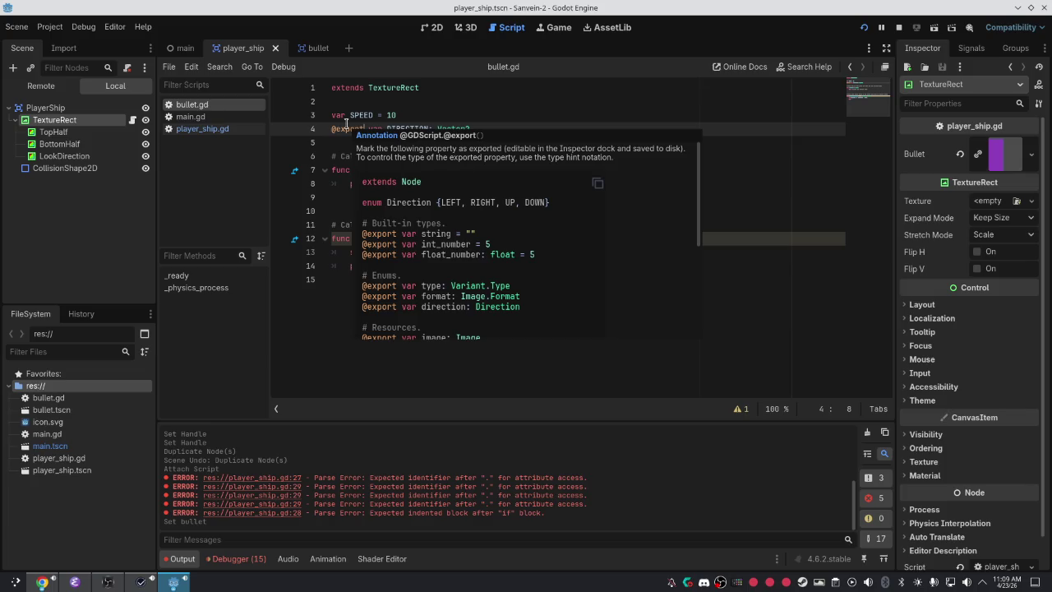
double_click(353, 129)
left_click(362, 128)
key("BackSpace")
key("BackSpace")
key("BackSpace")
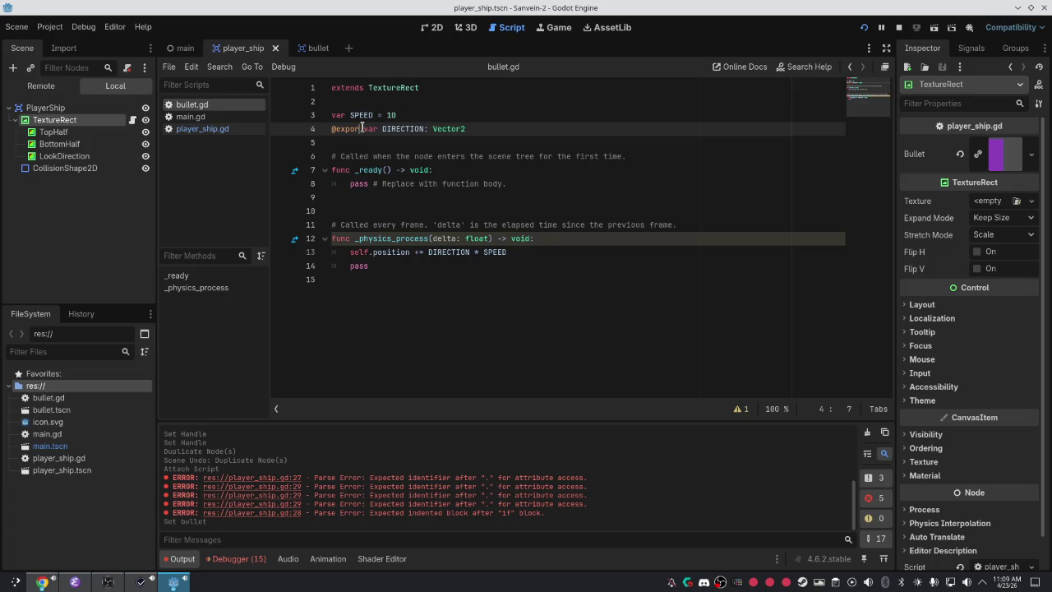
key("BackSpace")
key("BackSpace")
key("Left")
Bring up the annotation suggestions, browse them, then dismiss the list.
key("ctrl+space")
key("Down")
key("Down")
key("Down")
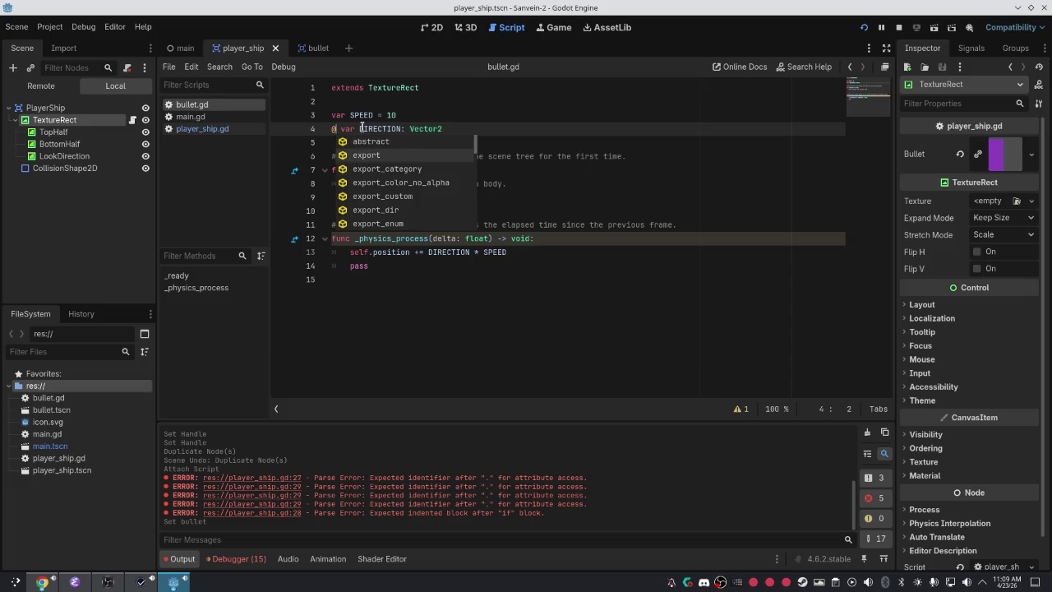
key("Down")
key("Down")
key("Down")
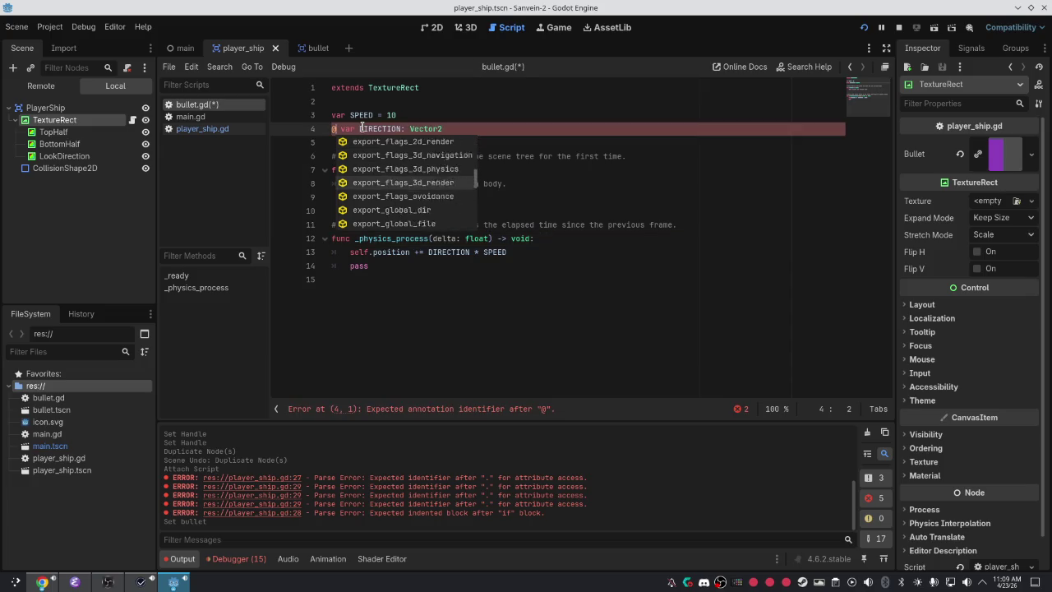
key("Up")
key("Up")
key("Up")
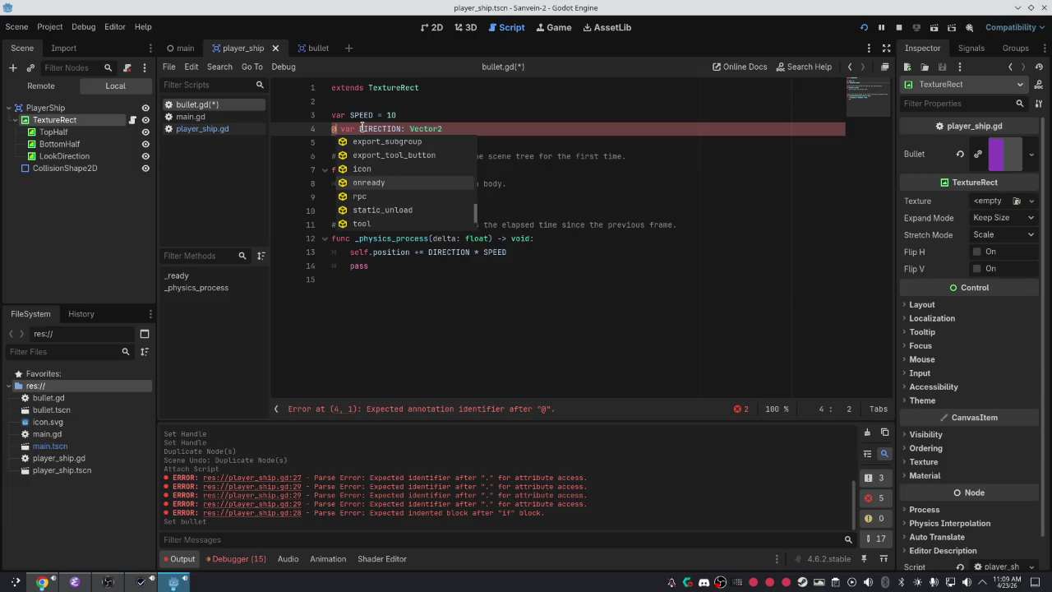
key("Down")
key("Down")
key("Down")
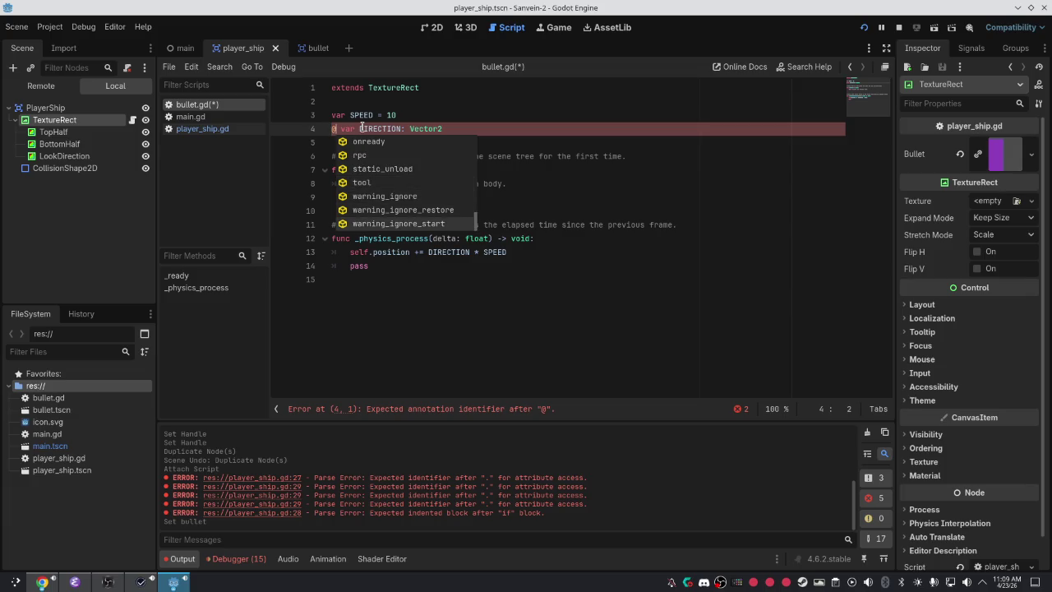
key("Up")
key("Down")
key("Down")
key("Down")
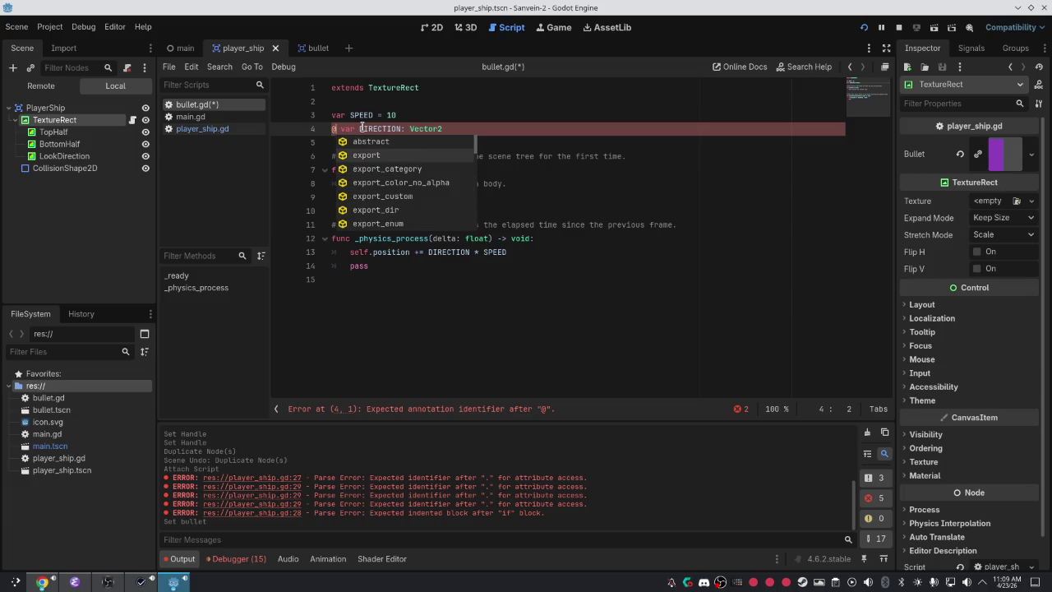
key("Down")
key("Down")
key("Down")
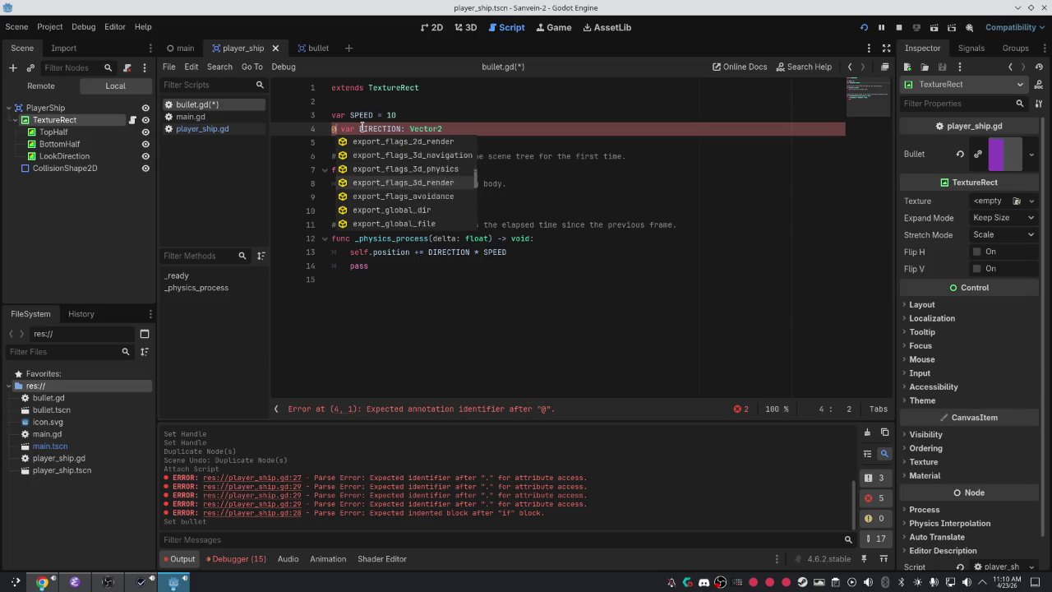
key("Down")
key("Down")
key("Down")
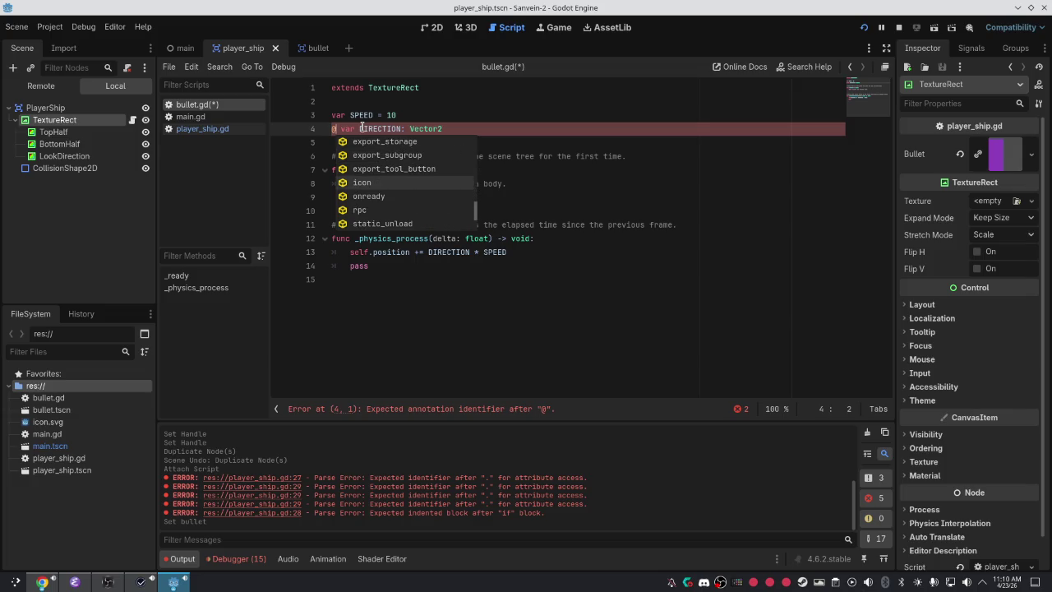
left_click(491, 117)
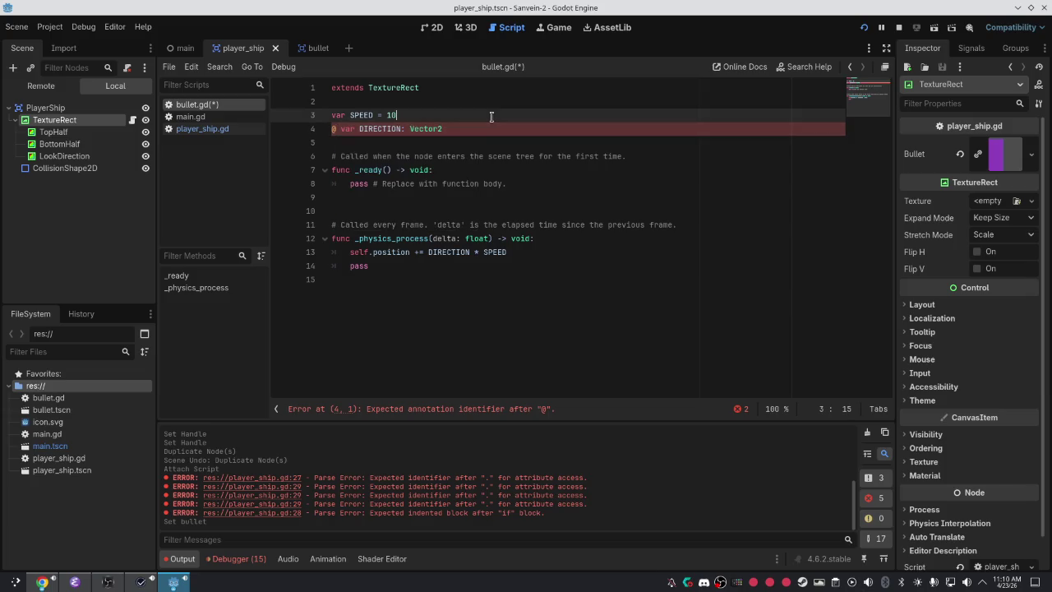
left_click(335, 129)
type("onready")
mouse_move(358, 134)
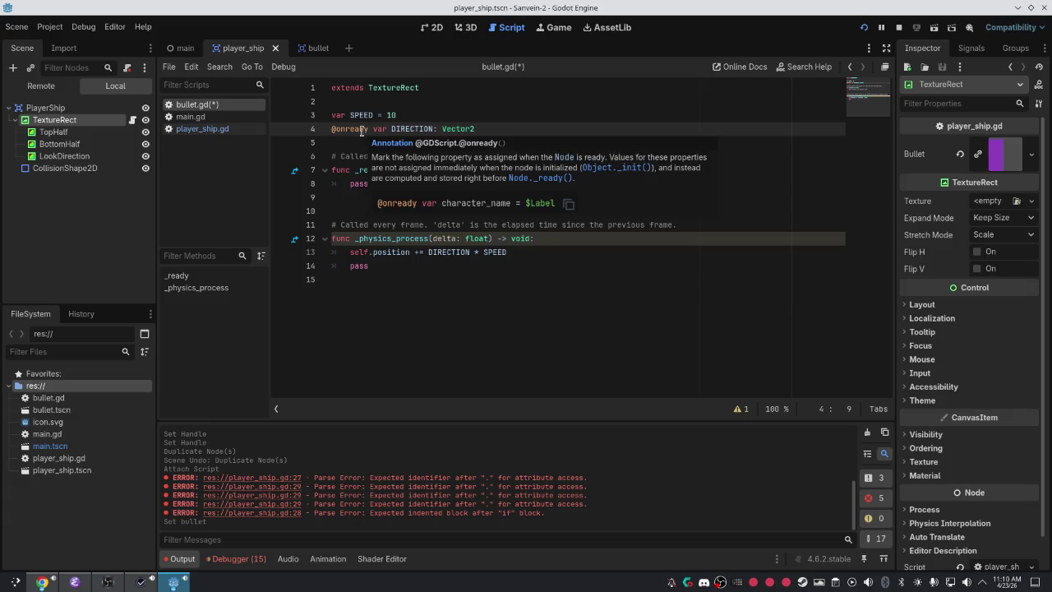
double_click(362, 130)
key("BackSpace")
key("Delete")
key("BackSpace")
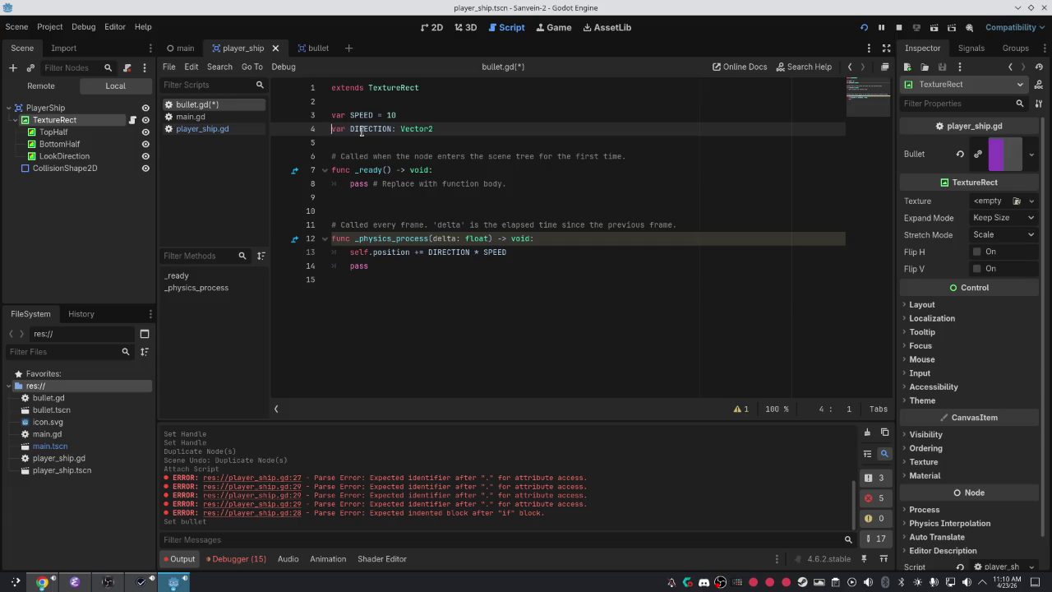
key("ctrl+s")
key("alt+Tab")
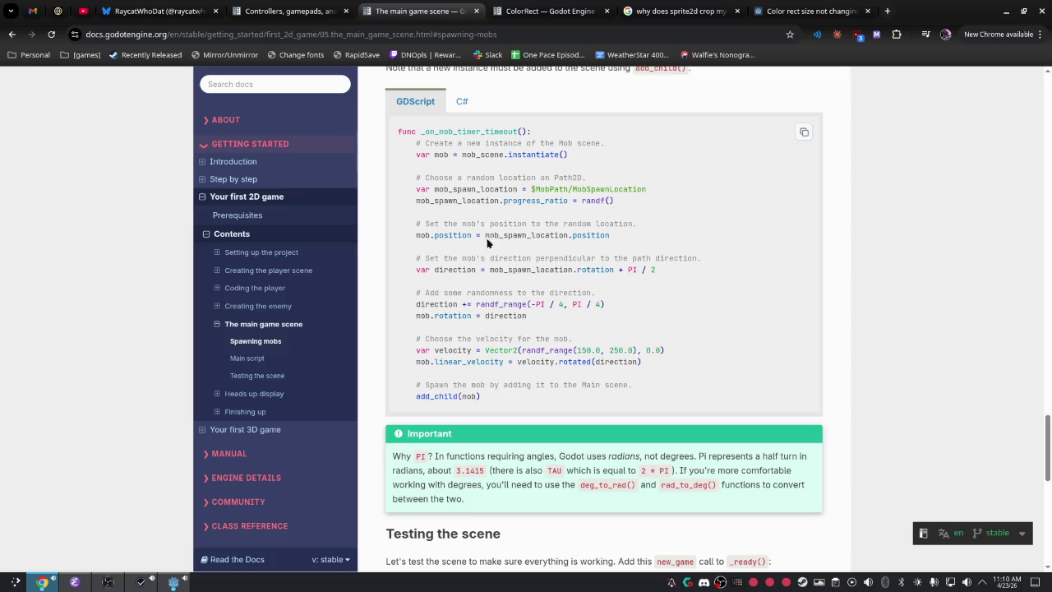
Open the Creating the enemy docs page and jump to its Node setup and Enemy script sections.
scroll(485, 282, "up", 10)
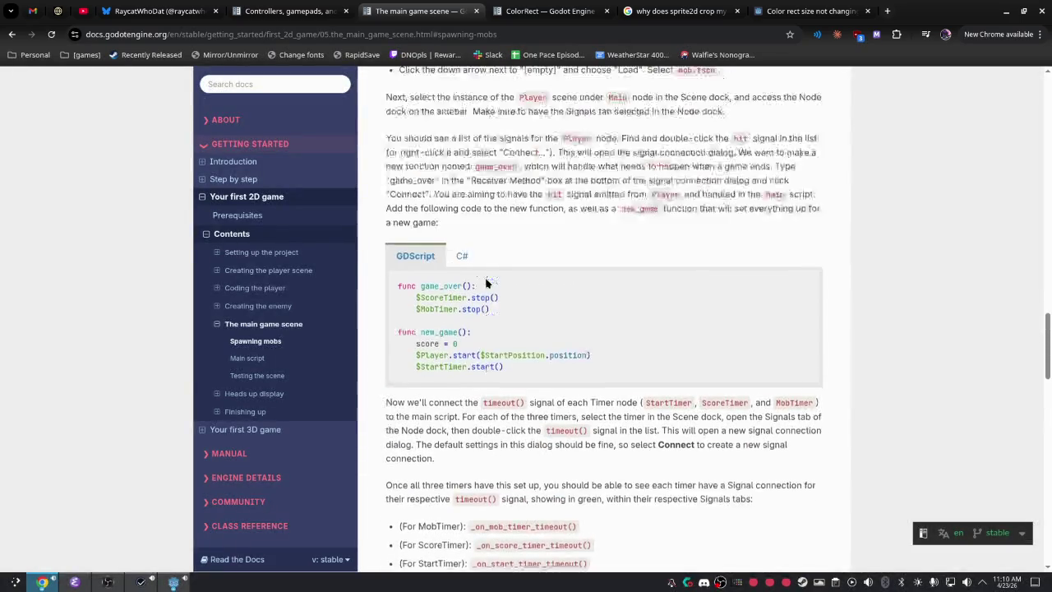
scroll(485, 277, "up", 6)
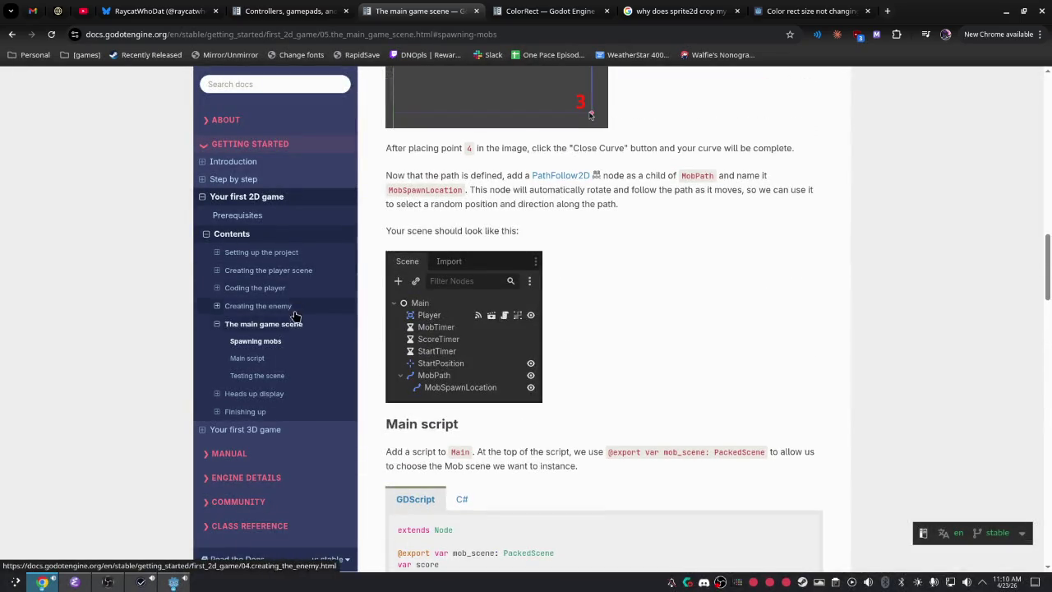
left_click(300, 306)
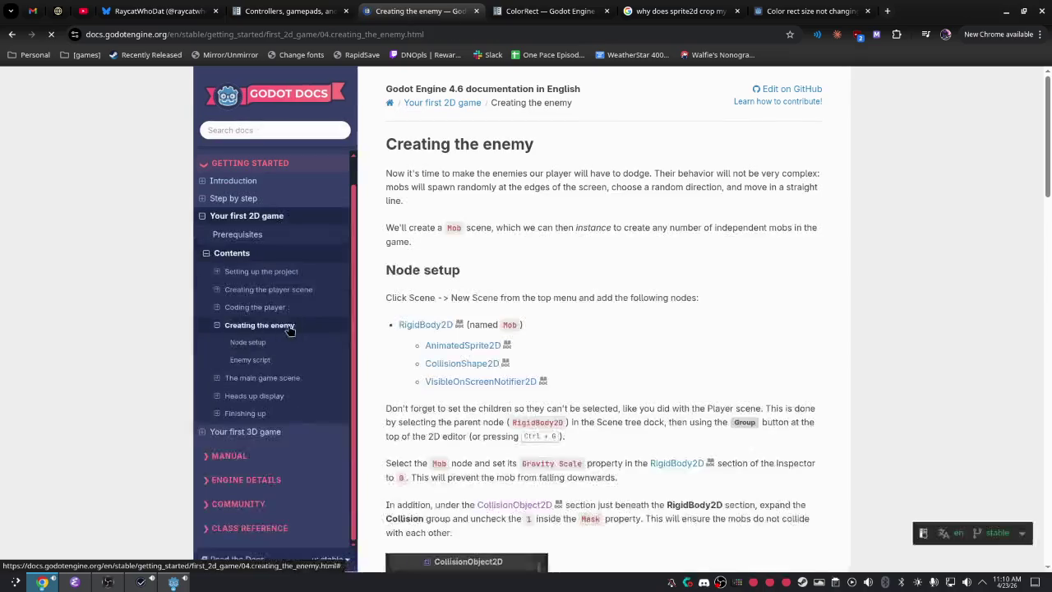
left_click(279, 340)
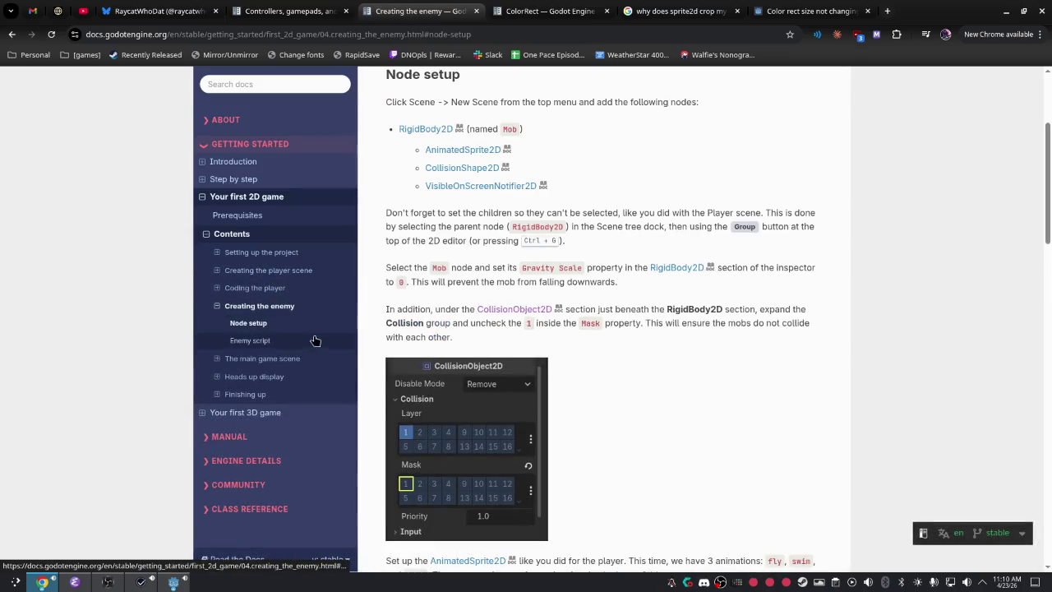
left_click(288, 339)
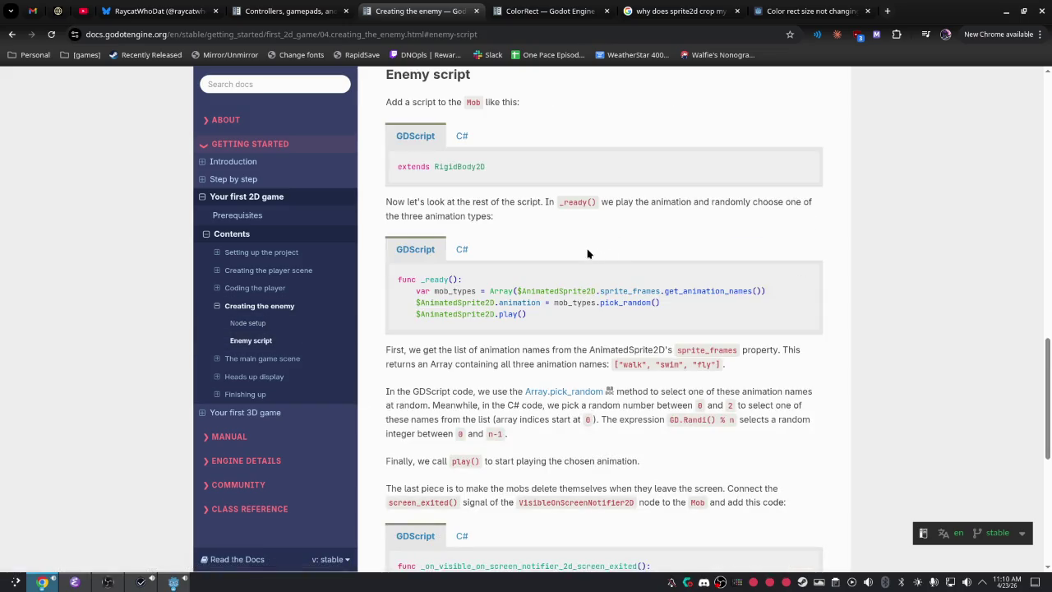
Scroll the Creating the enemy page back to its top, then return to the Godot script editor.
scroll(589, 266, "down", 4)
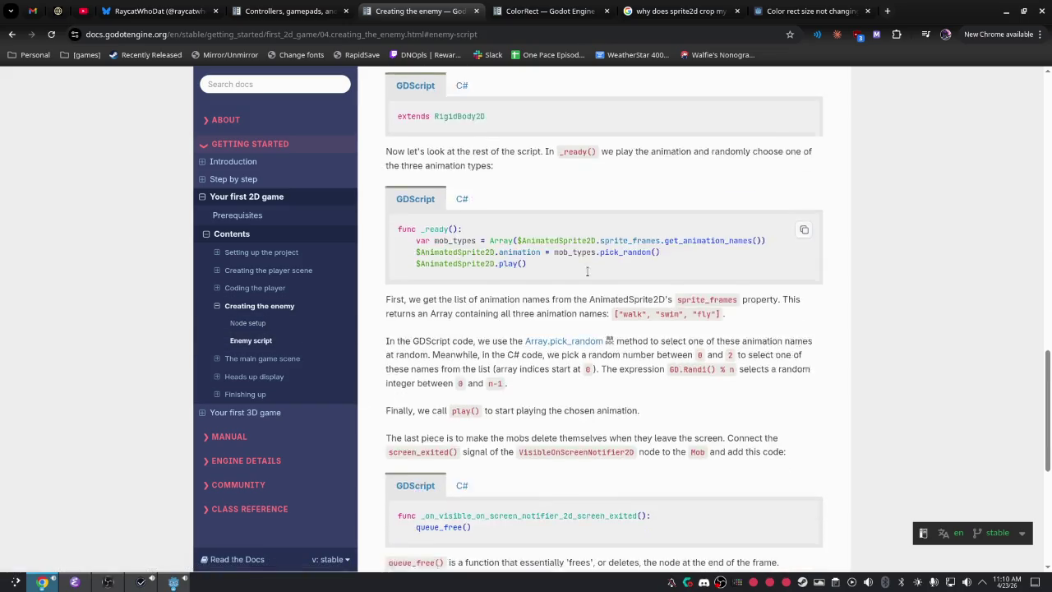
scroll(573, 278, "up", 4)
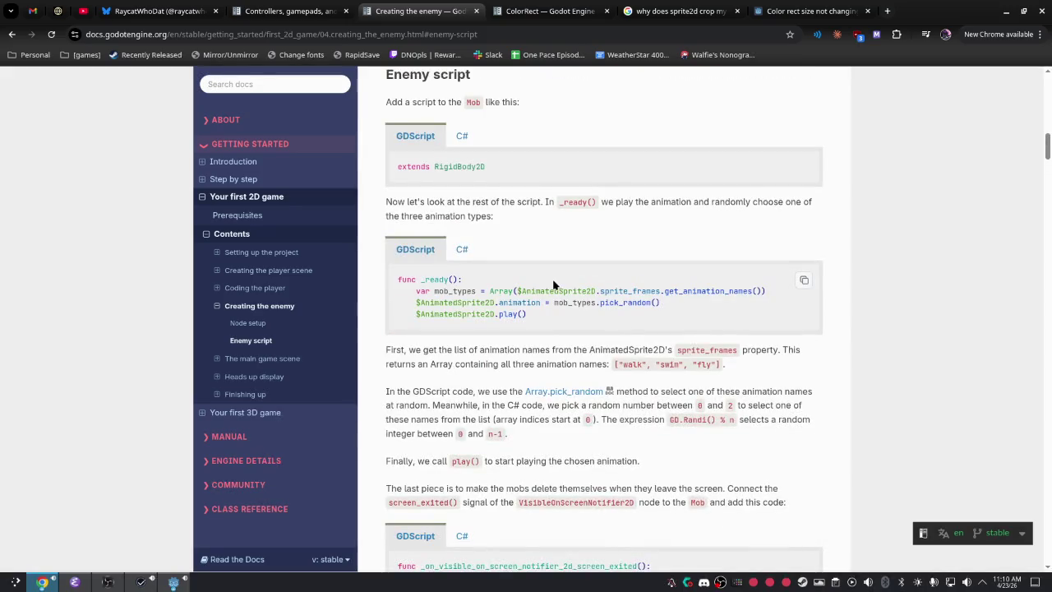
scroll(552, 280, "down", 3)
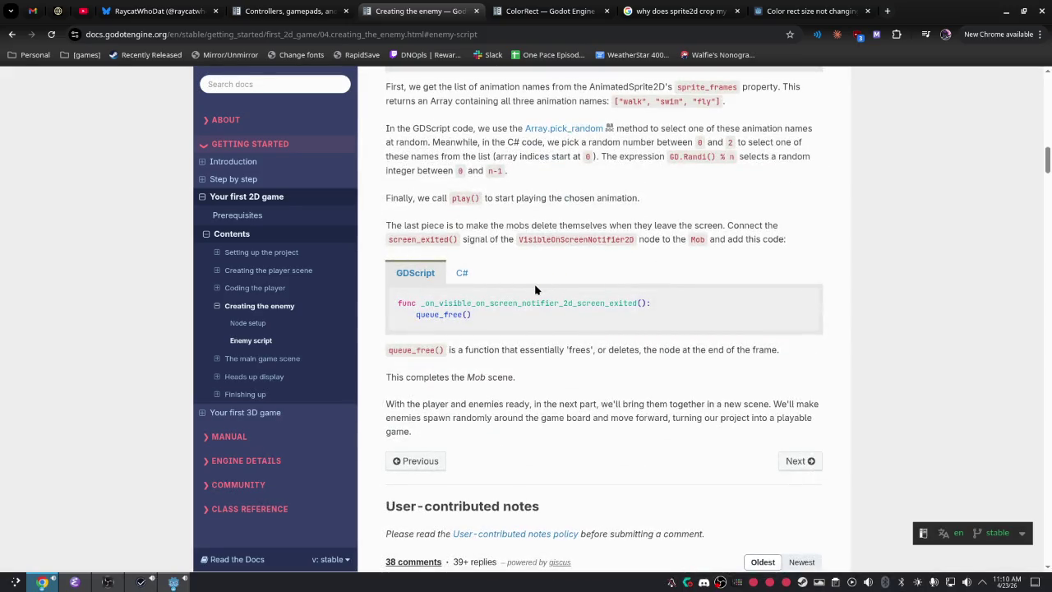
scroll(543, 319, "down", 3)
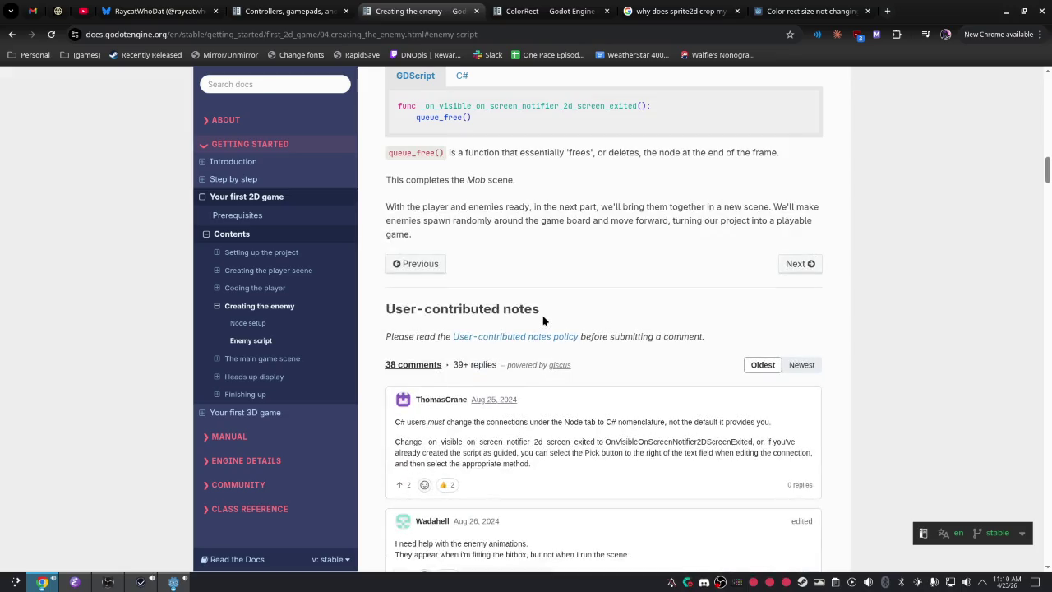
scroll(542, 322, "up", 2)
scroll(544, 321, "up", 6)
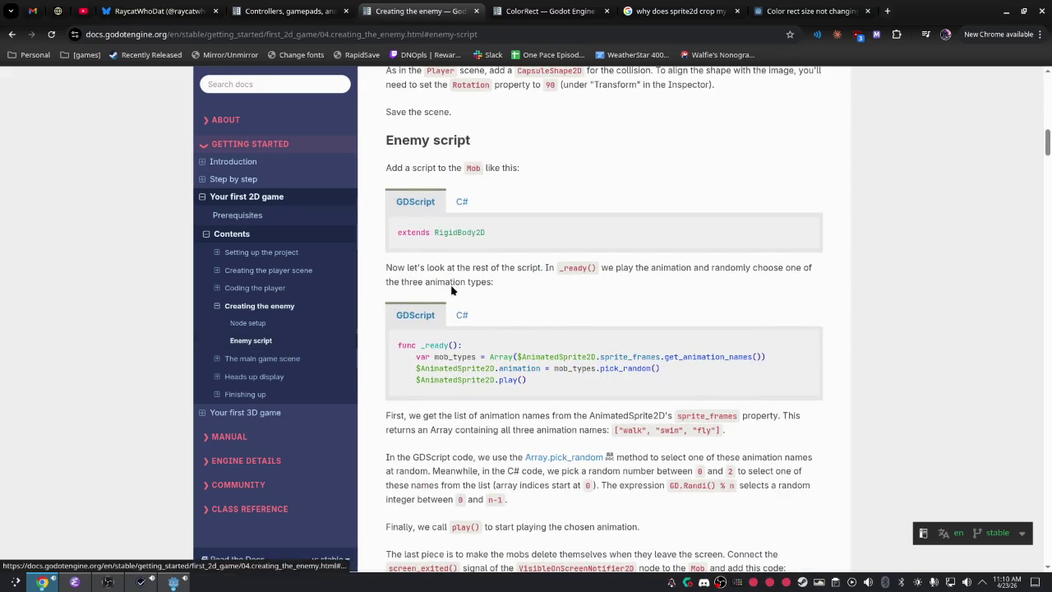
scroll(583, 248, "up", 4)
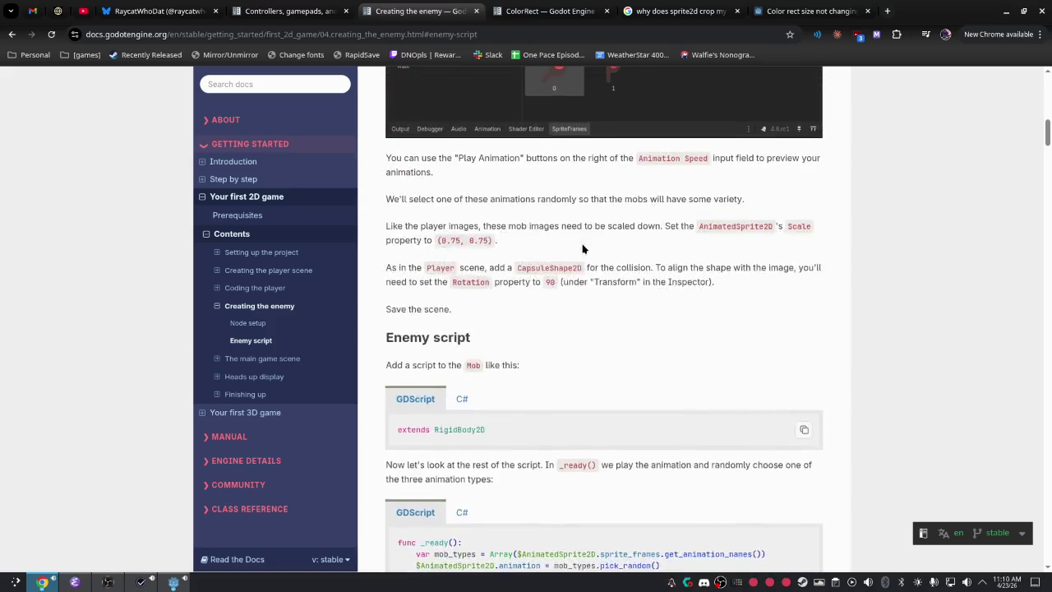
scroll(582, 249, "up", 15)
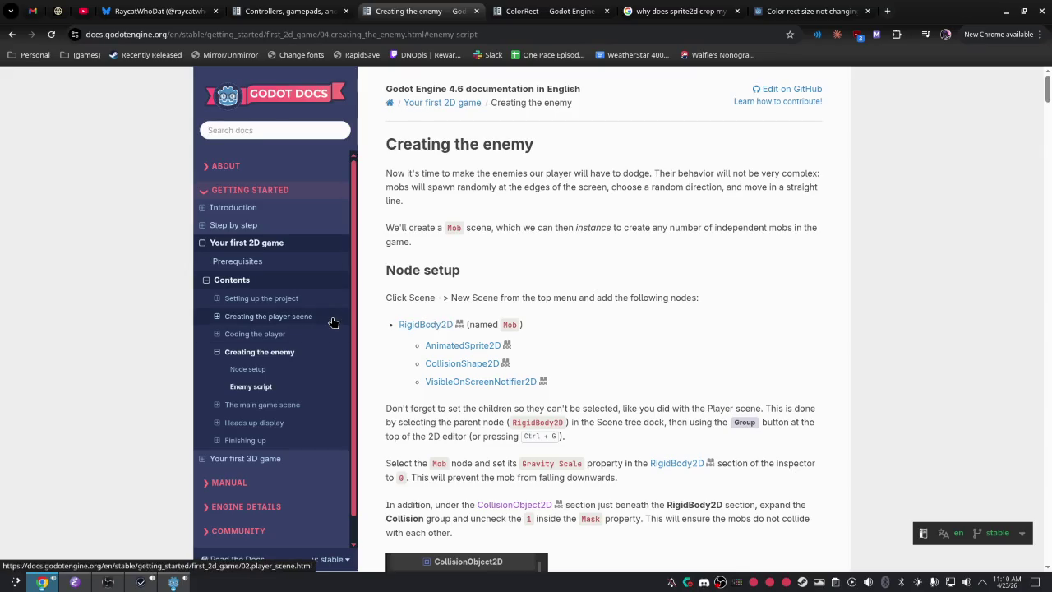
key("alt+Tab")
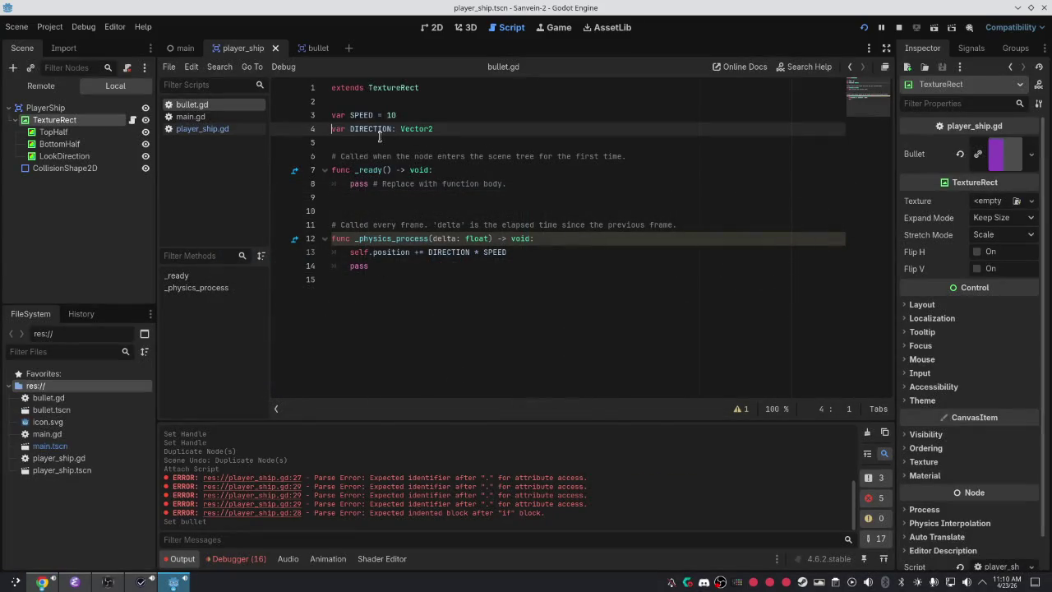
key("alt+Tab")
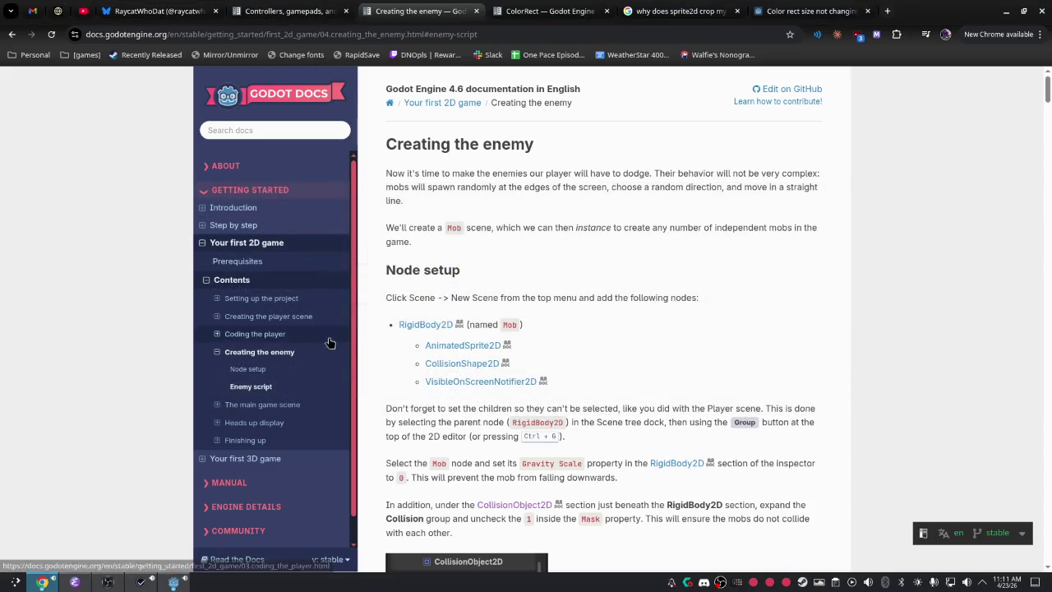
key("alt+Tab")
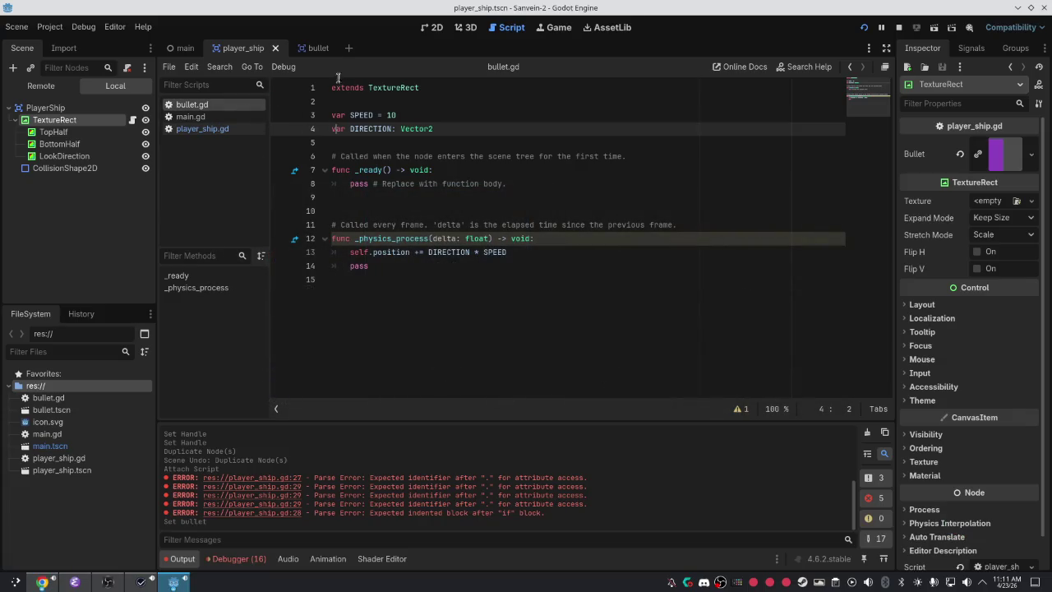
Look through the bullet, main and player_ship scenes, then review line 7 of player_ship.gd.
left_click(311, 47)
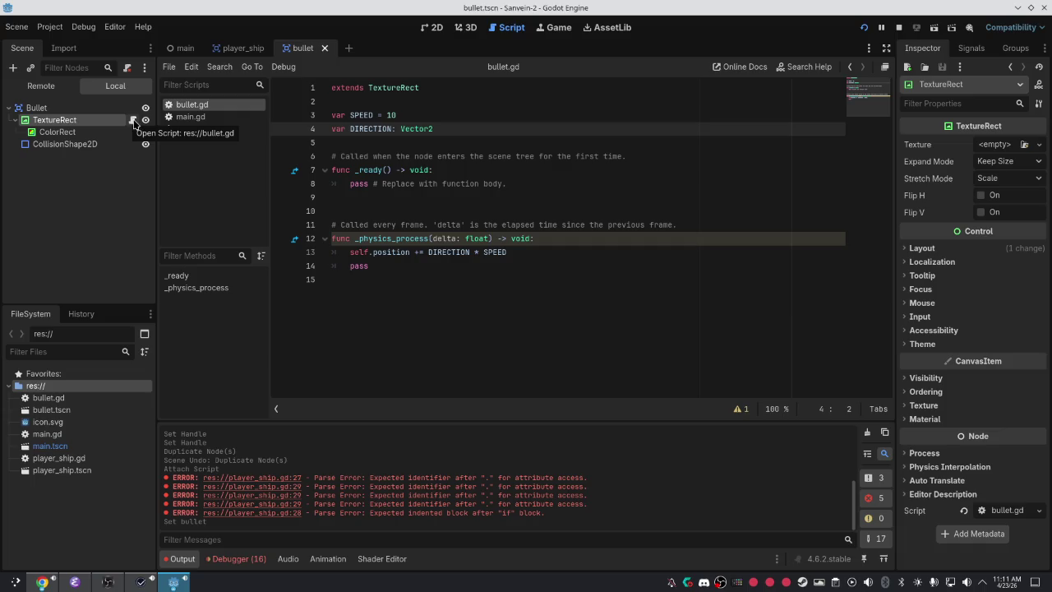
left_click(222, 51)
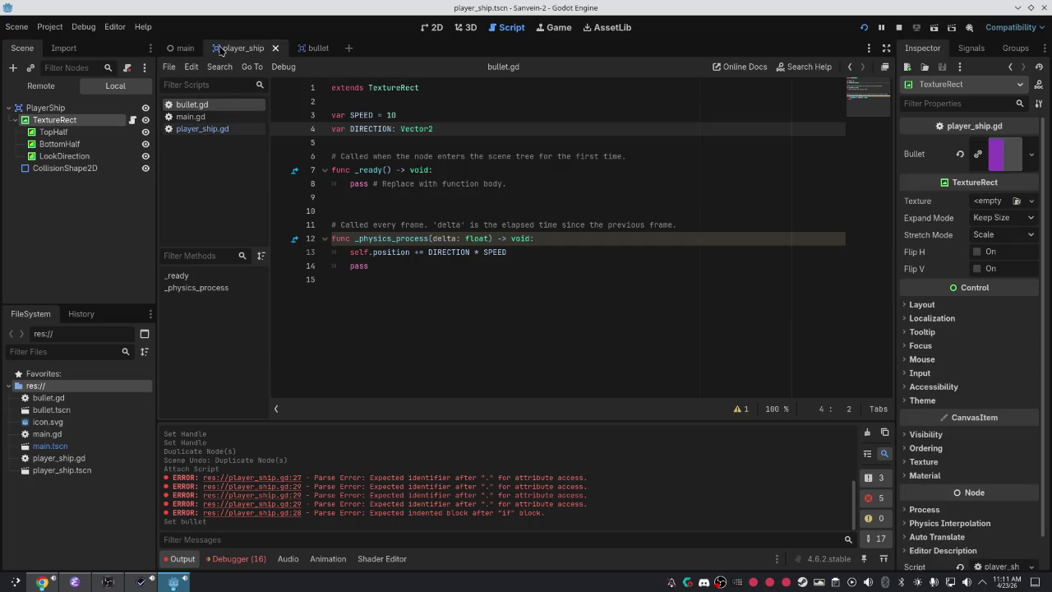
left_click(193, 51)
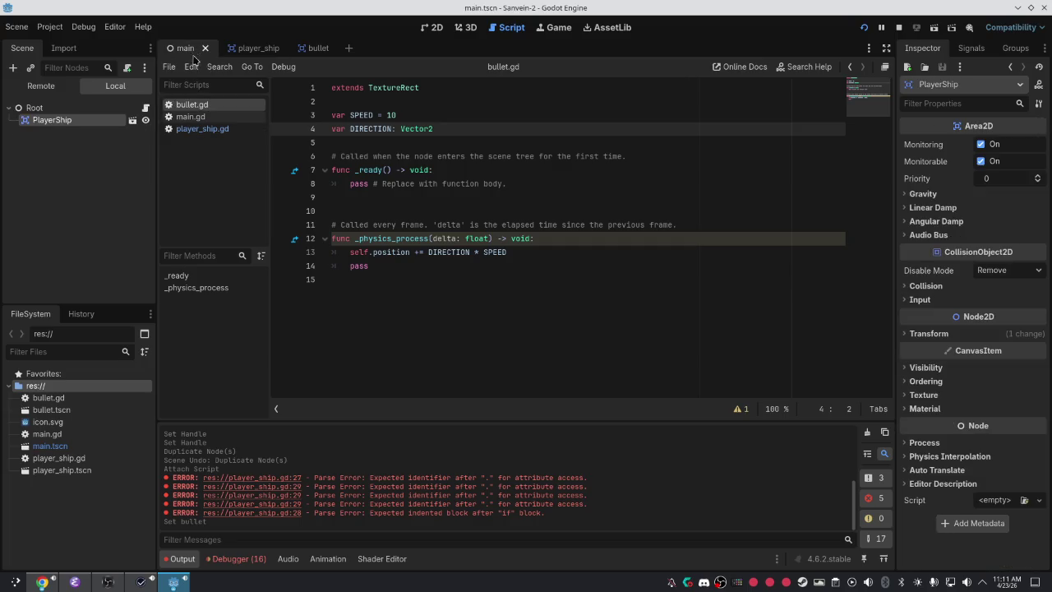
left_click(243, 49)
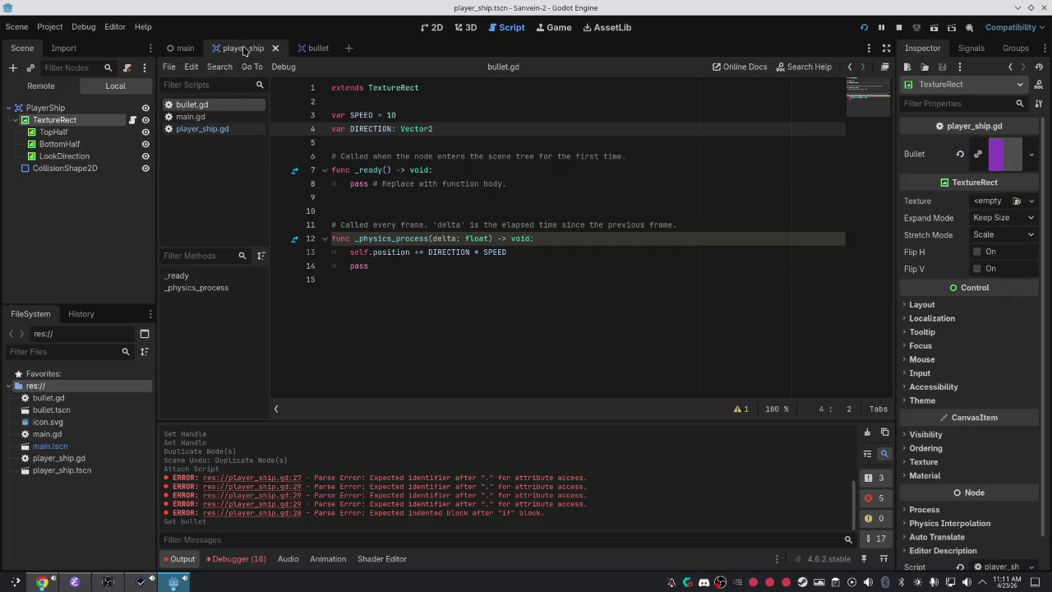
left_click(205, 130)
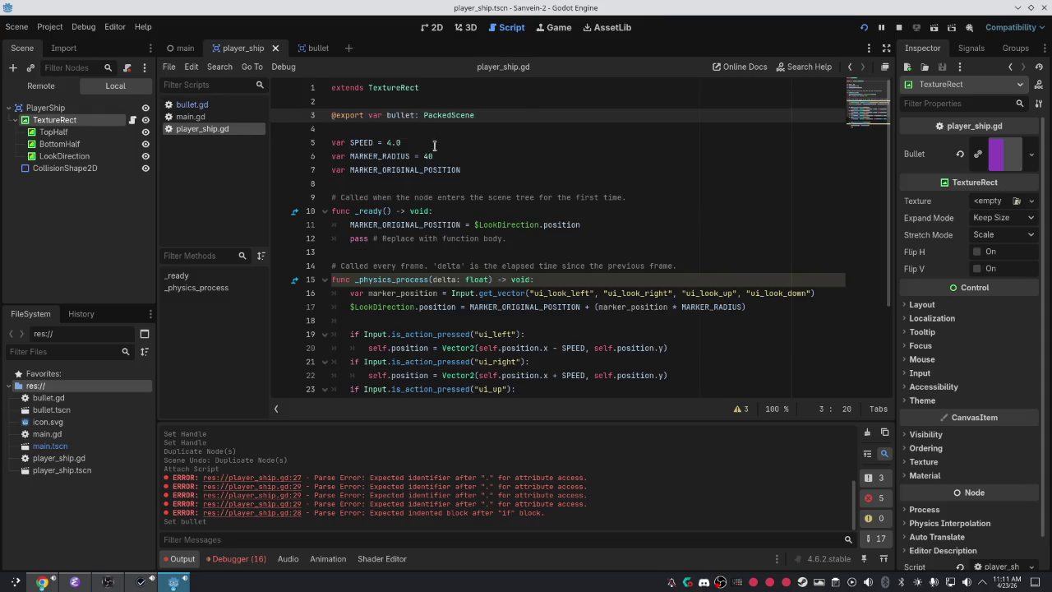
left_click(485, 170)
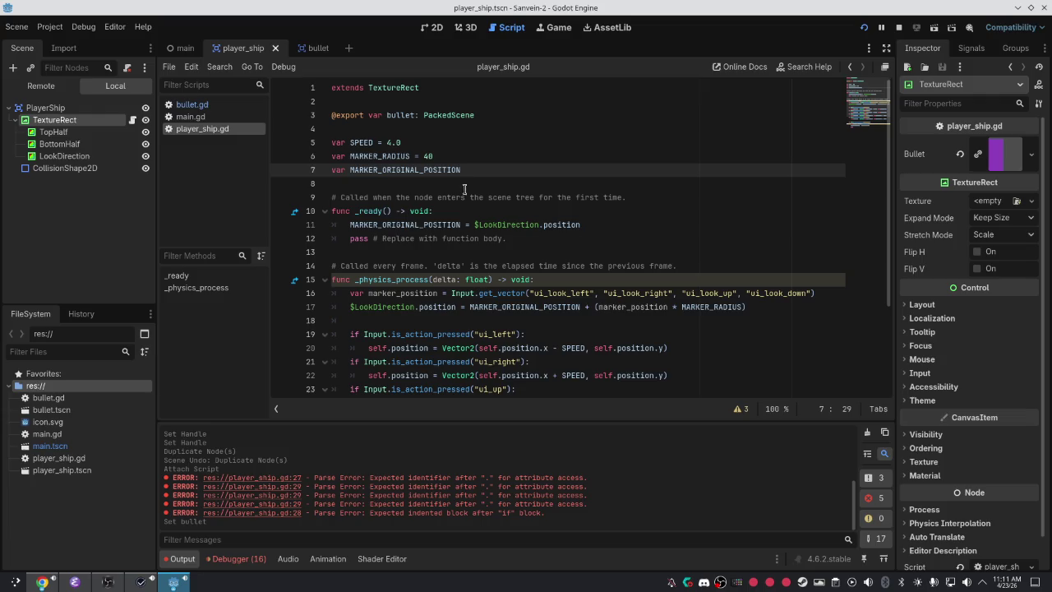
Review bullet.gd's DIRECTION declaration, _ready function and position update line.
left_click(306, 49)
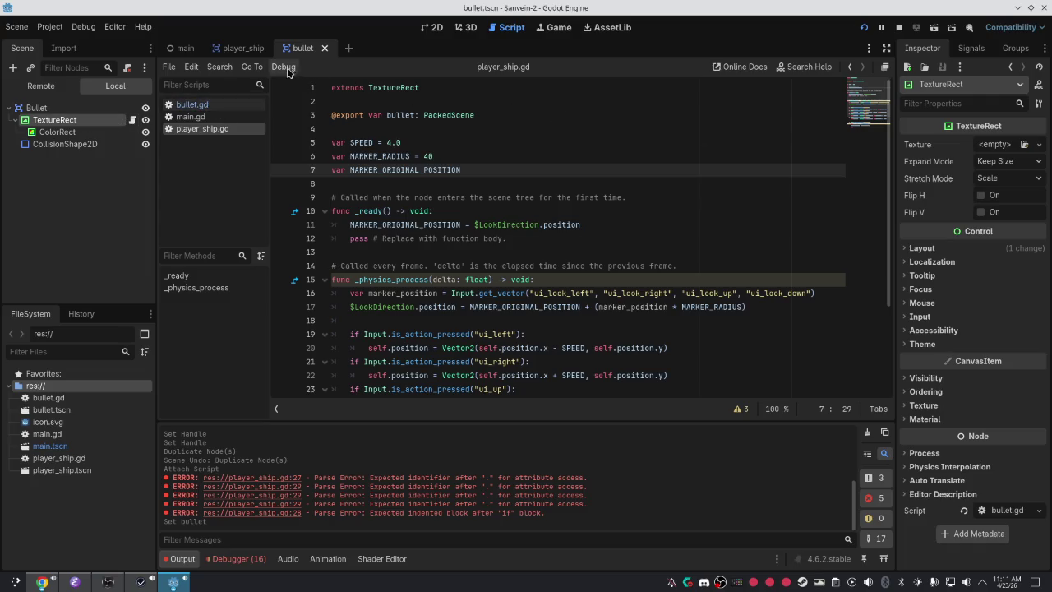
left_click(243, 49)
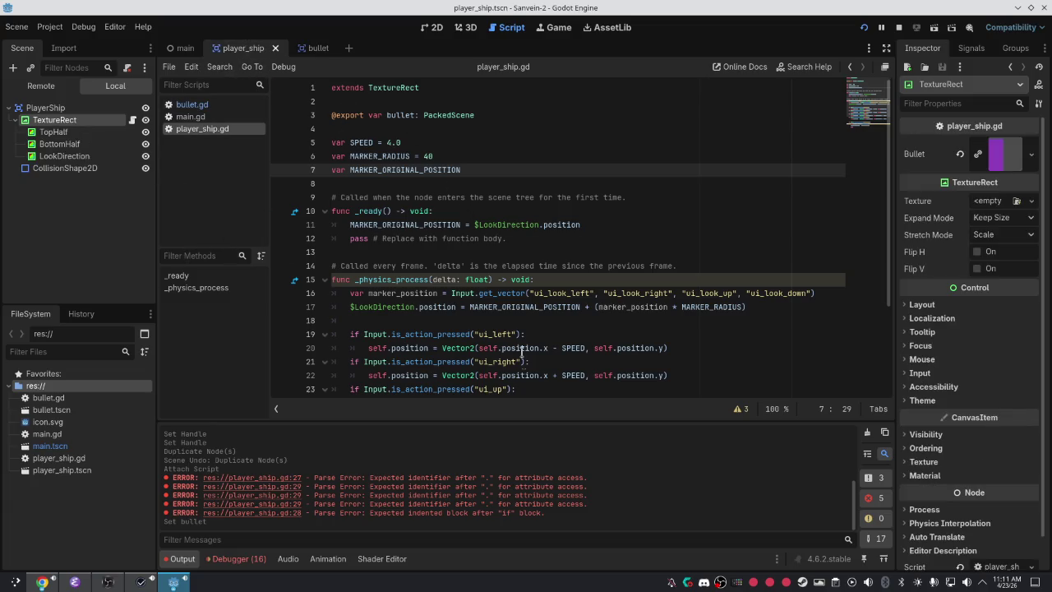
left_click(199, 106)
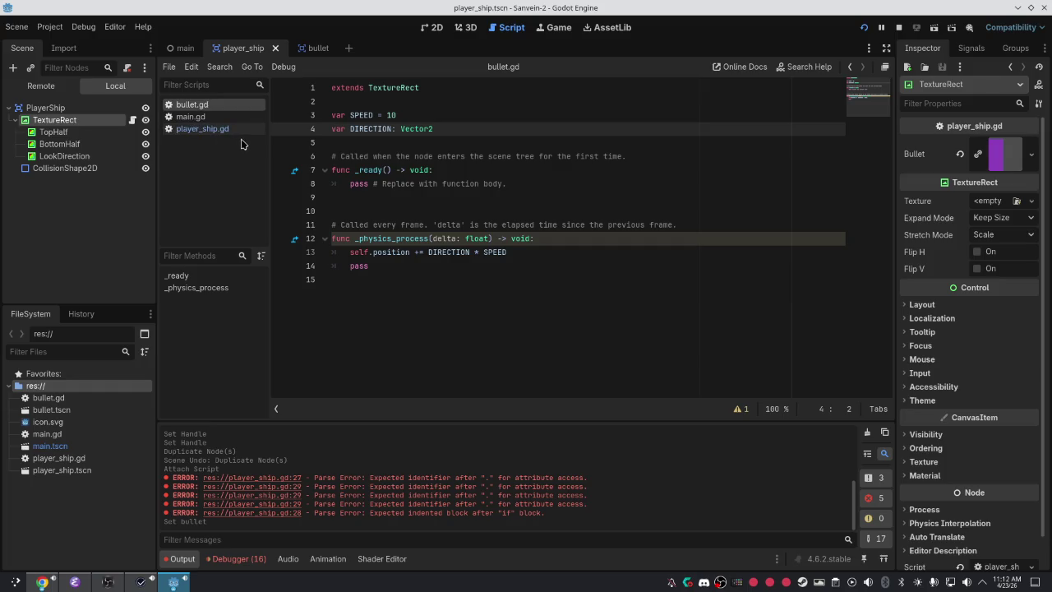
left_click(417, 252)
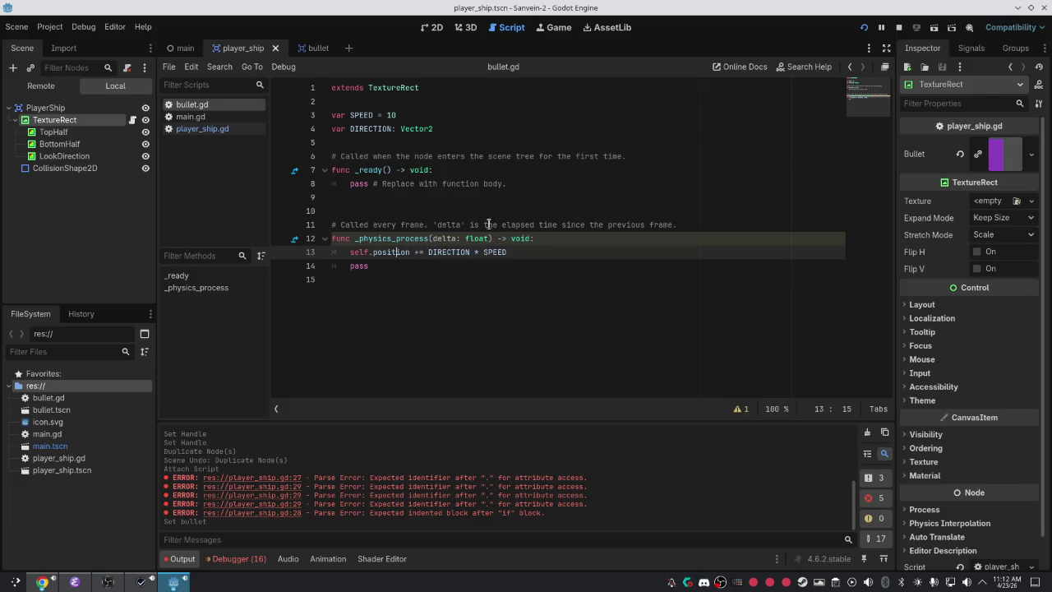
left_click(395, 194)
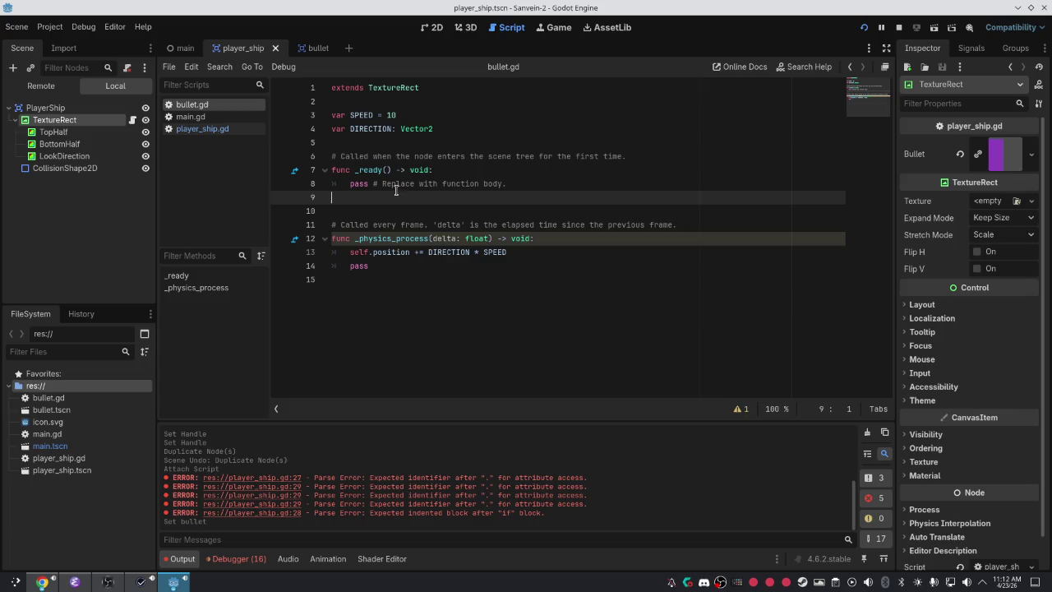
left_click(371, 130)
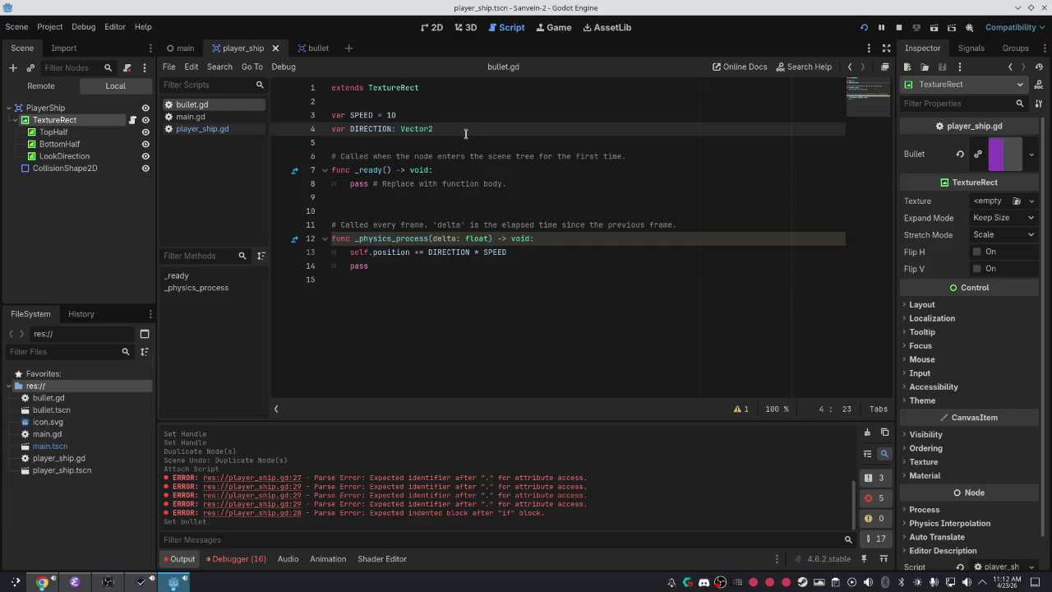
left_click(379, 170)
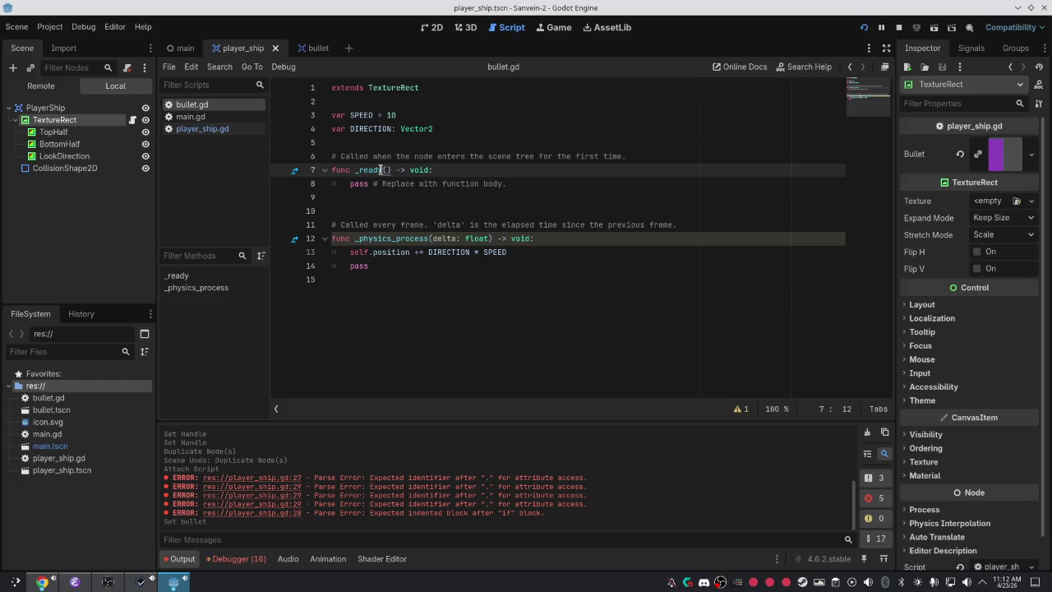
left_click(437, 130)
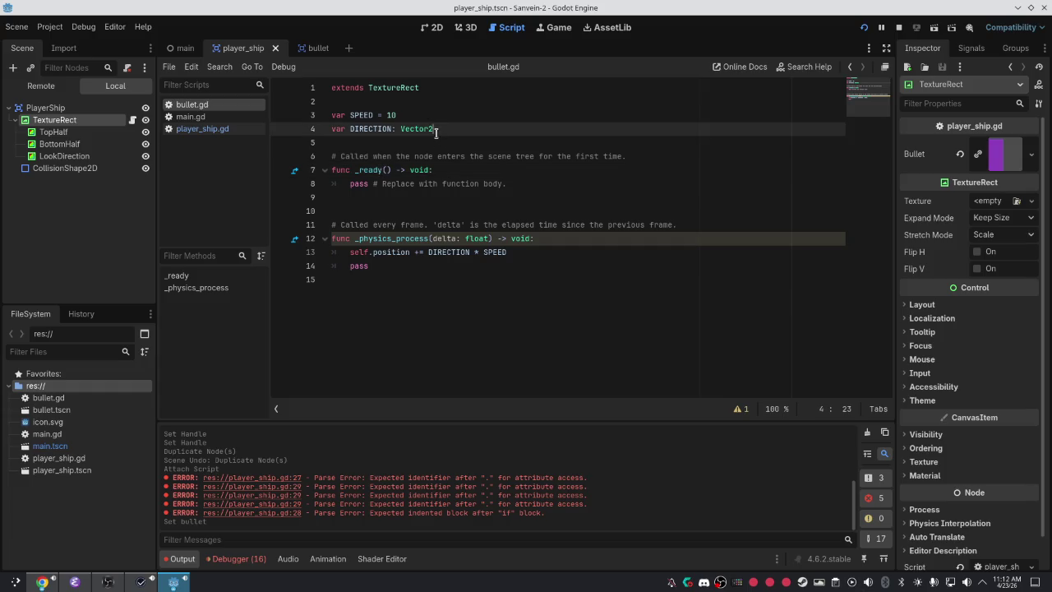
Back in the player_ship scene, review the exported bullet line in player_ship.gd.
left_click(333, 48)
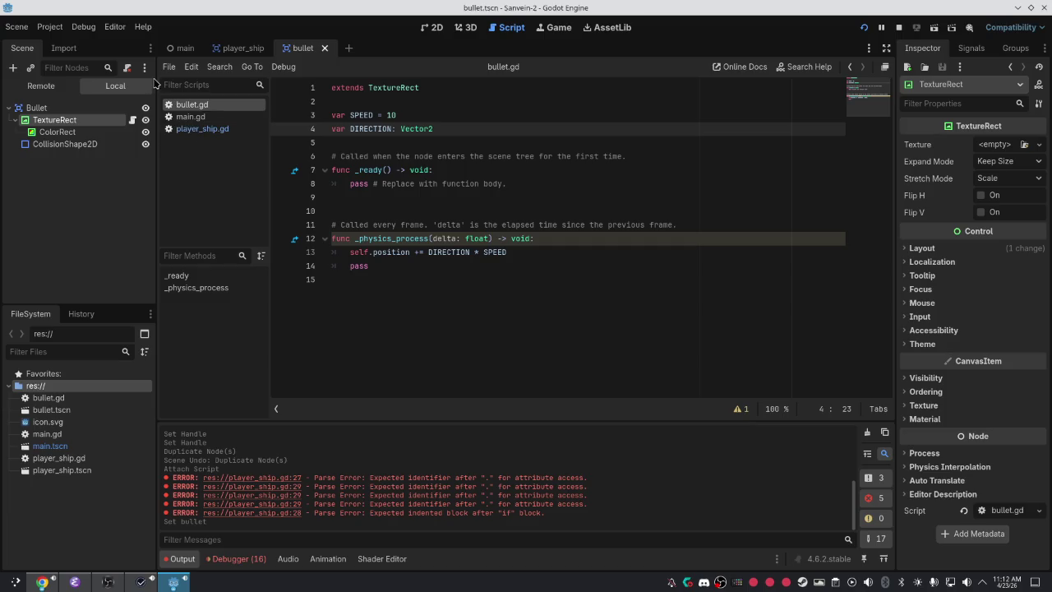
left_click(236, 49)
left_click(205, 129)
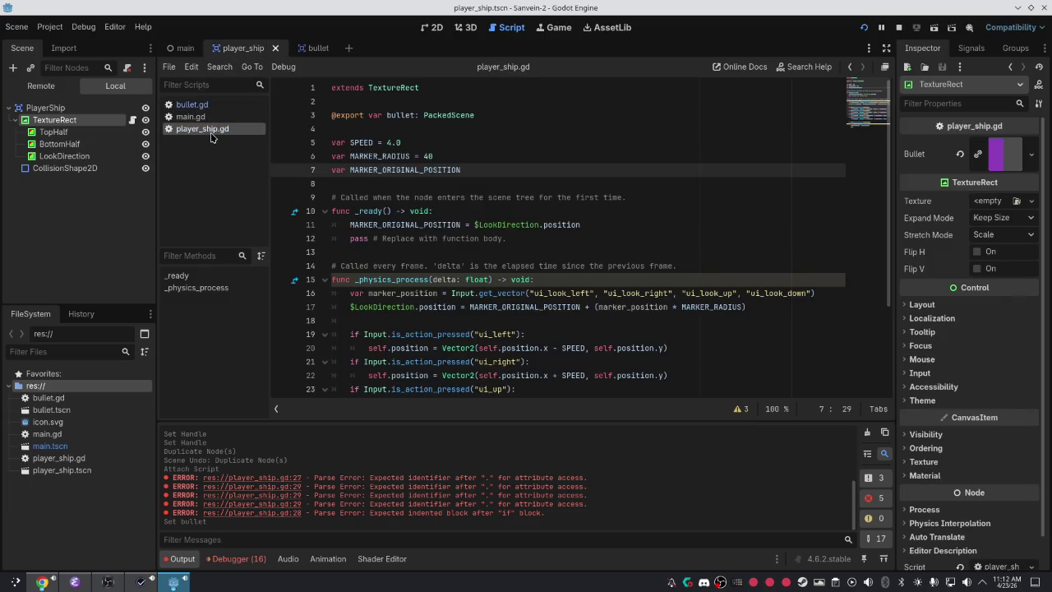
left_click(401, 115)
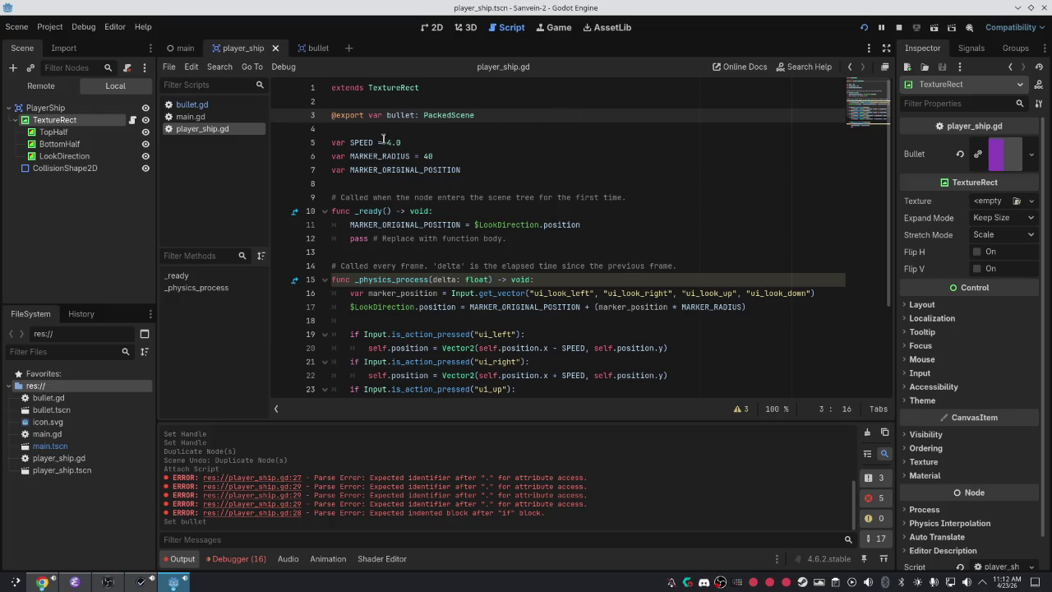
key("alt+Tab")
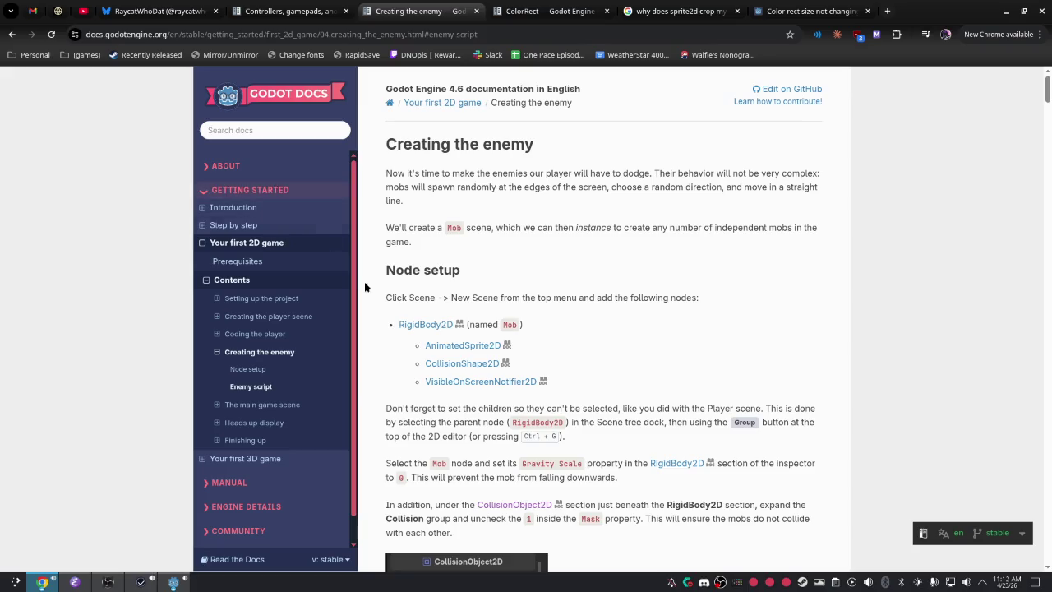
Open the Coding the player docs page and scroll down through it.
left_click(279, 334)
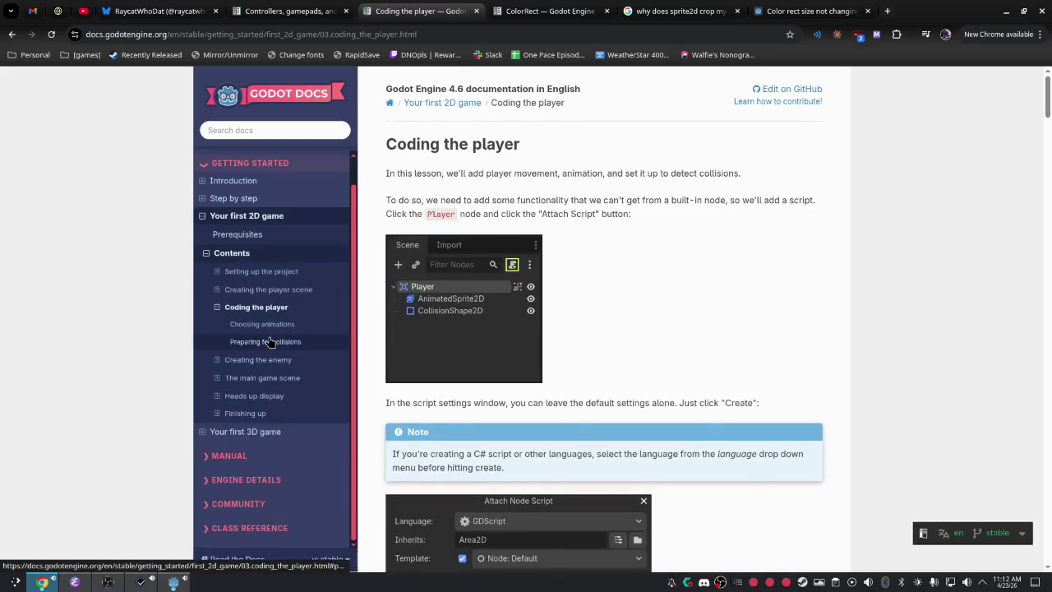
scroll(640, 297, "down", 10)
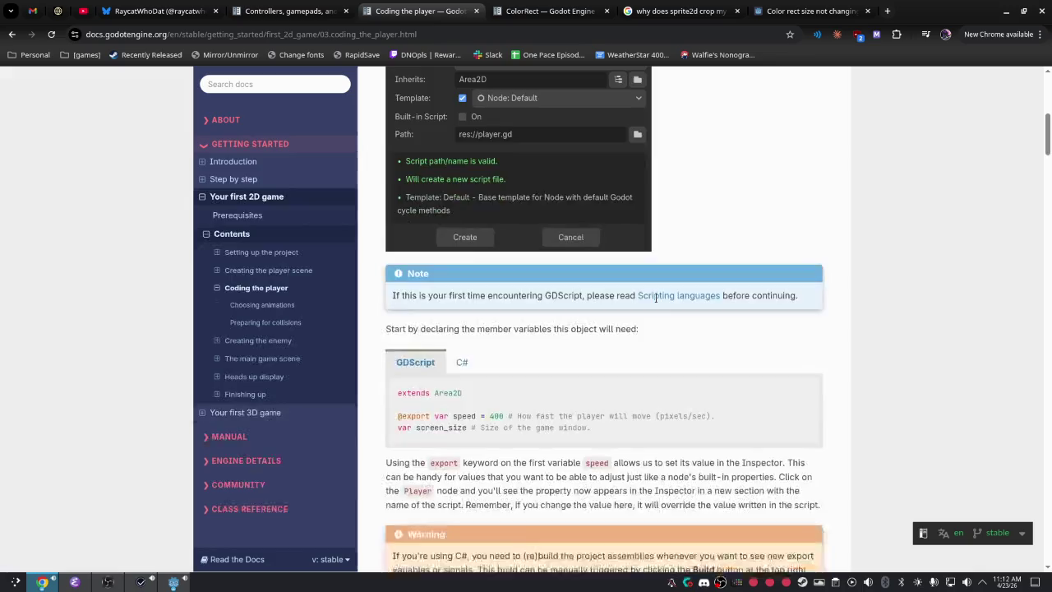
scroll(656, 298, "down", 5)
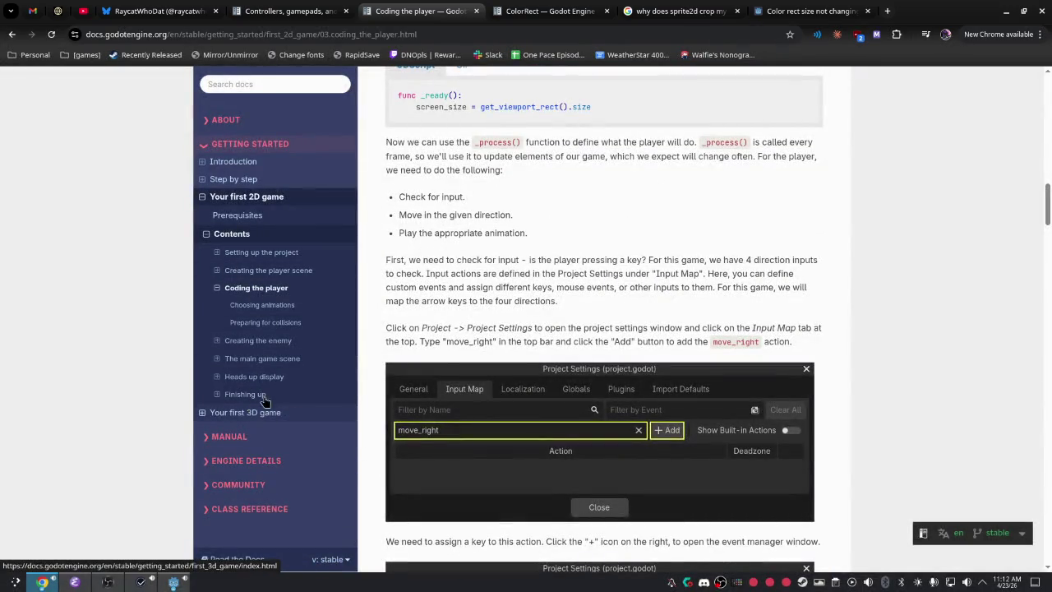
Search Google for 'godot shoot bullet' and open the KidsCanCode Shooting projectiles result.
left_click(672, 10)
left_click(295, 93)
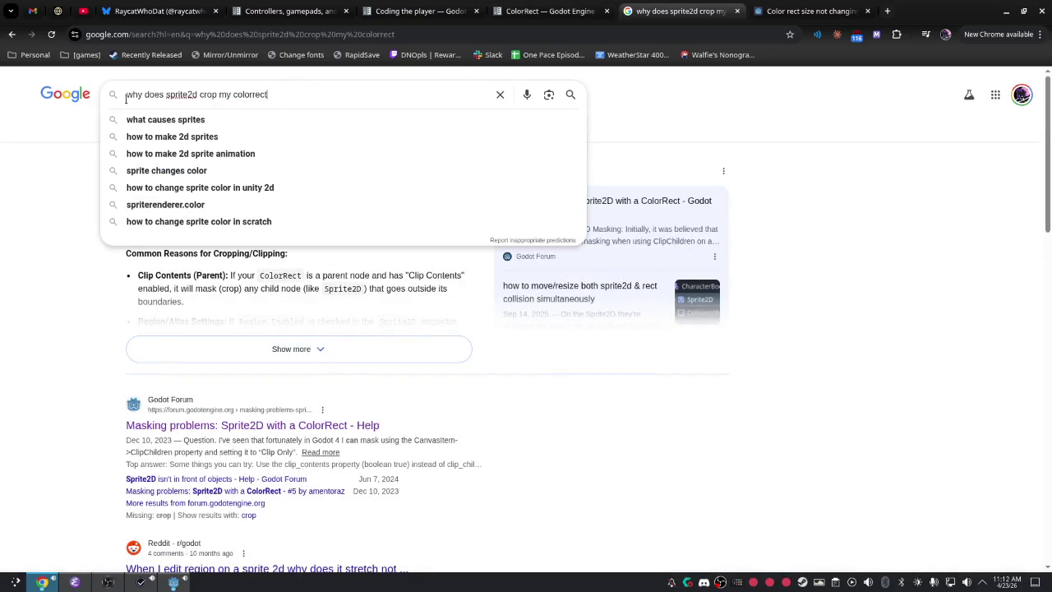
left_click_drag(159, 97, 345, 94)
key("ctrl+a")
type("g")
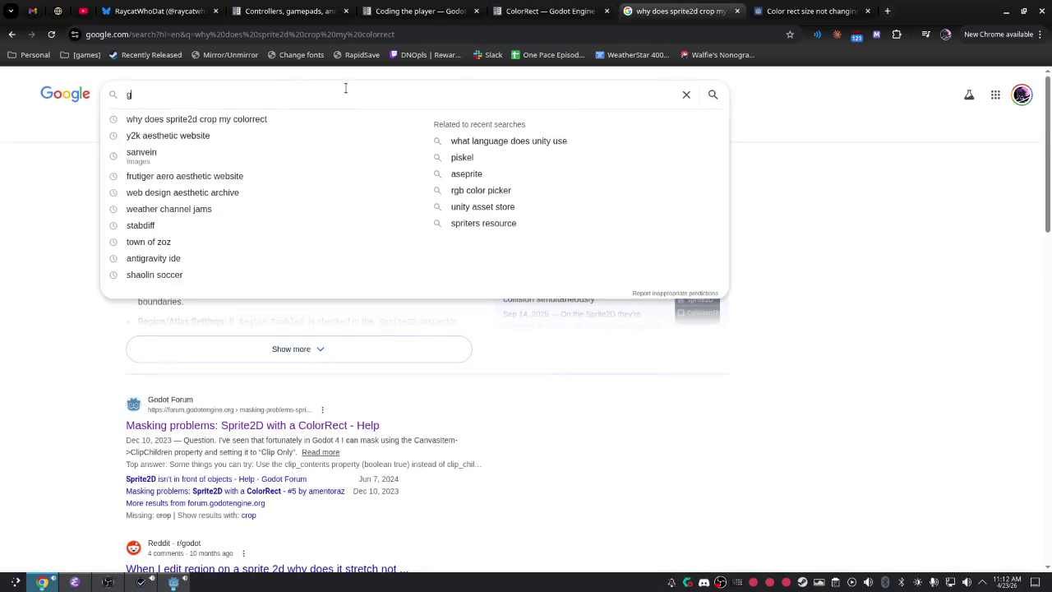
type("odot s")
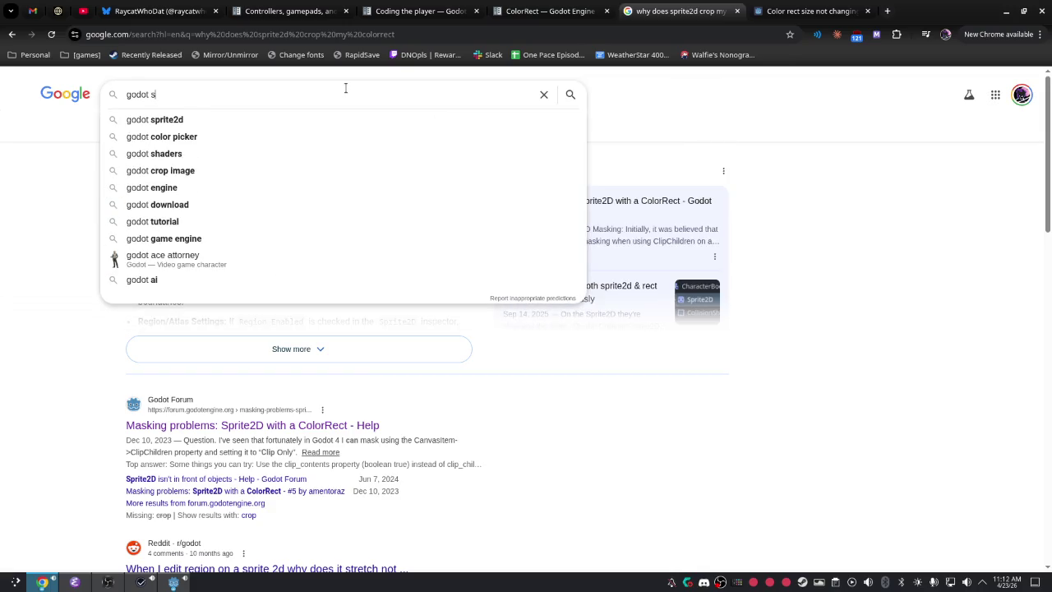
type("hoot bullet")
key("Return")
left_click(265, 195)
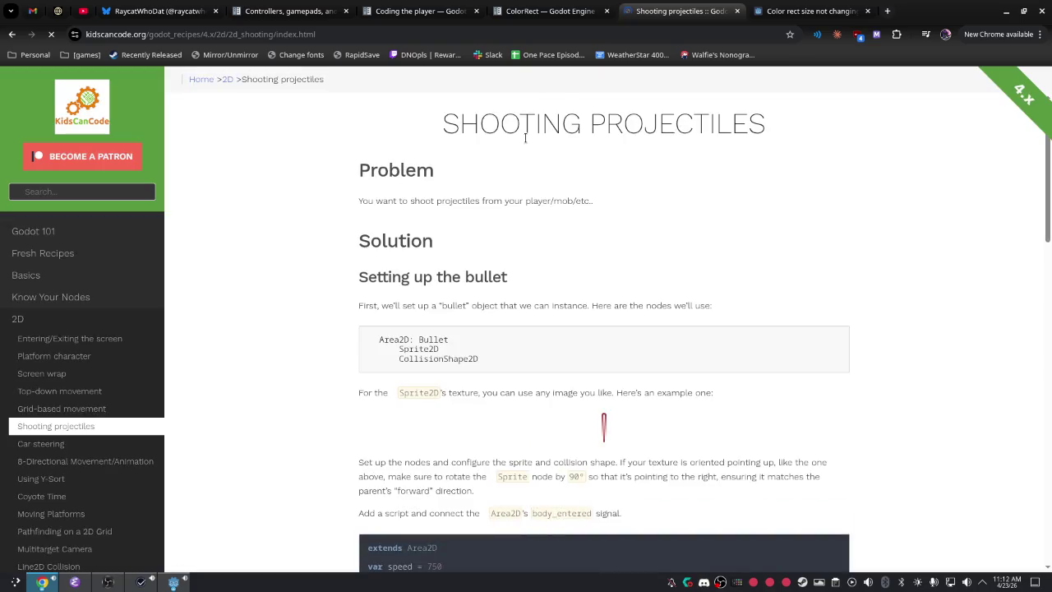
Read the KidsCanCode recipe down to its owner.add_child example, then go back to the Google results.
scroll(441, 314, "down", 3)
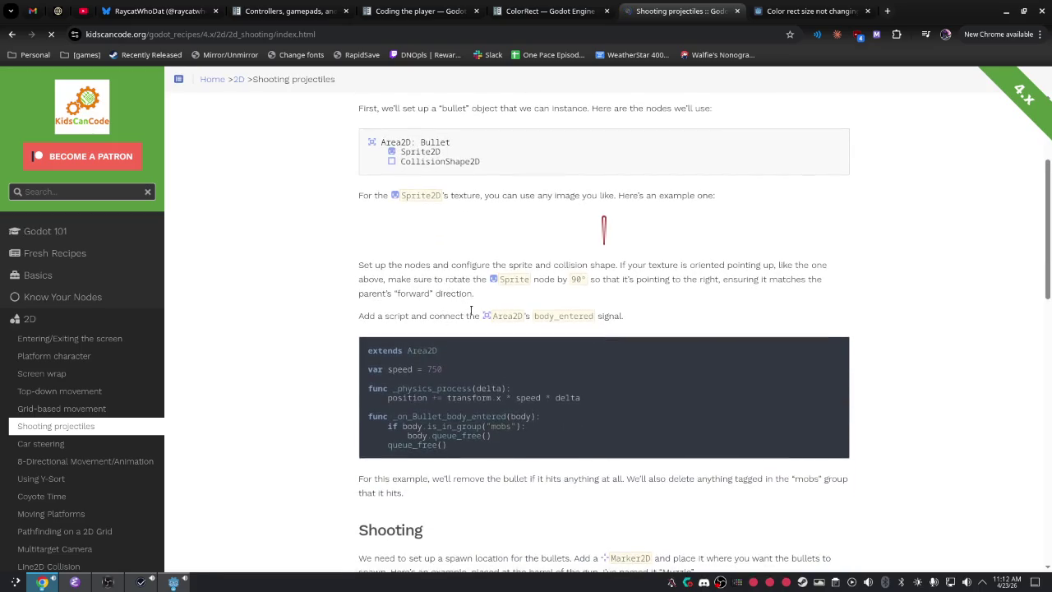
scroll(471, 375, "down", 4)
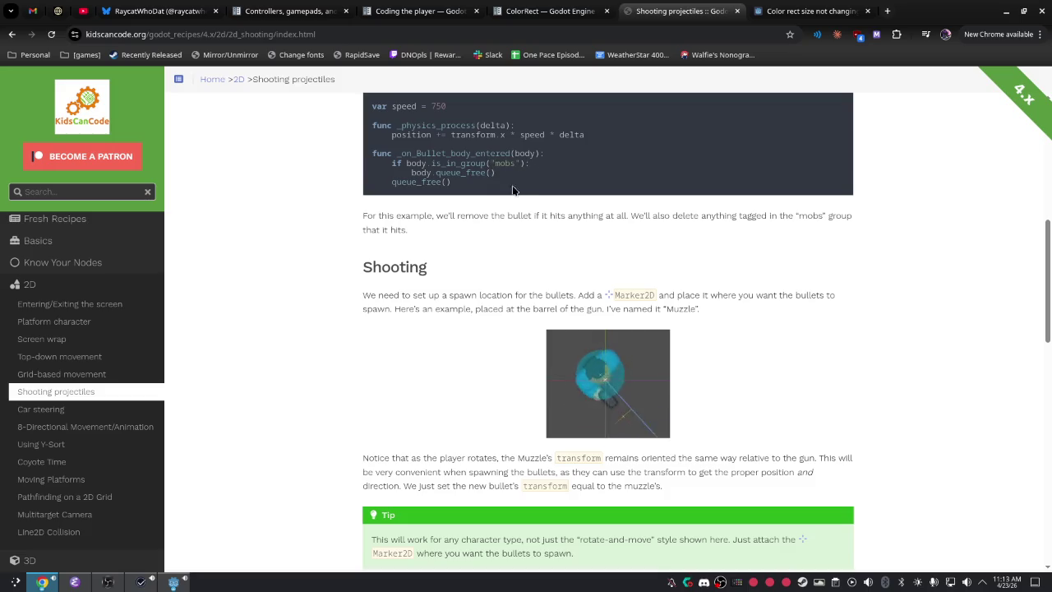
scroll(503, 182, "down", 2)
scroll(505, 187, "up", 2)
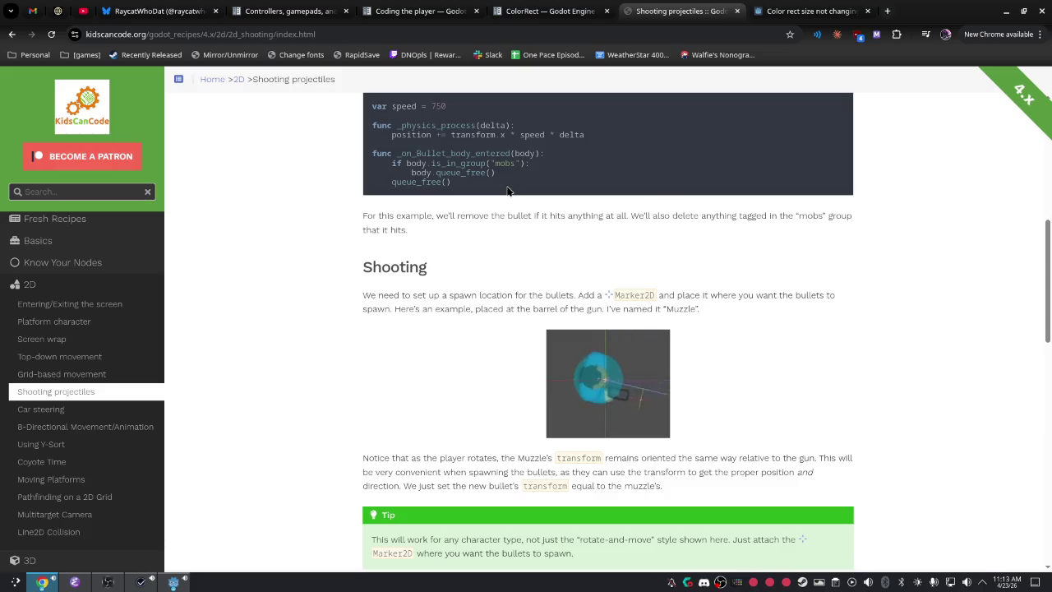
scroll(506, 190, "down", 4)
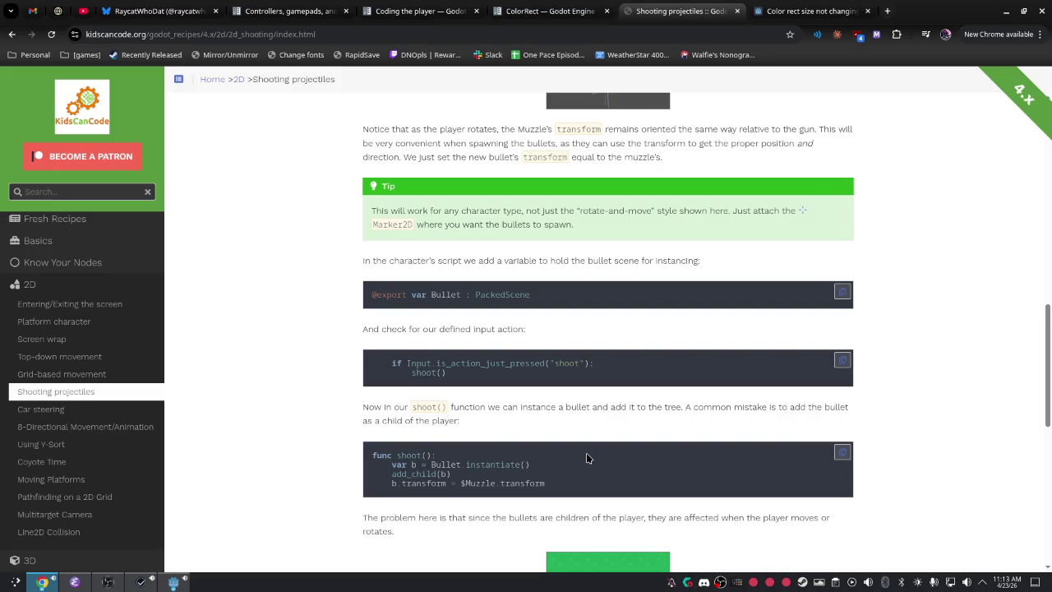
scroll(586, 453, "down", 4)
scroll(602, 454, "down", 3)
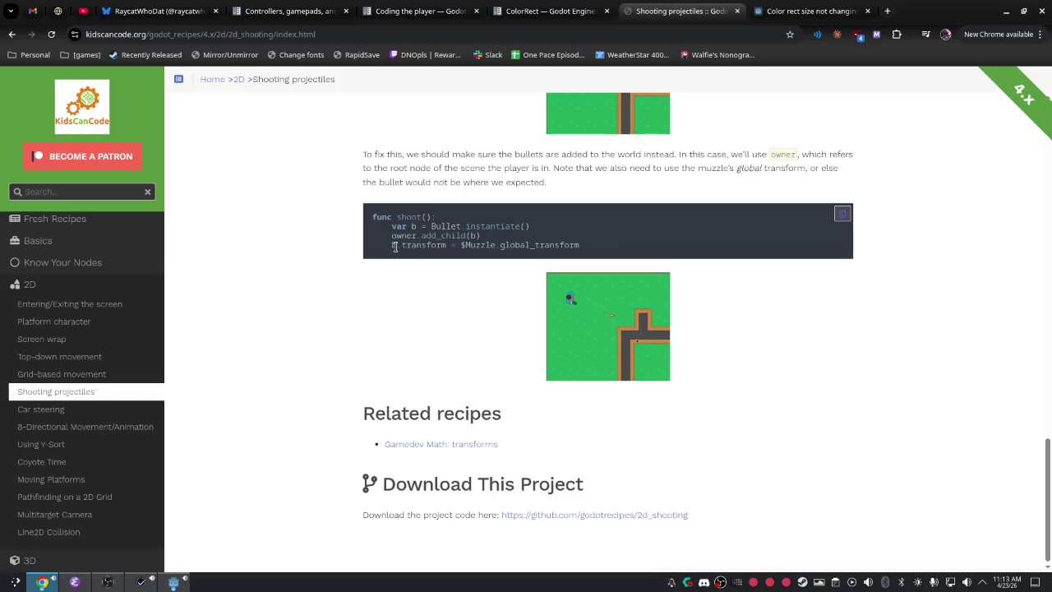
scroll(428, 313, "up", 20)
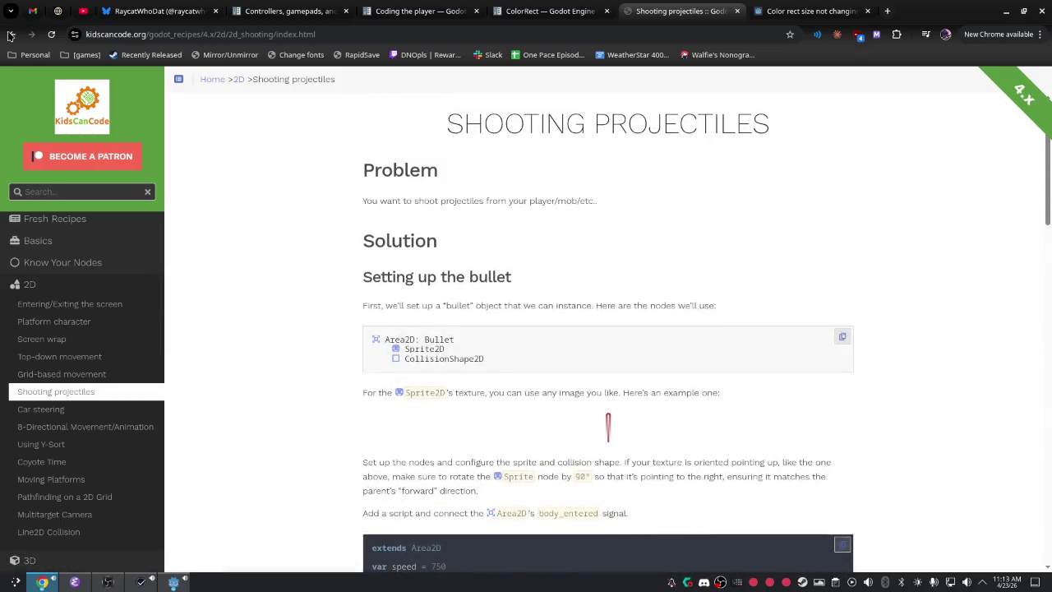
key("alt+Left")
scroll(377, 281, "down", 5)
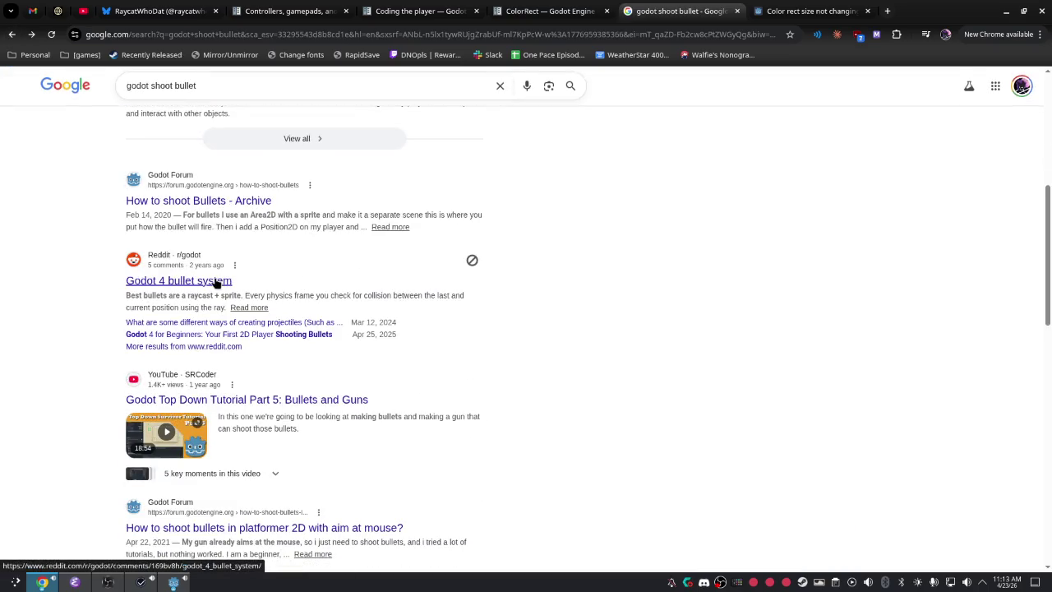
Read the 'How to shoot Bullets - Archive' forum thread, including its Player code, then return to Godot.
left_click(236, 201)
scroll(578, 333, "down", 3)
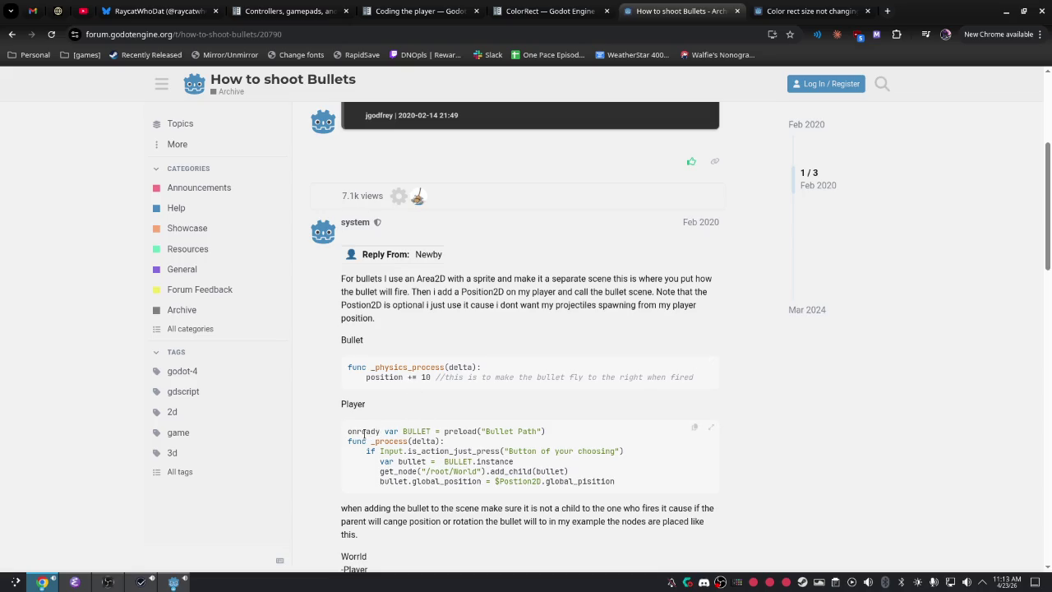
mouse_move(446, 433)
left_mouse_down()
mouse_move(511, 442)
mouse_move(540, 472)
left_mouse_up()
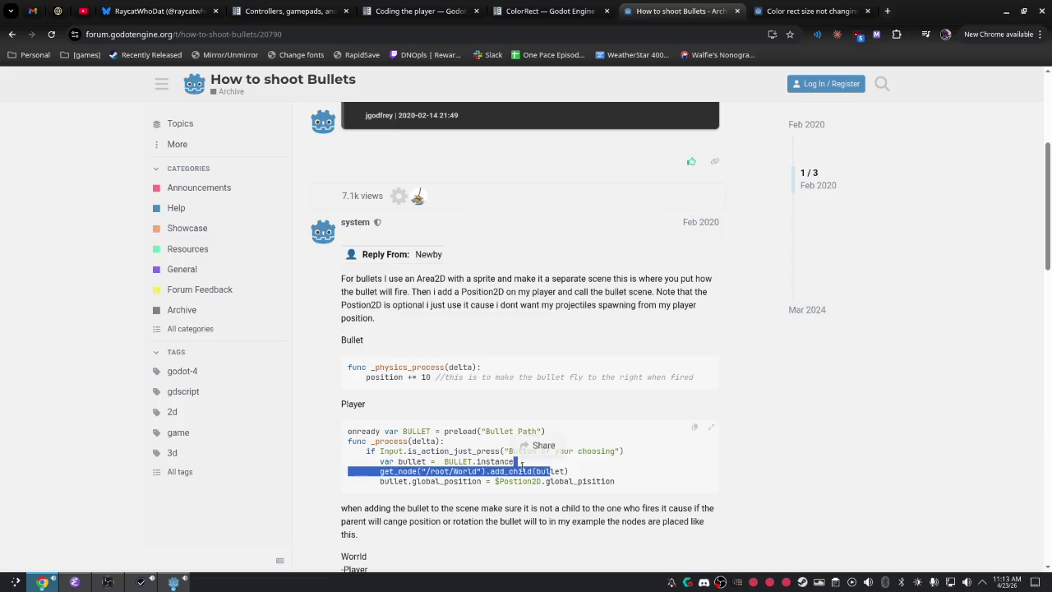
scroll(519, 445, "down", 4)
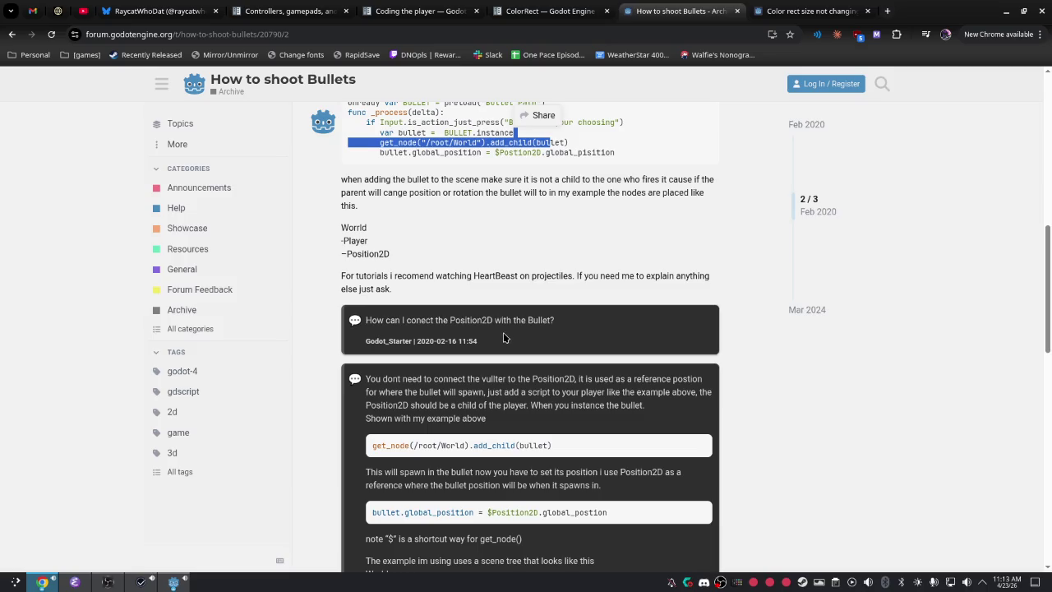
scroll(503, 332, "down", 1)
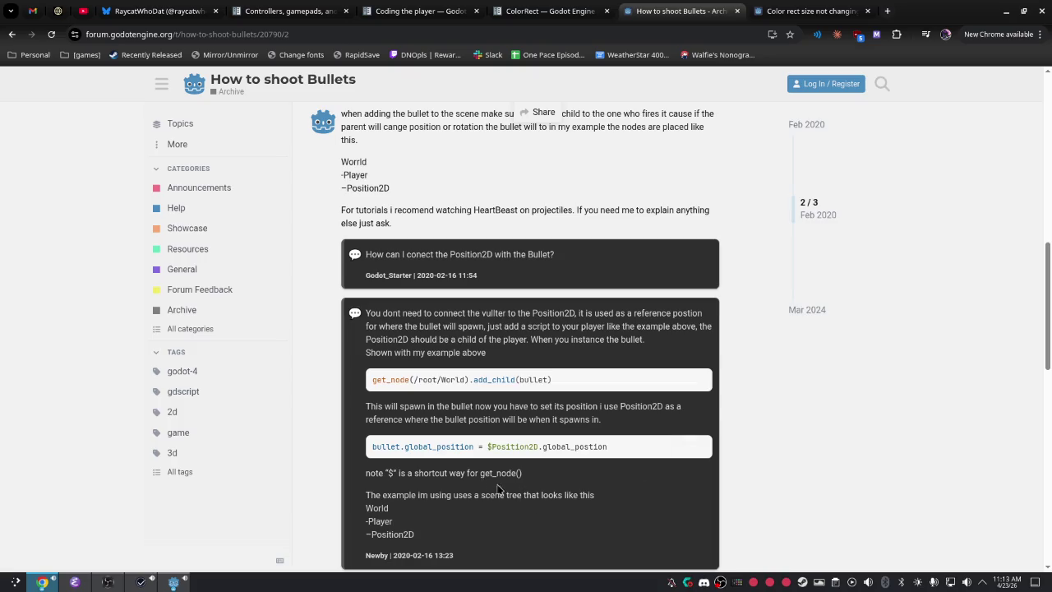
scroll(503, 486, "down", 5)
scroll(508, 488, "down", 3)
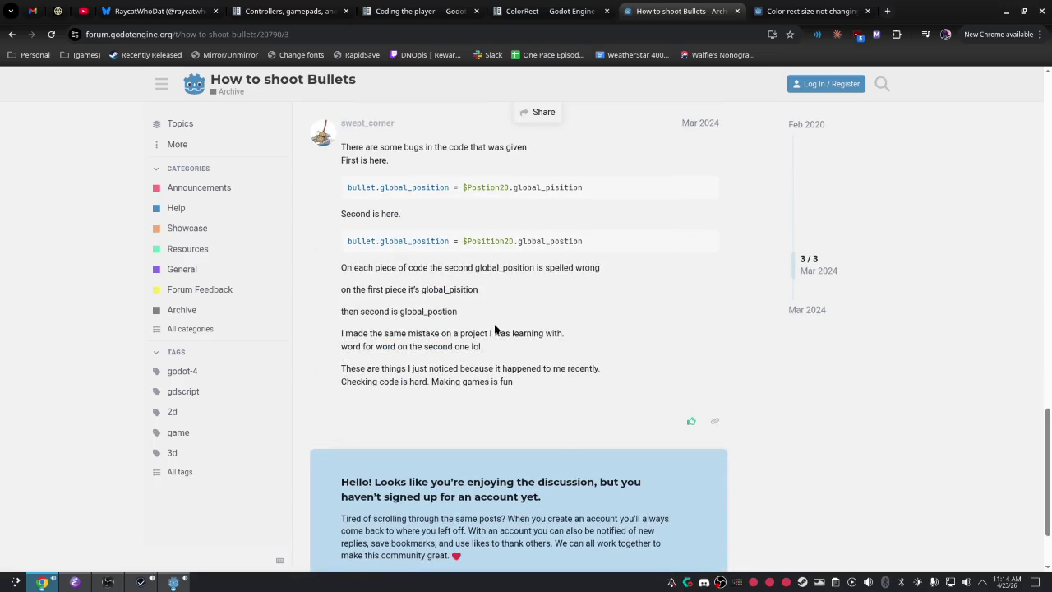
scroll(470, 358, "down", 2)
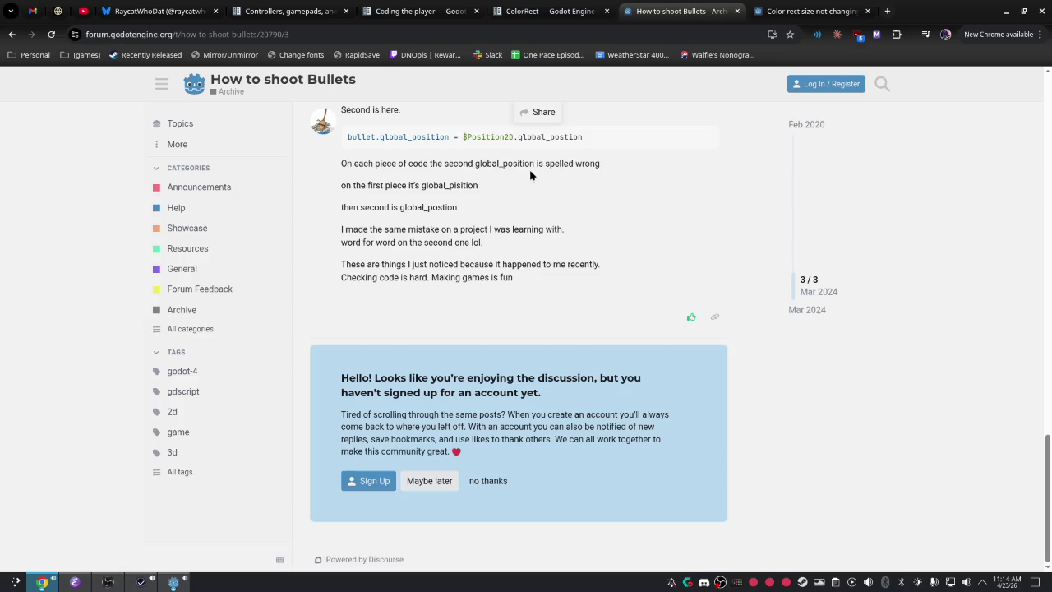
key("alt+Tab")
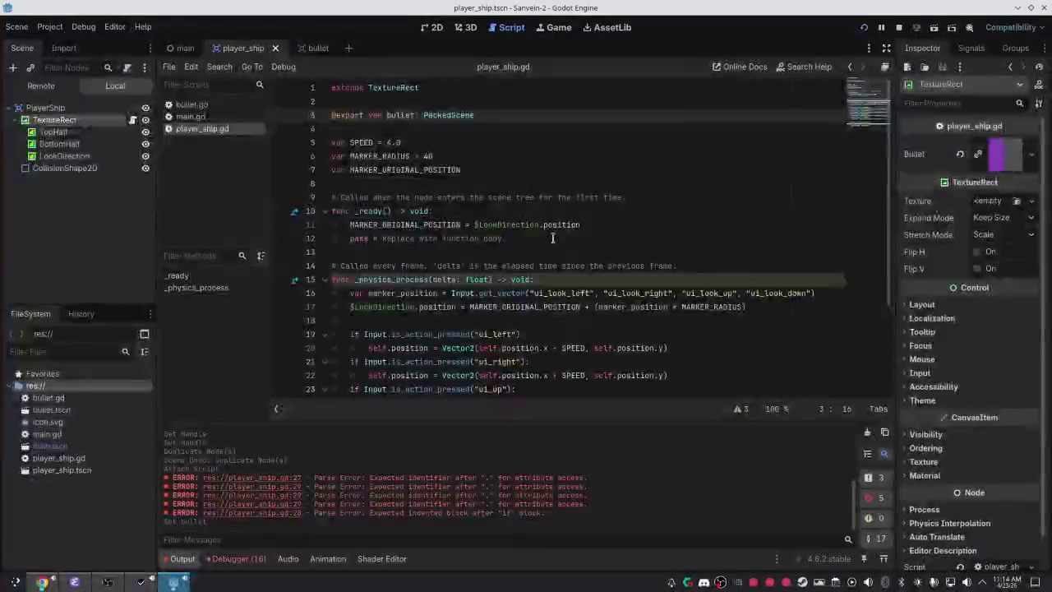
Test-run the game from player_ship.gd, then close the running game window.
left_click(493, 167)
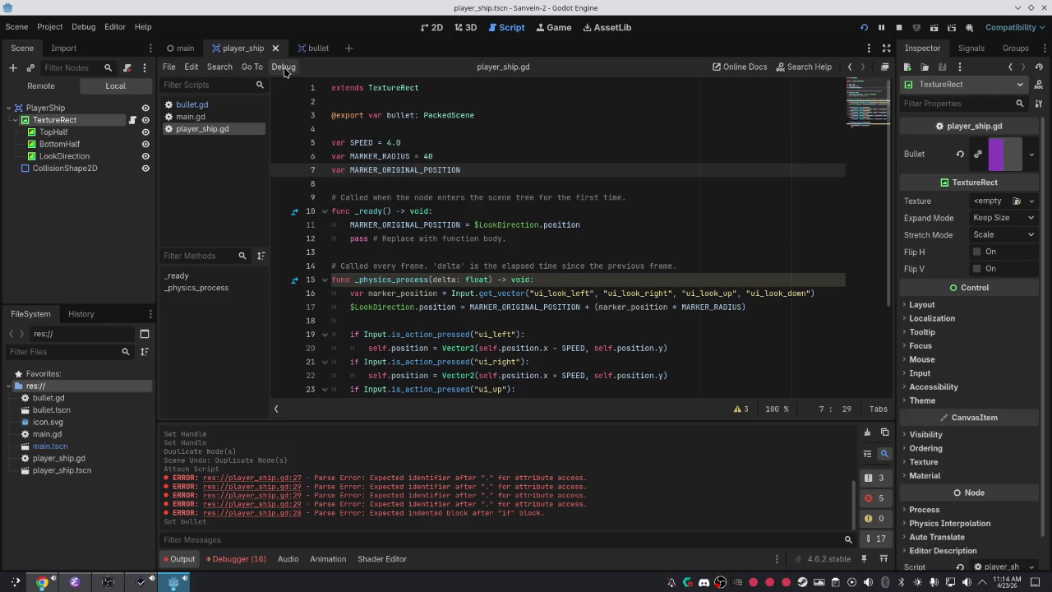
key("alt+Tab")
key("alt+Tab")
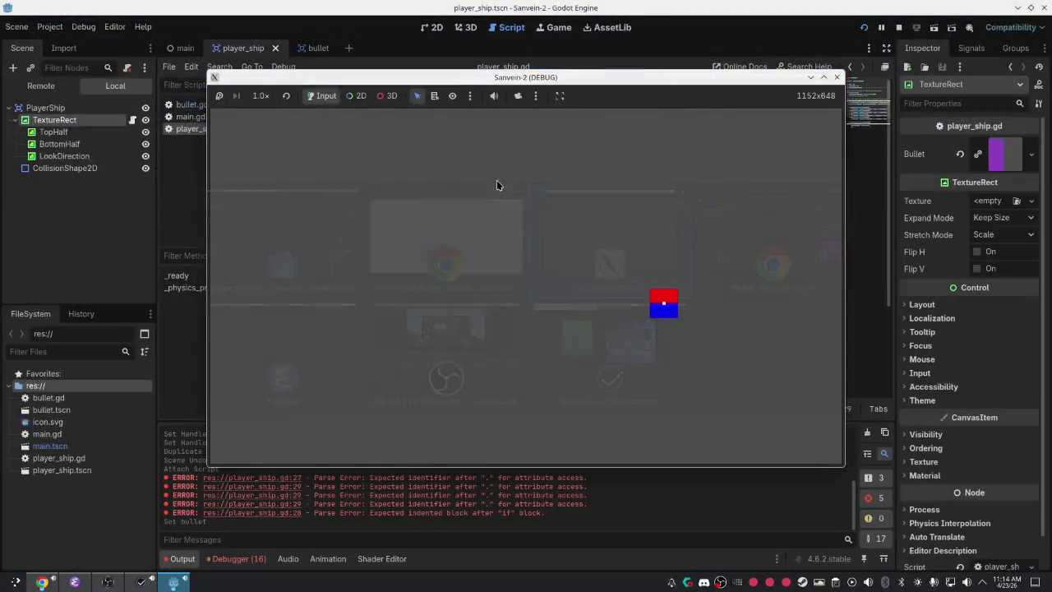
key("alt+F4")
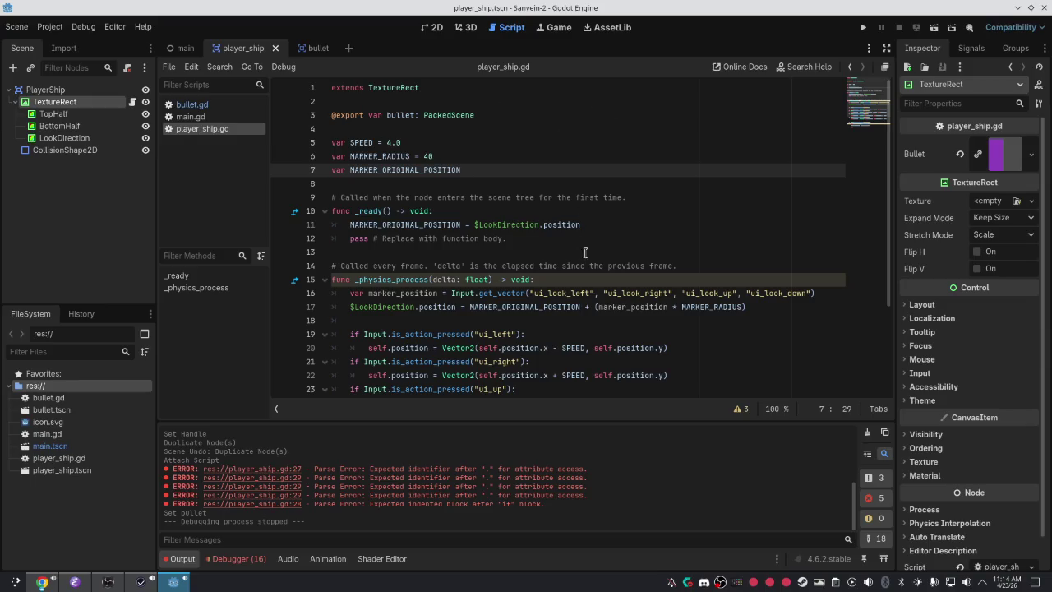
left_click(184, 48)
Switch to Chrome and flip between the Coding the player, Color rect and How to shoot Bullets tabs.
left_click(234, 51)
key("alt+Tab")
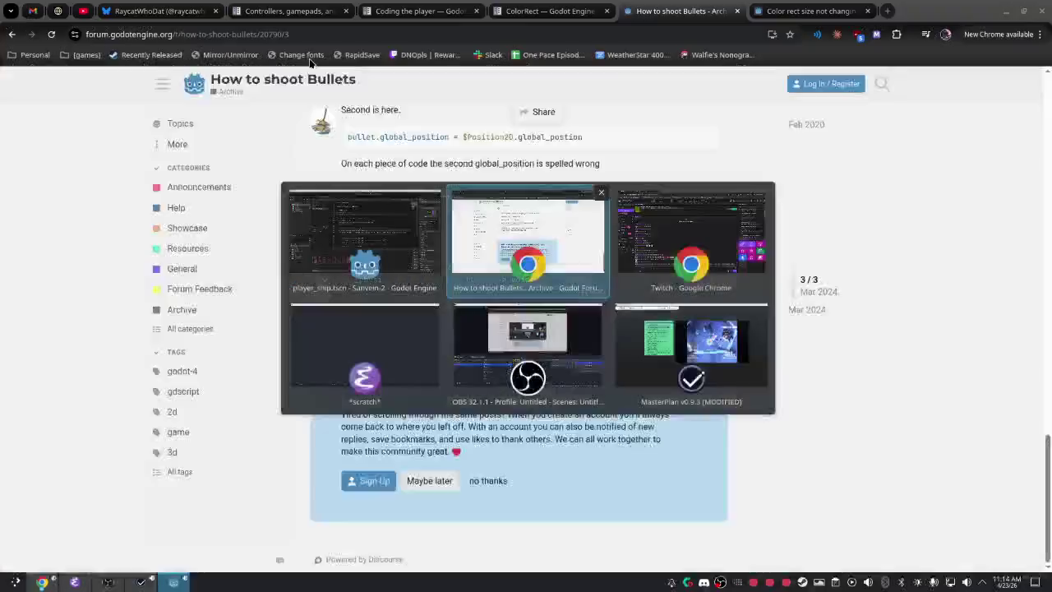
key("alt+Tab")
key("alt+shift+Tab")
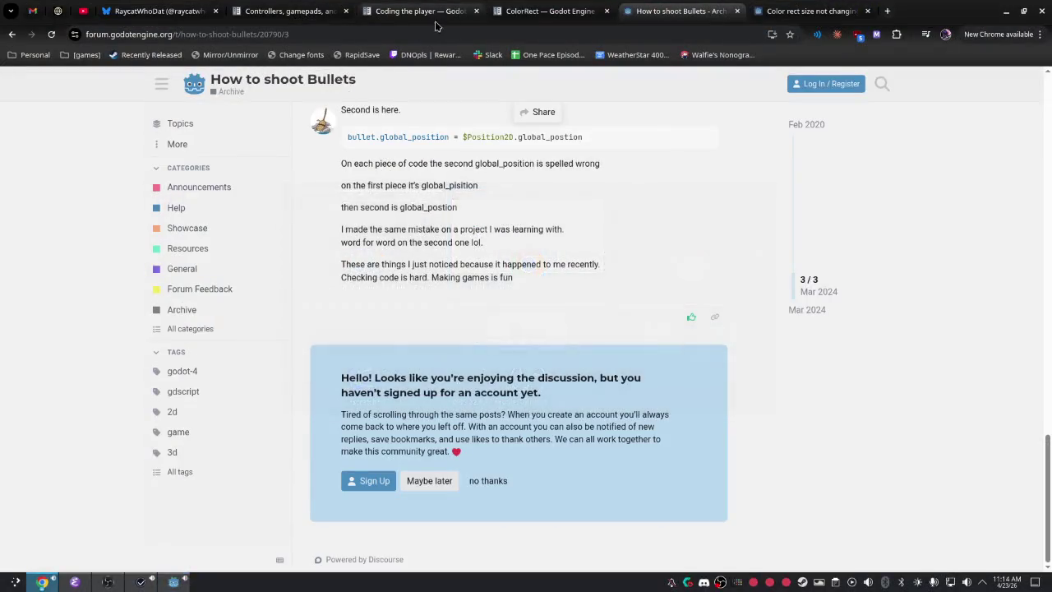
left_click(158, 11)
left_click(372, 4)
left_click(754, 4)
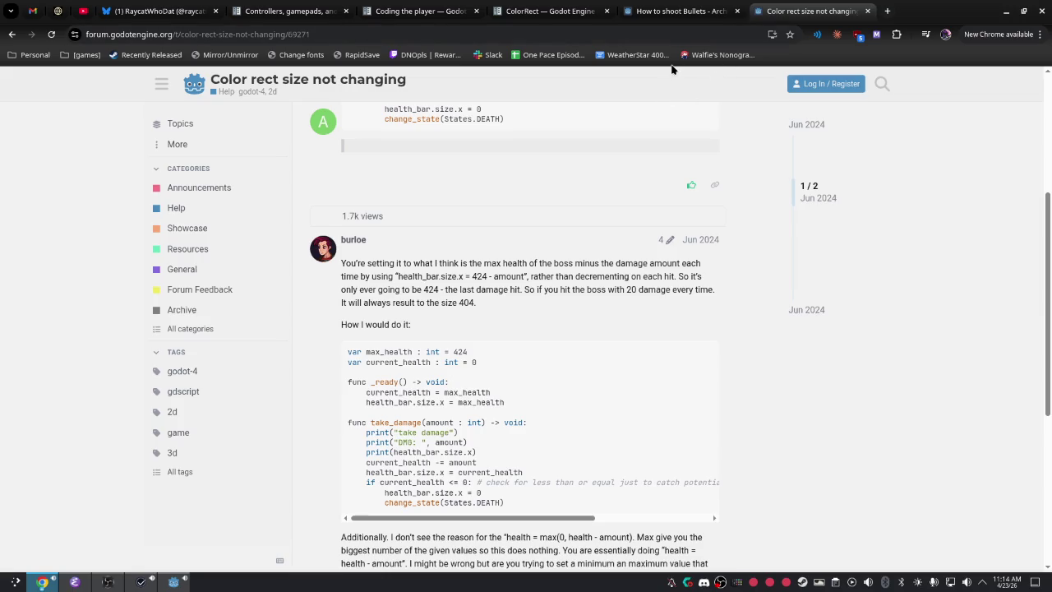
left_click(681, 10)
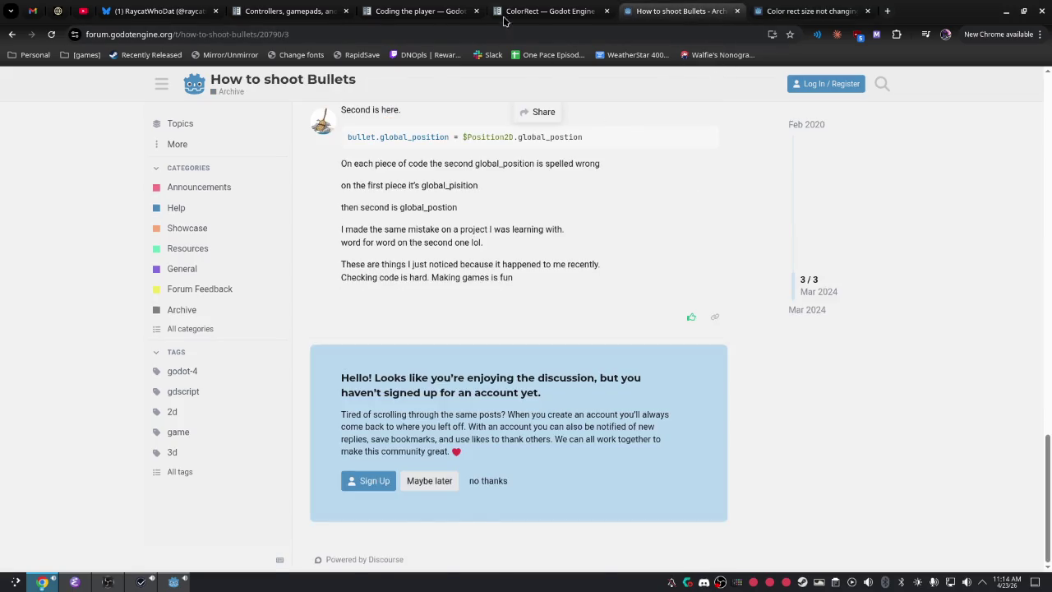
On the Coding the player docs tab, expand Manual and open its 2D section.
left_click(509, 11)
left_click(446, 10)
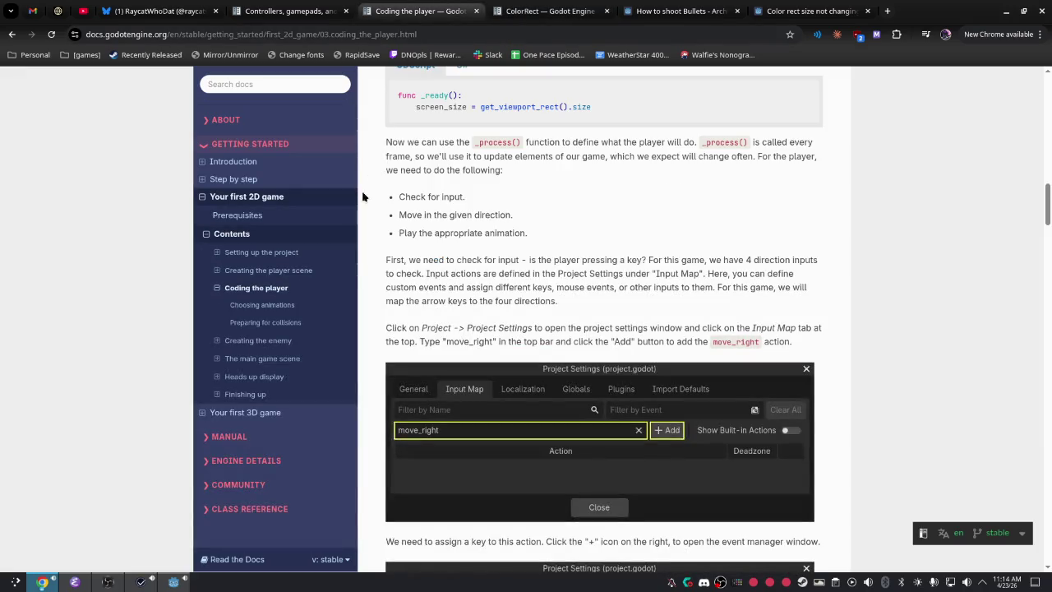
left_click(245, 437)
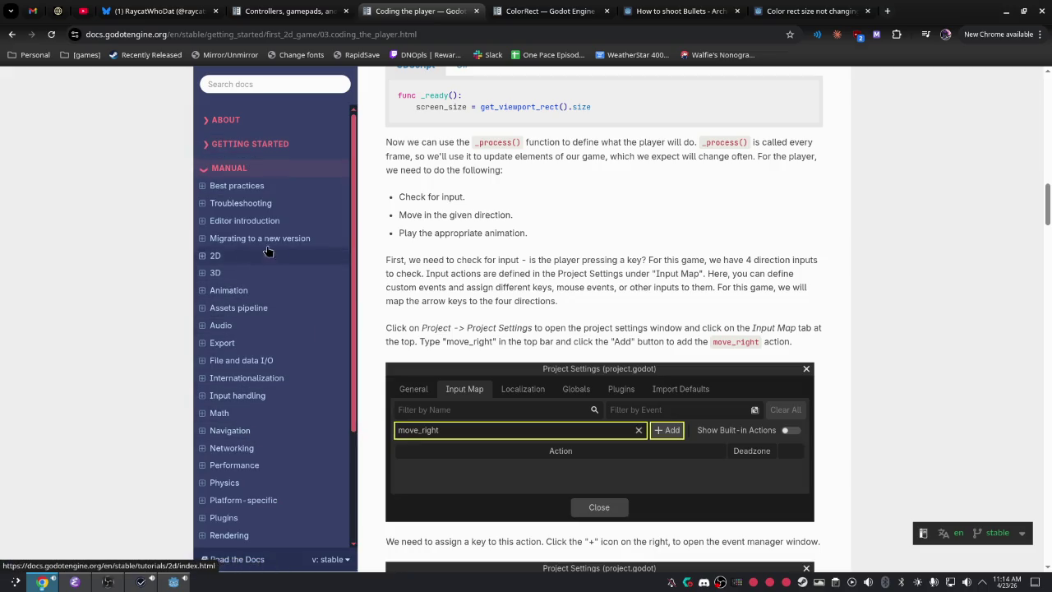
left_click(300, 256)
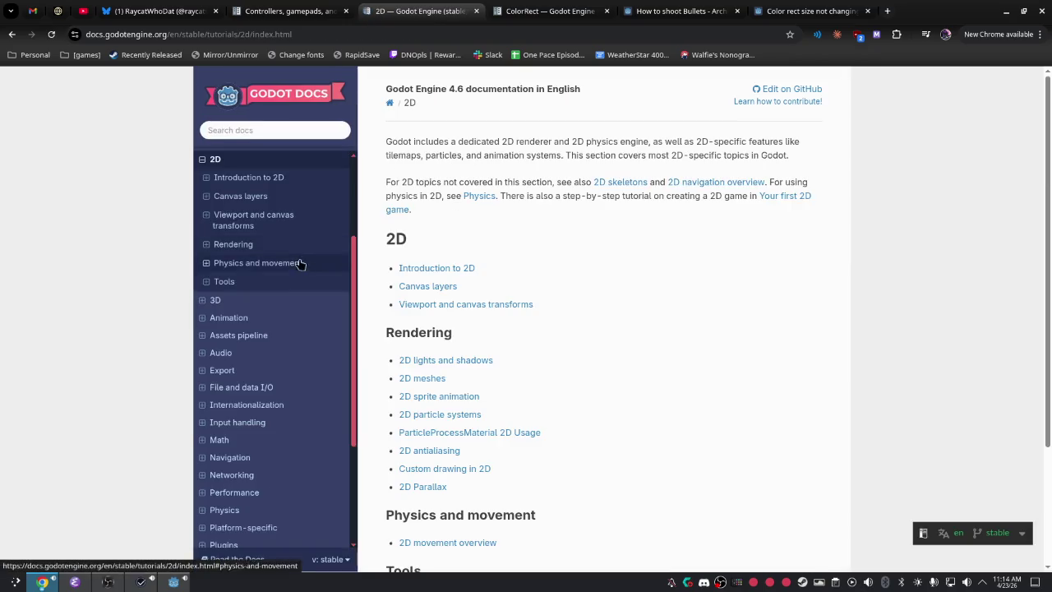
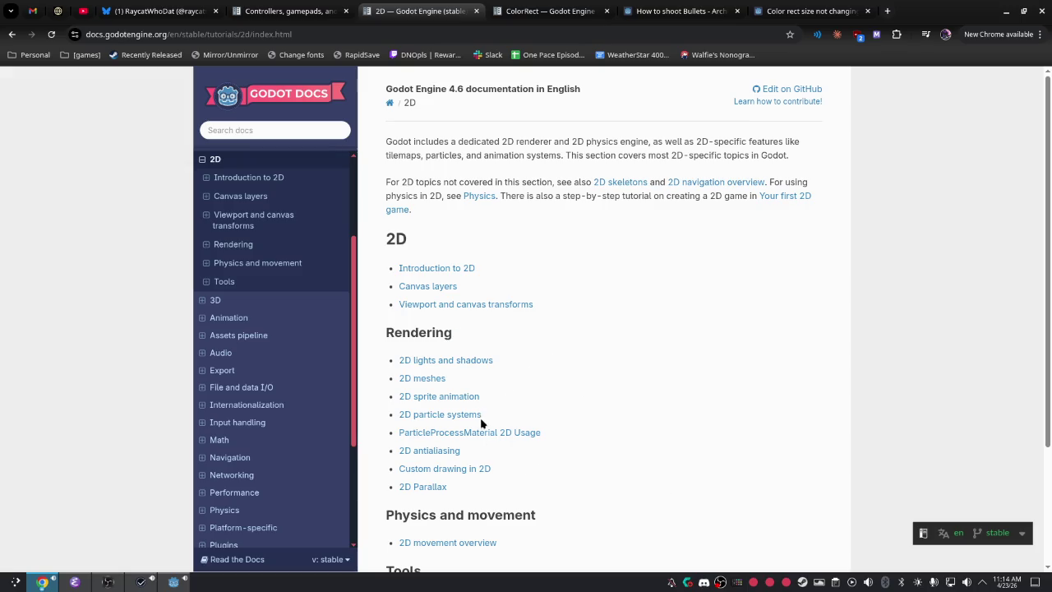
Search the Godot docs for 'packed scr' and scroll through the results.
scroll(482, 423, "down", 3)
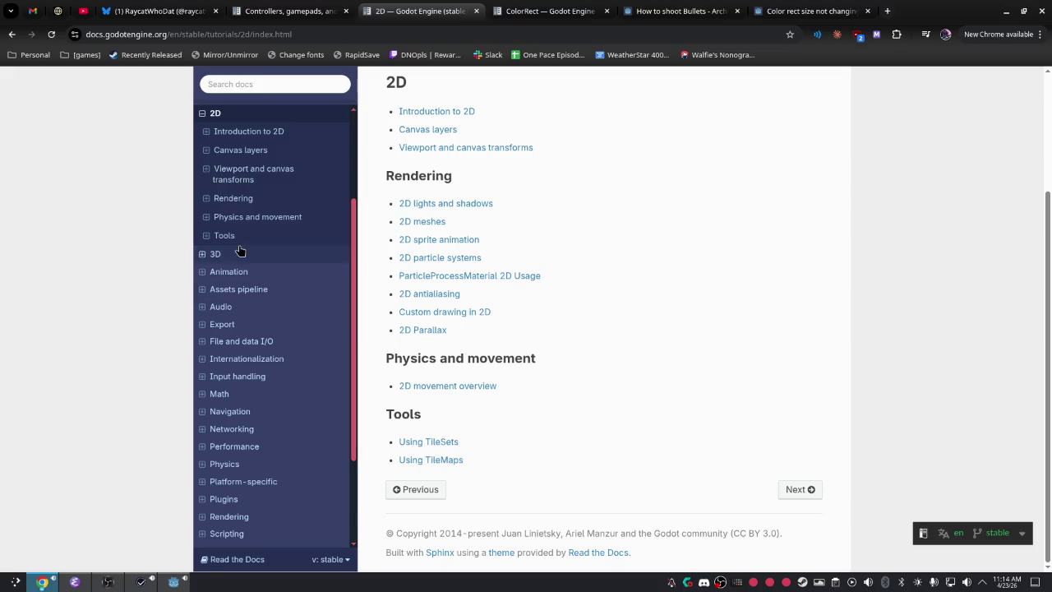
left_click(273, 84)
type("packed s")
type("cr")
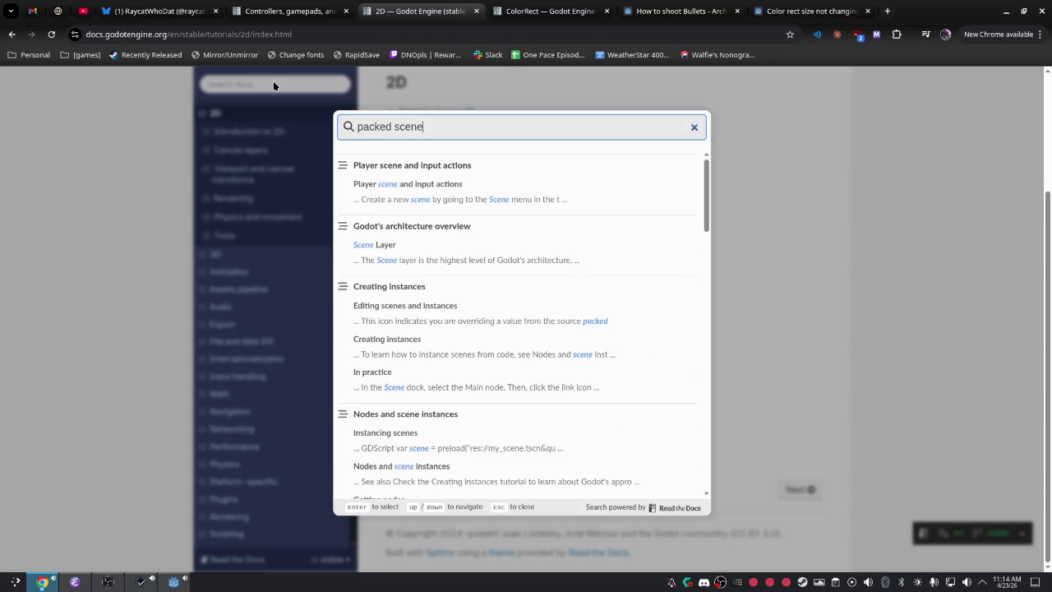
scroll(538, 214, "down", 4)
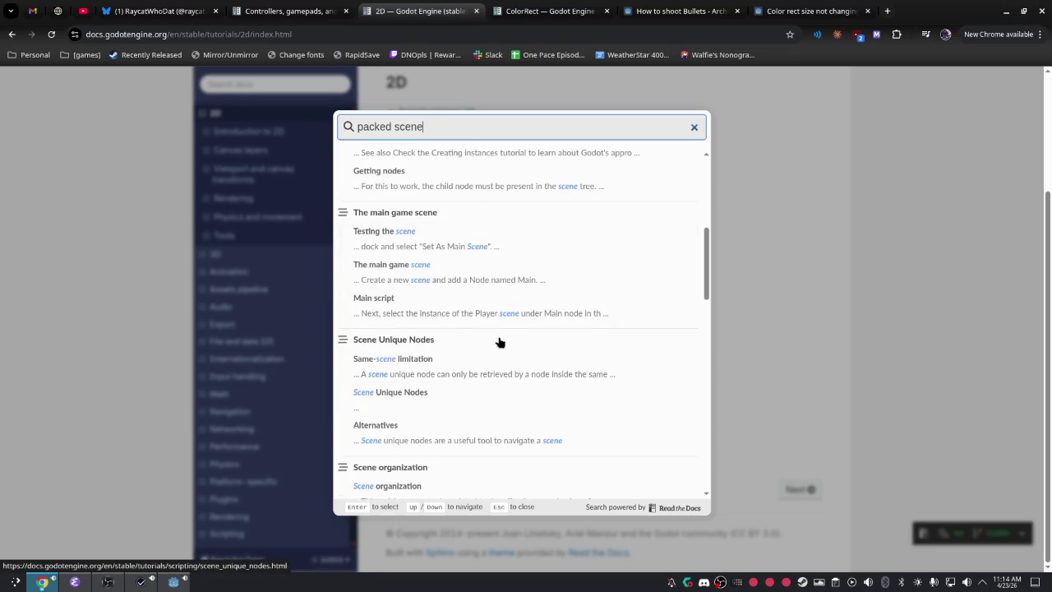
scroll(538, 248, "down", 3)
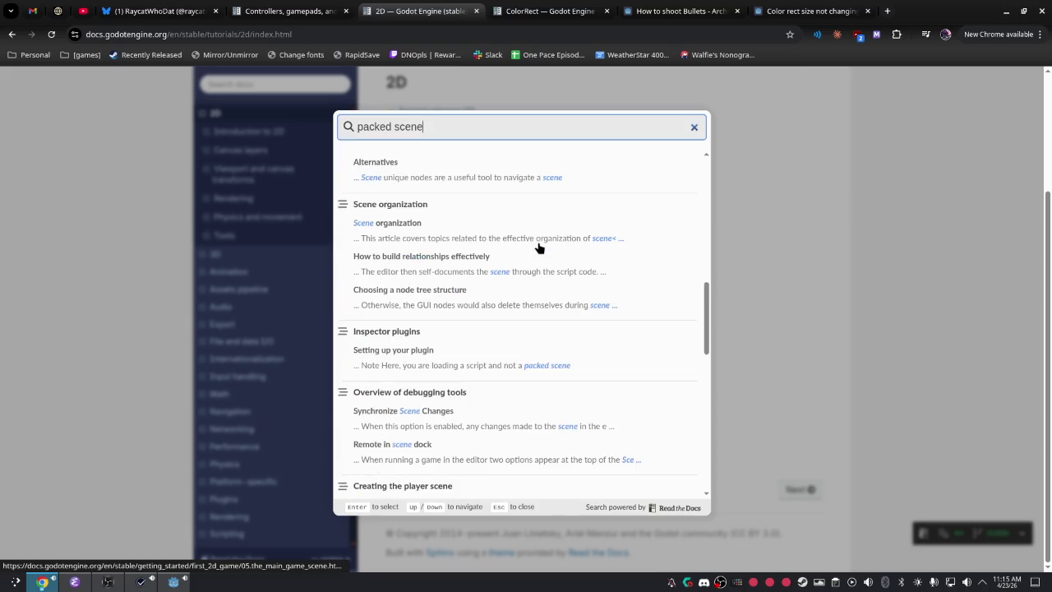
Open the debugging tools overview result, then switch to the ColorRect reference tab.
left_click(470, 421)
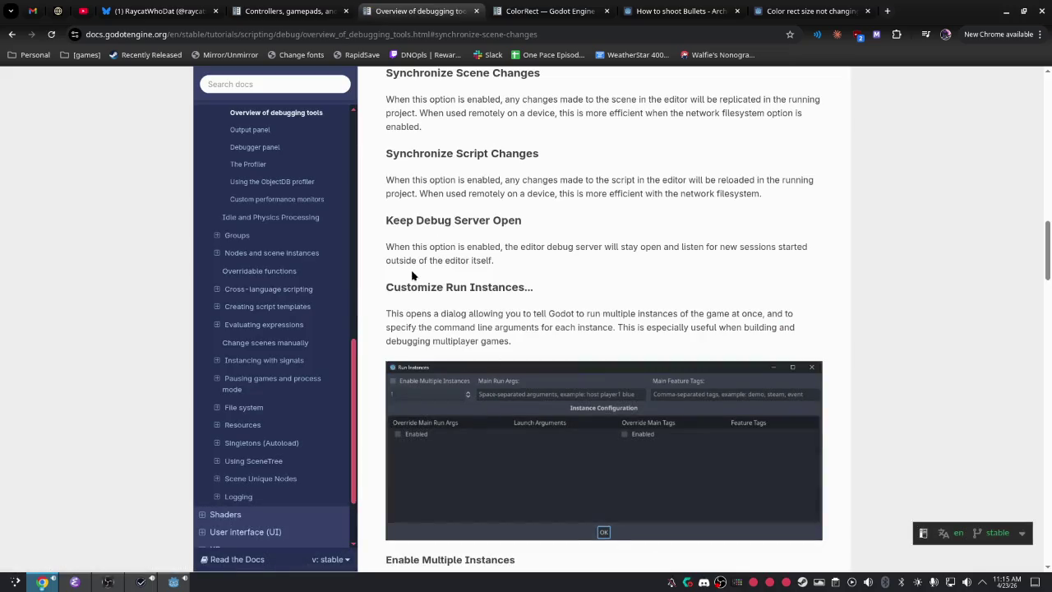
scroll(284, 460, "down", 1)
scroll(288, 435, "up", 3)
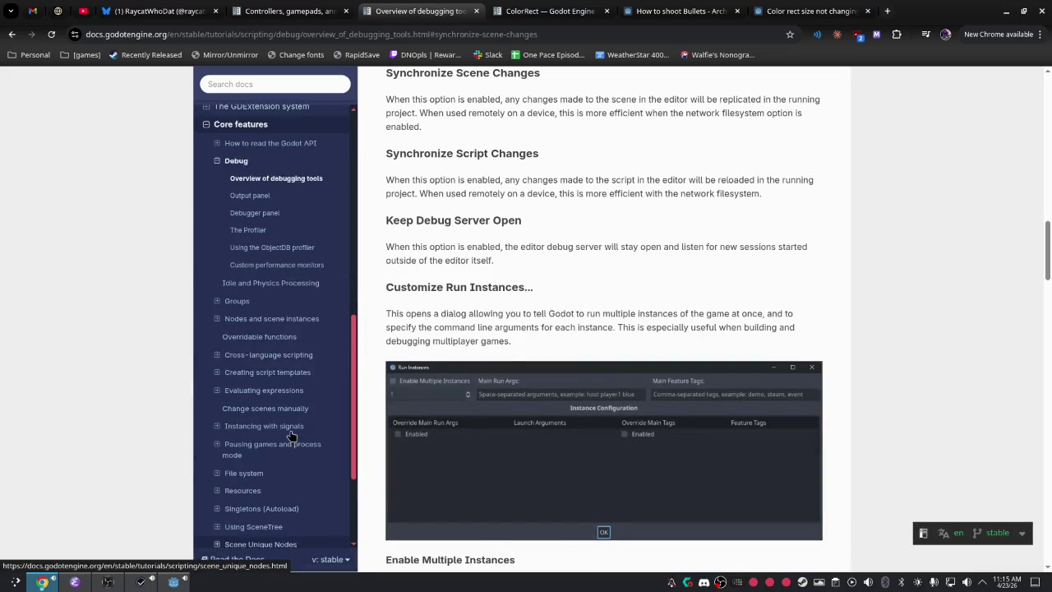
scroll(292, 435, "up", 1)
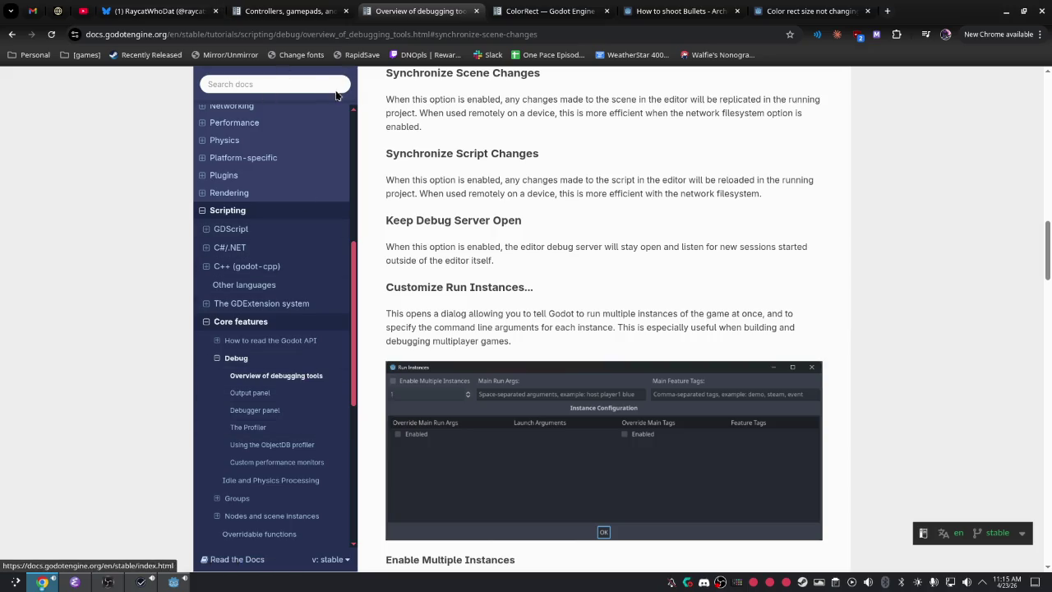
key("ctrl+Tab")
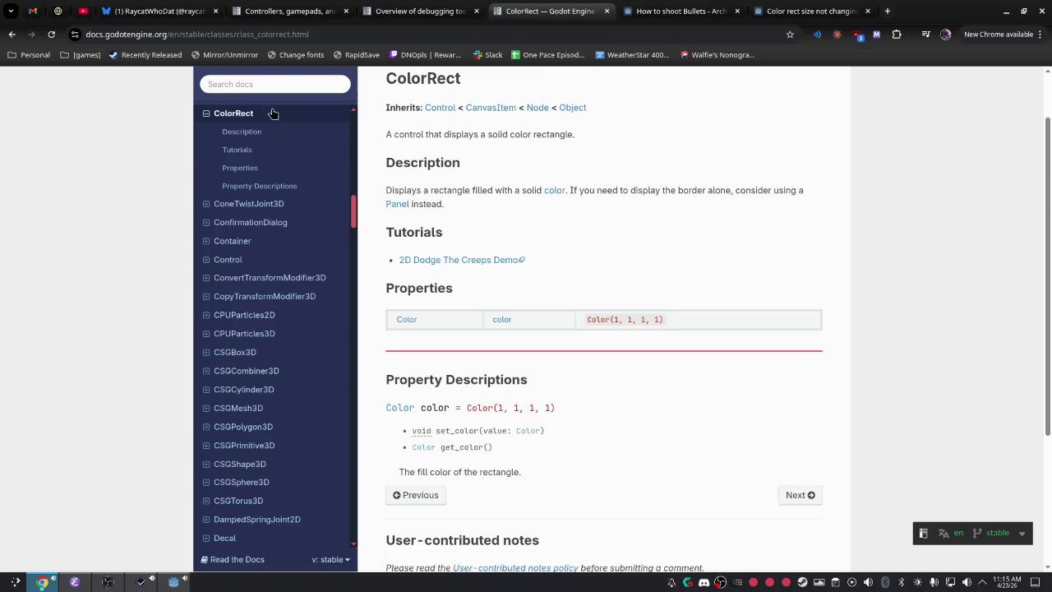
Search the docs for 'packedscene' and jump to the PackedScene instantiate() method description.
left_click(288, 80)
key("Escape")
left_click(282, 89)
type("packe")
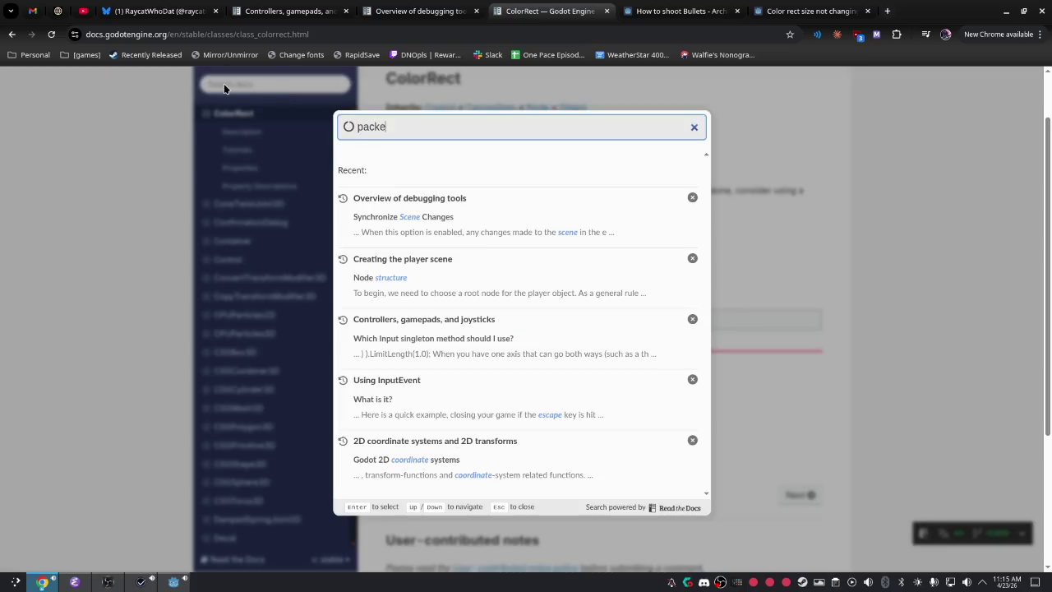
type("dscene")
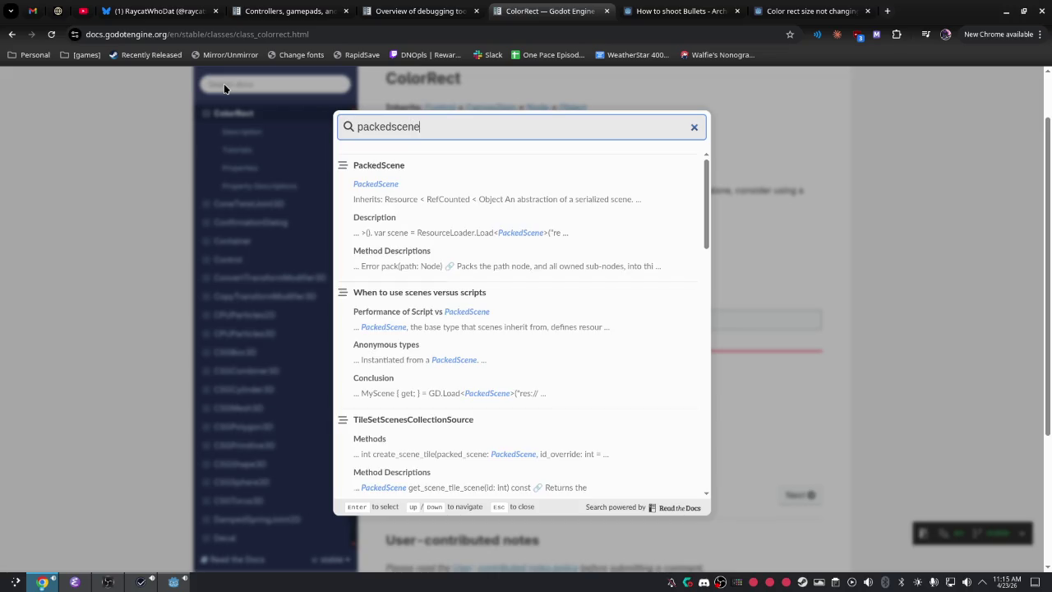
left_click(376, 189)
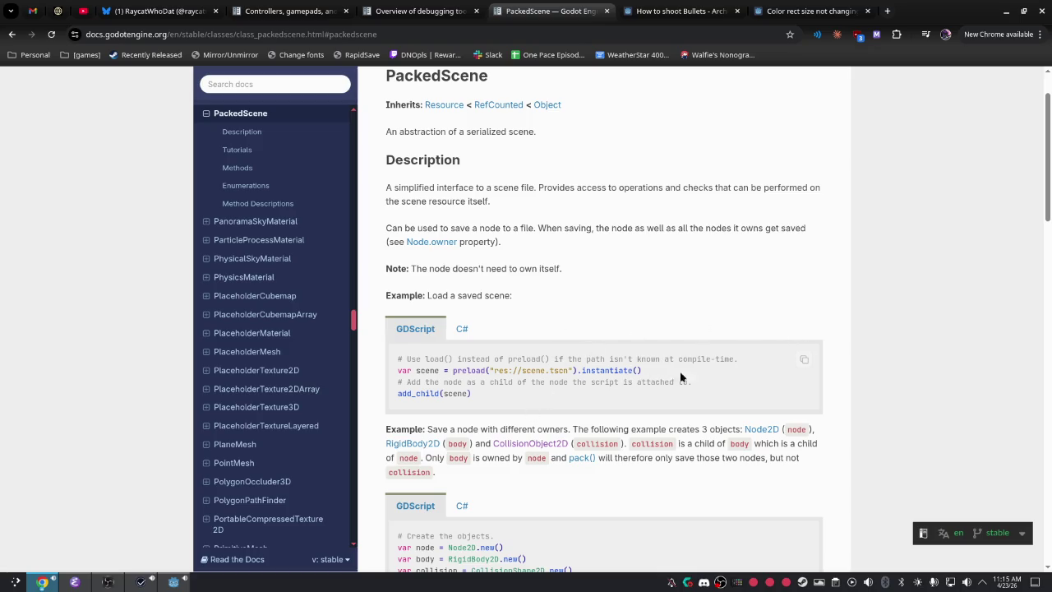
scroll(538, 411, "down", 3)
scroll(543, 408, "down", 1)
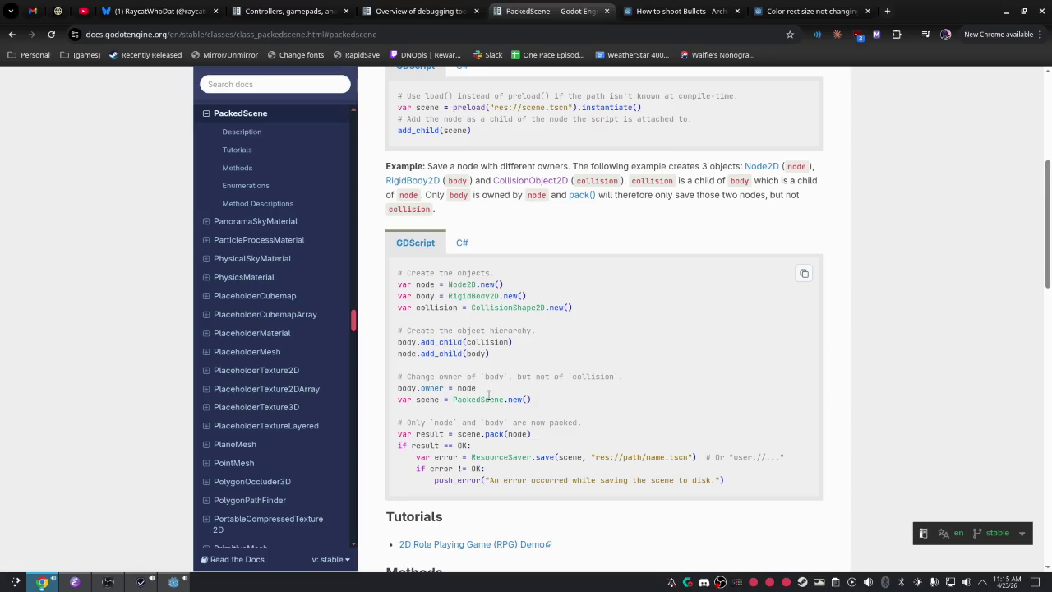
scroll(488, 424, "down", 3)
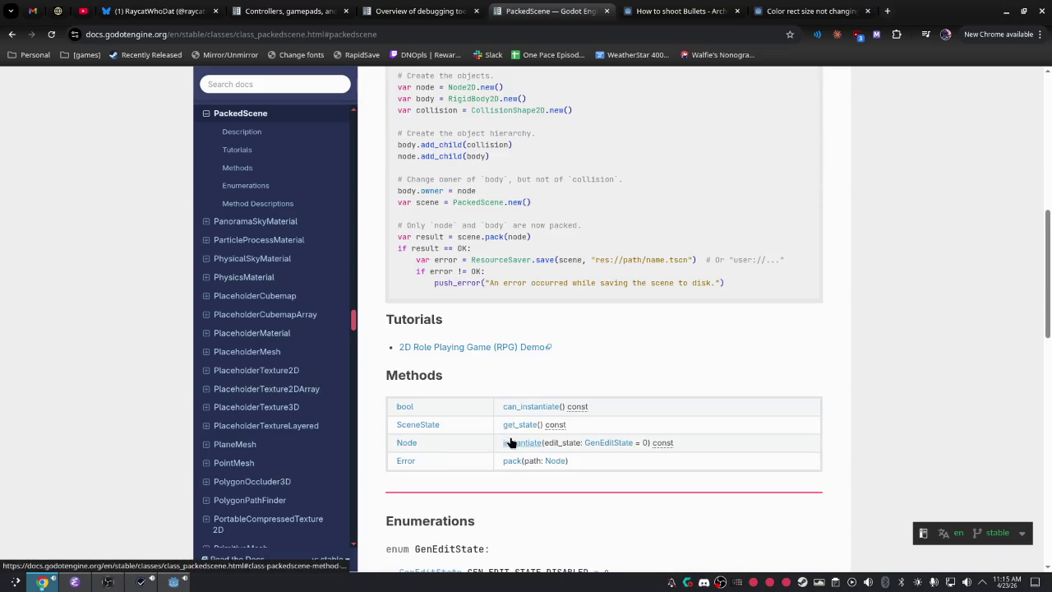
left_click(516, 442)
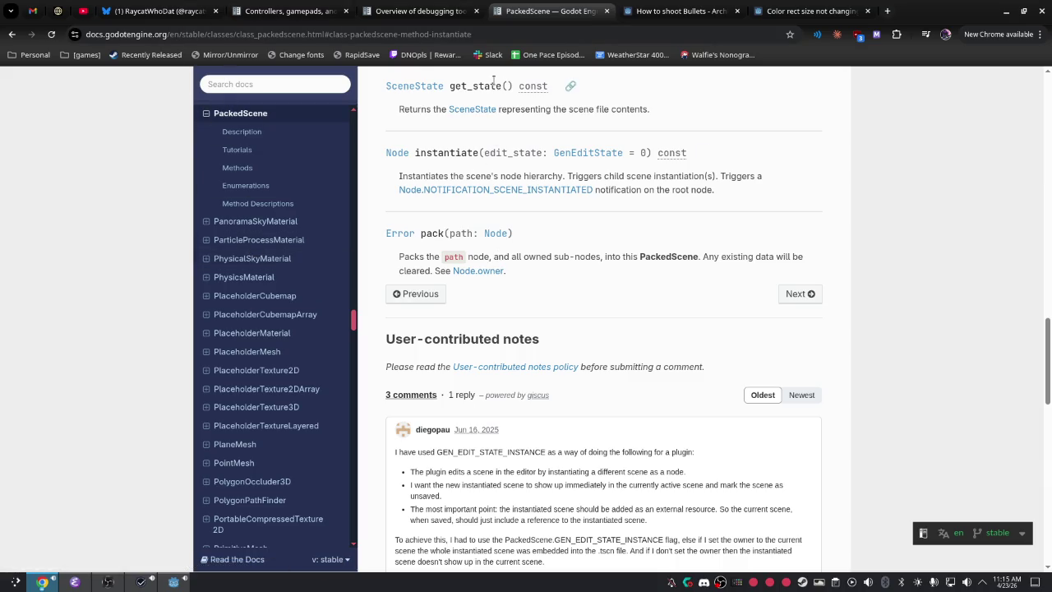
key("alt+Tab")
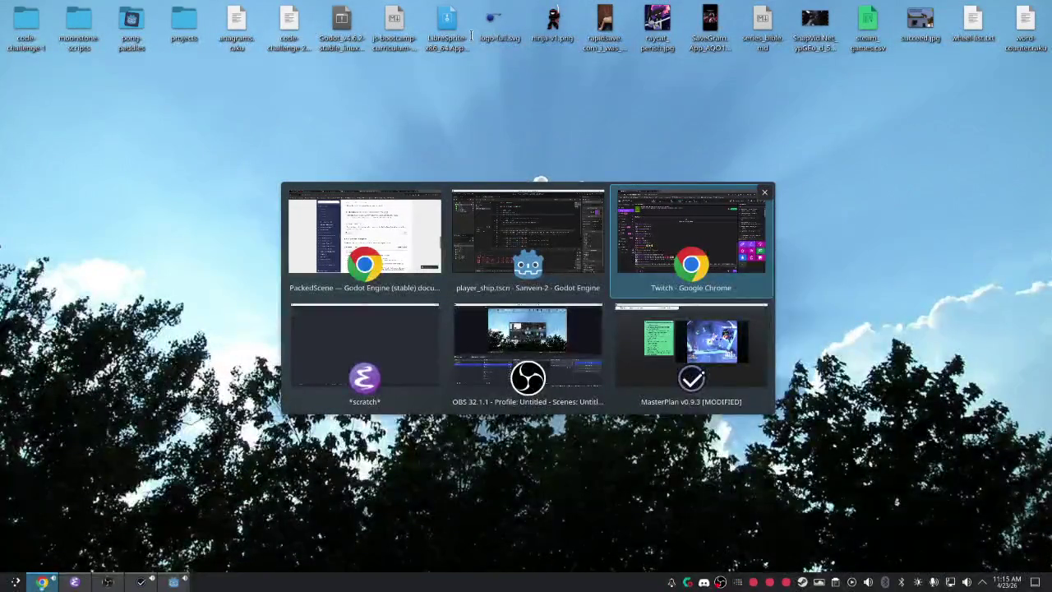
Back in Godot, open the bullet scene and its bullet.gd script.
key("alt+shift+Tab")
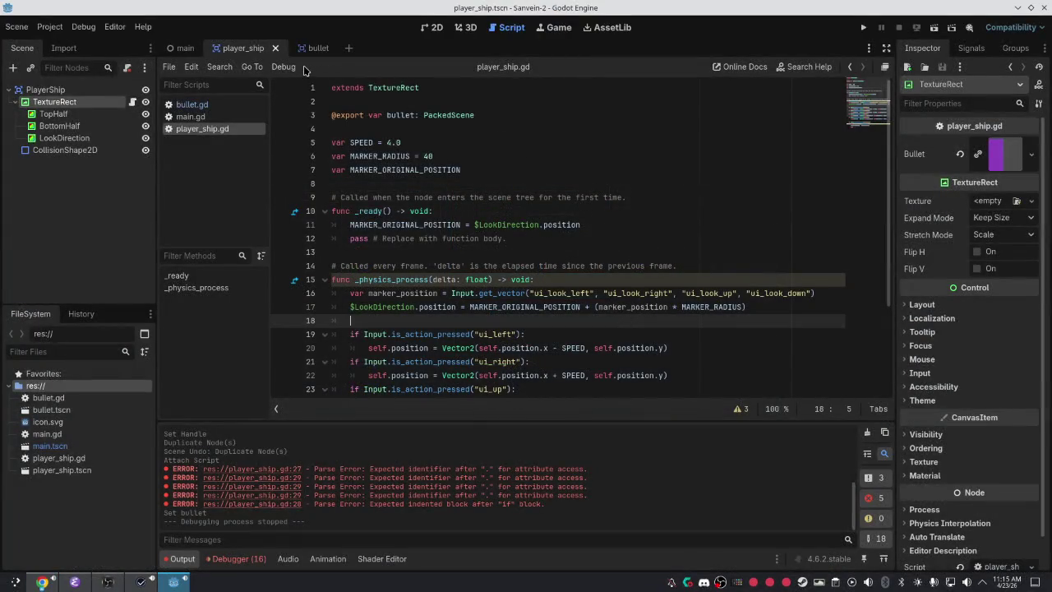
left_click(308, 48)
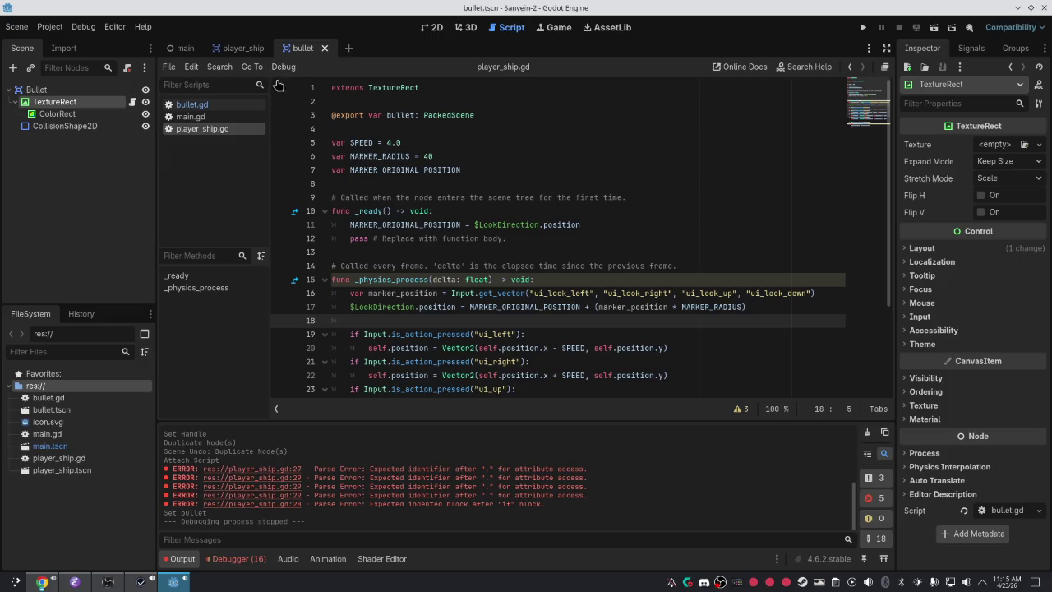
left_click(473, 170)
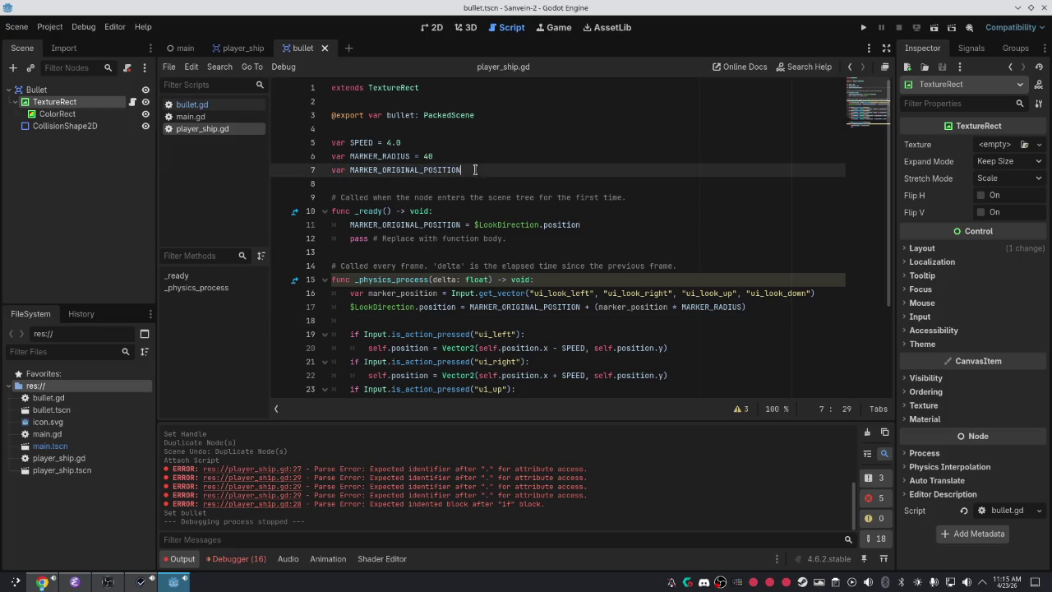
left_click(222, 103)
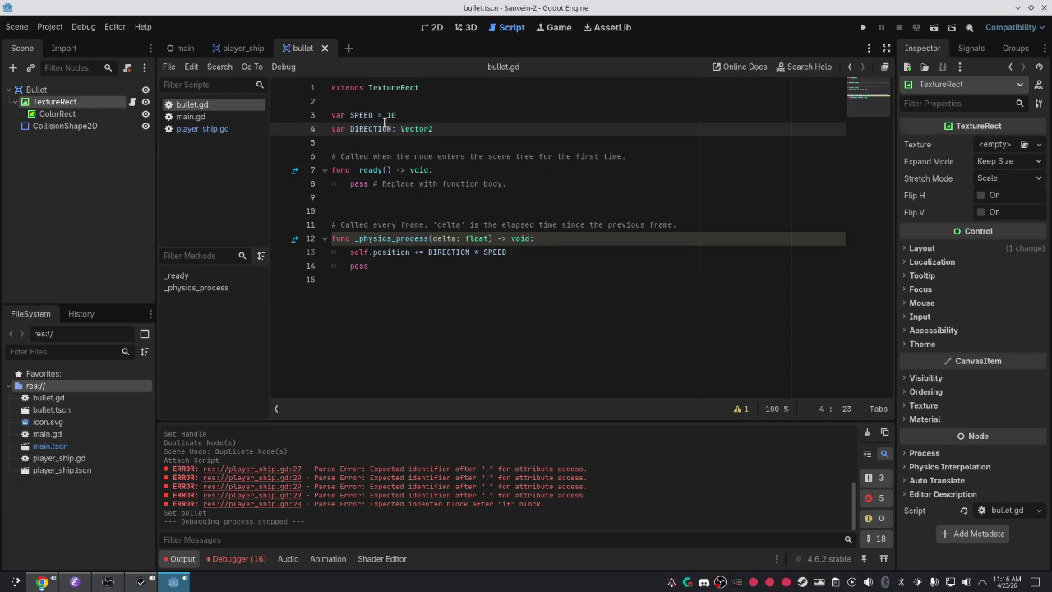
Return to player_ship.gd near line 30 and run the project.
left_click(238, 49)
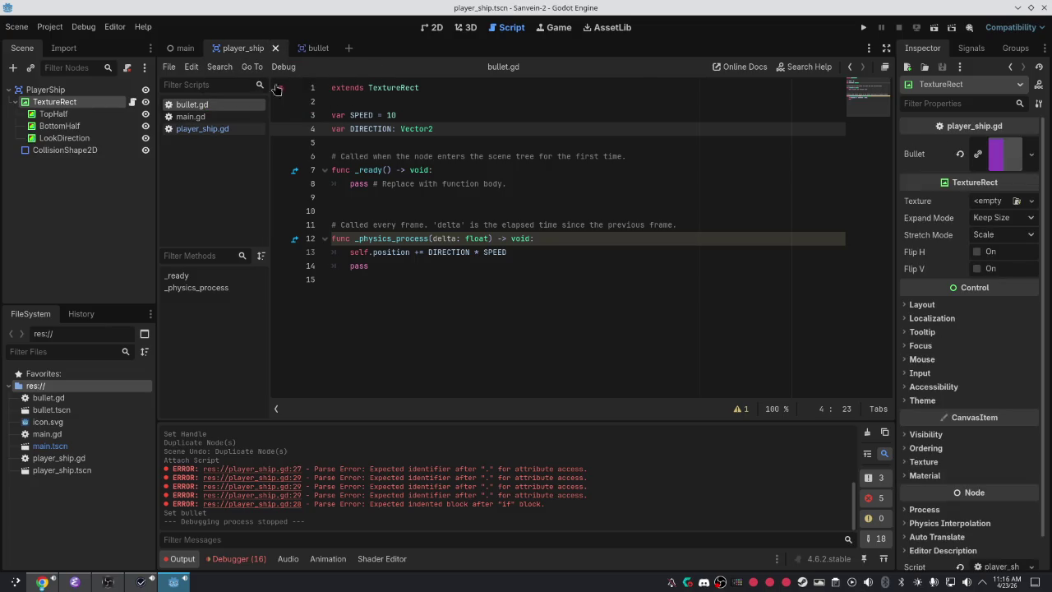
left_click(206, 129)
scroll(497, 274, "down", 3)
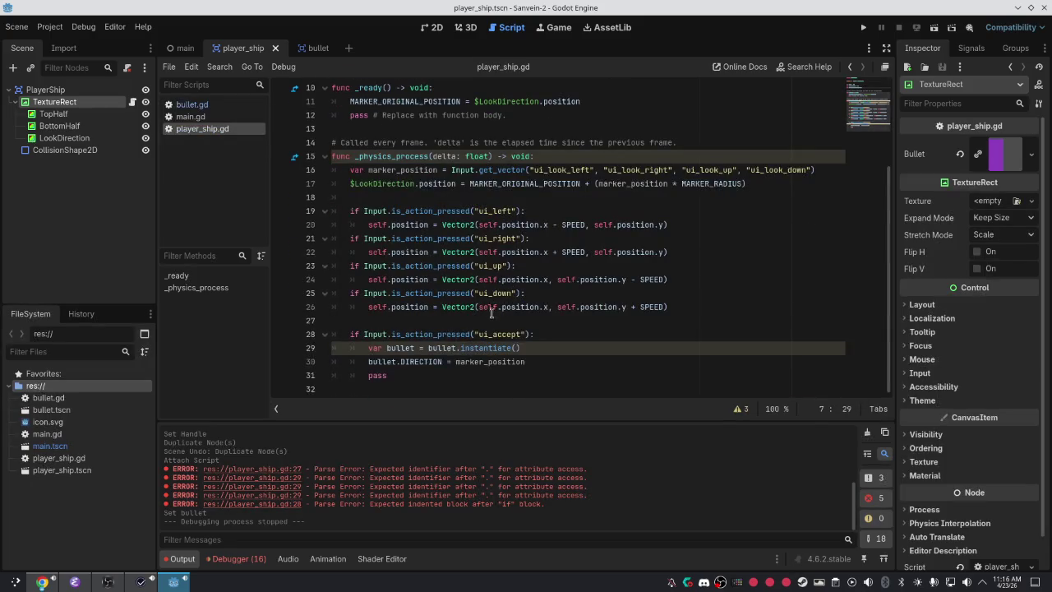
left_click(441, 361)
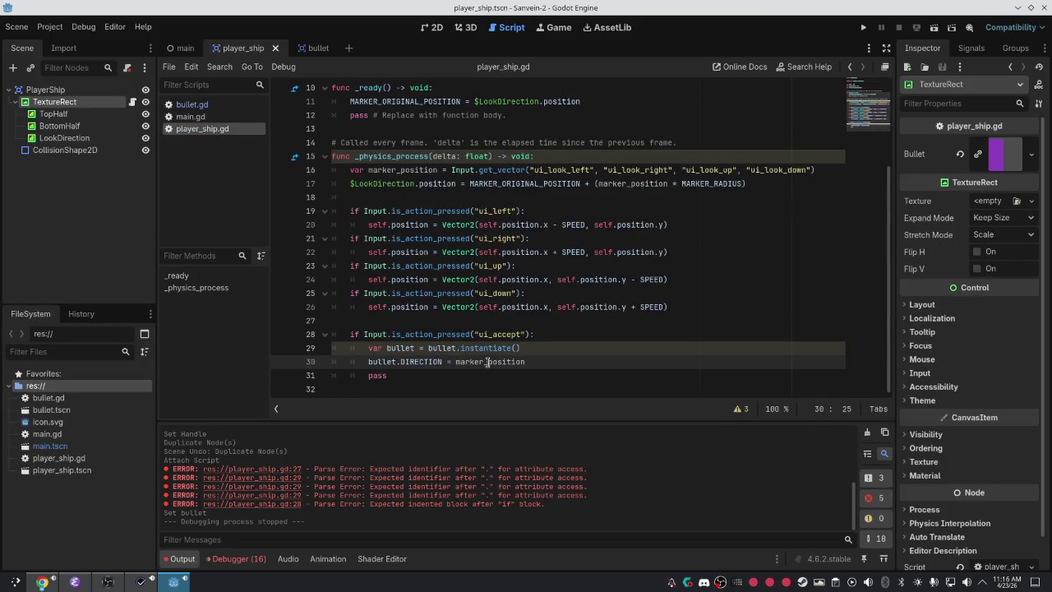
left_click(863, 27)
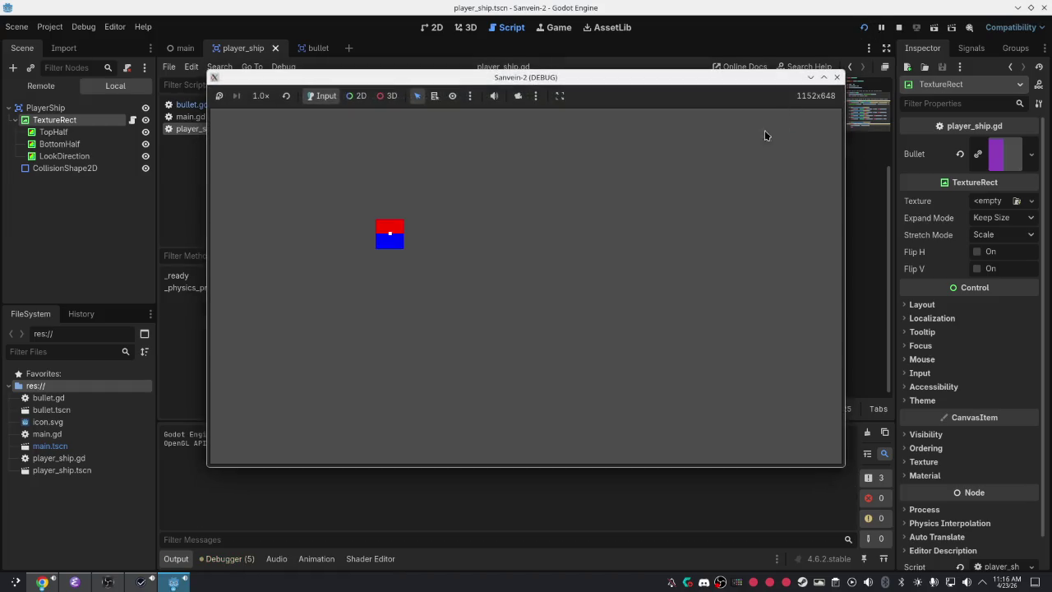
Drive the ship around with the arrow keys, then stop the game.
key("Left")
key("Right")
key("Left")
key("Down")
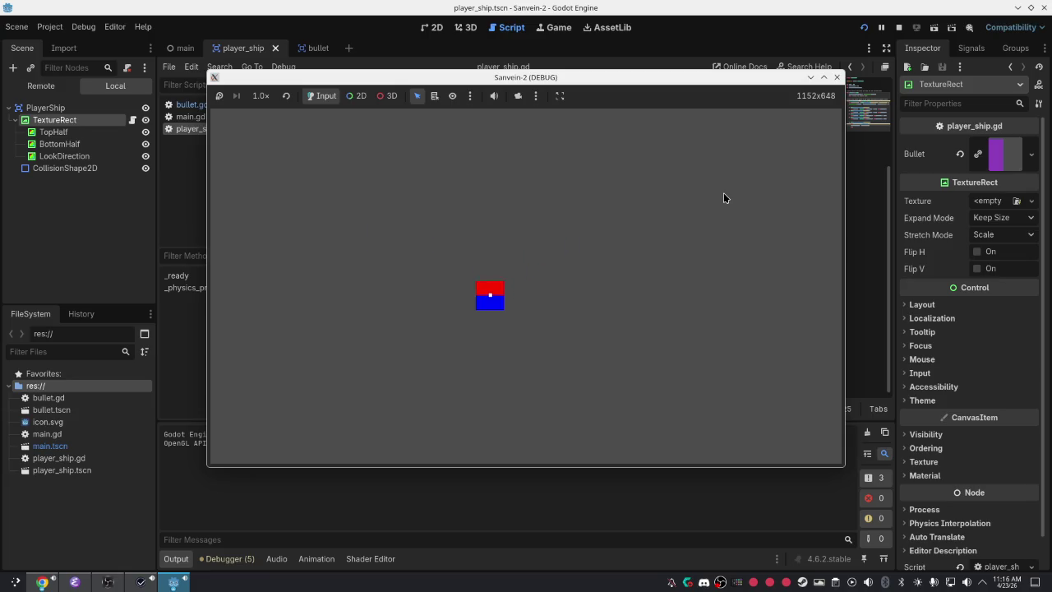
key("Right")
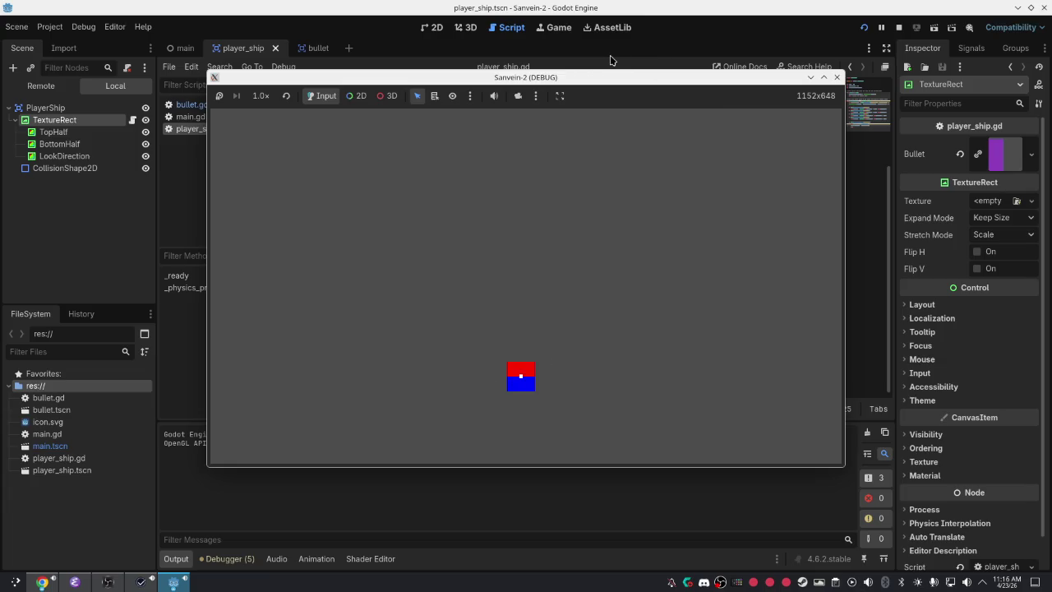
left_click(836, 77)
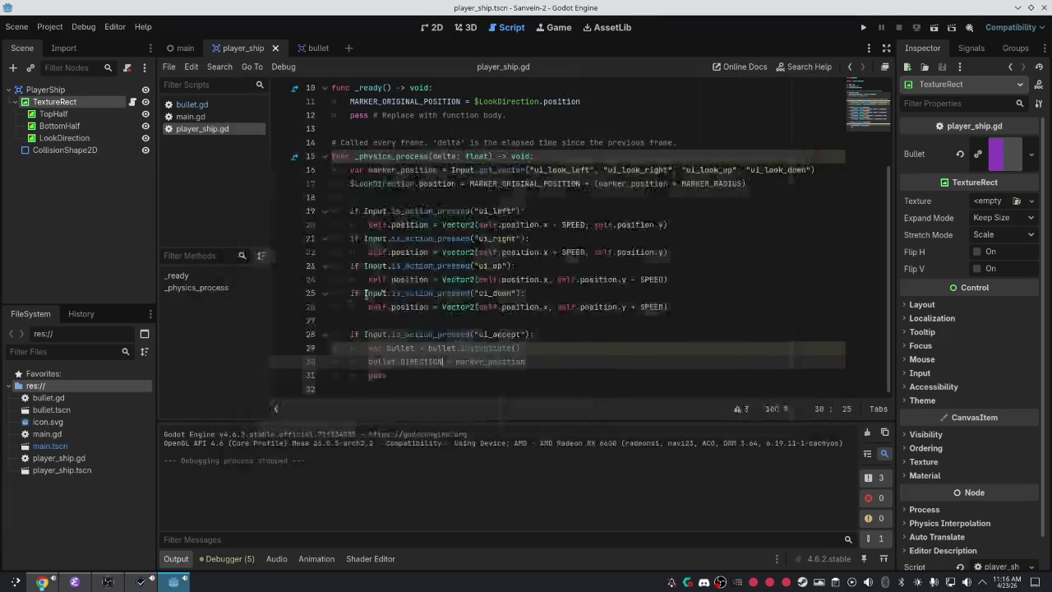
Review the Debugger's Errors list of warnings, then open Project Settings.
left_click(218, 557)
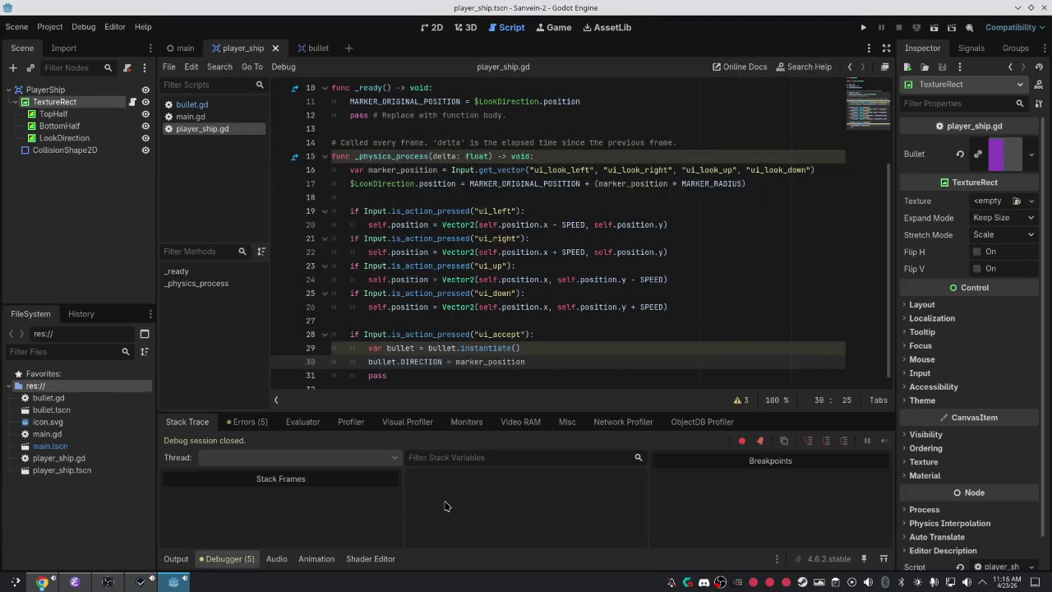
left_click(237, 423)
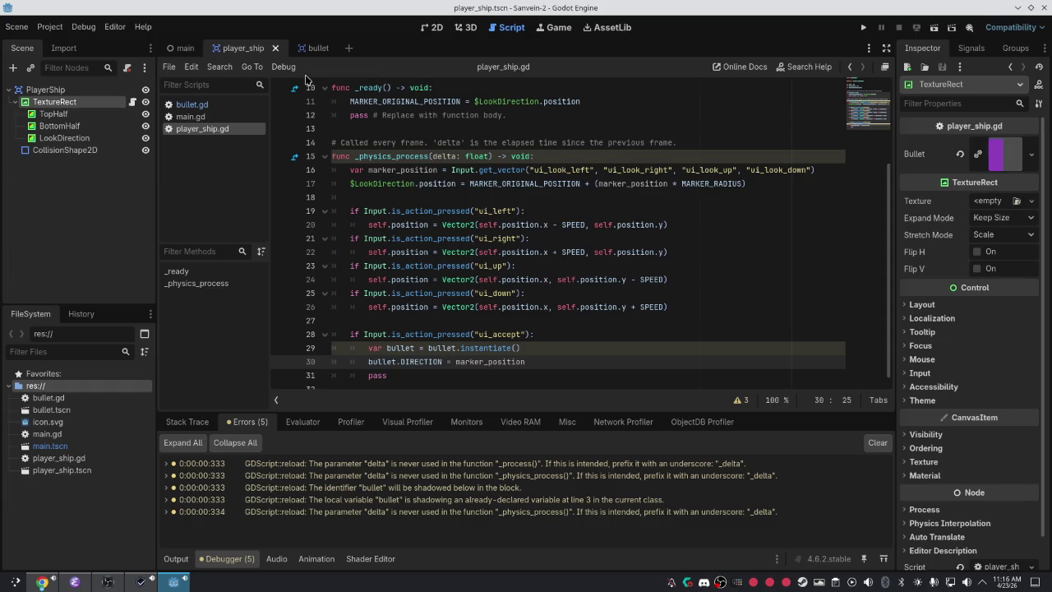
left_click(304, 50)
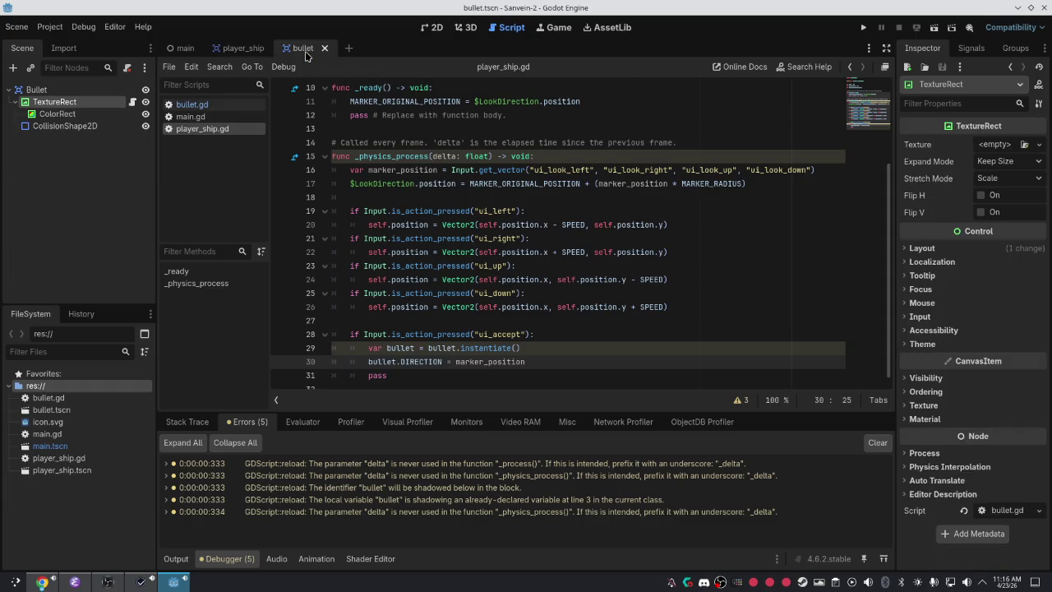
left_click(238, 48)
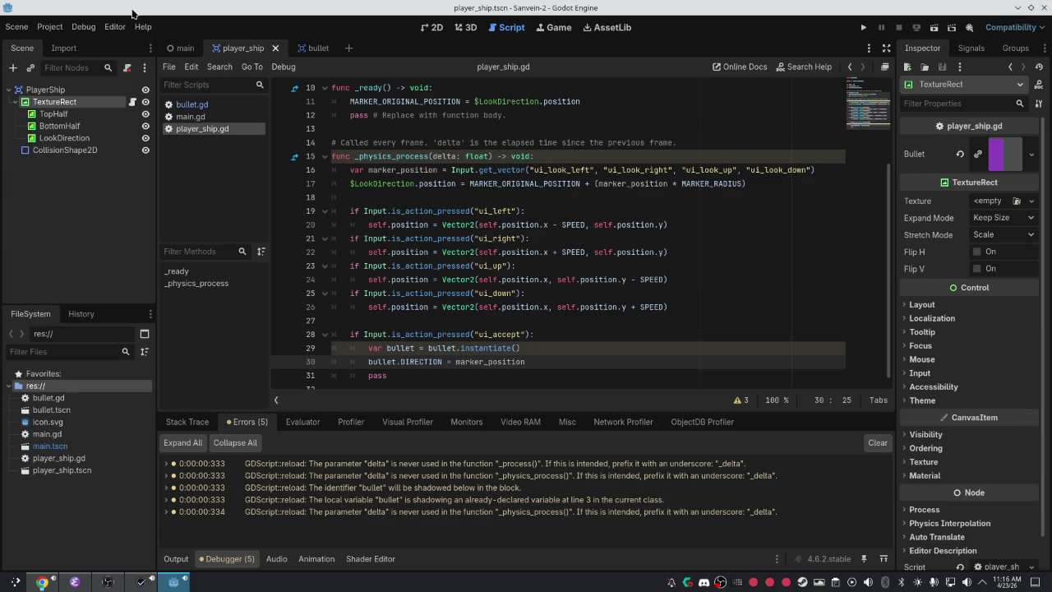
left_click(82, 27)
left_click(51, 44)
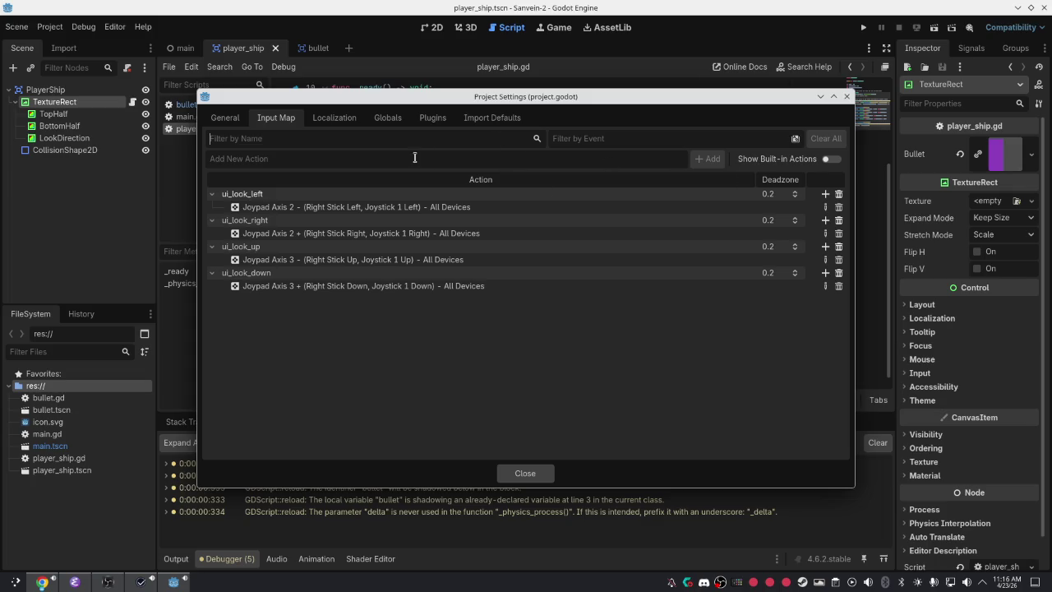
Clear the Input Map name filter and show all built-in actions.
type("acc")
left_click(832, 159)
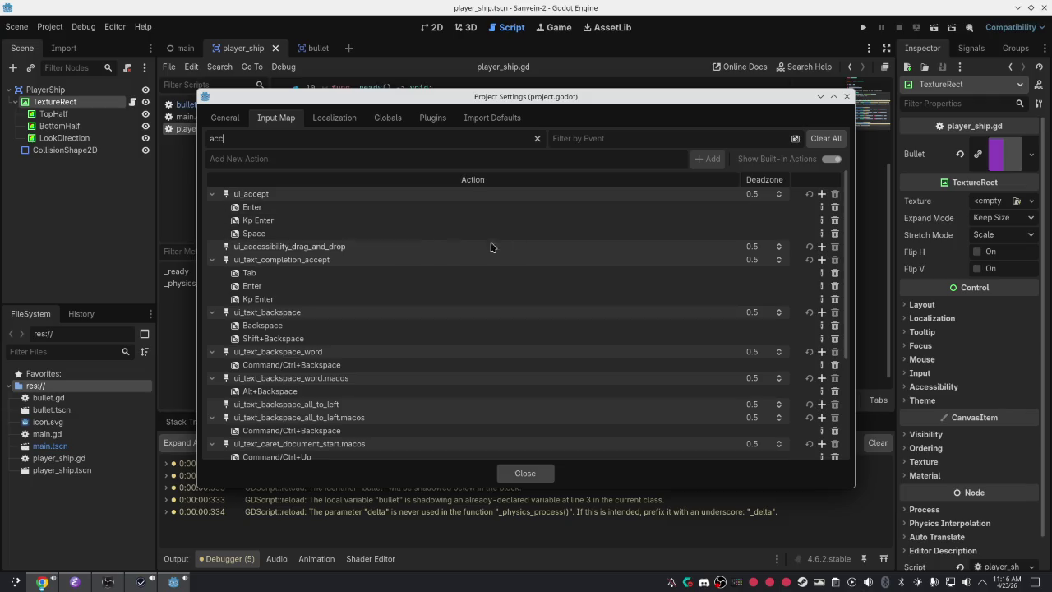
key("BackSpace")
key("BackSpace")
key("BackSpace")
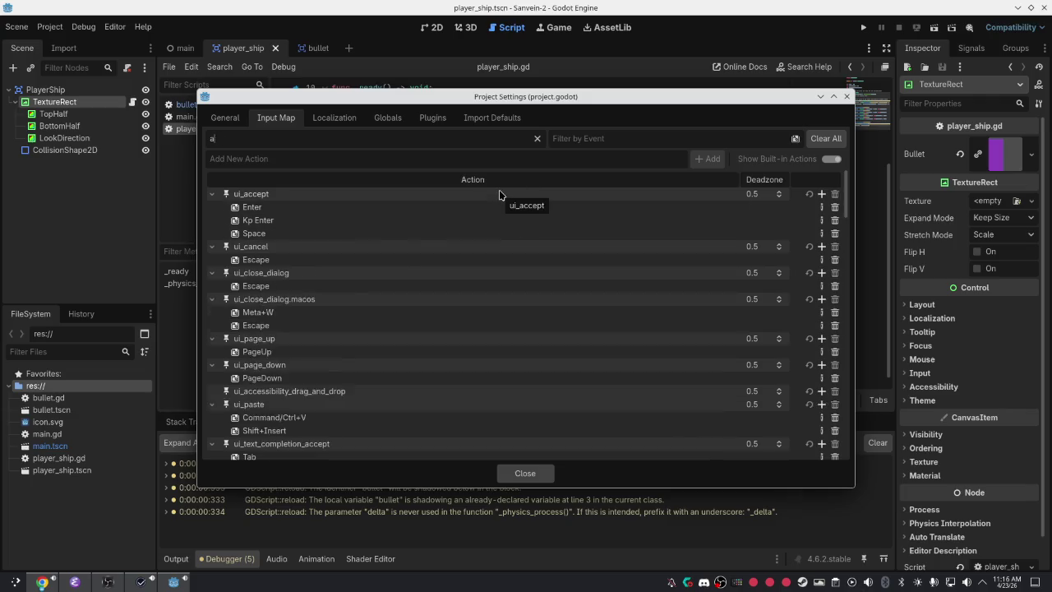
type("butt")
key("BackSpace")
key("BackSpace")
key("BackSpace")
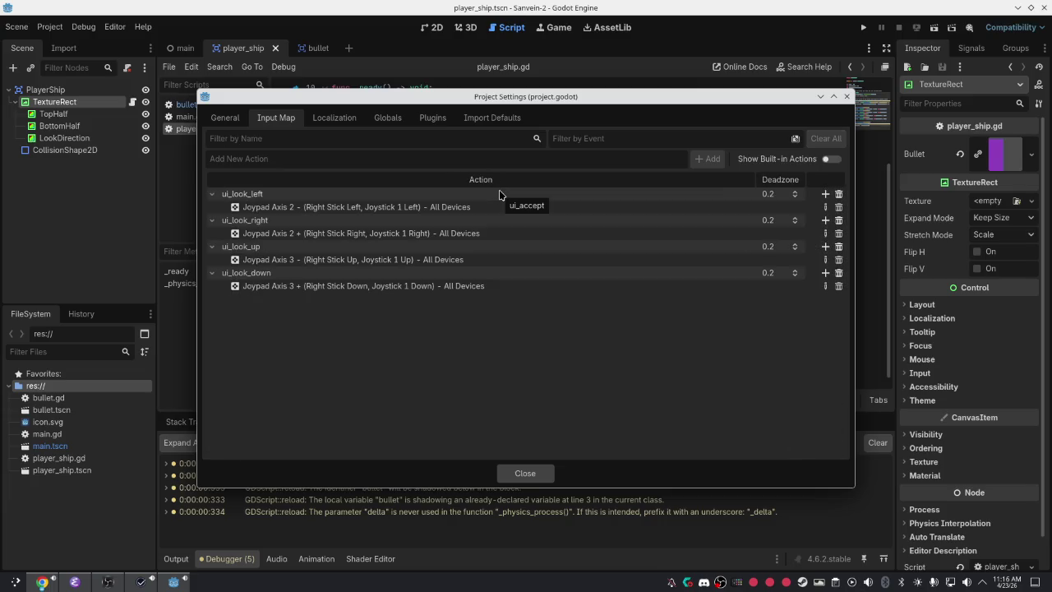
left_click(830, 158)
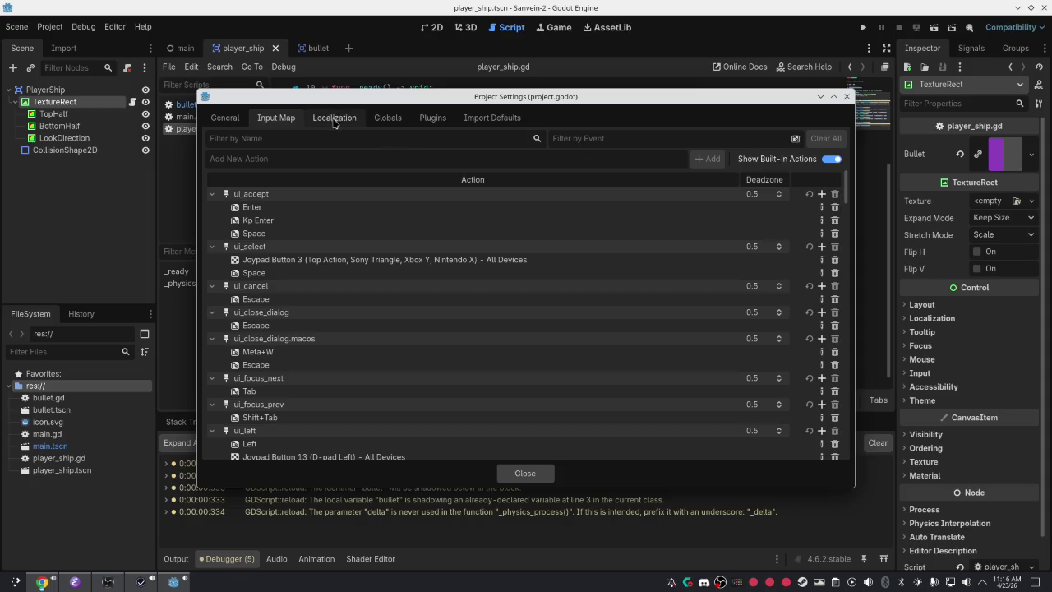
scroll(325, 287, "down", 5)
scroll(362, 321, "down", 6)
scroll(373, 327, "down", 2)
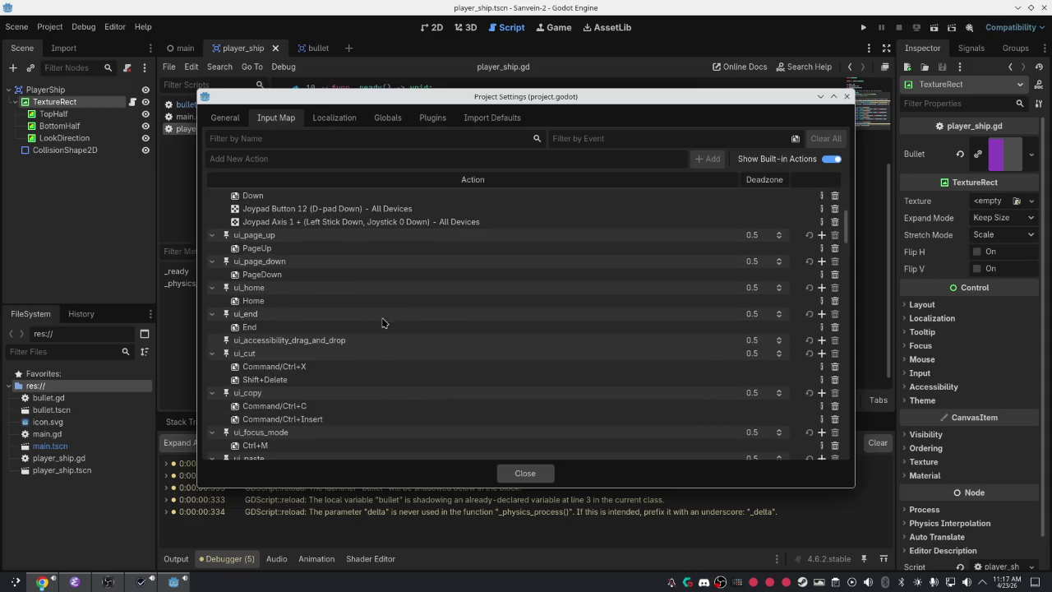
Switch the Input Map to filtering actions by a pressed input event.
left_click(480, 138)
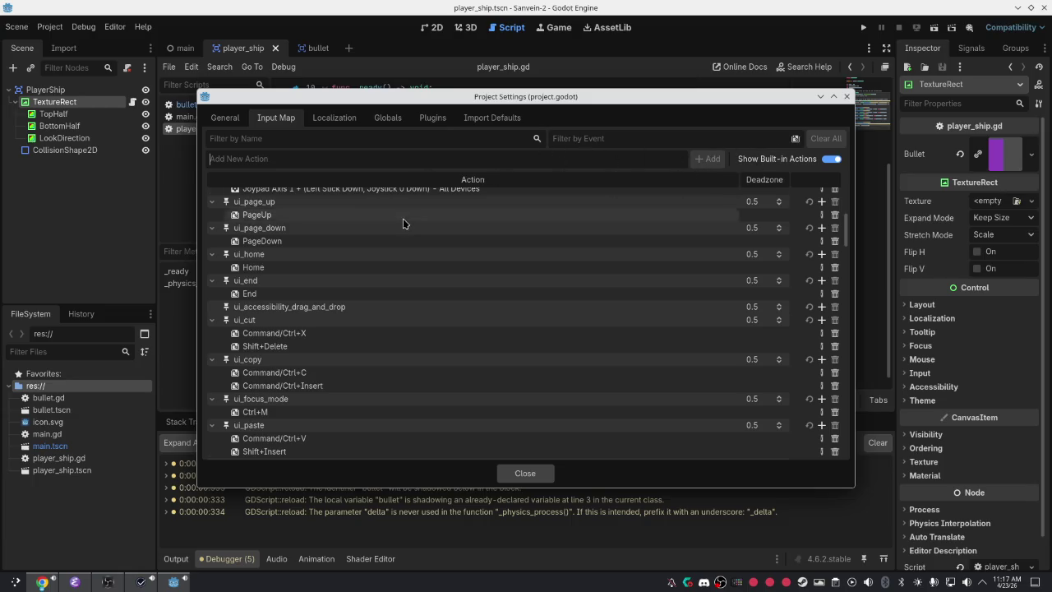
scroll(402, 221, "up", 10)
scroll(443, 263, "down", 5)
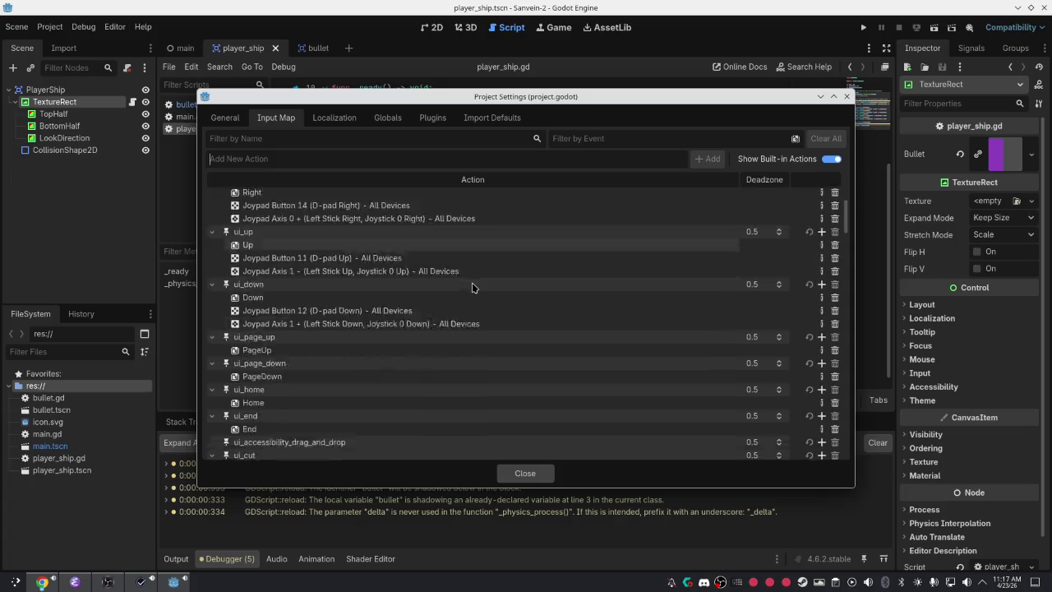
scroll(482, 274, "up", 4)
left_click(569, 138)
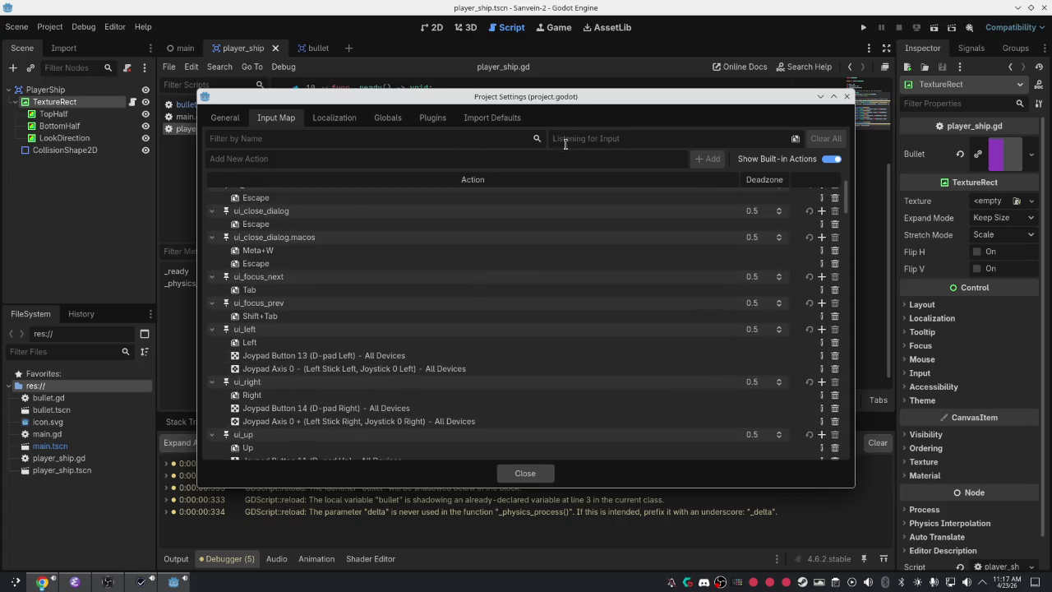
Filter by Joypad Button 0, finding no actions, and enter ui_shoot as a new action name.
key("a")
key("BackSpace")
key("a")
key("BackSpace")
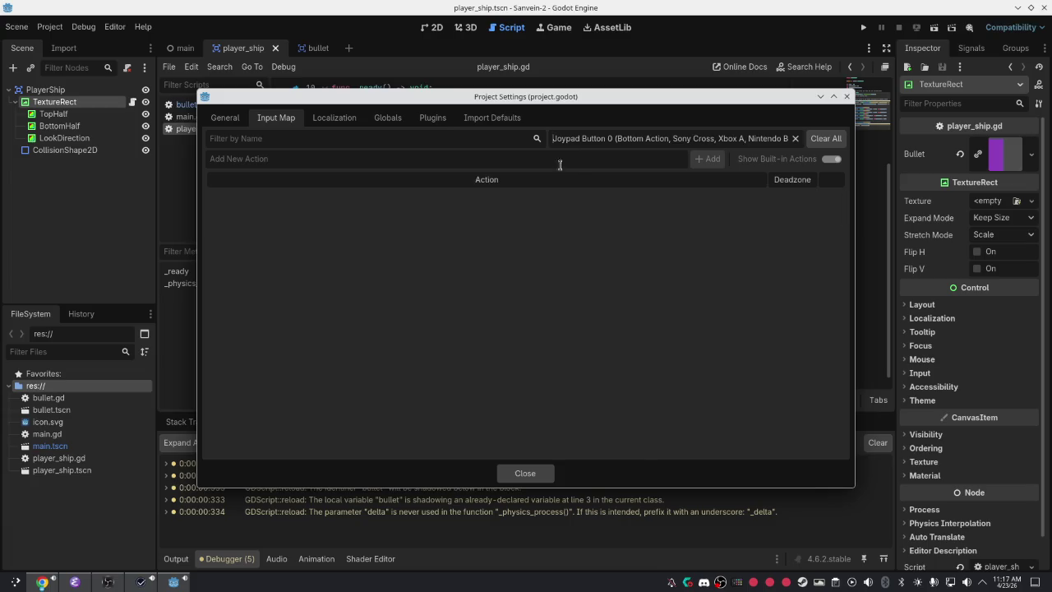
type("ui_s")
type("hoot")
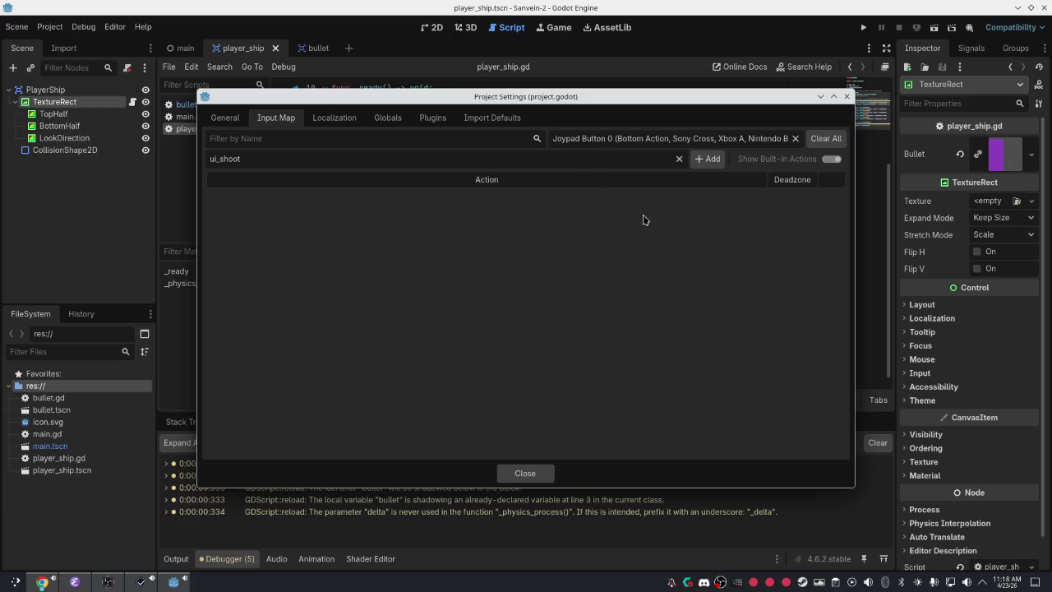
Add the ui_shoot action and filter the action list by the name 'sh'.
left_click(707, 159)
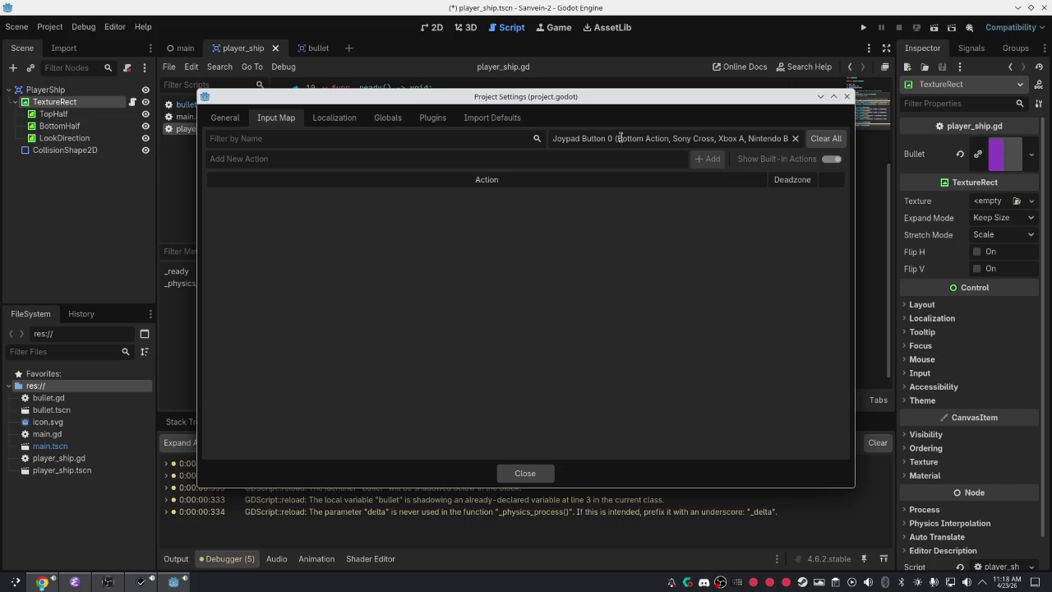
left_click(477, 134)
left_click(793, 138)
left_click(509, 139)
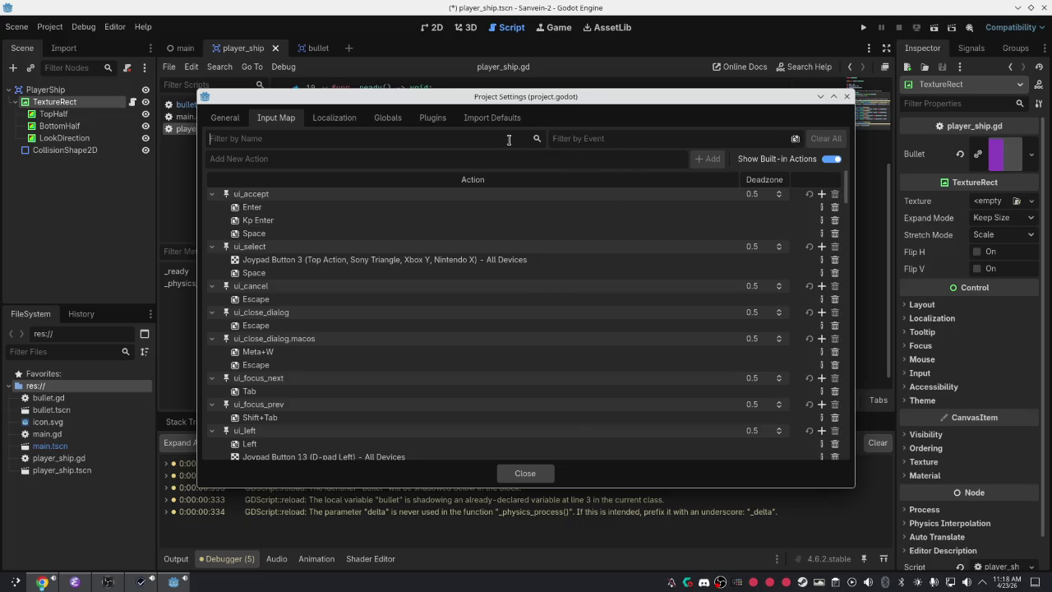
type("u")
key("BackSpace")
key("BackSpace")
type("s")
type("yo")
key("BackSpace")
key("BackSpace")
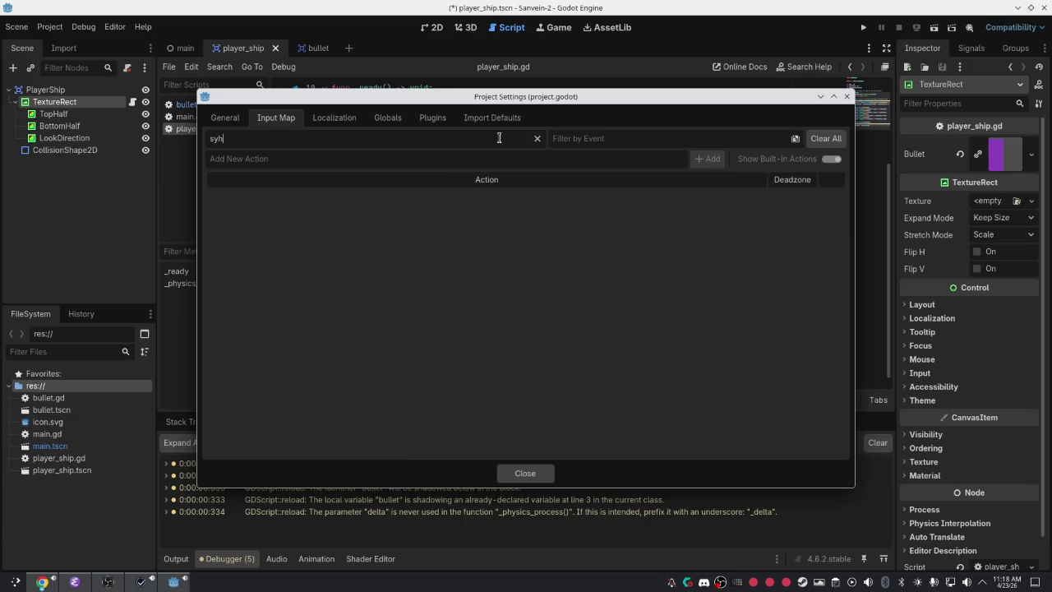
type("h")
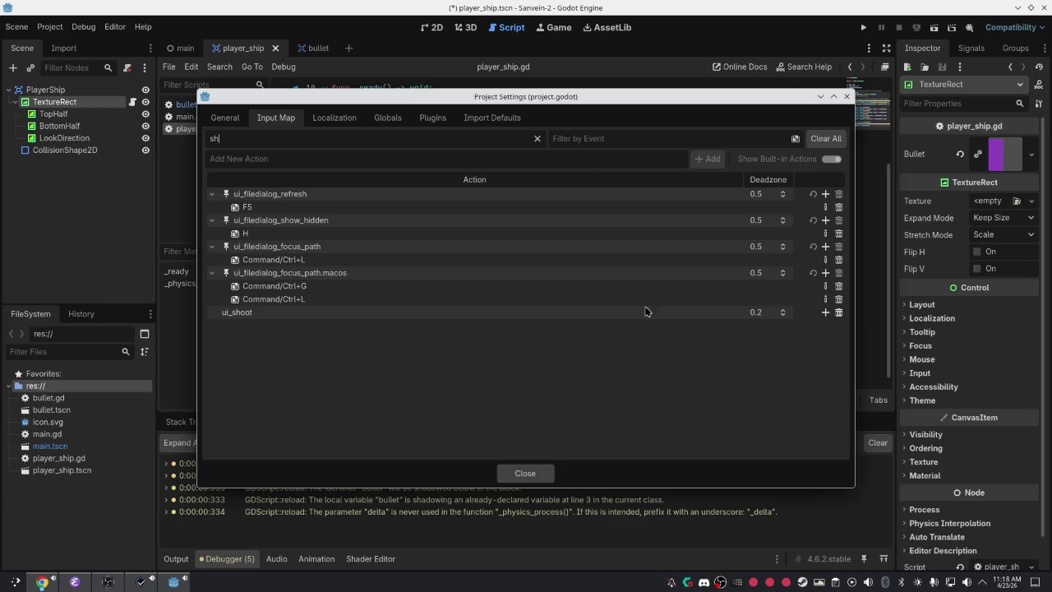
Bind Joypad Button 0 to ui_shoot and close Project Settings.
left_click(825, 313)
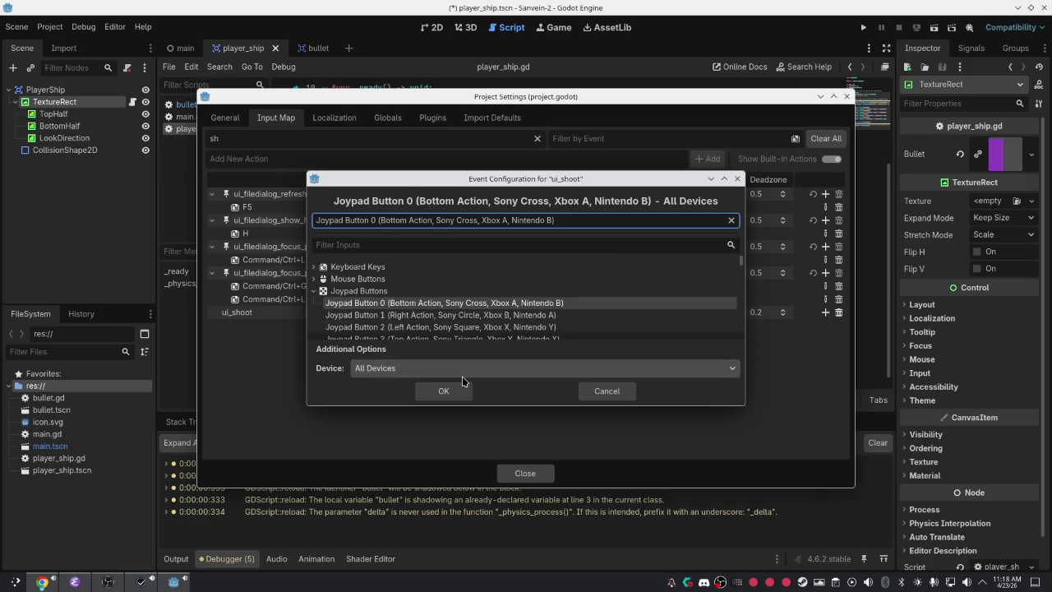
left_click(444, 391)
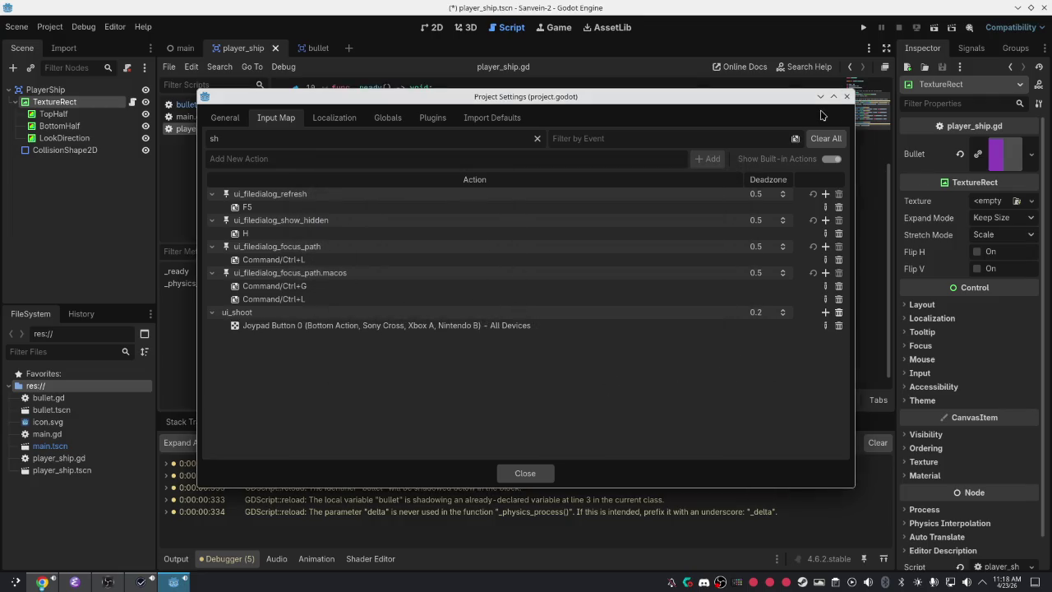
left_click(846, 96)
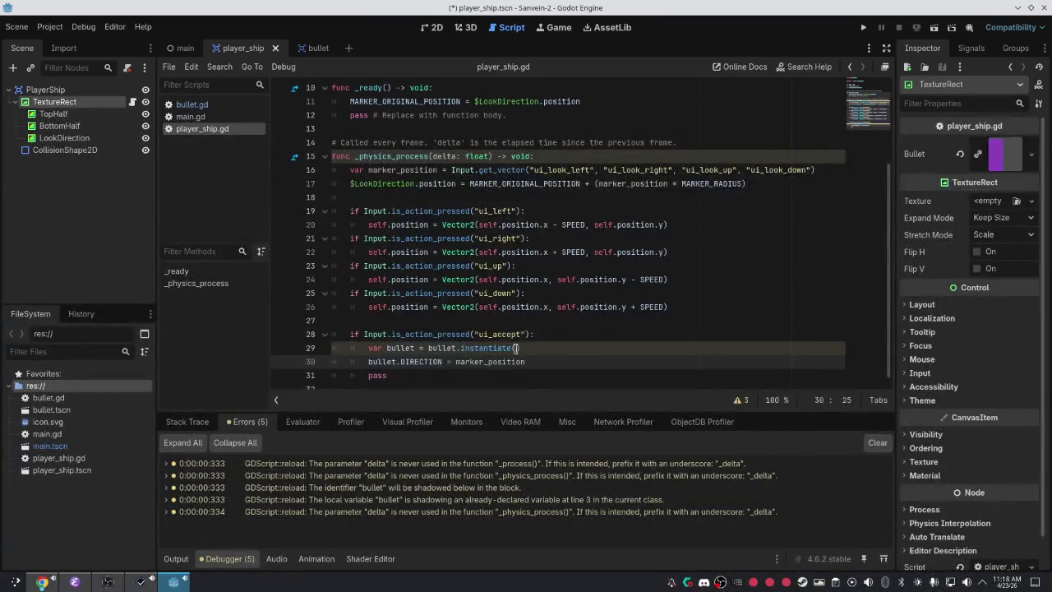
Replace ui_accept with ui_shoot on line 28 and save the script.
double_click(511, 334)
type("ui_sh")
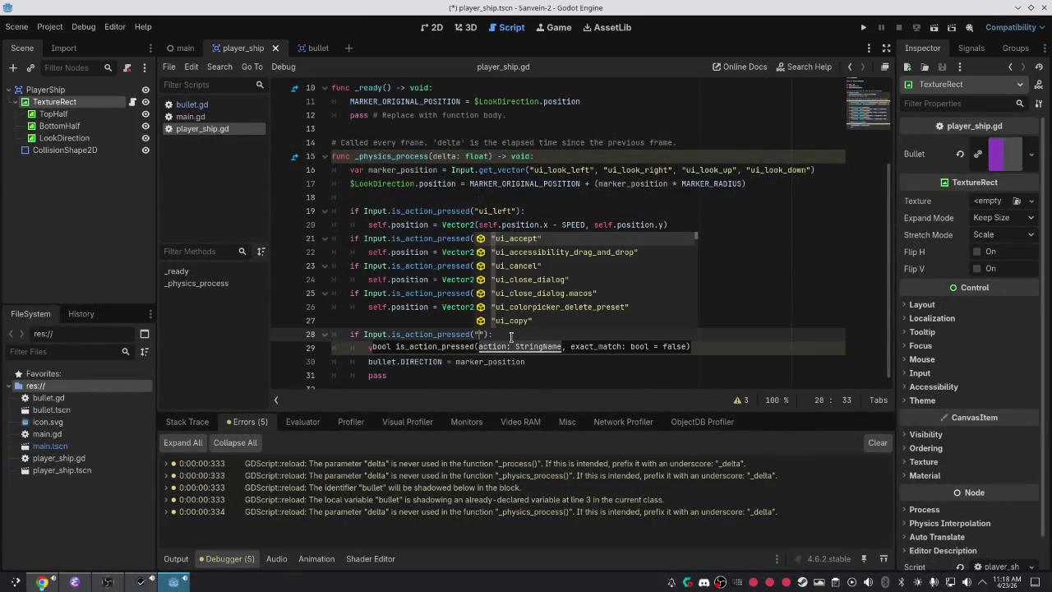
type("oot")
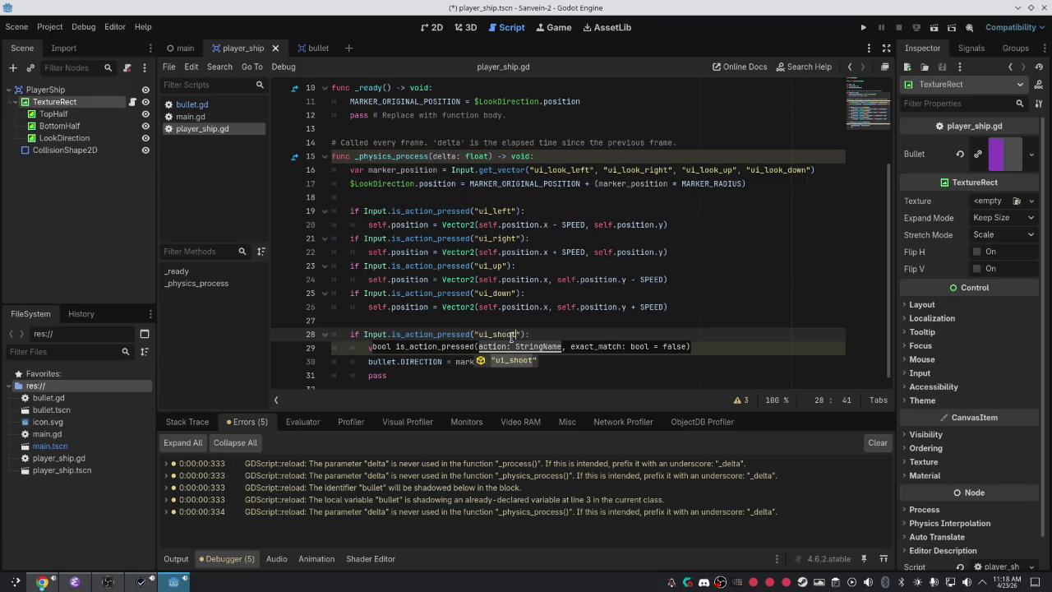
left_click(487, 306)
key("ctrl+s")
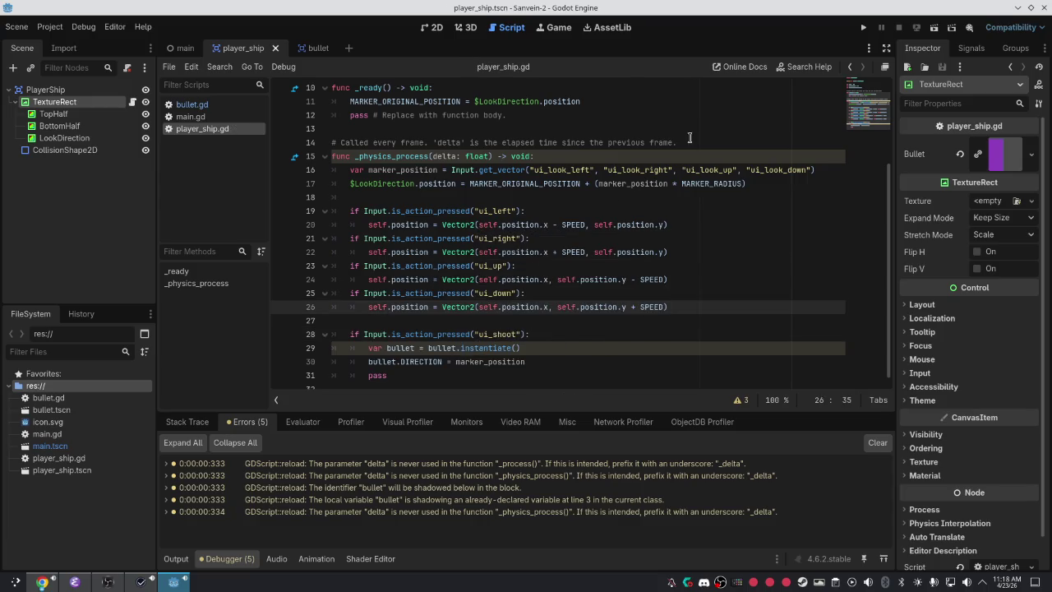
Run the game, move the ship around with the arrow keys, then stop it.
left_click(860, 27)
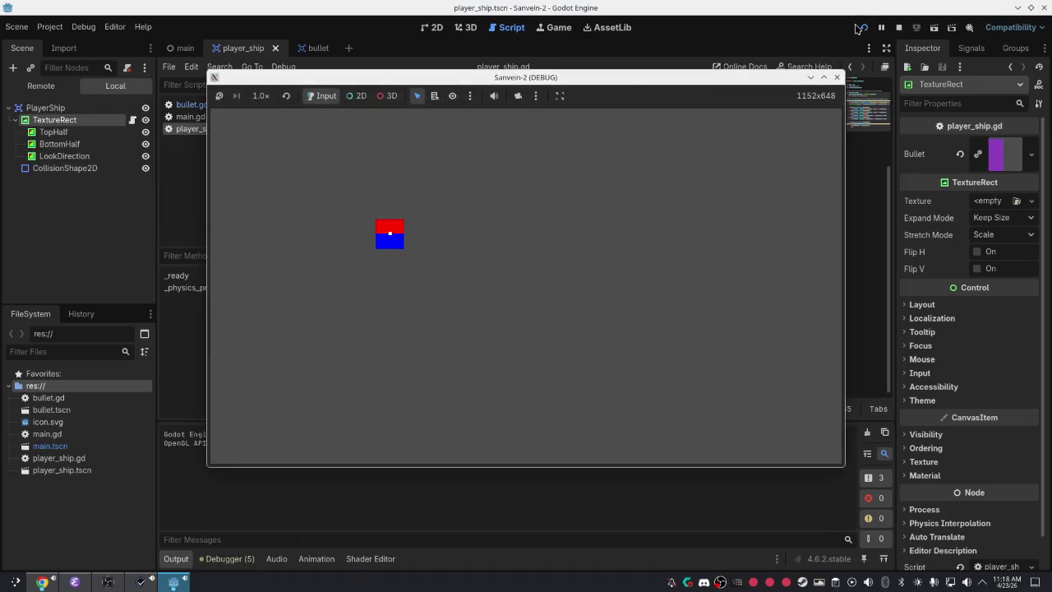
key("Right")
key("Down")
key("Left")
key("Left")
key("Right")
key("Right")
key("Down")
key("Down")
key("Up")
key("Right")
key("Right")
key("Down")
key("Down")
key("Right")
key("Down")
key("Left")
key("Up")
key("Right")
key("Down")
key("Left")
key("Up")
key("Up")
key("Right")
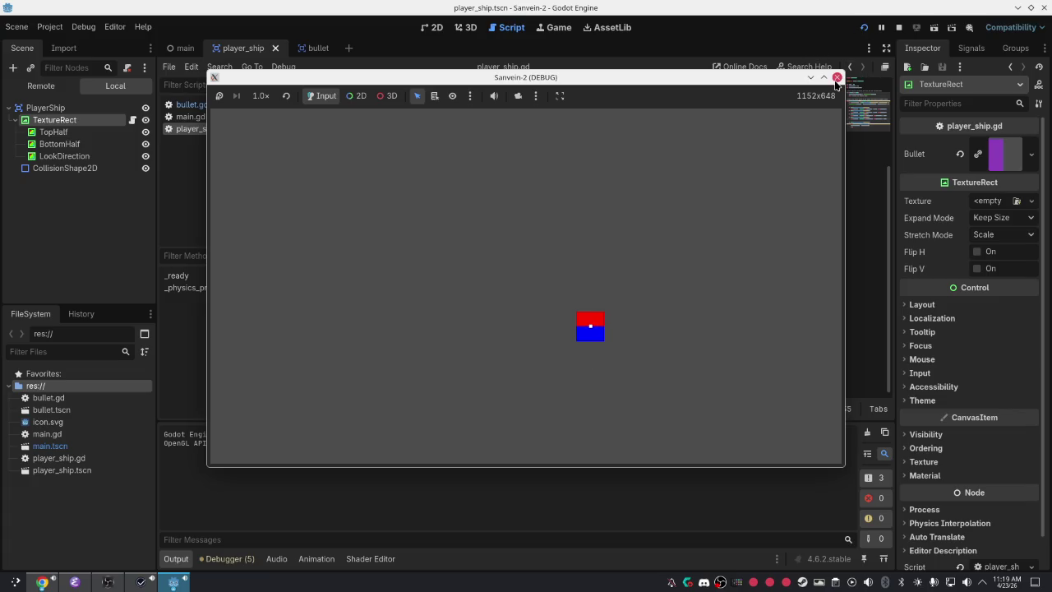
left_click(837, 77)
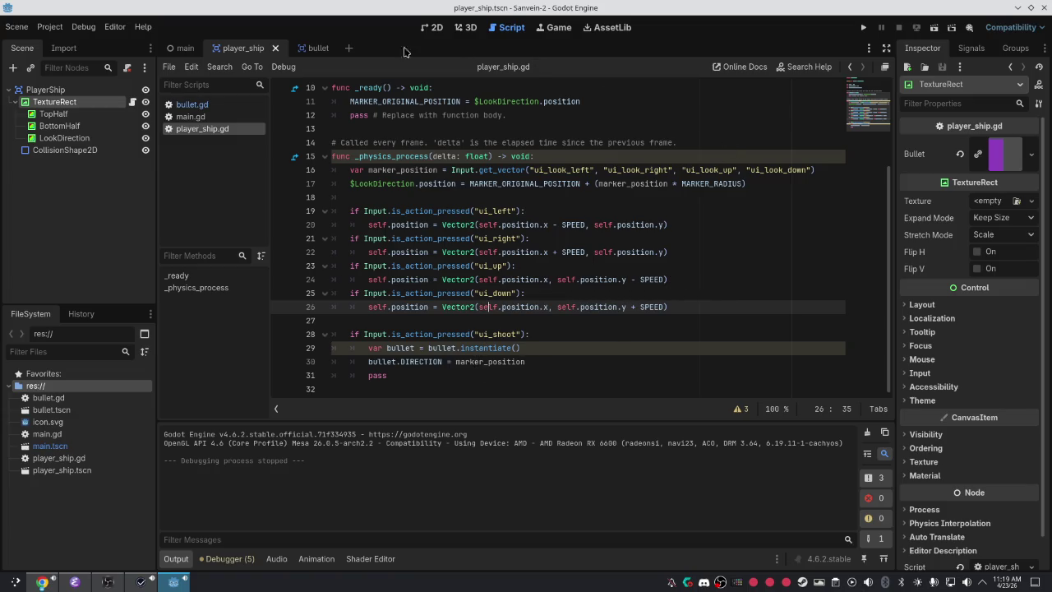
left_click(50, 26)
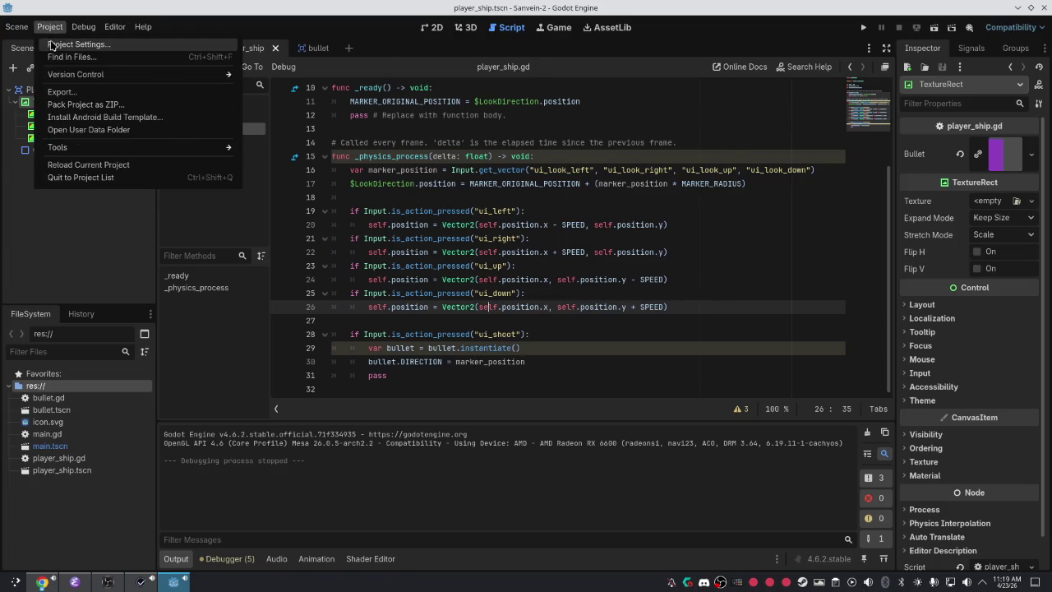
Rebind ui_shoot from Joypad Button 0 to Joypad Axis 5 + (Right Trigger).
left_click(74, 44)
left_click(512, 326)
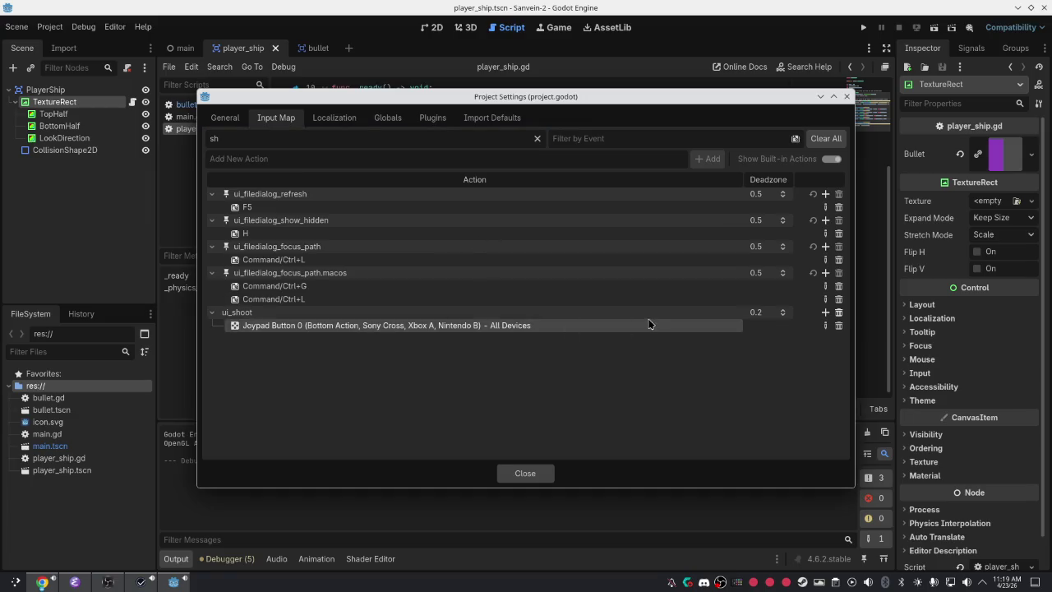
left_click(825, 325)
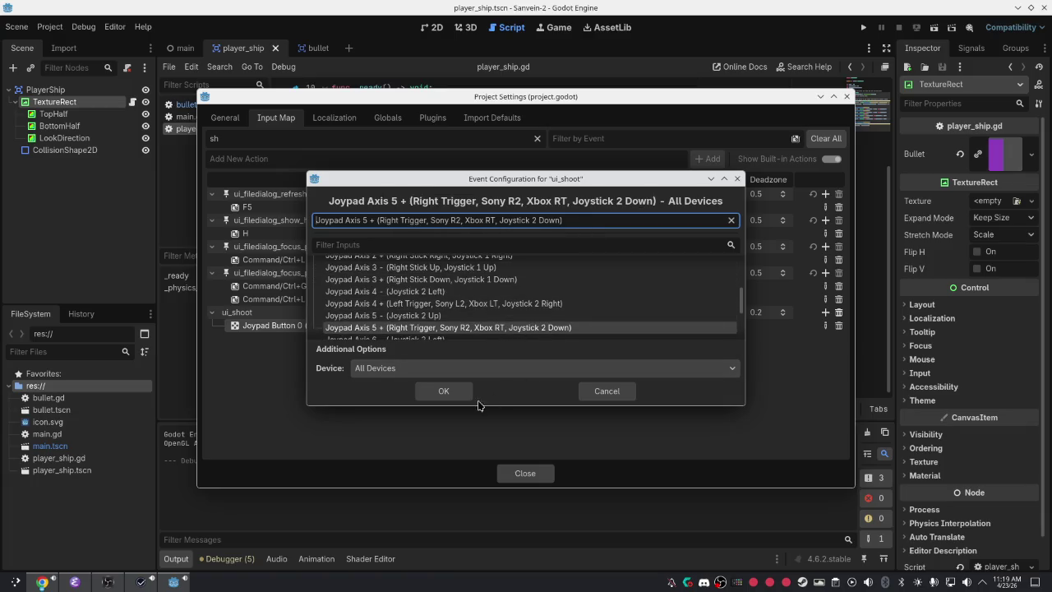
left_click(447, 391)
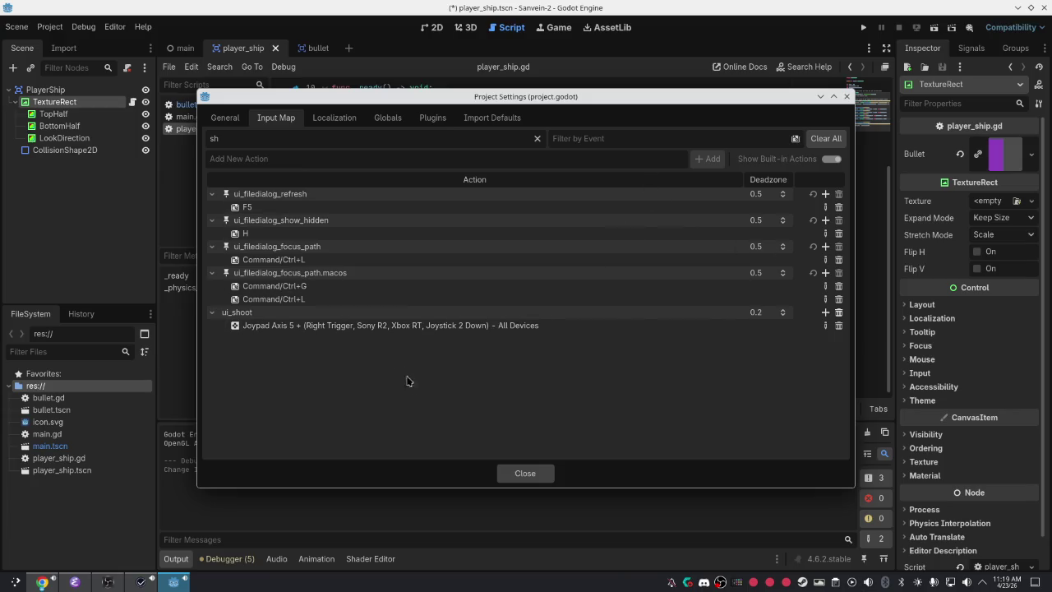
Filter actions by the right trigger, reset the filters, hide built-in actions, and close settings.
left_click(608, 138)
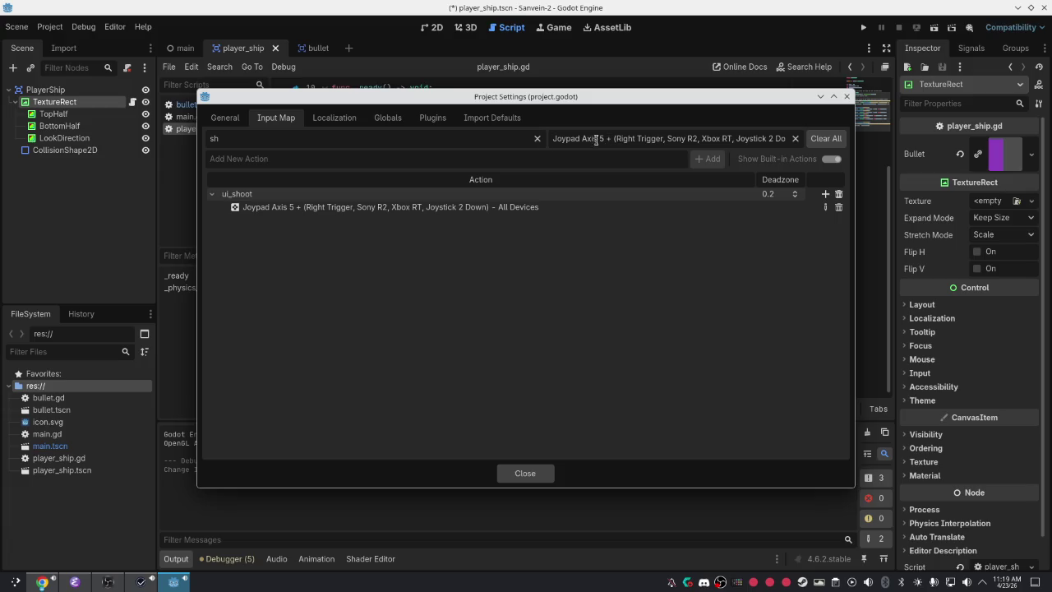
left_click(794, 138)
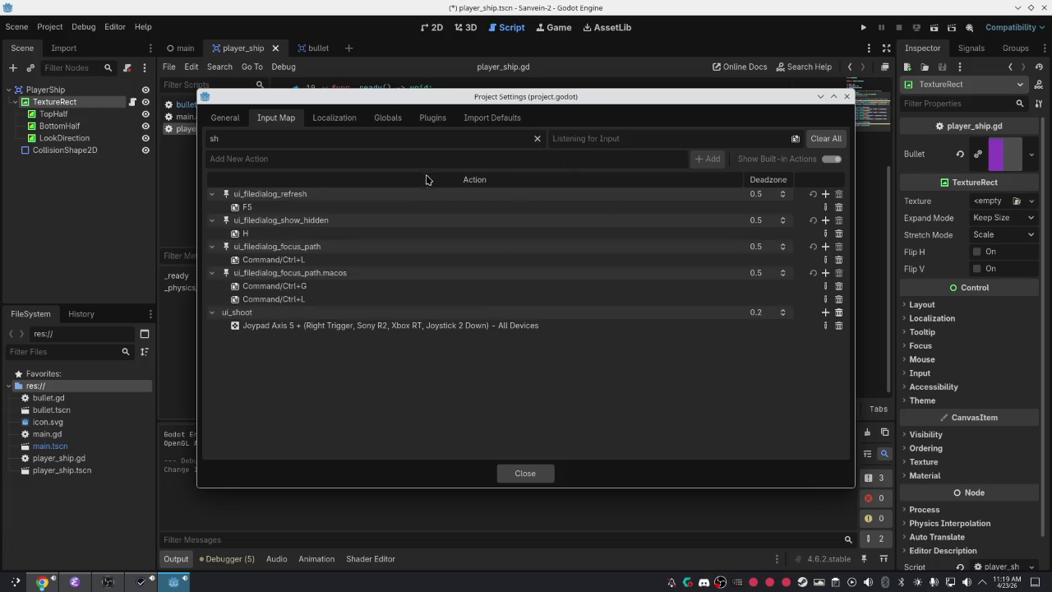
left_click(538, 138)
left_click(656, 138)
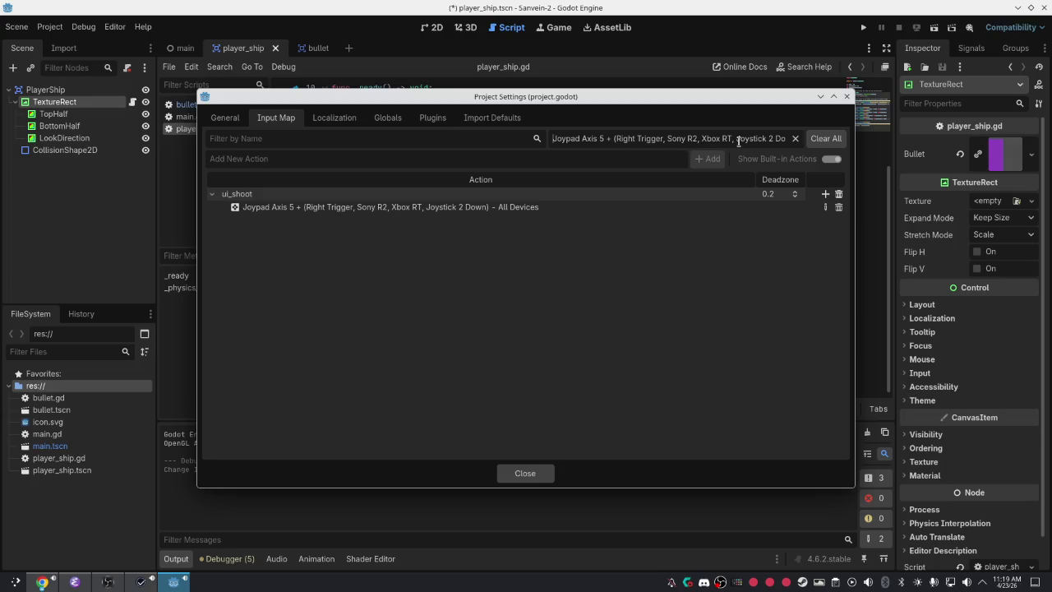
left_click(836, 139)
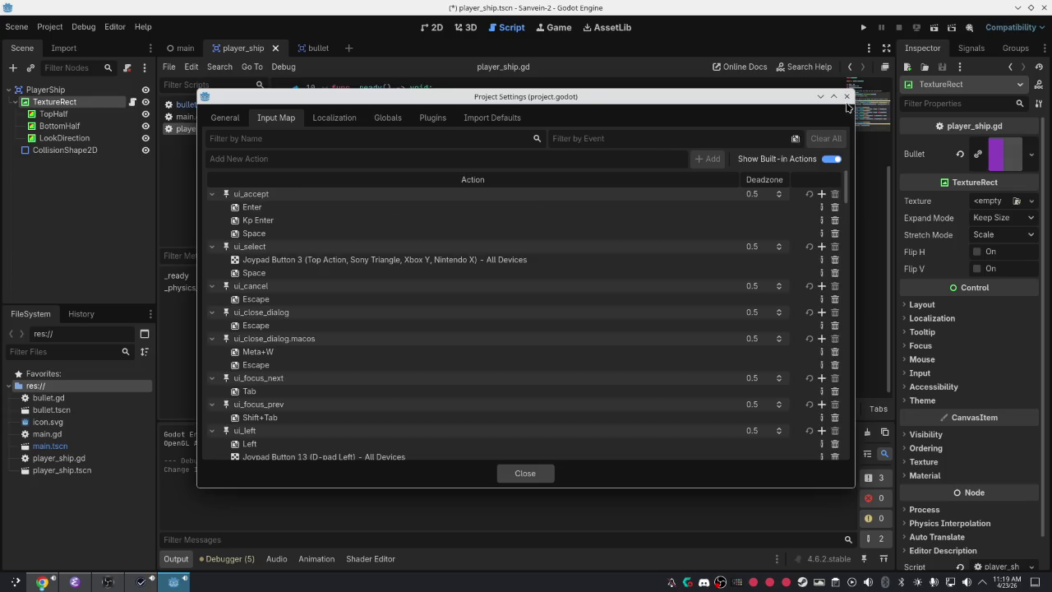
left_click(831, 159)
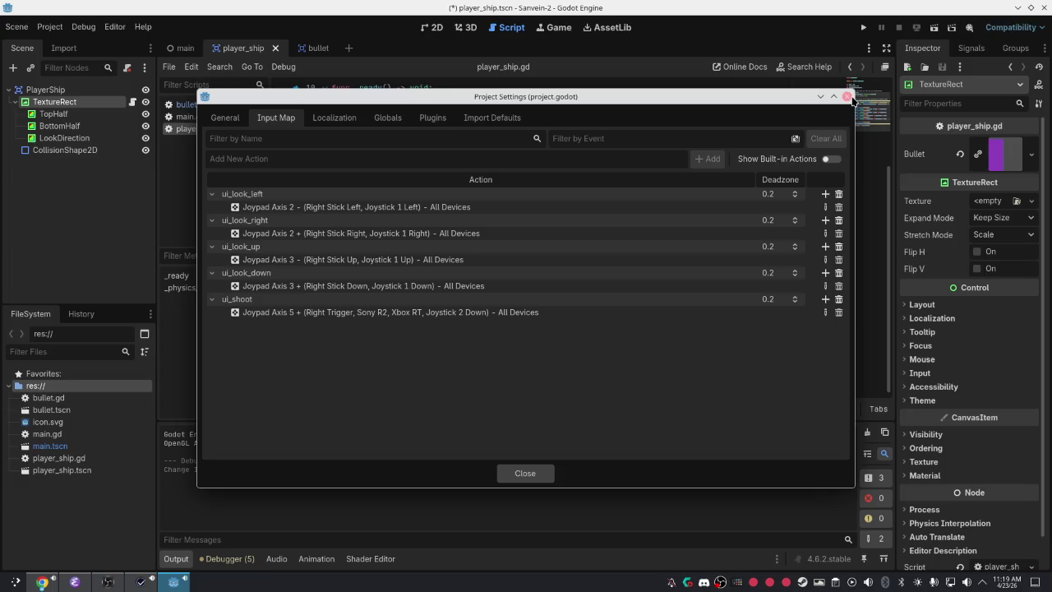
left_click(847, 97)
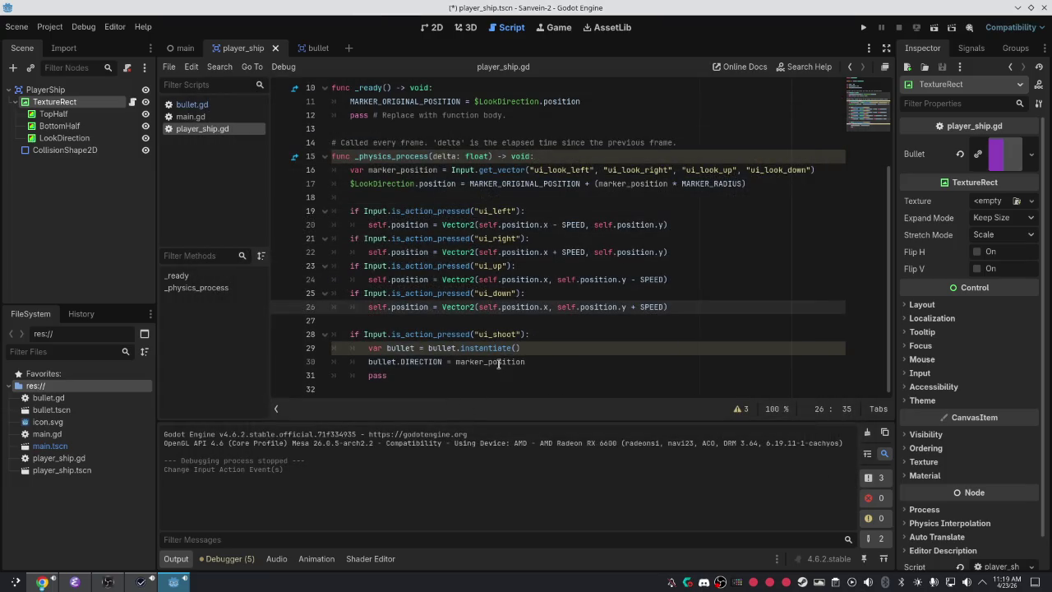
Run the game and fire a shot to reproduce the error.
left_click(864, 28)
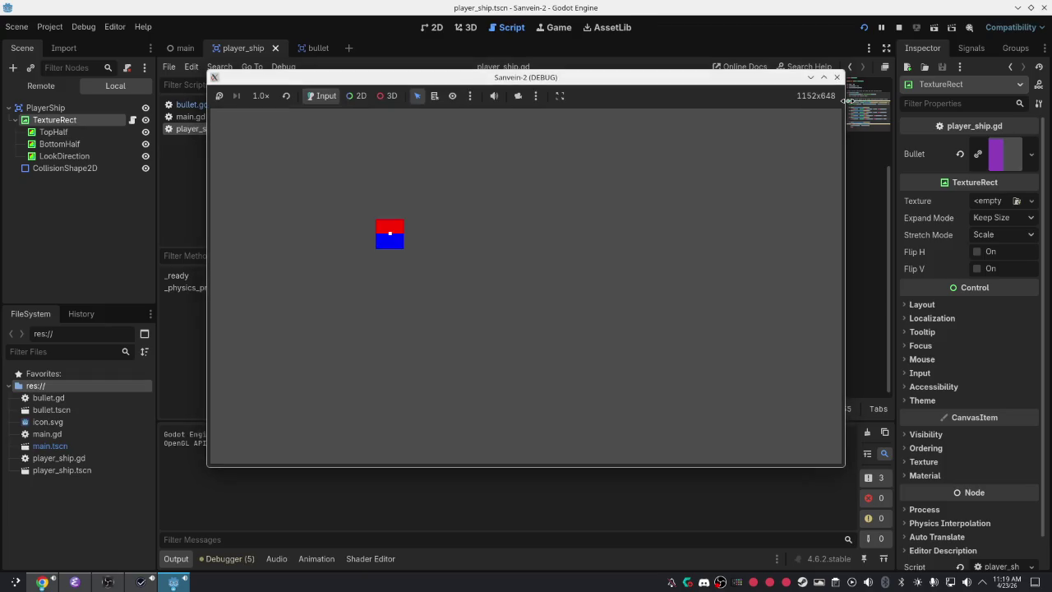
key("Right")
key("space")
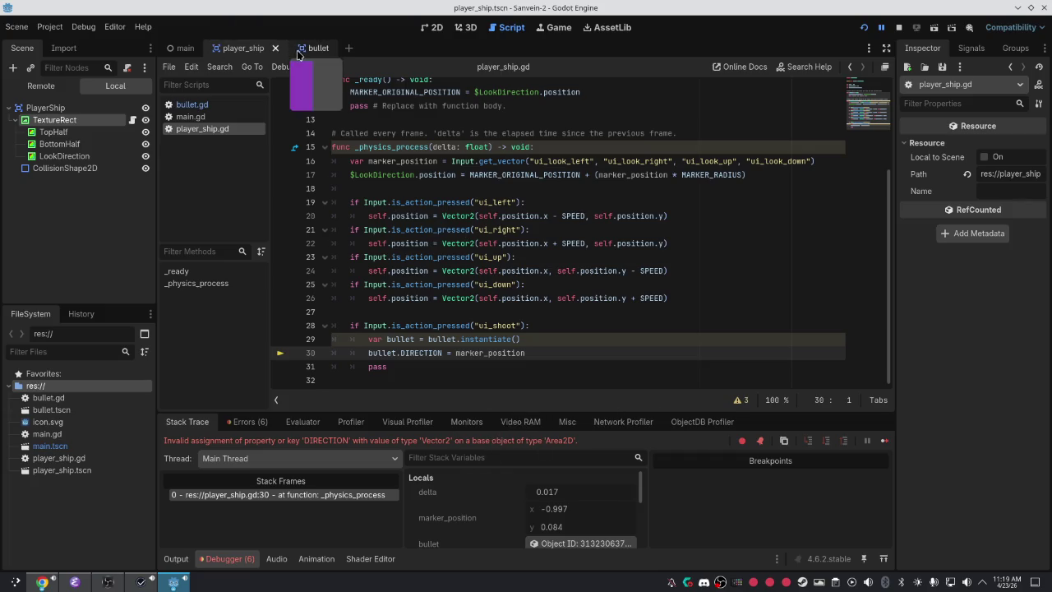
Change line 30 to set bullet.get_node("/TextureRect").DIRECTION.
left_click(402, 353)
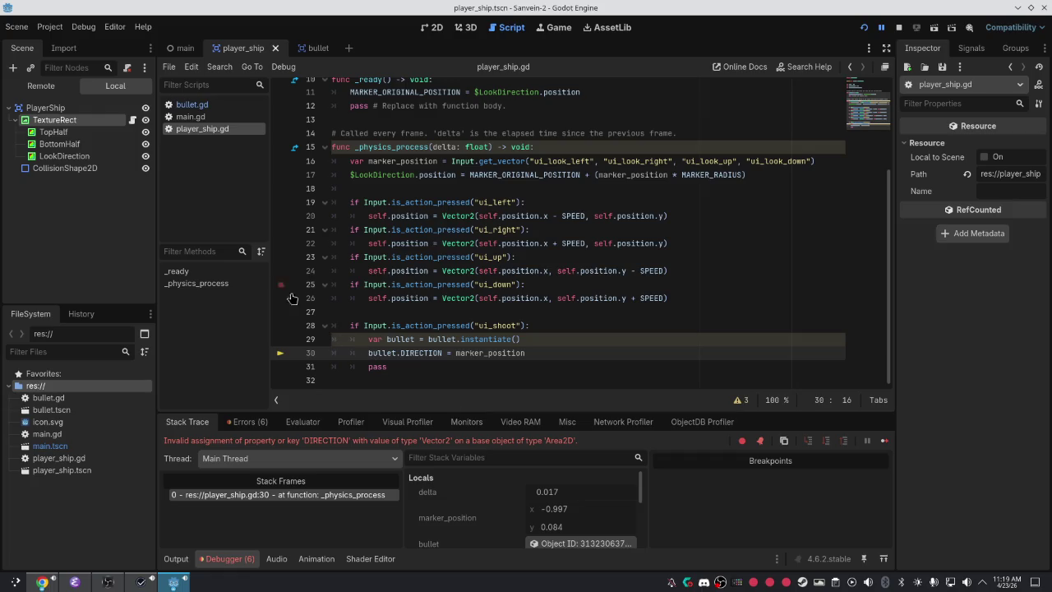
left_click(363, 354)
type(".")
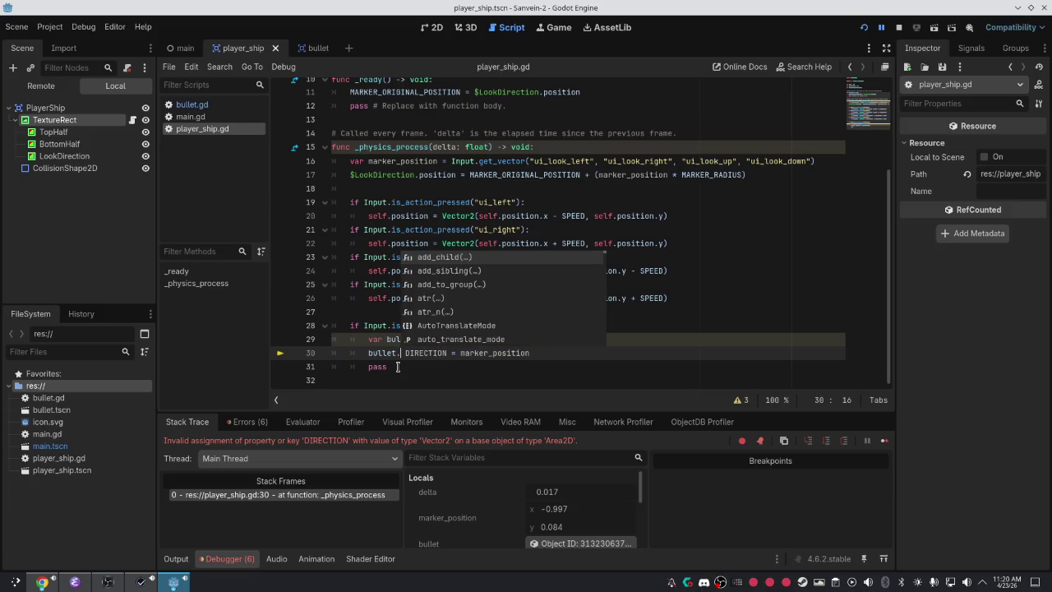
type("get")
key("Down")
key("Return")
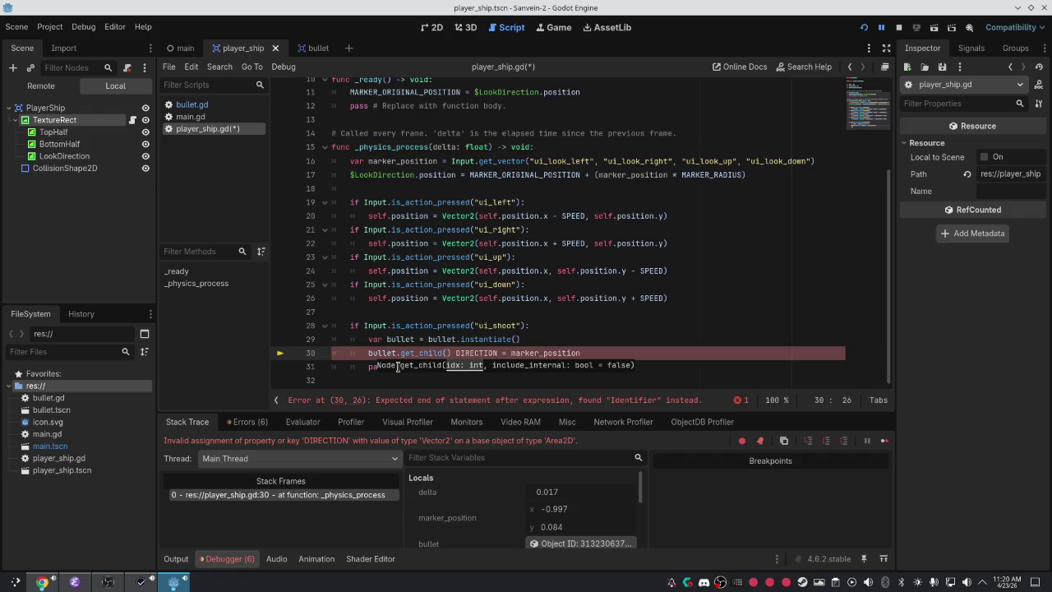
key("BackSpace")
key("BackSpace")
key("BackSpace")
type("no")
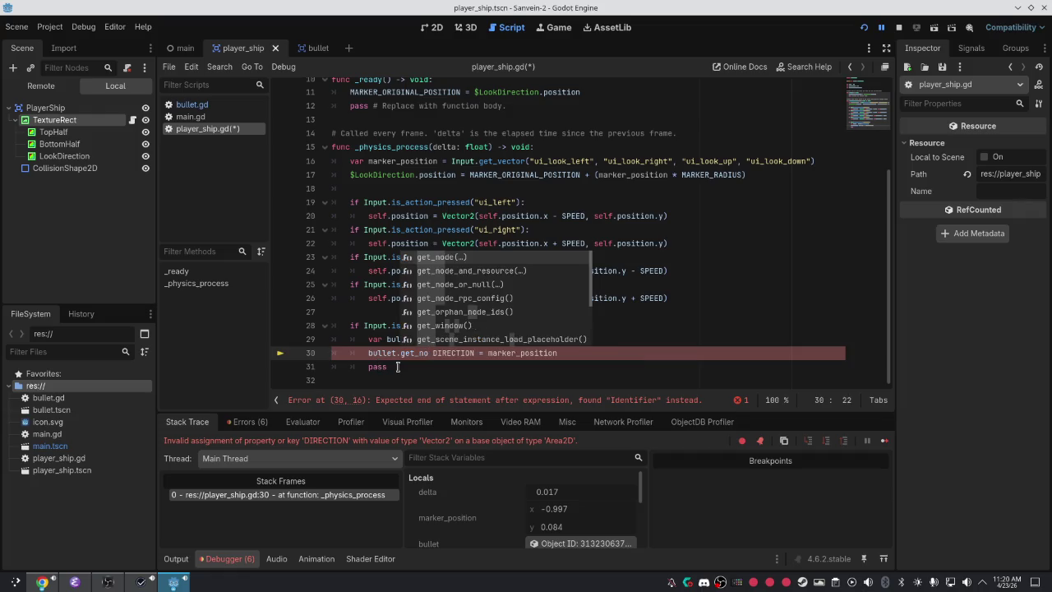
key("Return")
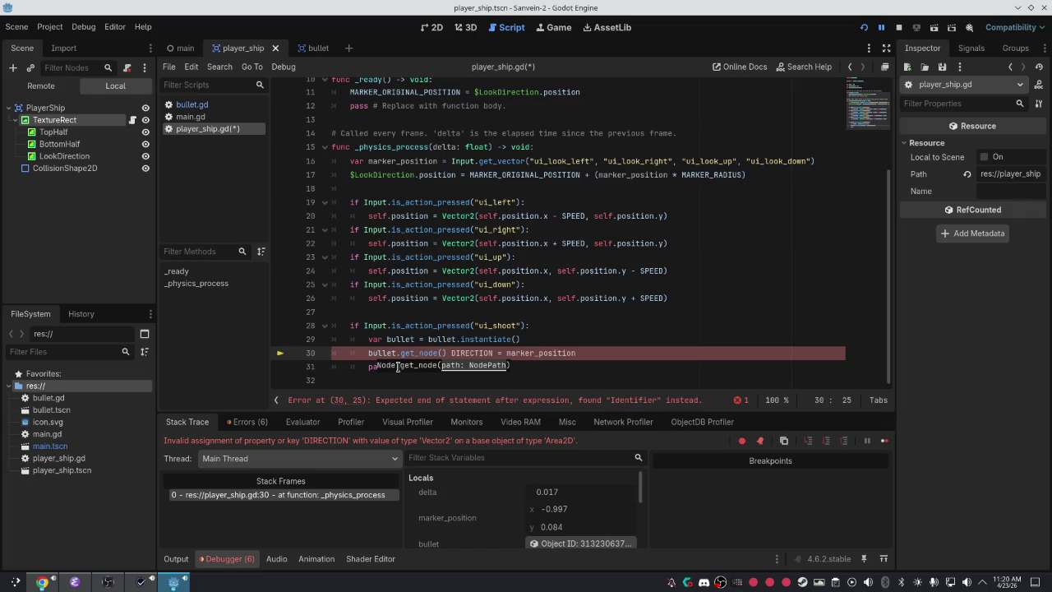
type("\"/Texture")
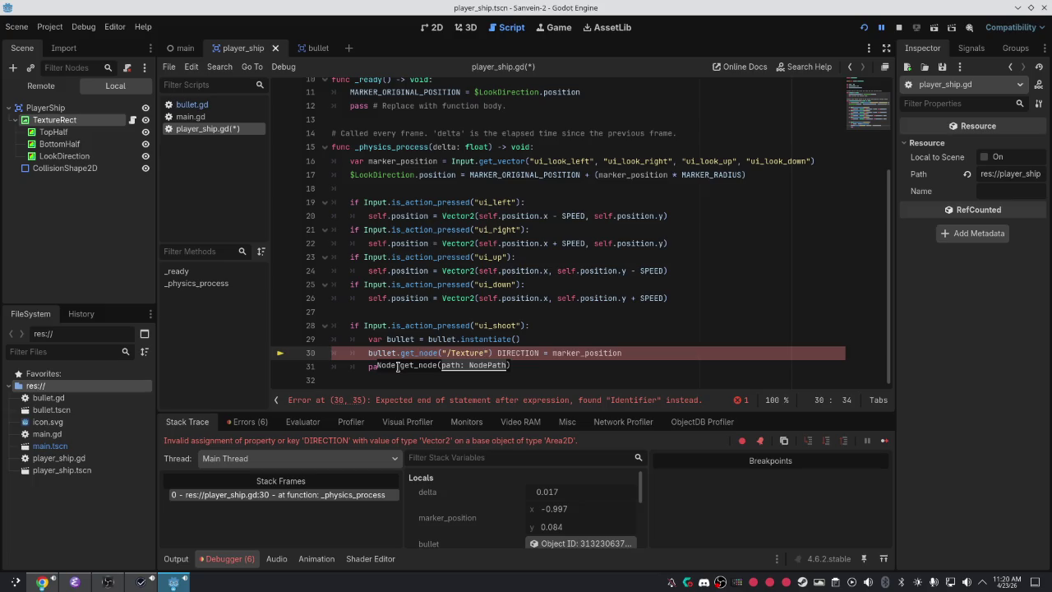
key("BackSpace")
key("BackSpace")
key("BackSpace")
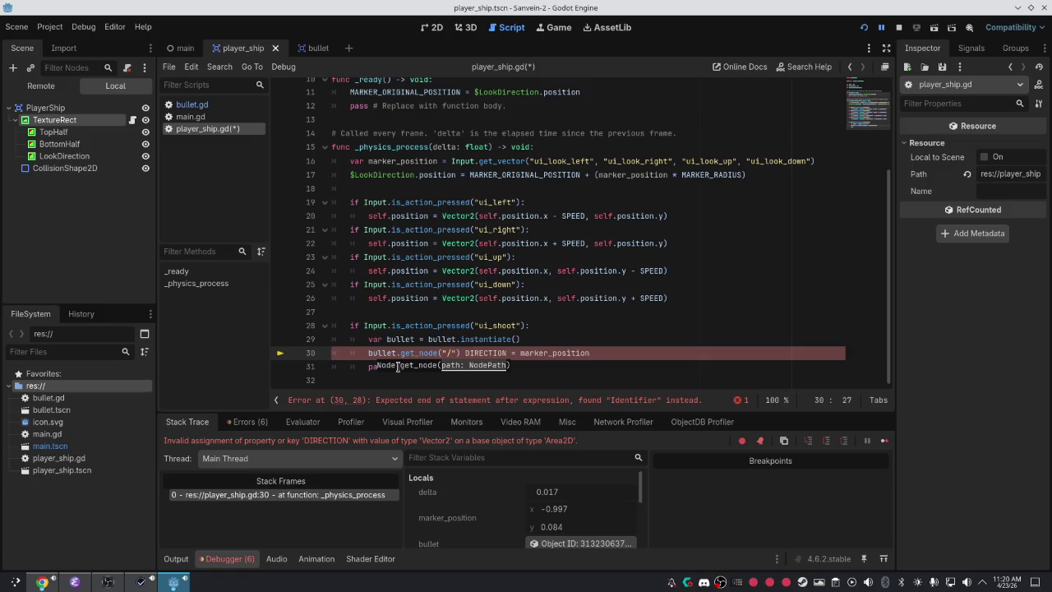
type("Texture")
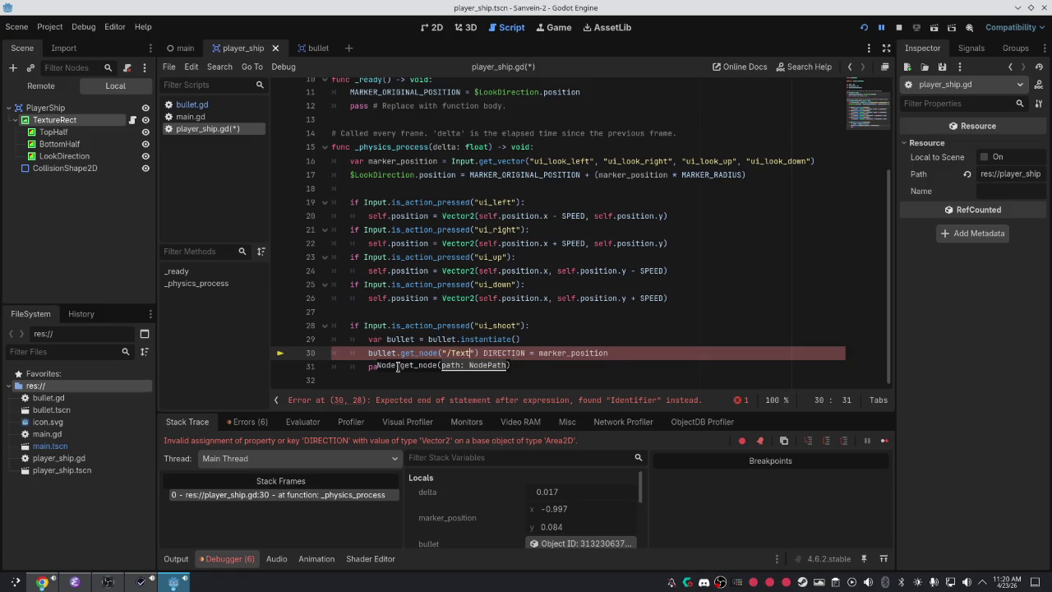
type("Rect\")")
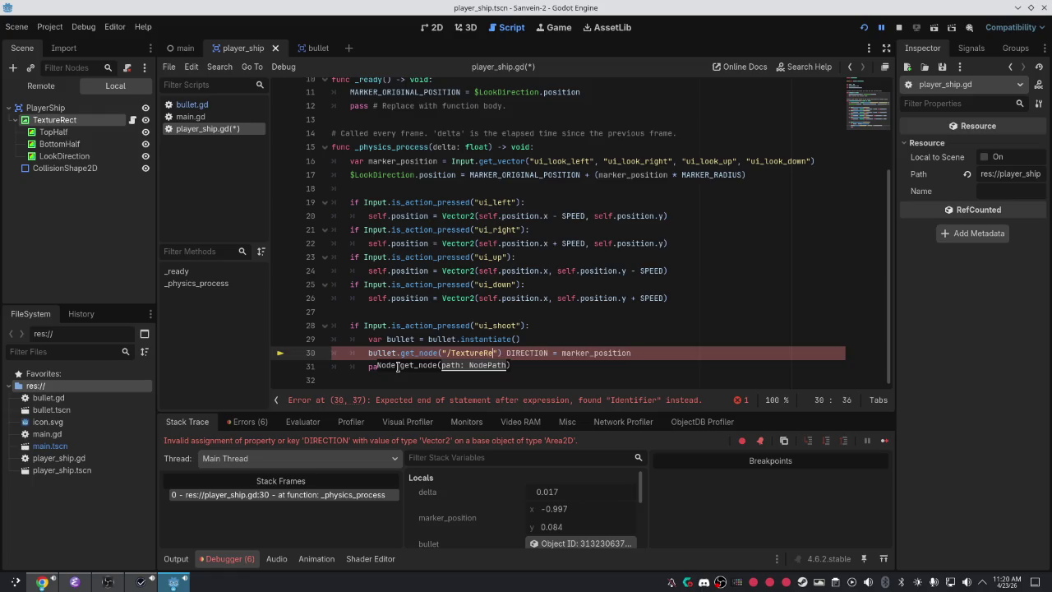
type(".")
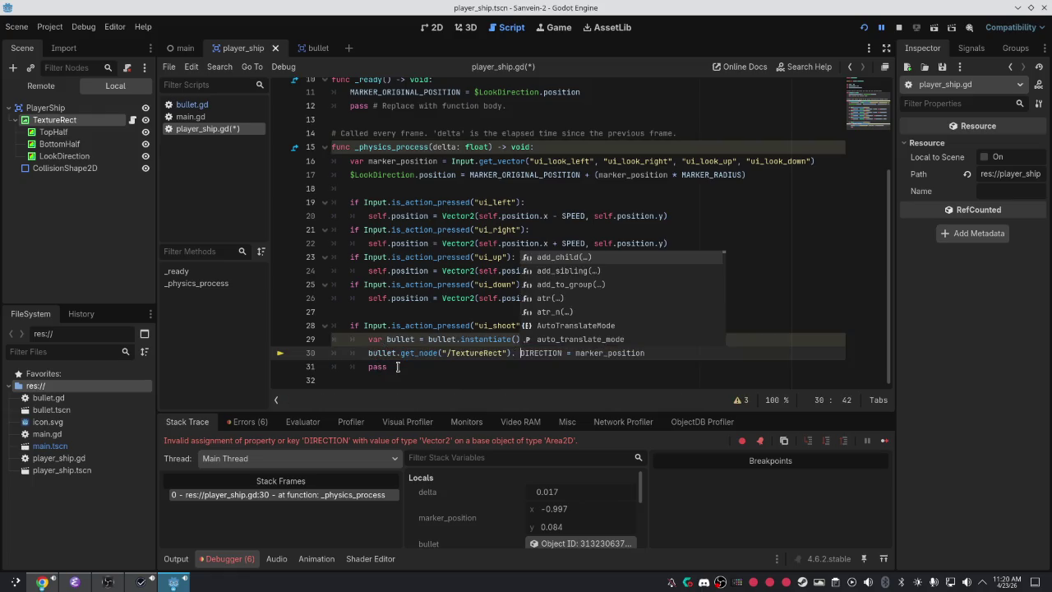
Save player_ship.gd and relaunch the game.
left_click(359, 311)
key("ctrl+s")
left_click(864, 29)
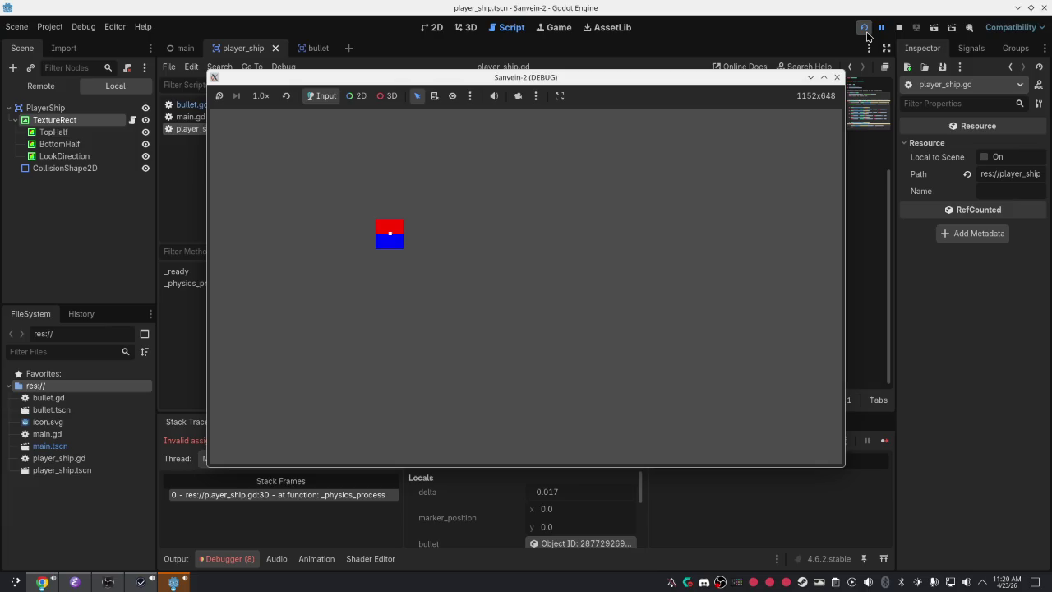
Set a breakpoint on line 30, restart the game under the debugger, and fire to hit it.
left_click(902, 387)
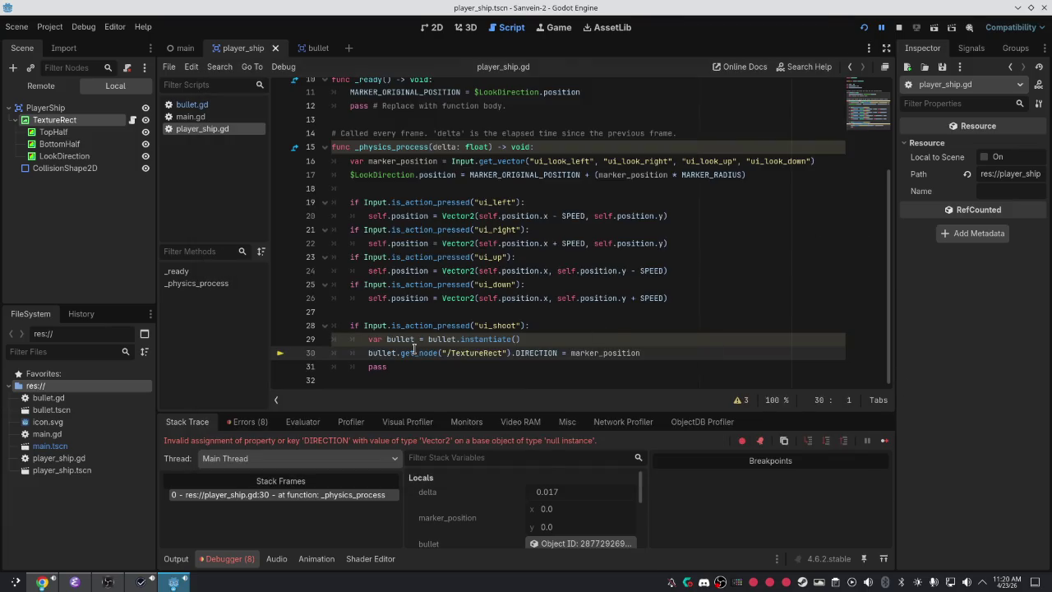
left_click(280, 355)
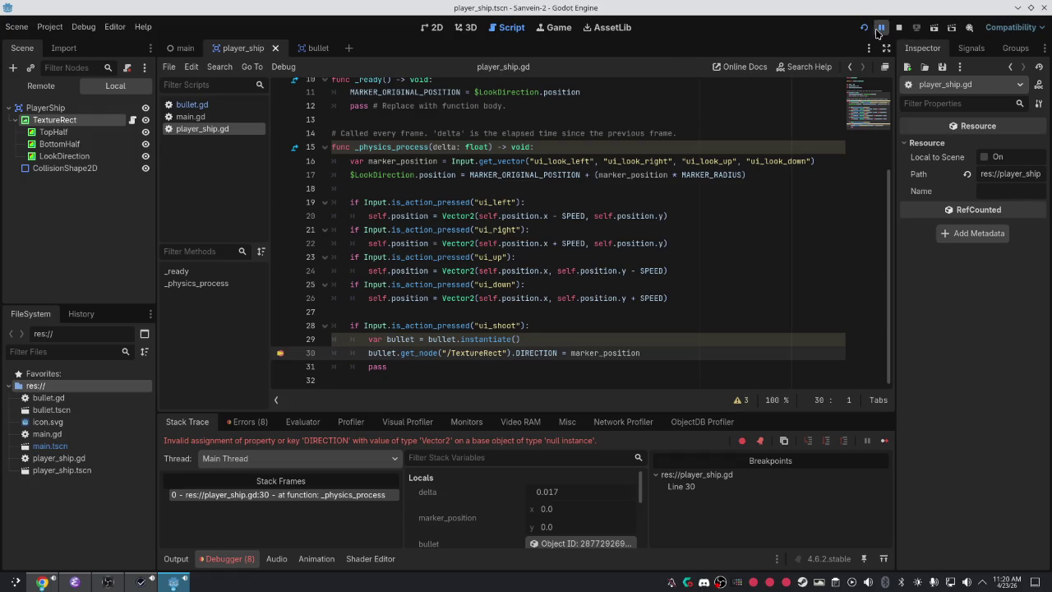
left_click(877, 31)
left_click(863, 30)
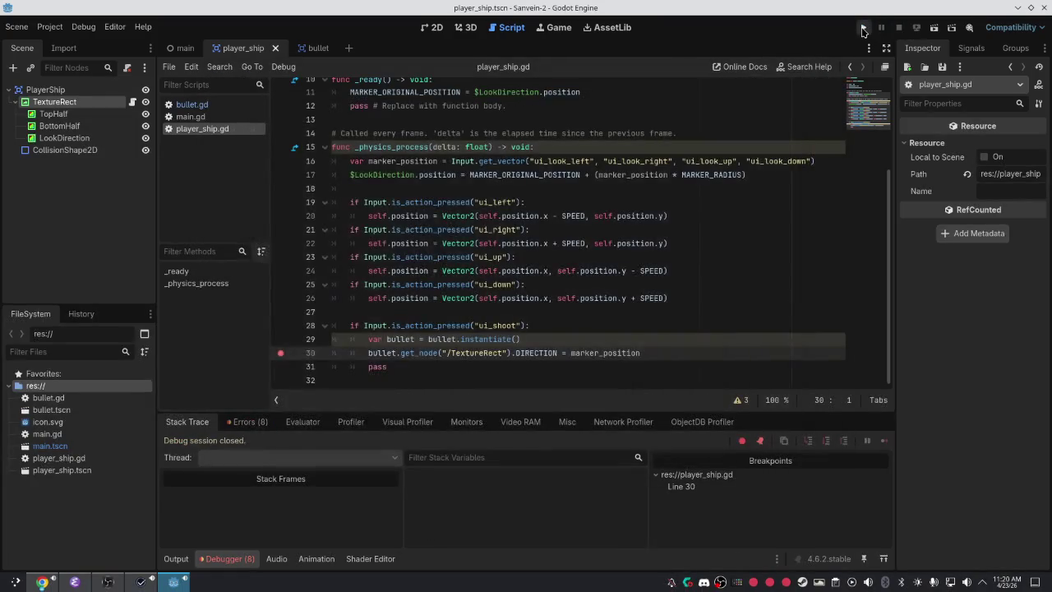
left_click(863, 29)
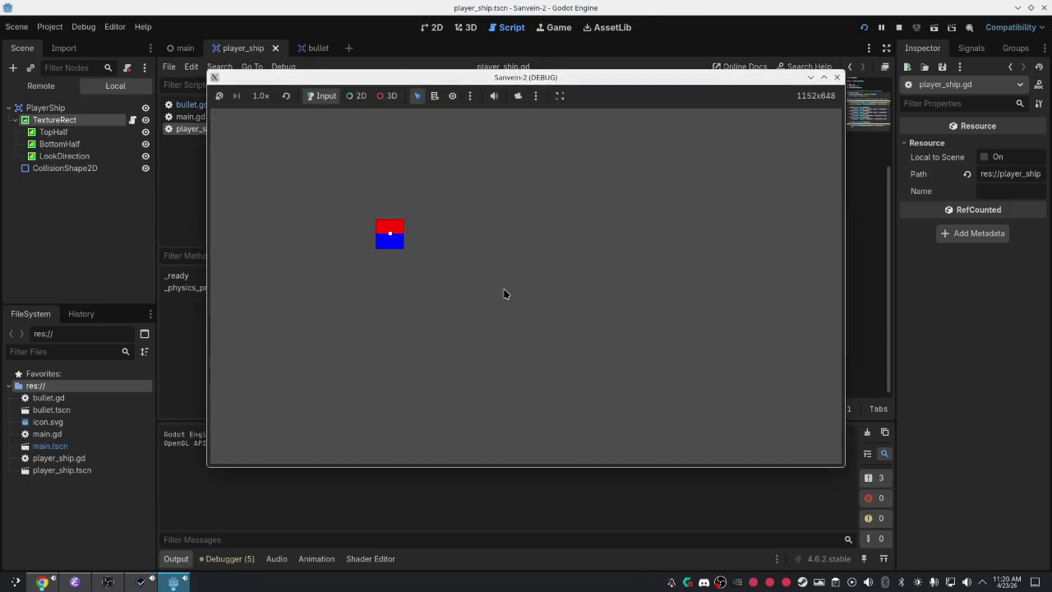
key("space")
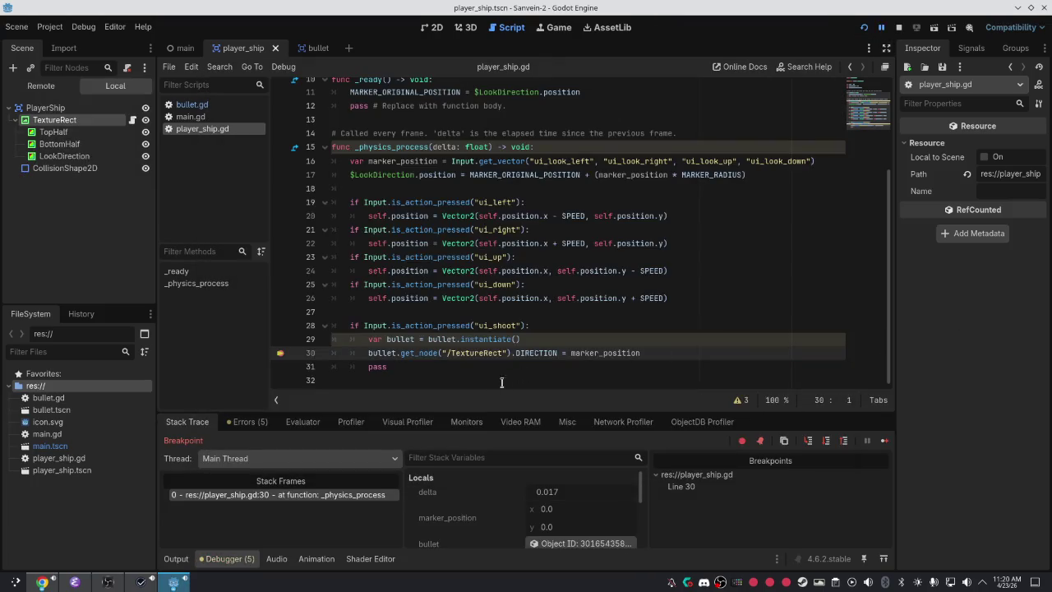
In the debugger Evaluator, inspect bullet and compare bullet.get_node with '/TextureRect' versus 'TextureRect'.
left_click(302, 421)
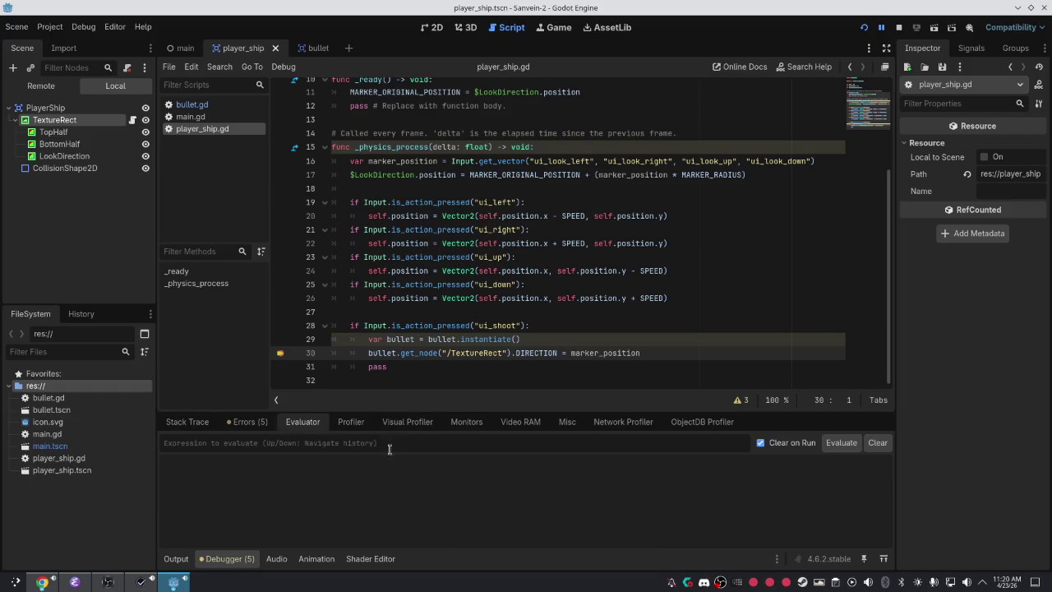
type("bullet")
key("Return")
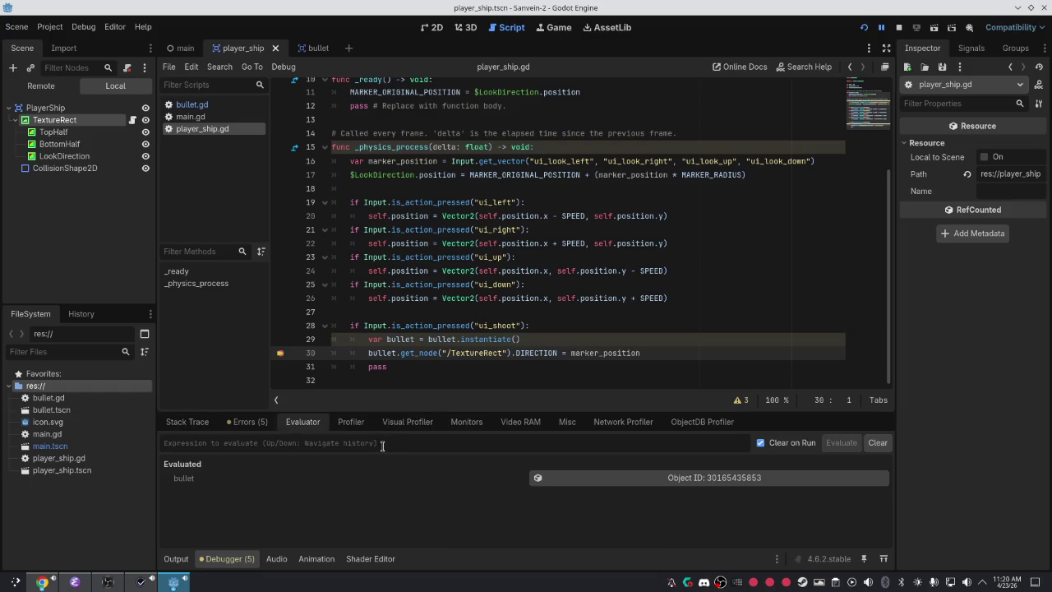
left_click(534, 480)
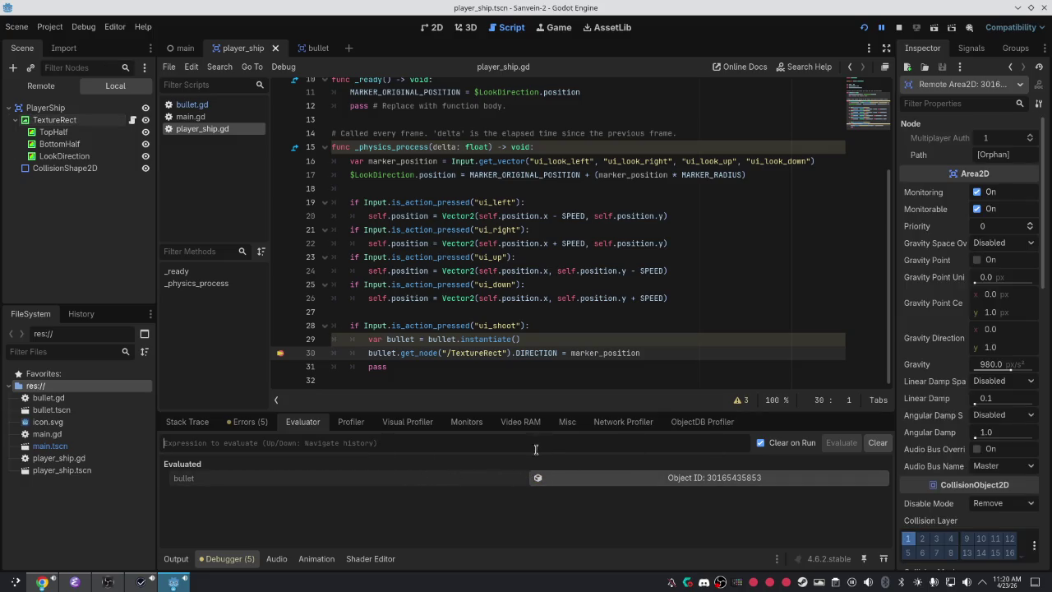
left_click(530, 444)
type("bullet.get_node(\"/")
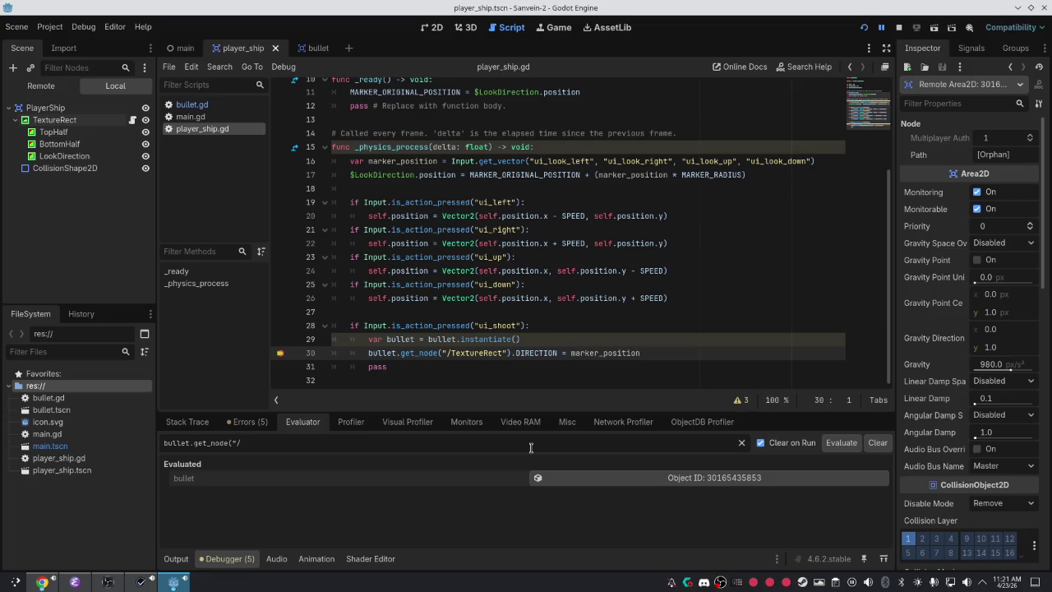
key("Return")
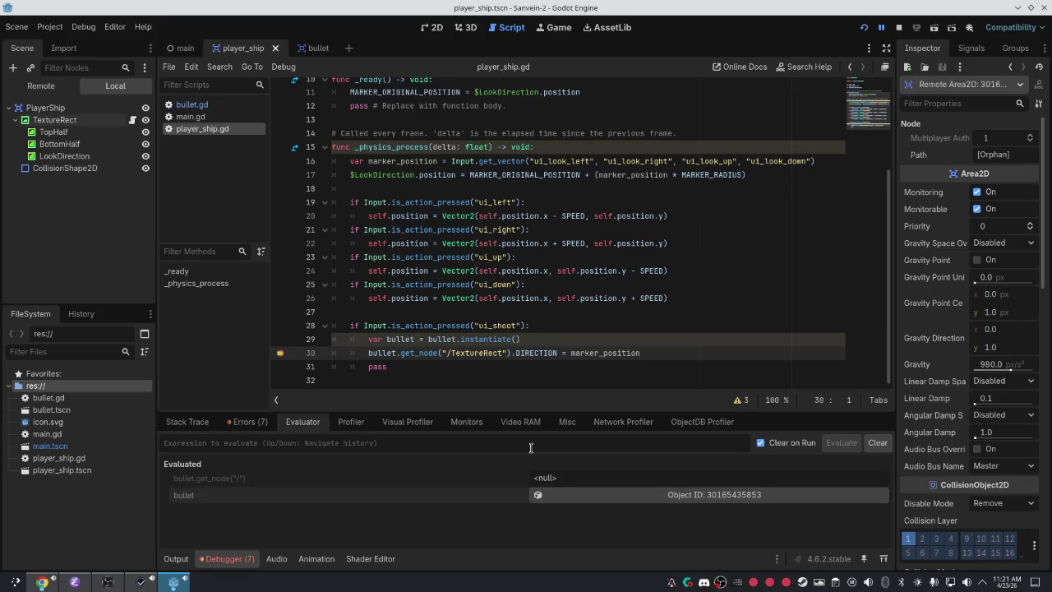
key("Up")
key("BackSpace")
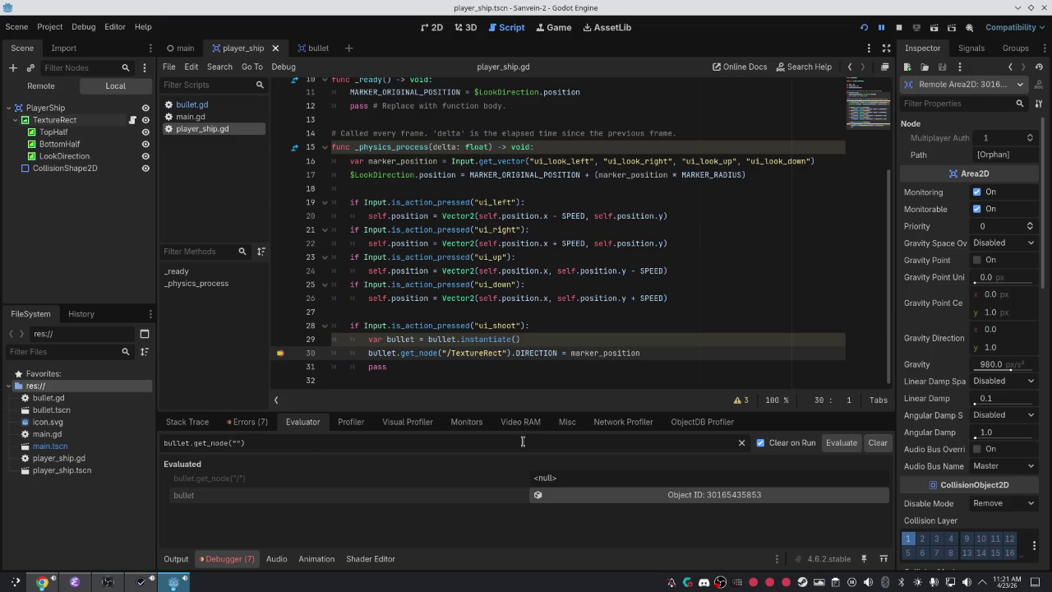
type("ureRec")
type("t")
key("Return")
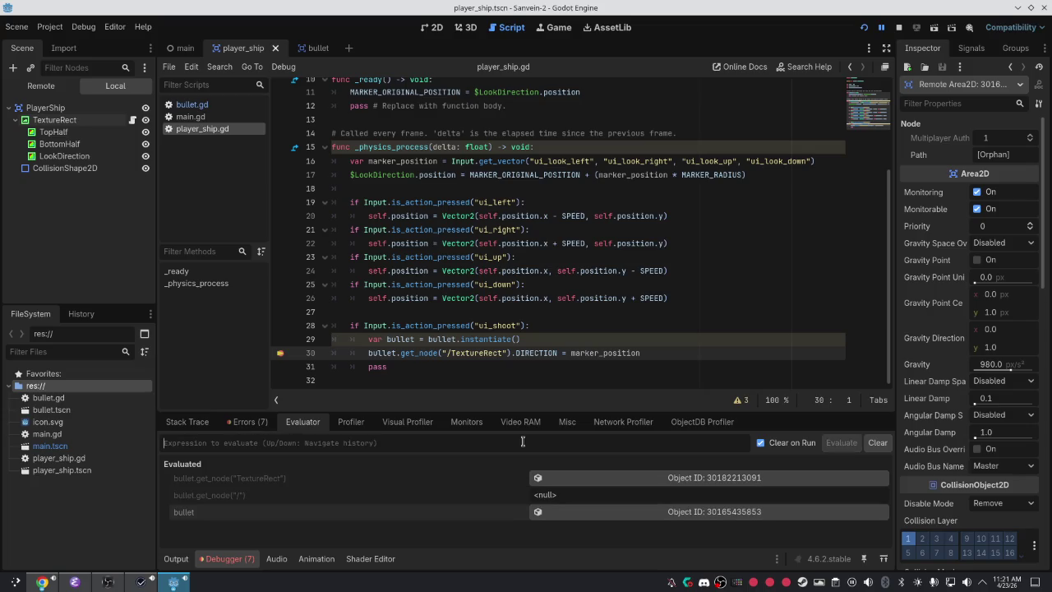
Delete the slash before TextureRect on line 30 and run the game again.
right_click(448, 353)
key("Escape")
key("BackSpace")
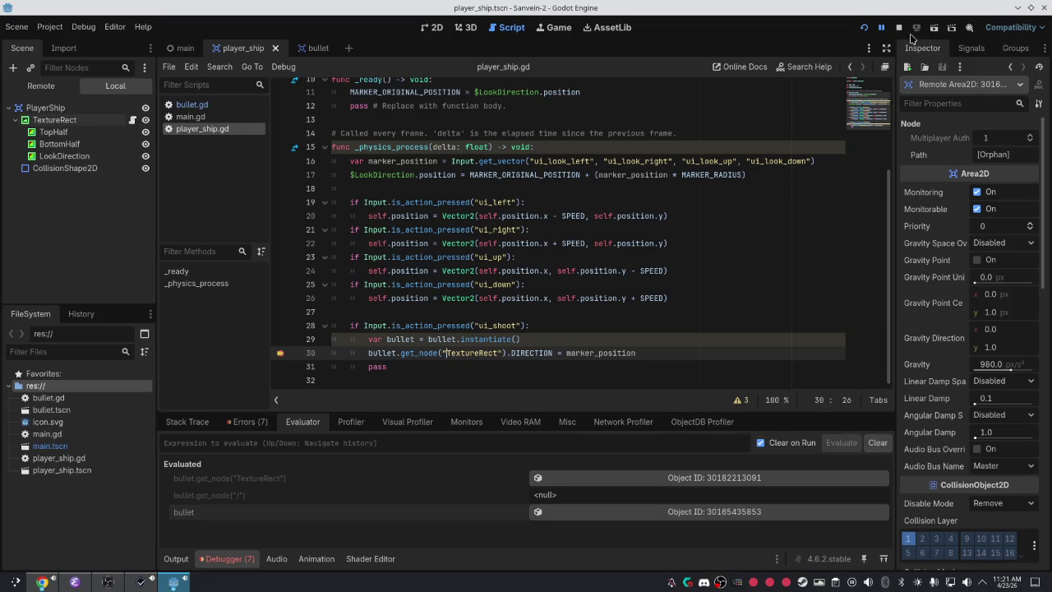
left_click(865, 29)
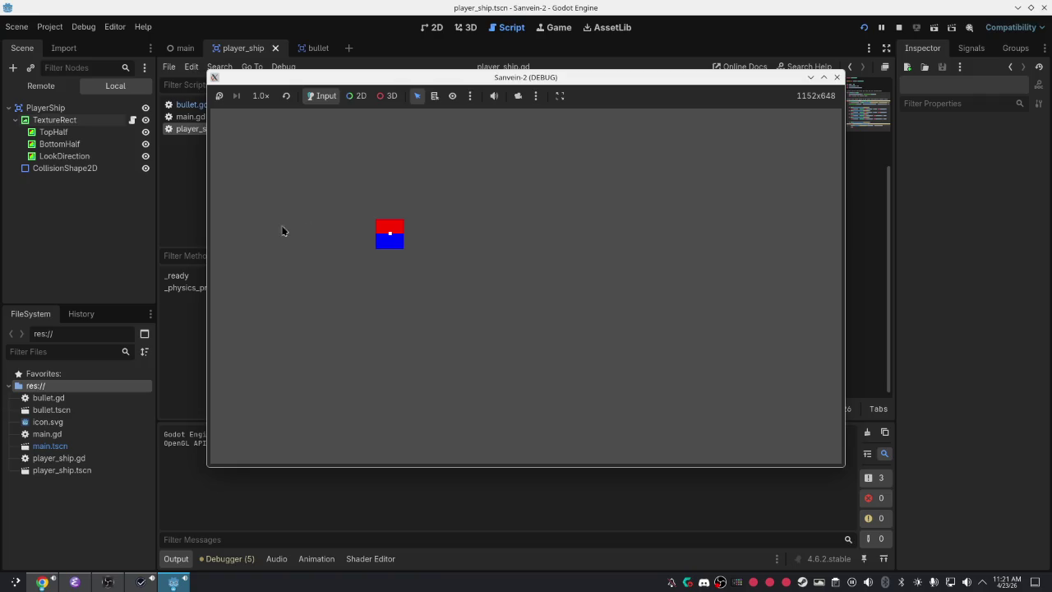
Switch to the Sanvein-2 (DEBUG) window and steer the ship down and right with the WASD keys.
left_click(202, 247)
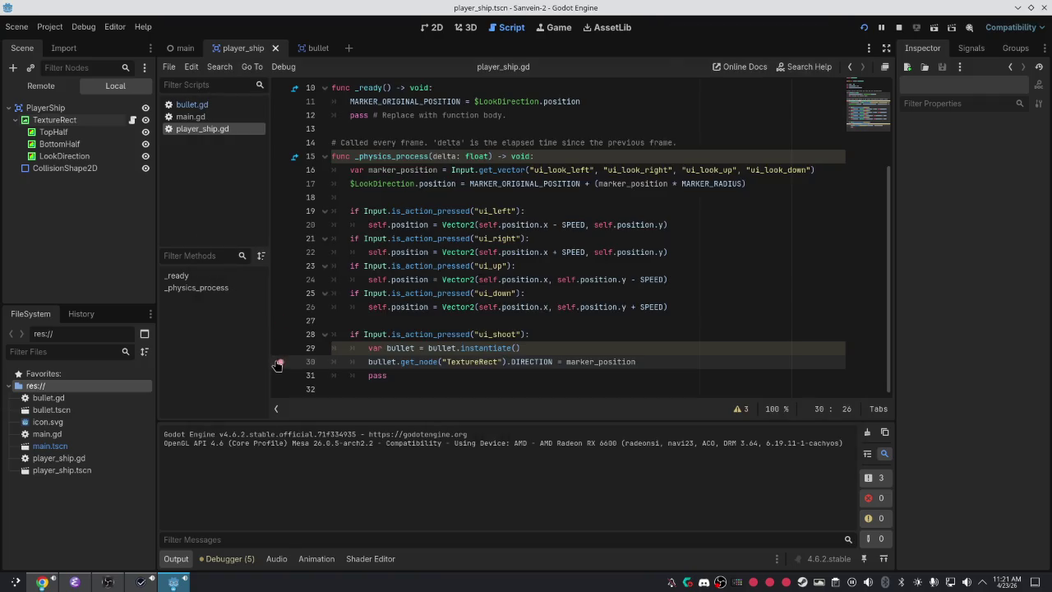
key("alt+Tab")
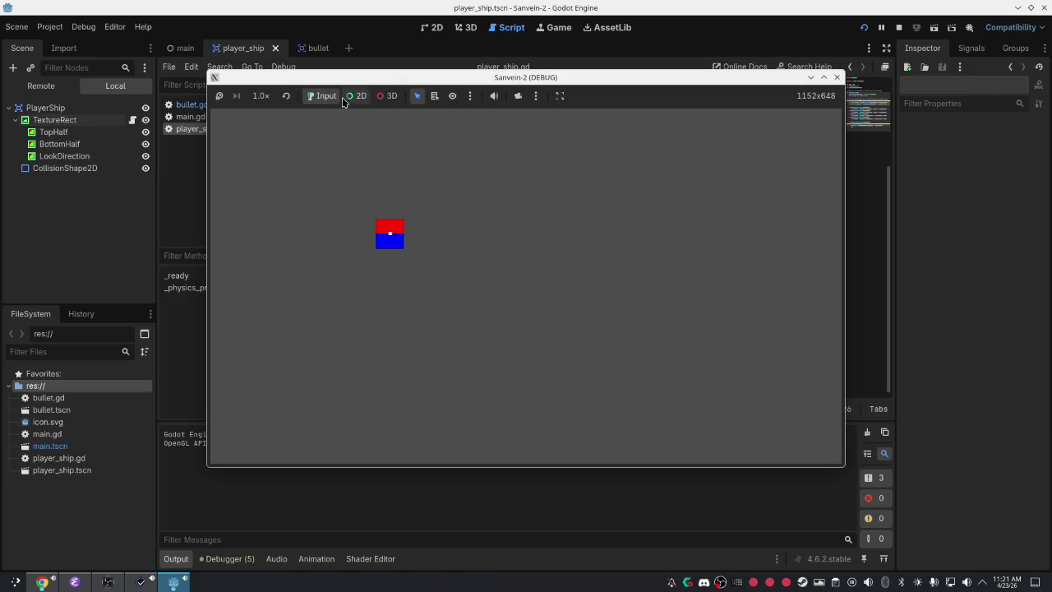
left_click(260, 95)
left_click(287, 100)
key("d")
key("s")
key("w")
key("a")
key("d")
key("s")
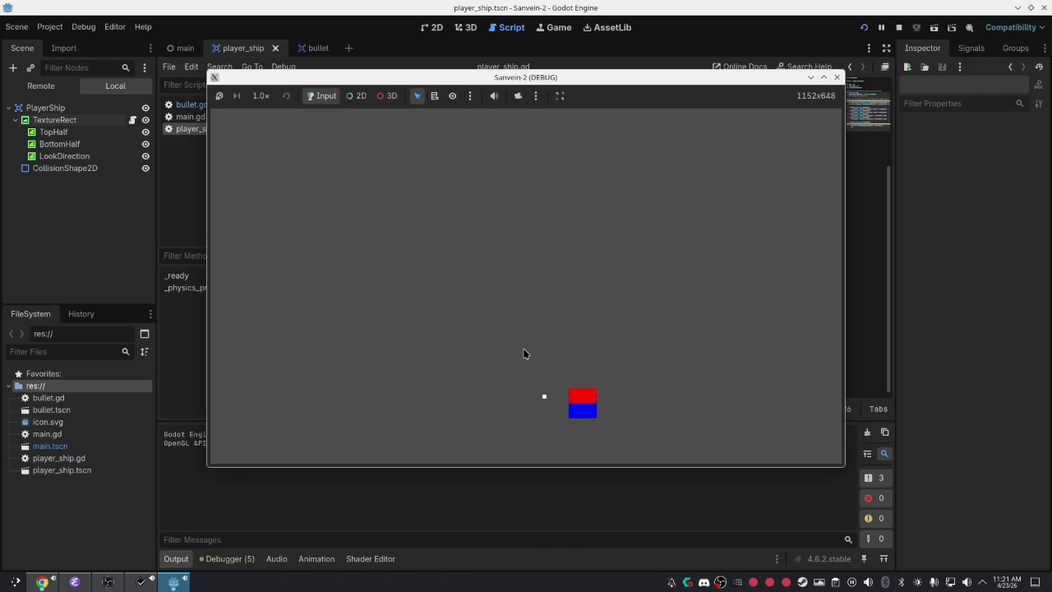